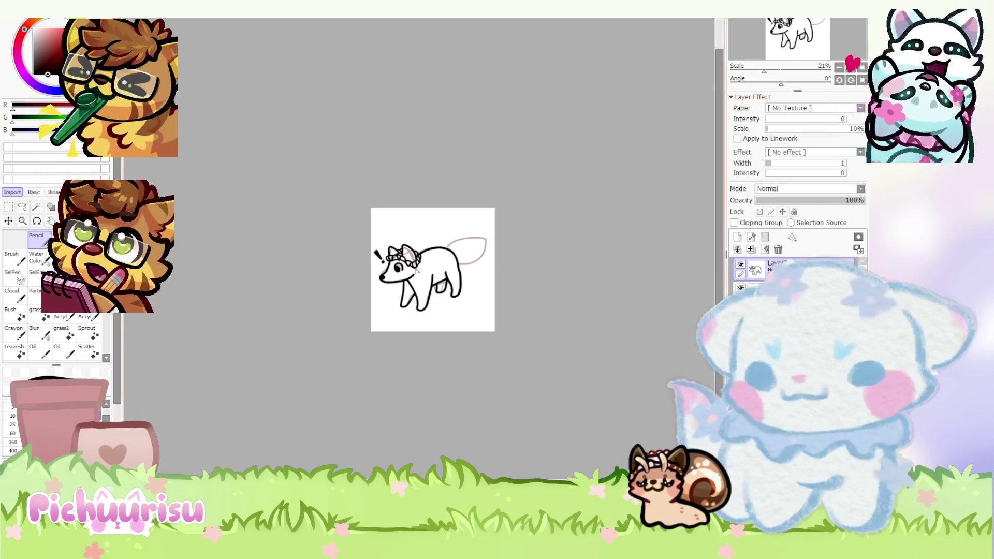
pyautogui.scroll(3, 418, 271)
pyautogui.scroll(3, 403, 272)
pyautogui.scroll(3, 335, 278)
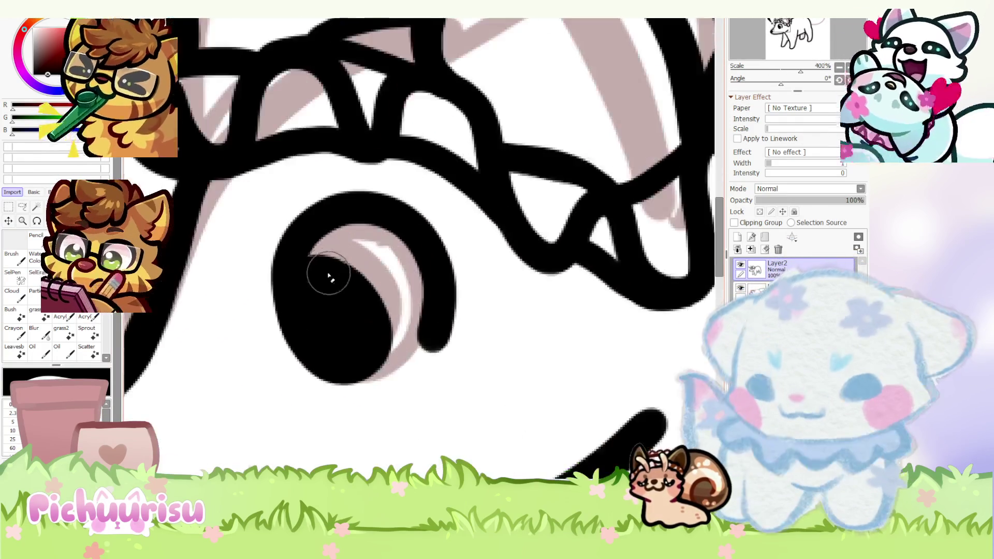
# - Highlight the fox's eye and rough in an upright tail above its back, redoing the stroke
pyautogui.moveTo(321, 233); pyautogui.dragTo(388, 382)
pyautogui.scroll(-3, 300, 245)
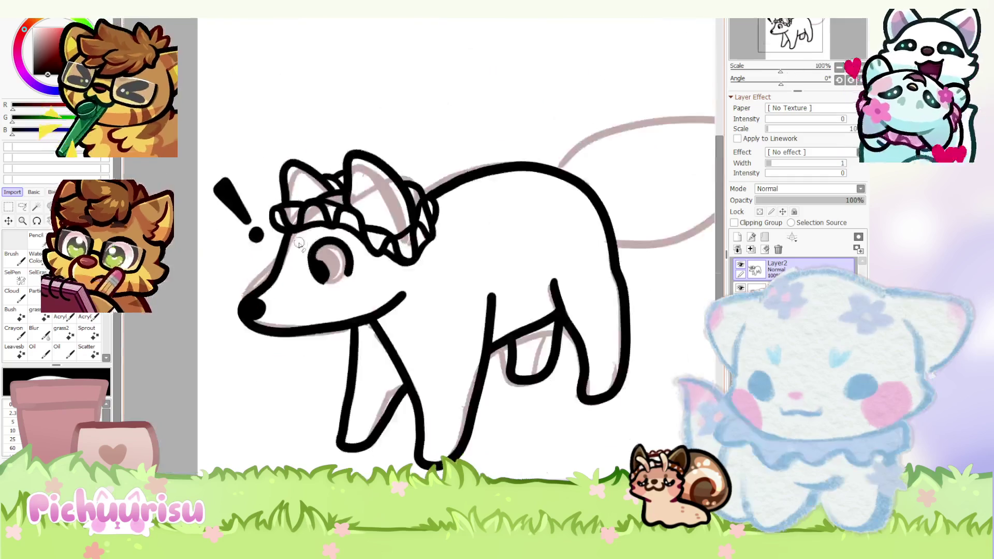
pyautogui.scroll(-3, 299, 243)
pyautogui.scroll(2, 310, 251)
pyautogui.scroll(1, 310, 251)
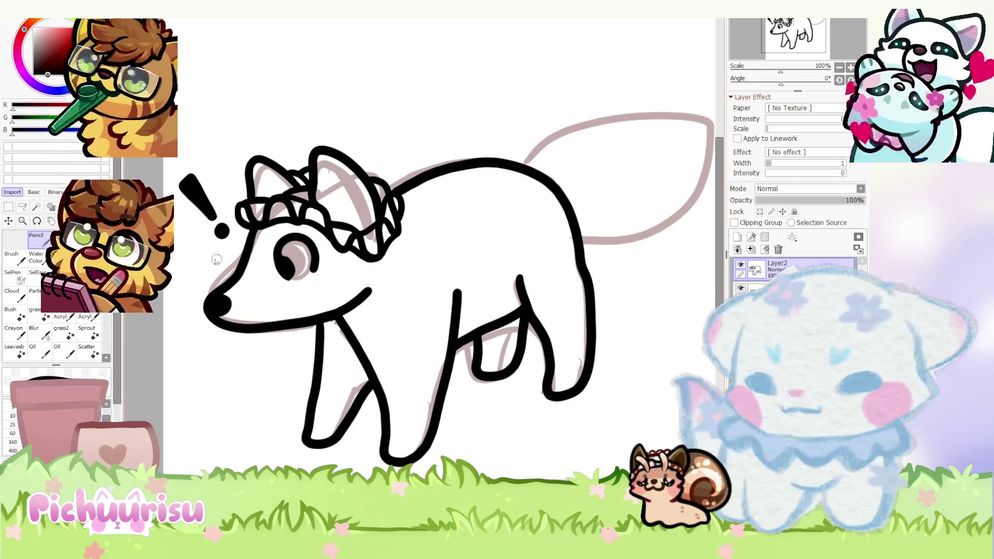
pyautogui.scroll(3, 281, 260)
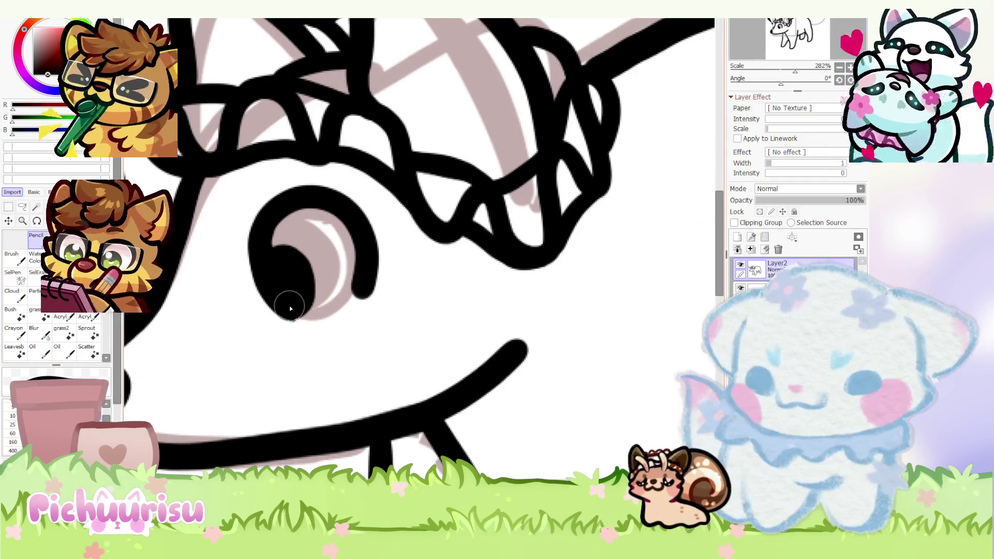
pyautogui.scroll(-3, 290, 309)
pyautogui.scroll(-3, 311, 272)
pyautogui.scroll(-1, 339, 230)
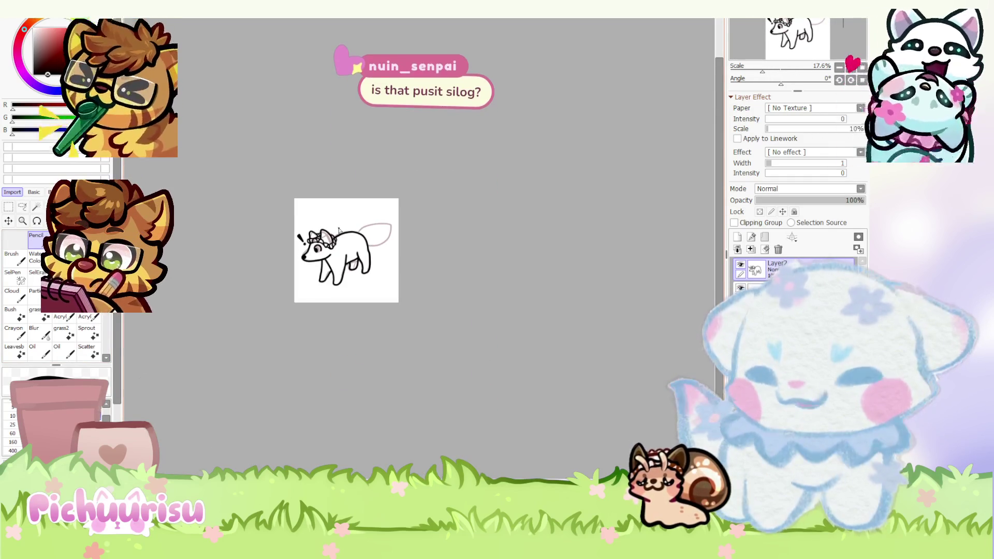
pyautogui.scroll(1, 348, 226)
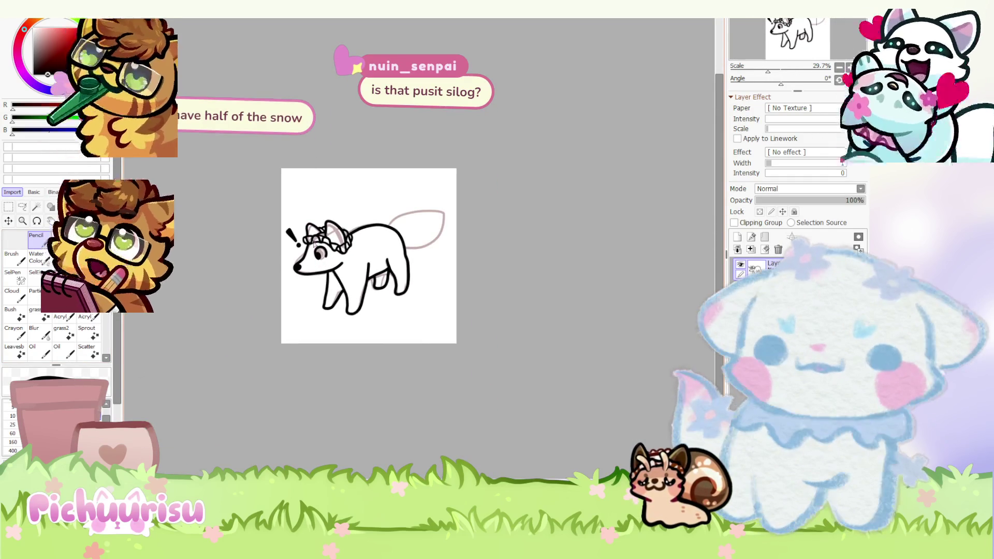
pyautogui.scroll(1, 300, 291)
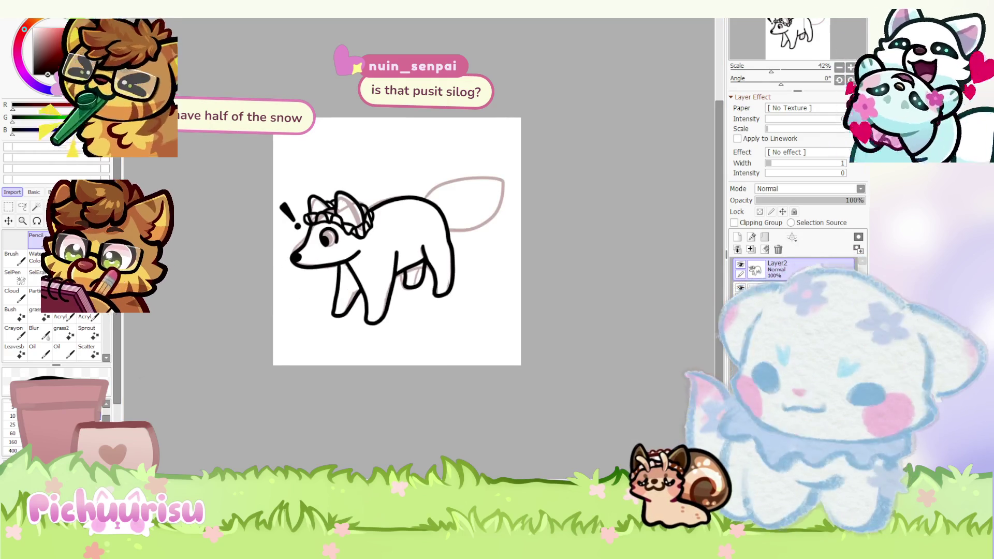
pyautogui.scroll(2, 469, 246)
pyautogui.scroll(2, 417, 166)
pyautogui.moveTo(388, 210)
pyautogui.mouseDown()
pyautogui.moveTo(381, 99)
pyautogui.moveTo(531, 105)
pyautogui.moveTo(482, 252)
pyautogui.mouseUp()
pyautogui.scroll(-2, 481, 253)
pyautogui.scroll(-2, 458, 231)
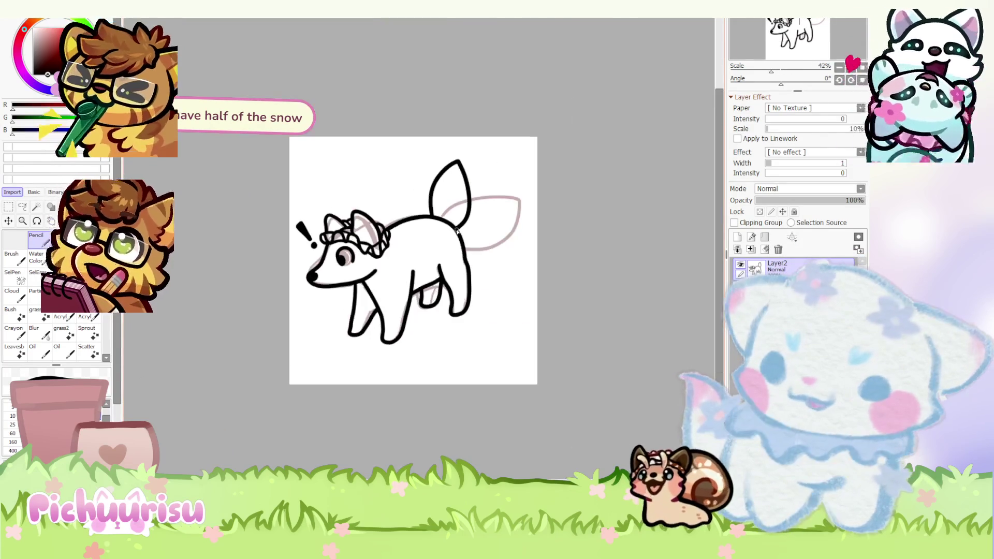
pyautogui.scroll(2, 476, 203)
pyautogui.scroll(2, 482, 179)
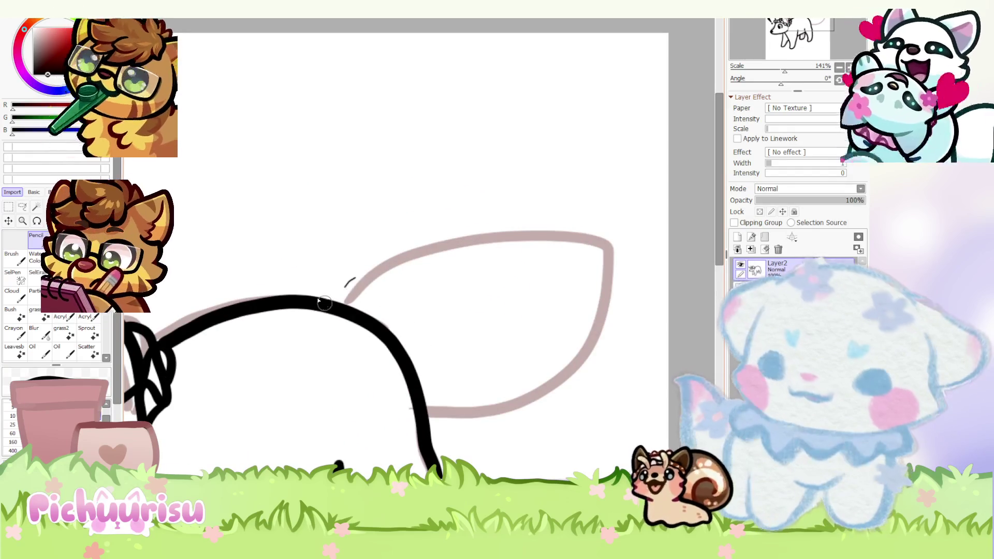
pyautogui.moveTo(314, 297)
pyautogui.mouseDown()
pyautogui.moveTo(378, 114)
pyautogui.moveTo(464, 288)
pyautogui.moveTo(404, 354)
pyautogui.mouseUp()
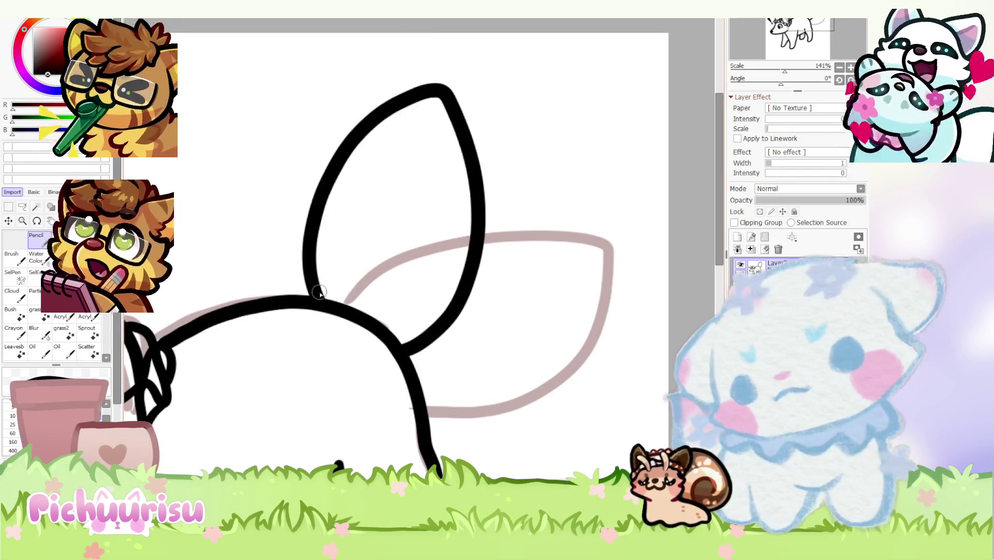
pyautogui.hotkey('ctrl', 'z')
pyautogui.moveTo(315, 297)
pyautogui.mouseDown()
pyautogui.moveTo(334, 191)
pyautogui.moveTo(502, 207)
pyautogui.moveTo(401, 362)
pyautogui.mouseUp()
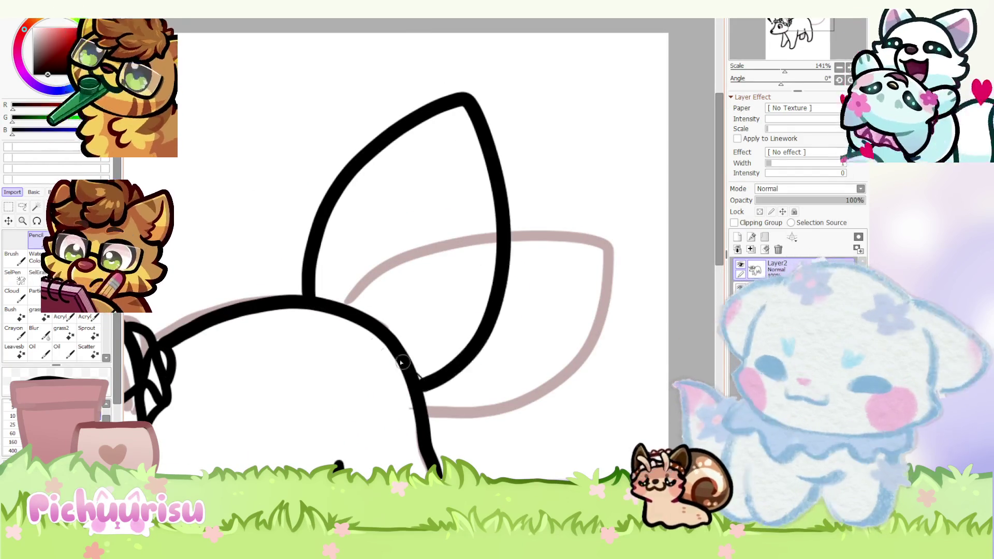
pyautogui.scroll(-4, 532, 260)
pyautogui.scroll(-3, 534, 263)
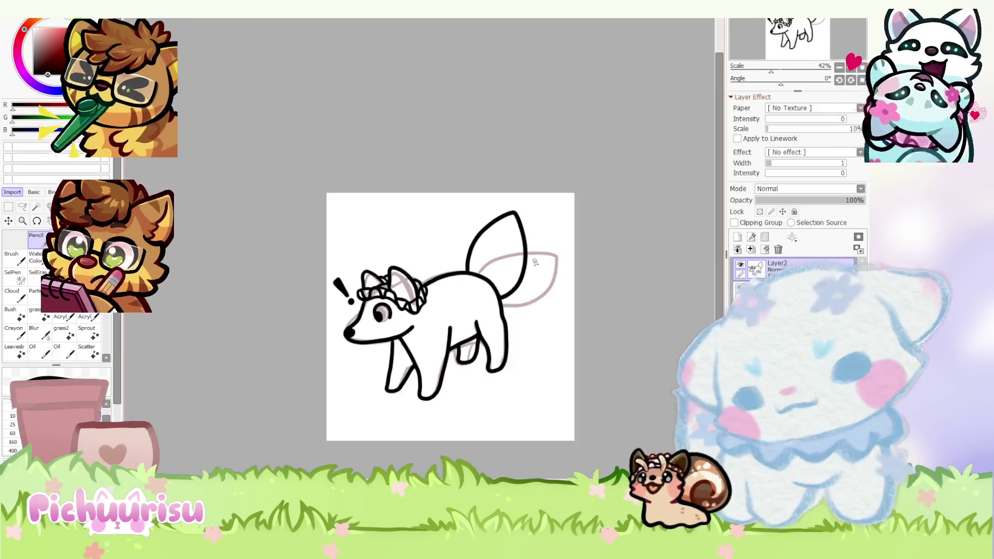
pyautogui.scroll(3, 534, 263)
pyautogui.scroll(4, 535, 262)
# - Settle the final tall tail down to the body and hide the pale pink sketch layer
pyautogui.hotkey('ctrl', 'z')
pyautogui.moveTo(308, 302)
pyautogui.mouseDown()
pyautogui.moveTo(331, 178)
pyautogui.moveTo(471, 264)
pyautogui.moveTo(408, 372)
pyautogui.mouseUp()
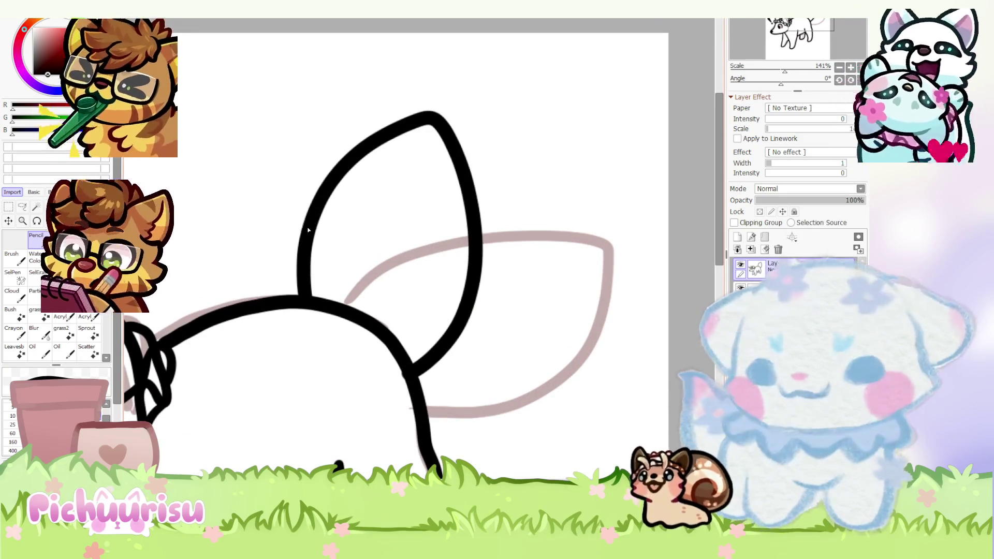
pyautogui.scroll(-3, 307, 230)
pyautogui.scroll(-3, 307, 230)
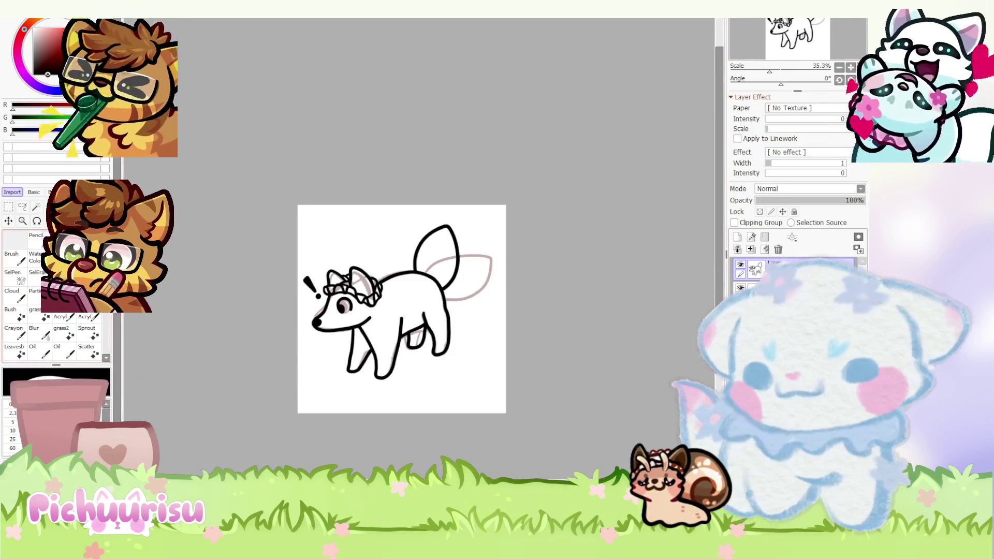
pyautogui.scroll(4, 440, 304)
pyautogui.scroll(3, 439, 305)
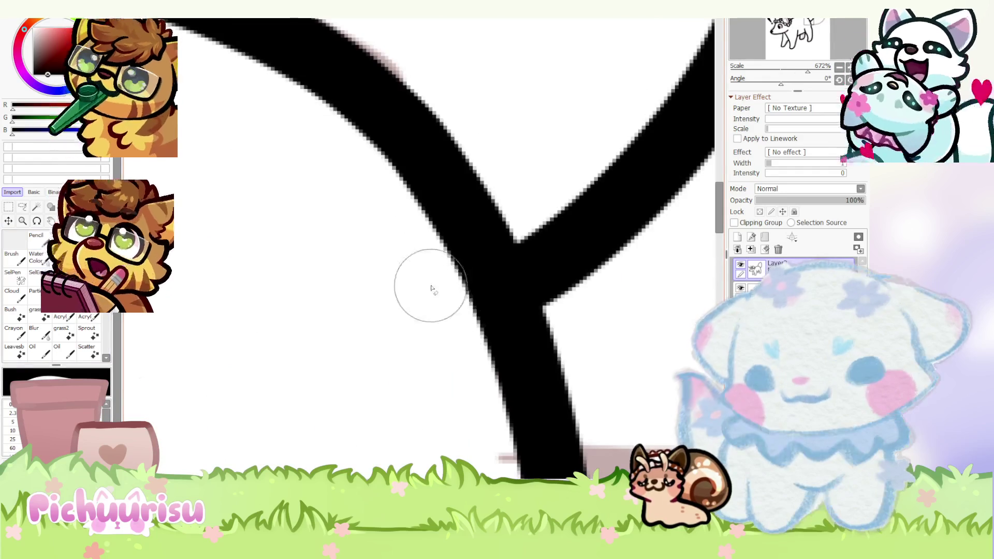
pyautogui.scroll(-6, 435, 288)
pyautogui.scroll(-1, 527, 223)
pyautogui.click(740, 265)
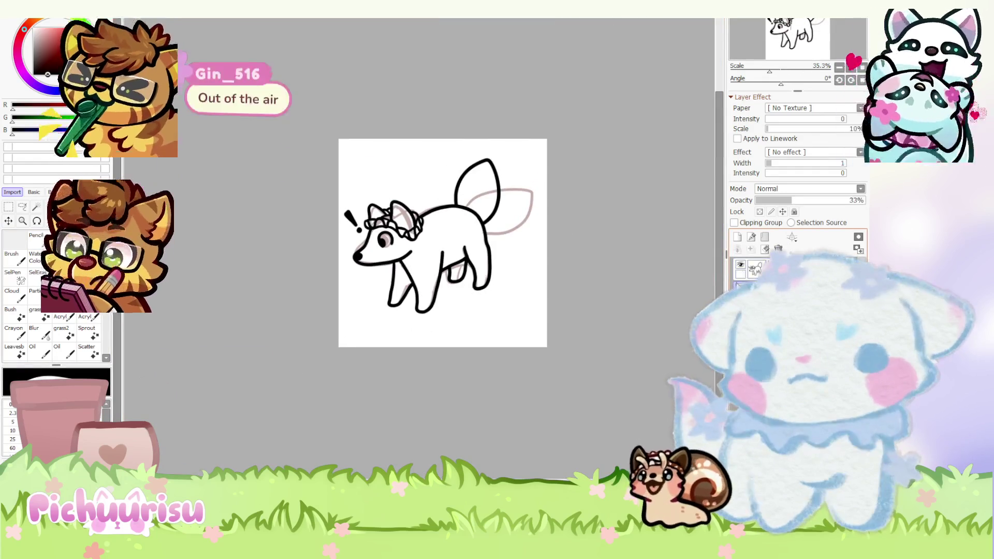
pyautogui.scroll(-2, 494, 212)
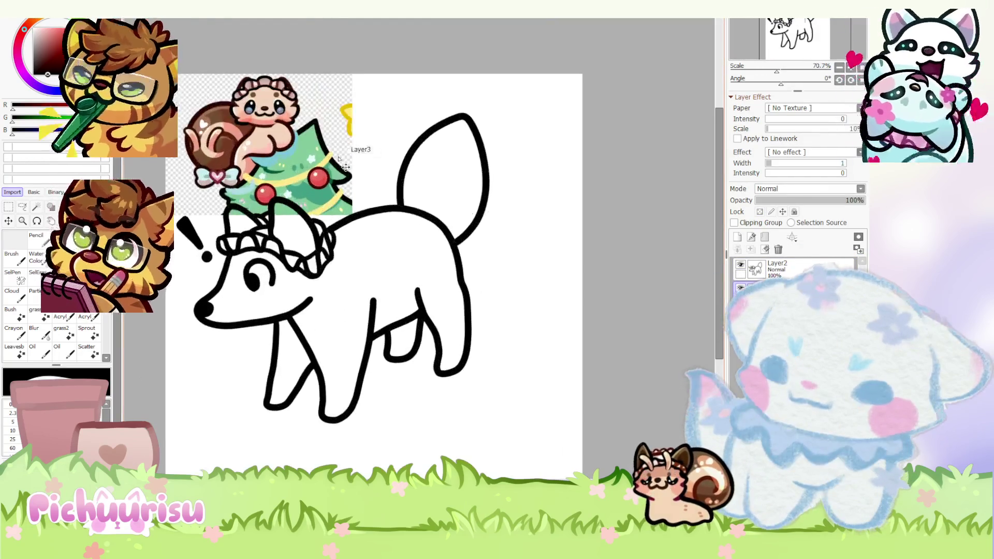
# - Start a free transform on the pasted Christmas tree layer
pyautogui.hotkey('ctrl', 't')
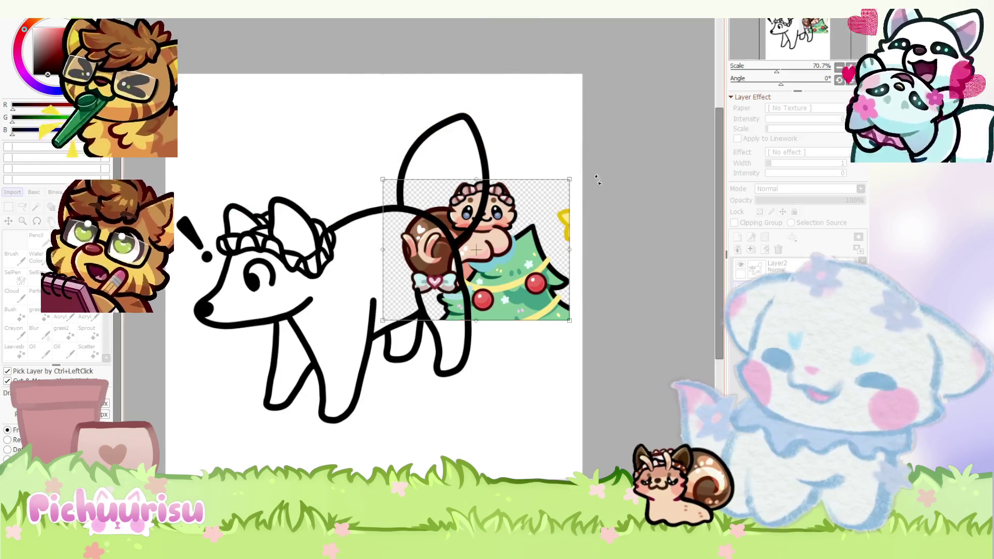
# - Scale the Christmas tree art down and place it in the top-left corner
pyautogui.moveTo(562, 182); pyautogui.dragTo(510, 223)
pyautogui.moveTo(450, 272)
pyautogui.mouseDown()
pyautogui.moveTo(257, 143)
pyautogui.moveTo(300, 134)
pyautogui.mouseUp()
pyautogui.press('Return')
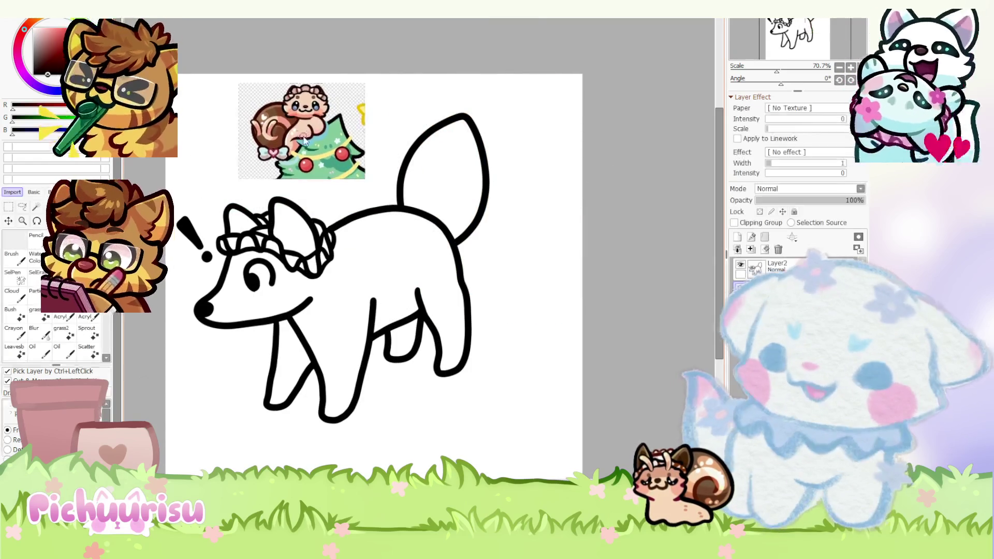
# - Magic-wand the empty background and invert the selection to cover the whole fox
pyautogui.click(37, 206)
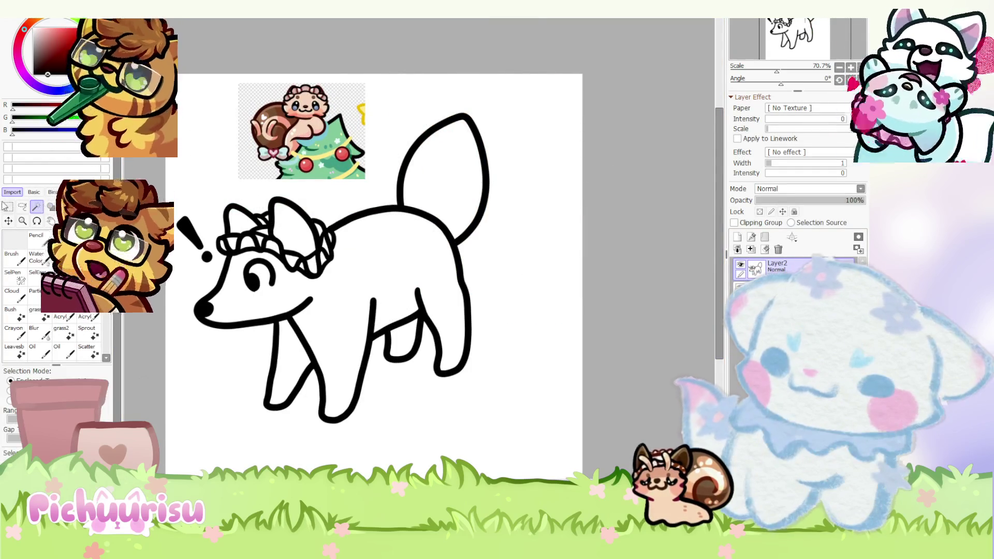
pyautogui.click(512, 250)
pyautogui.scroll(-1, 511, 250)
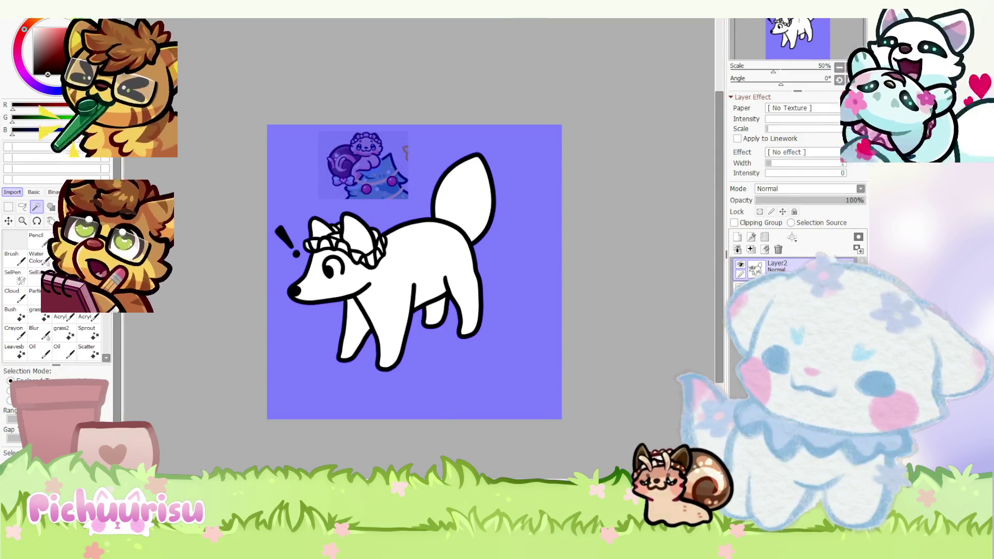
pyautogui.hotkey('ctrl', 'd')
pyautogui.click(538, 199)
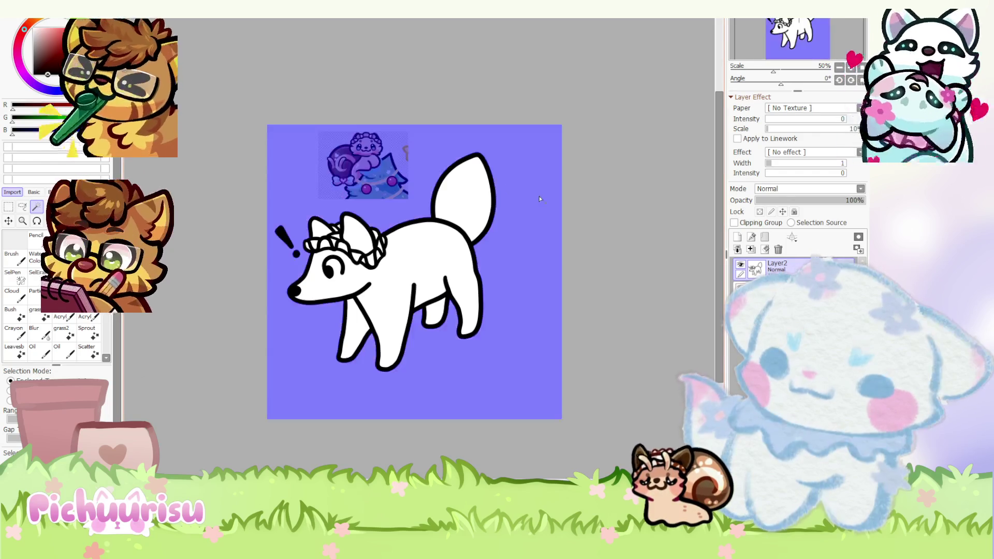
pyautogui.hotkey('ctrl', 'i')
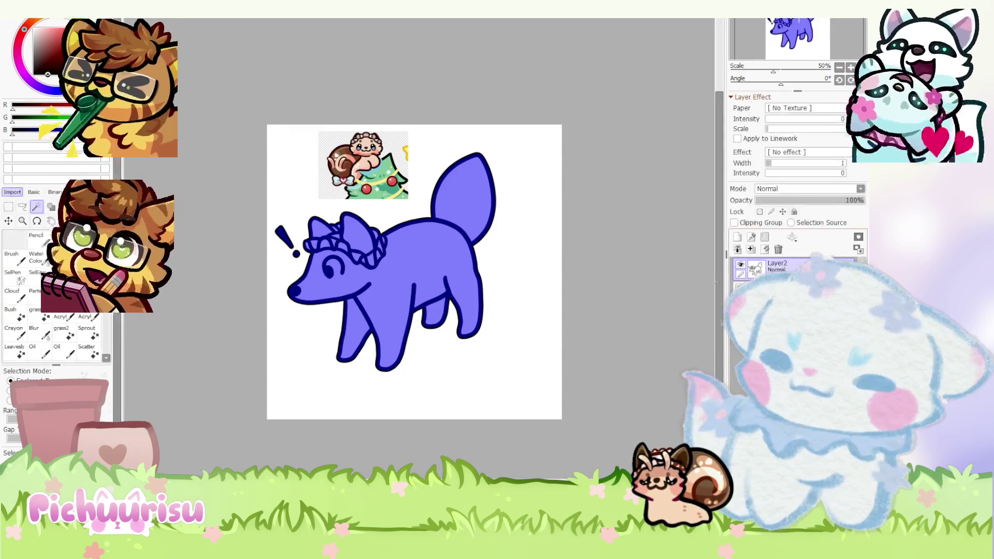
# - Fill the selected fox body with a warm skin tone and drop the selection
pyautogui.click(37, 235)
pyautogui.scroll(3, 250, 249)
pyautogui.scroll(4, 251, 248)
pyautogui.scroll(-5, 250, 248)
pyautogui.scroll(-1, 251, 249)
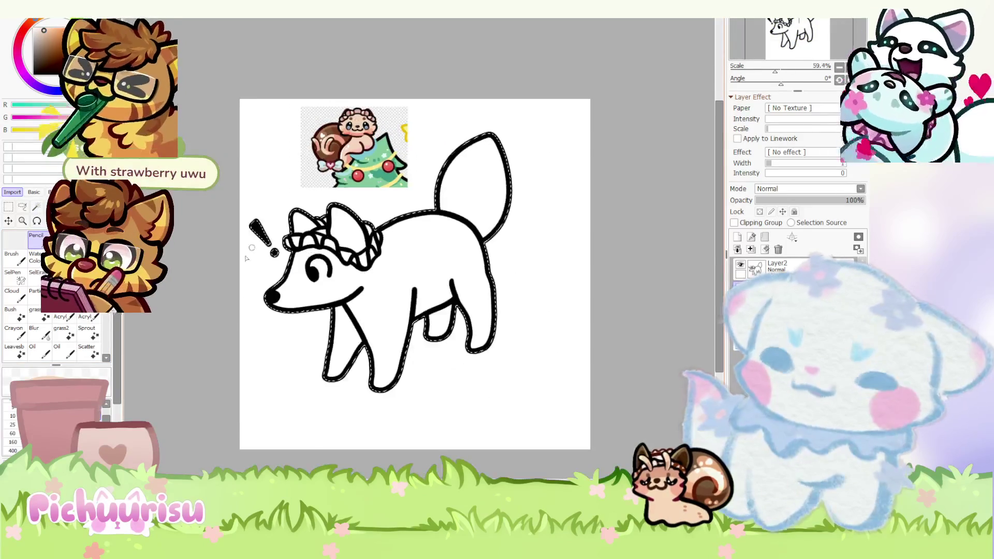
pyautogui.moveTo(334, 342); pyautogui.dragTo(572, 288)
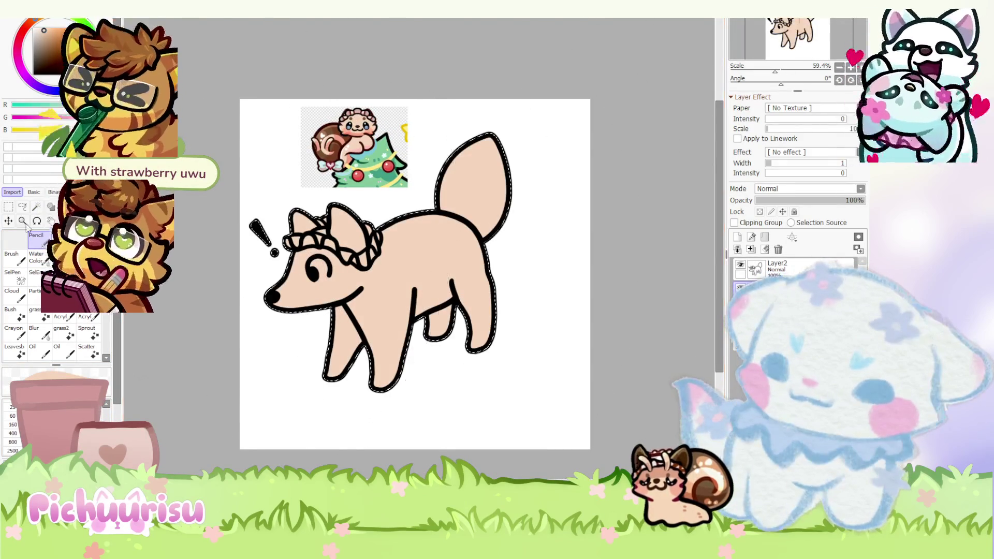
pyautogui.click(8, 205)
pyautogui.hotkey('ctrl', 'd')
pyautogui.scroll(2, 378, 100)
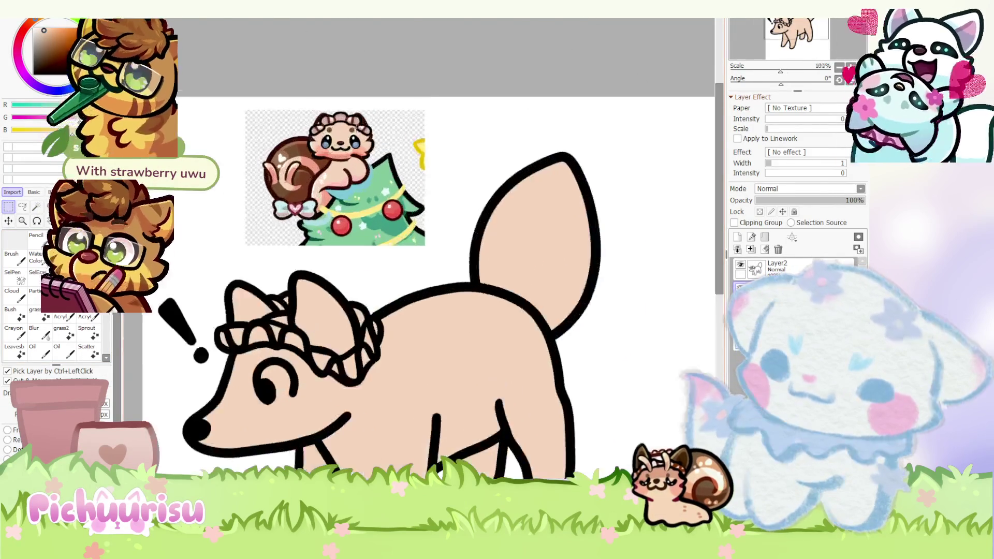
pyautogui.scroll(4, 357, 126)
pyautogui.scroll(-4, 358, 126)
pyautogui.scroll(-3, 365, 128)
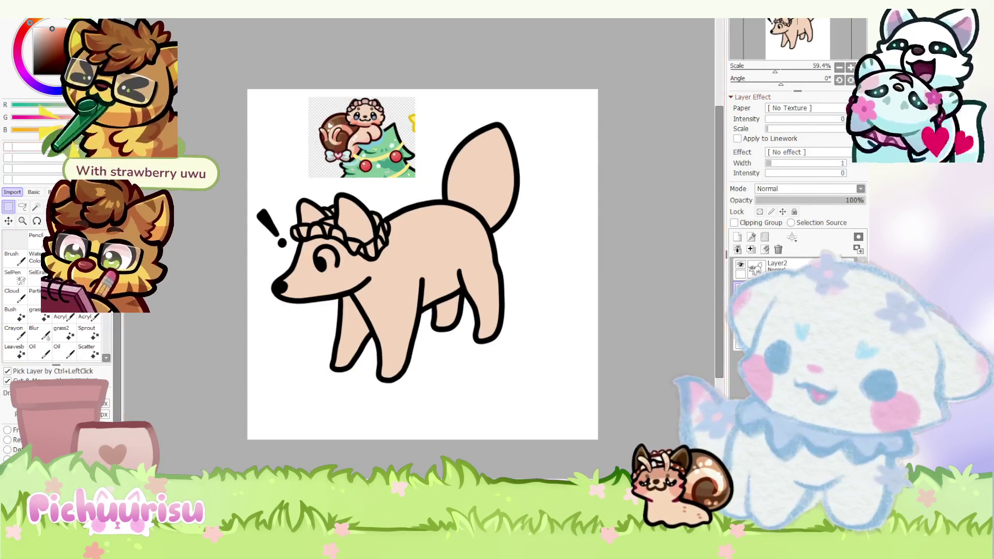
# - Paint a pink cheek blush and fill the eye white around the black pupil
pyautogui.click(38, 236)
pyautogui.scroll(2, 342, 271)
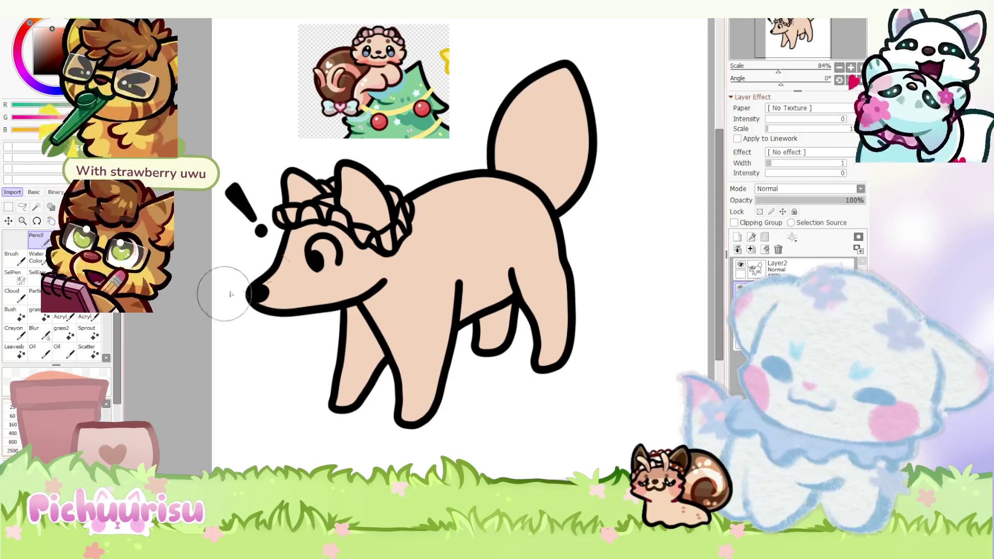
pyautogui.scroll(3, 230, 293)
pyautogui.moveTo(311, 232); pyautogui.dragTo(320, 242)
pyautogui.scroll(-8, 314, 241)
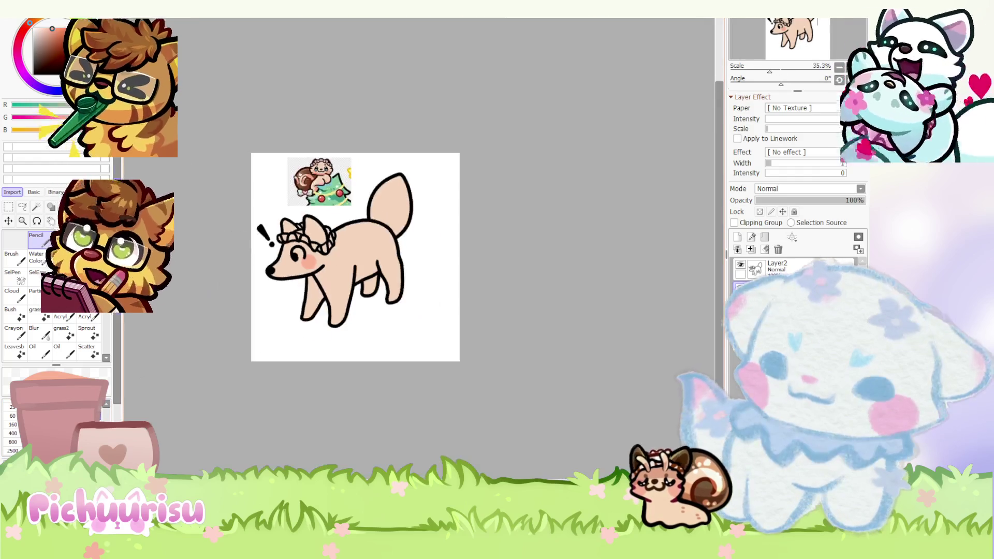
pyautogui.scroll(3, 298, 253)
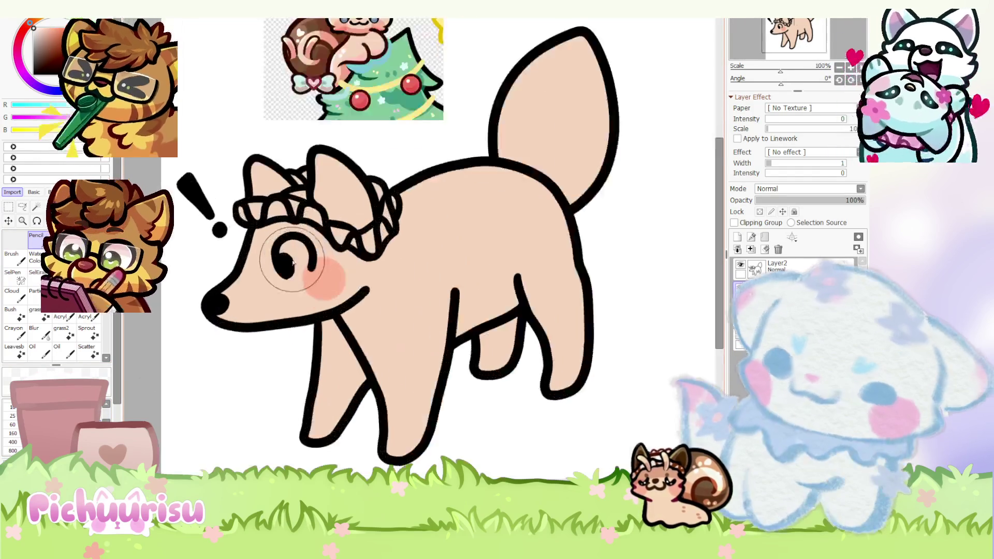
pyautogui.scroll(1, 419, 251)
pyautogui.scroll(2, 267, 298)
pyautogui.moveTo(301, 304)
pyautogui.mouseDown()
pyautogui.moveTo(342, 300)
pyautogui.moveTo(326, 234)
pyautogui.moveTo(278, 239)
pyautogui.mouseUp()
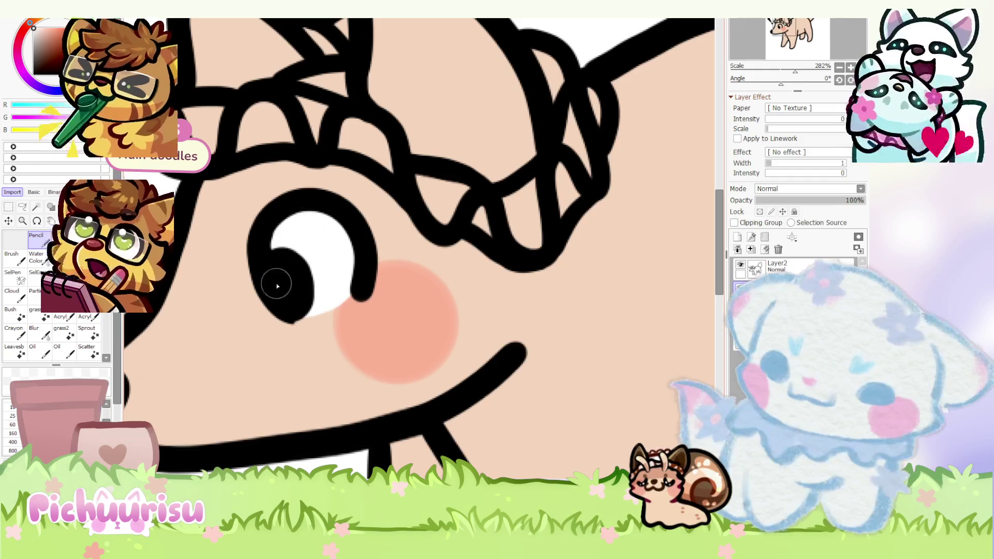
pyautogui.scroll(-2, 329, 246)
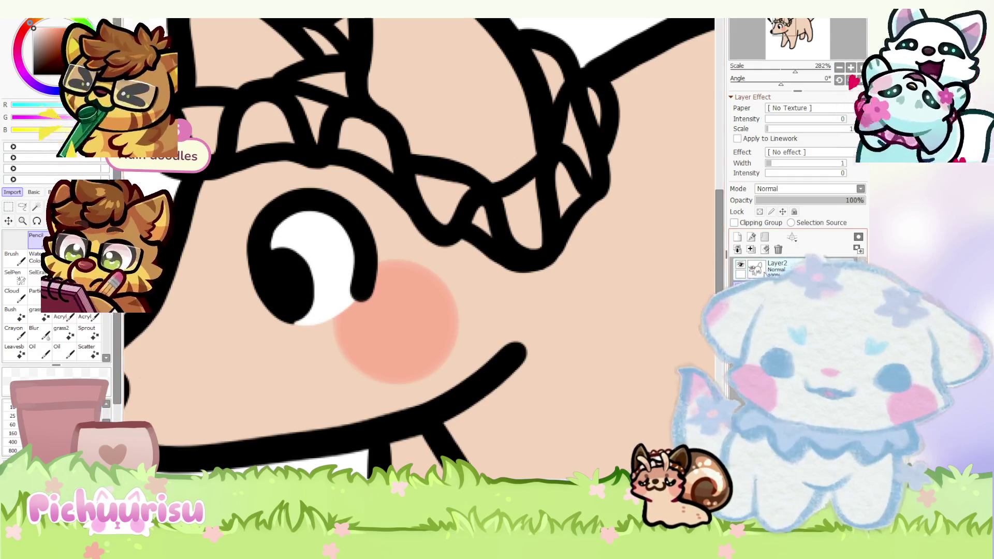
pyautogui.scroll(-1, 390, 423)
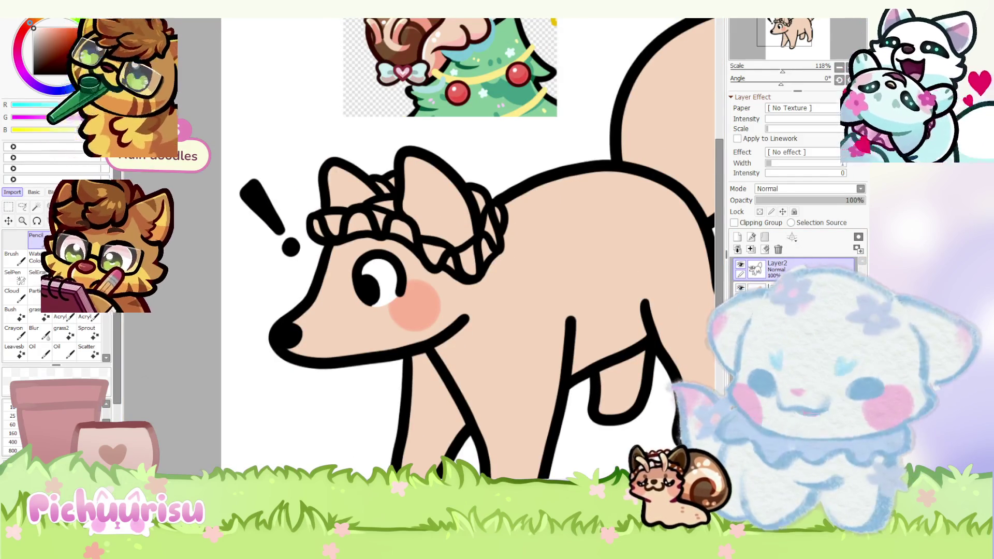
pyautogui.scroll(-3, 438, 299)
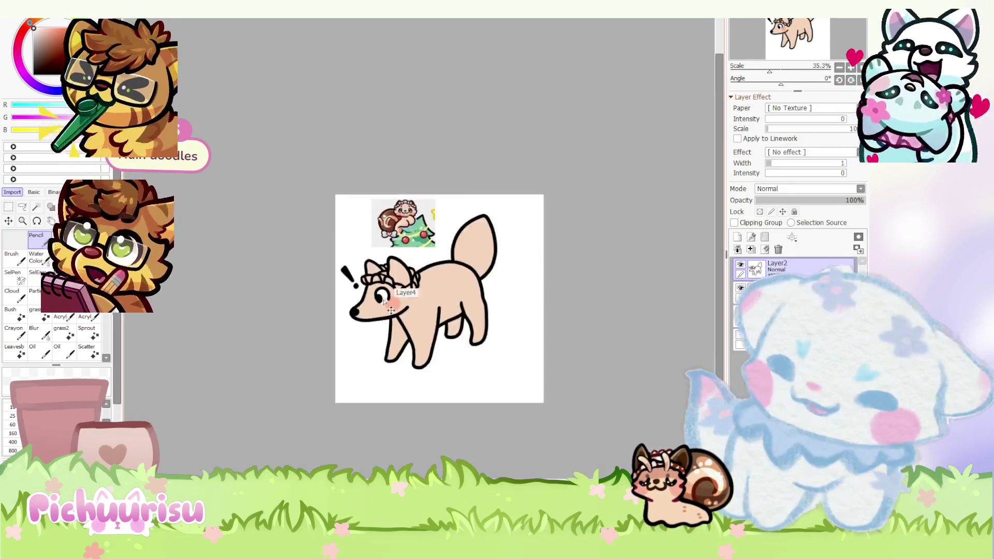
# - Paste the felted fox photo, shrink it and position it over the fox drawing
pyautogui.hotkey('ctrl', 'v')
pyautogui.scroll(-1, 439, 299)
pyautogui.hotkey('ctrl', 't')
pyautogui.moveTo(493, 397); pyautogui.dragTo(446, 348)
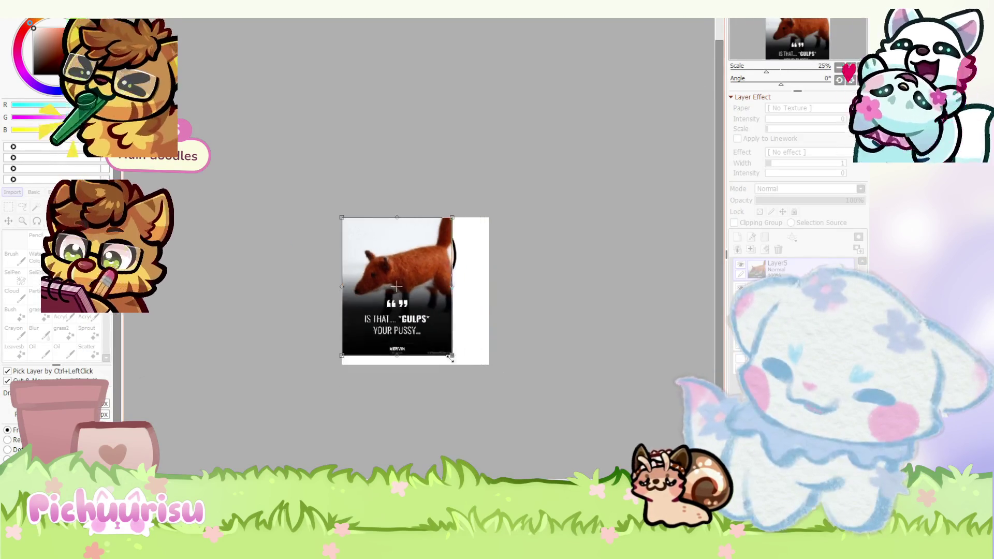
pyautogui.scroll(2, 418, 310)
pyautogui.moveTo(383, 311); pyautogui.dragTo(457, 289)
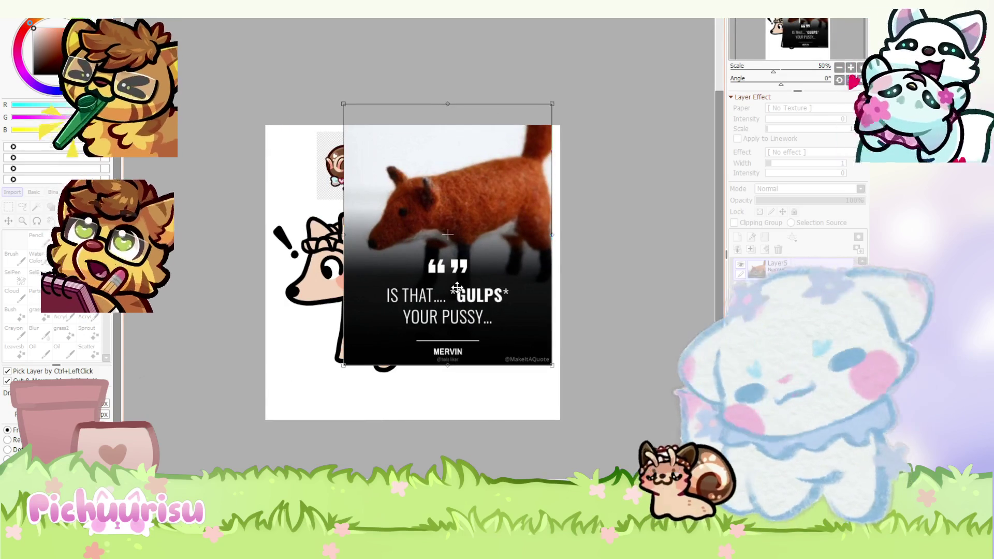
pyautogui.scroll(3, 457, 290)
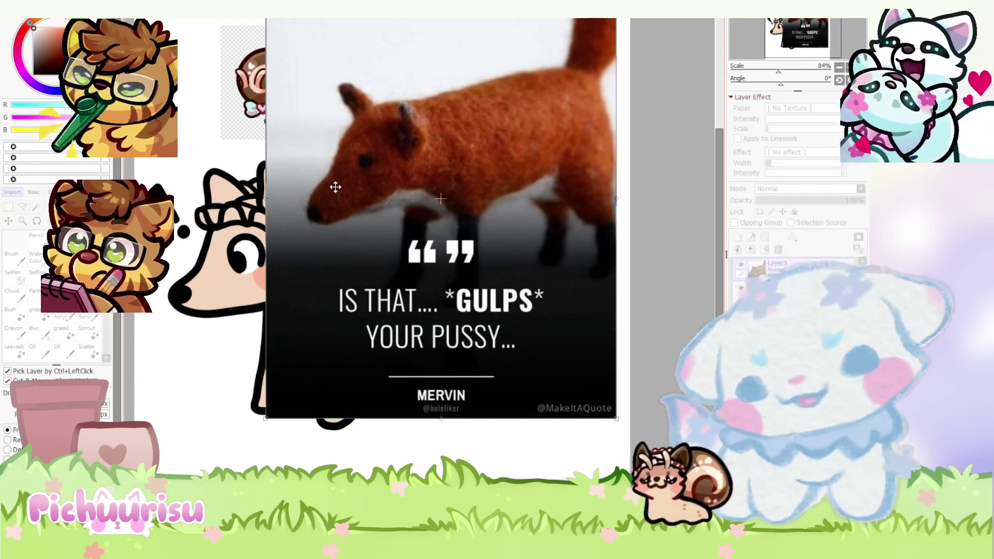
pyautogui.press('Return')
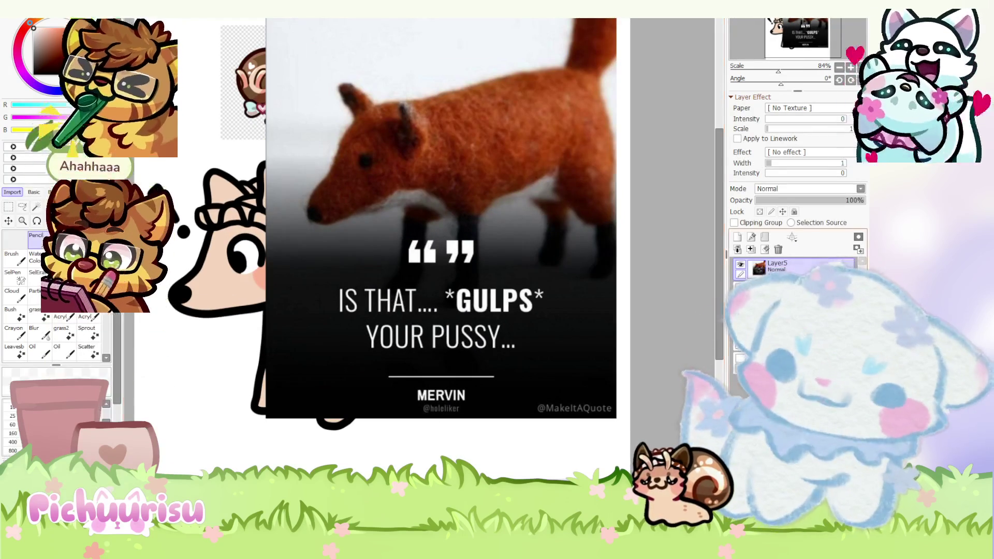
pyautogui.scroll(3, 225, 276)
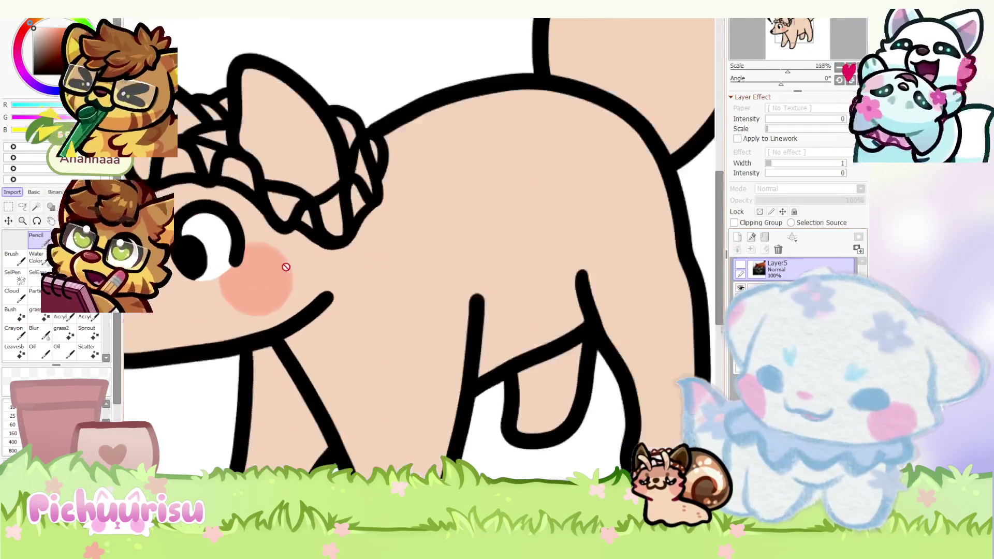
pyautogui.scroll(3, 225, 275)
pyautogui.scroll(3, 225, 275)
pyautogui.scroll(-2, 225, 276)
pyautogui.scroll(1, 277, 262)
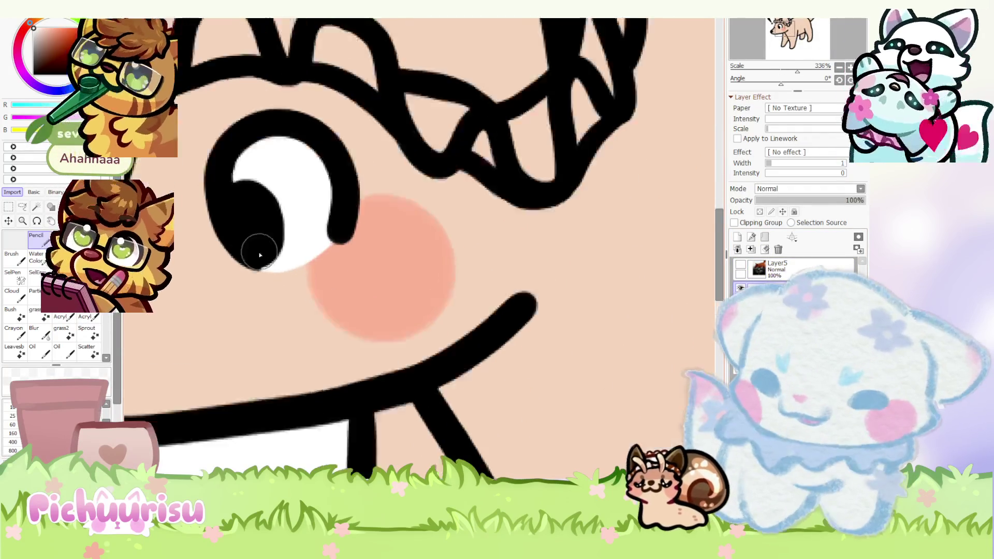
pyautogui.scroll(3, 260, 251)
# - Enlarge the black pupil, loop a brown antenna on the snail sticker, then fill the left ear brown
pyautogui.moveTo(267, 270); pyautogui.dragTo(329, 207)
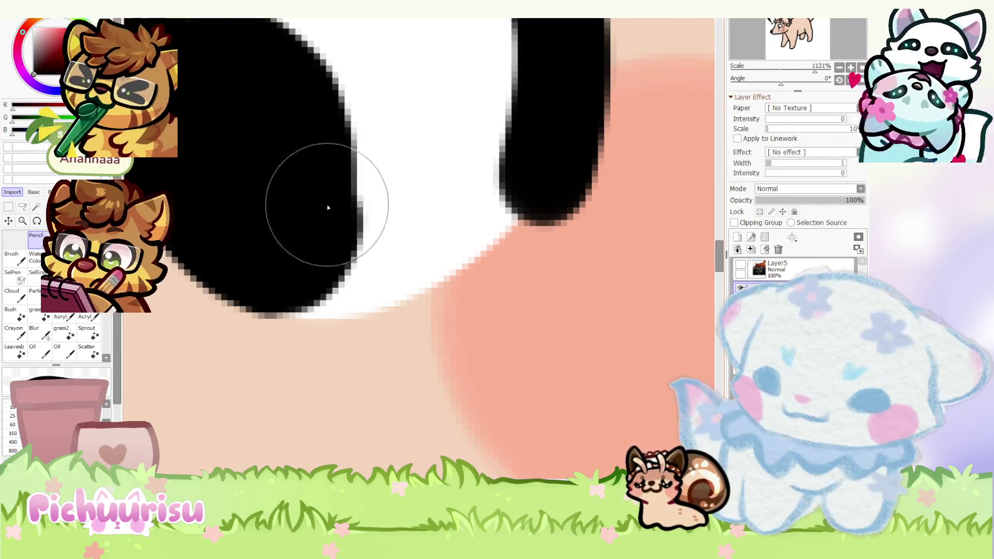
pyautogui.scroll(-4, 299, 262)
pyautogui.scroll(-3, 299, 261)
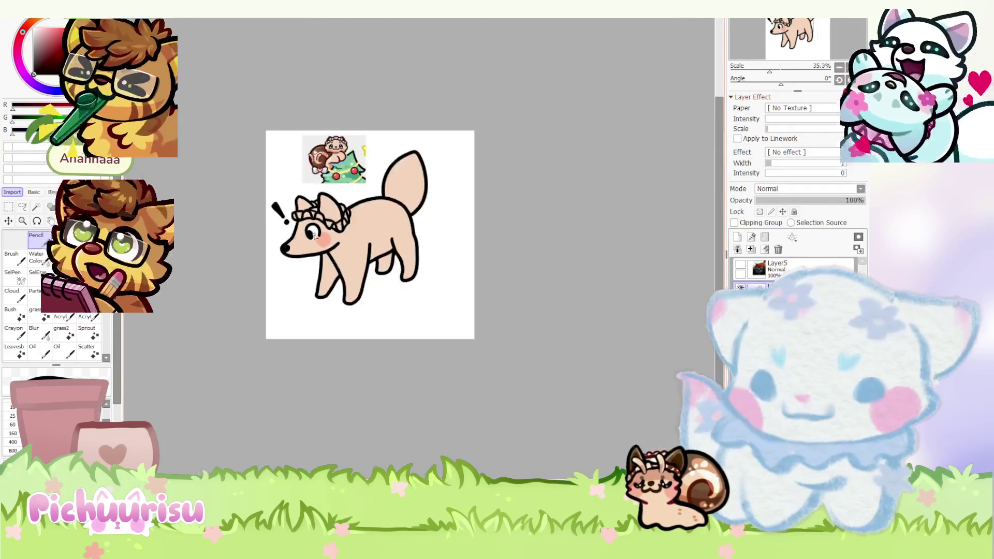
pyautogui.scroll(1, 335, 144)
pyautogui.scroll(1, 336, 144)
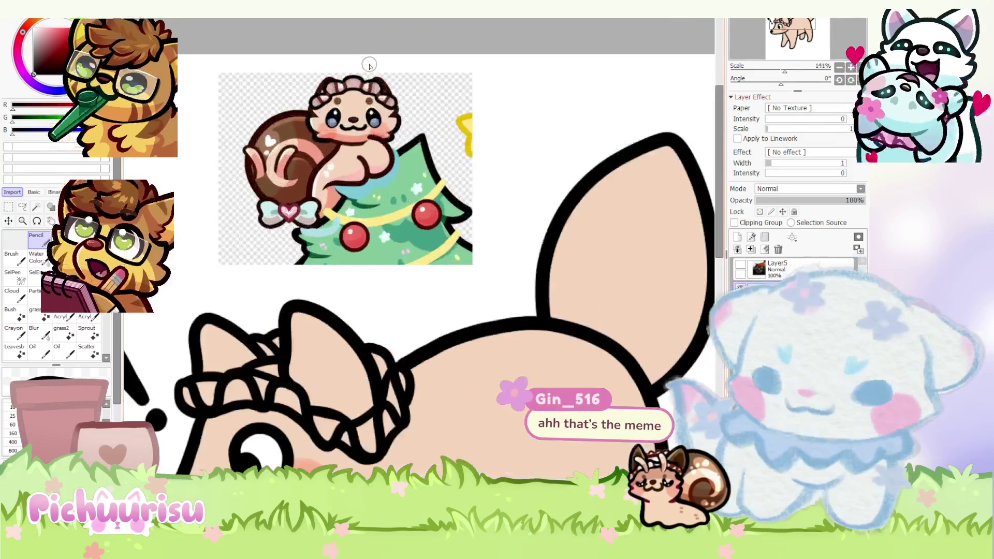
pyautogui.scroll(1, 342, 125)
pyautogui.scroll(1, 345, 120)
pyautogui.scroll(-1, 345, 120)
pyautogui.scroll(-2, 350, 129)
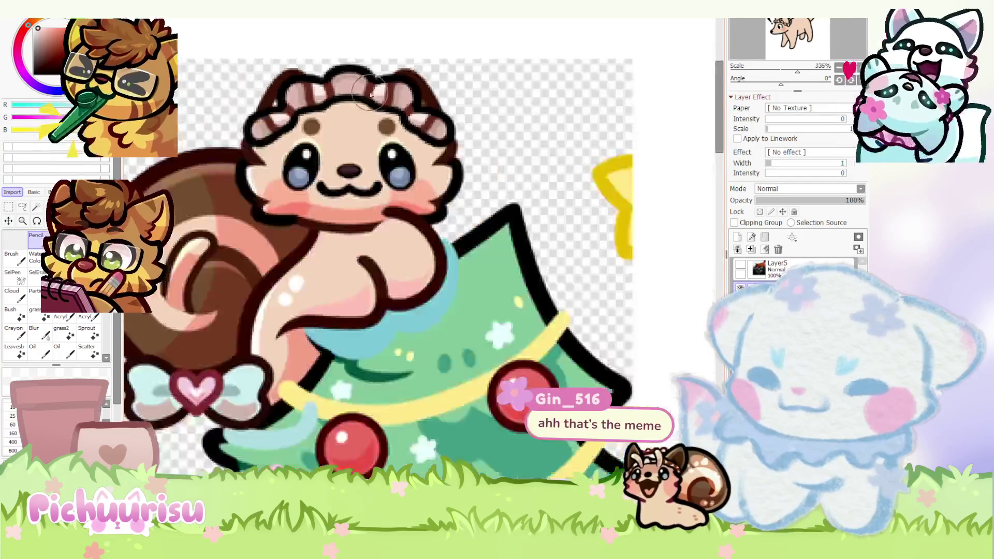
pyautogui.scroll(-3, 383, 157)
pyautogui.scroll(3, 354, 199)
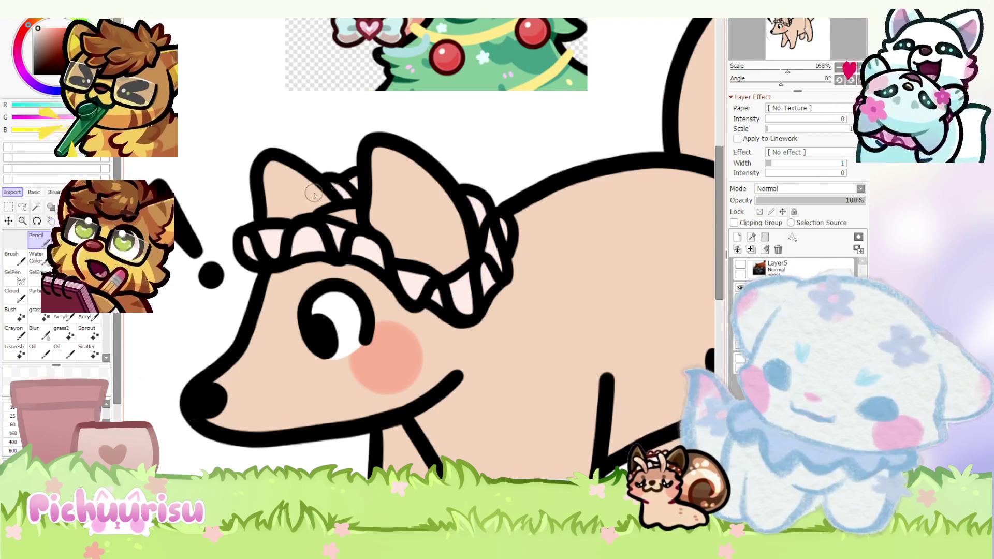
pyautogui.scroll(-3, 314, 194)
pyautogui.scroll(4, 357, 69)
pyautogui.scroll(-3, 358, 70)
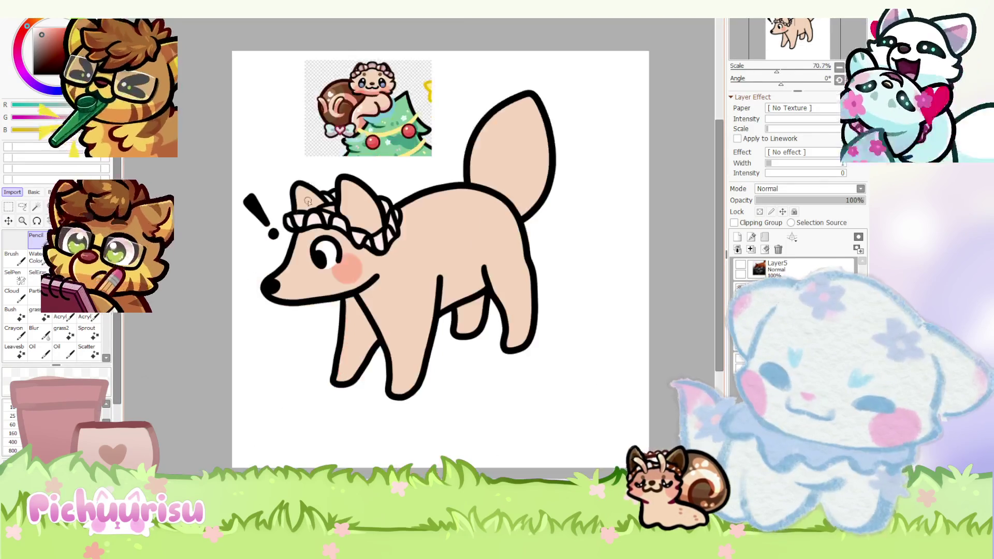
pyautogui.scroll(3, 285, 226)
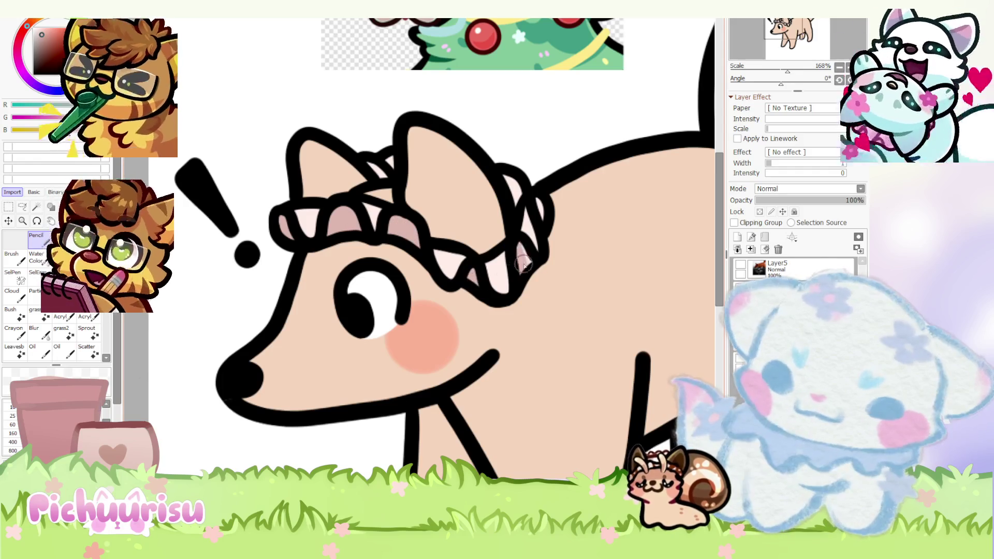
pyautogui.scroll(-3, 317, 243)
pyautogui.scroll(3, 346, 211)
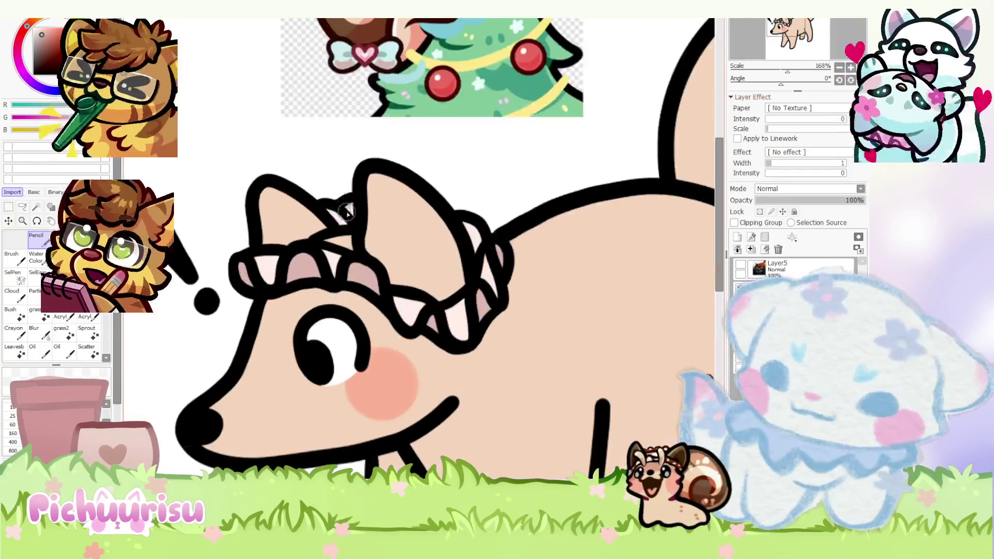
pyautogui.scroll(-3, 332, 214)
pyautogui.scroll(3, 335, 96)
pyautogui.scroll(-3, 353, 85)
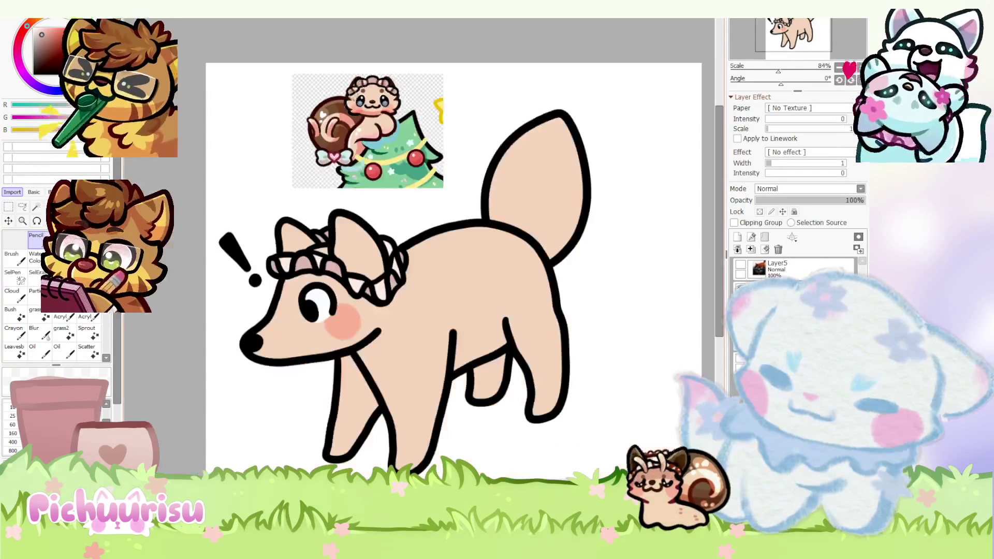
pyautogui.scroll(-1, 326, 164)
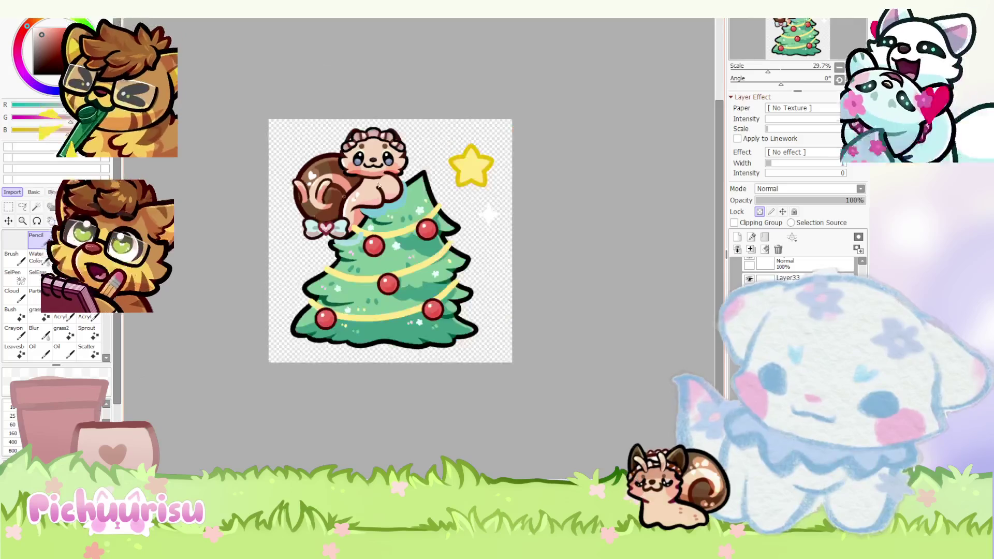
pyautogui.scroll(2, 445, 402)
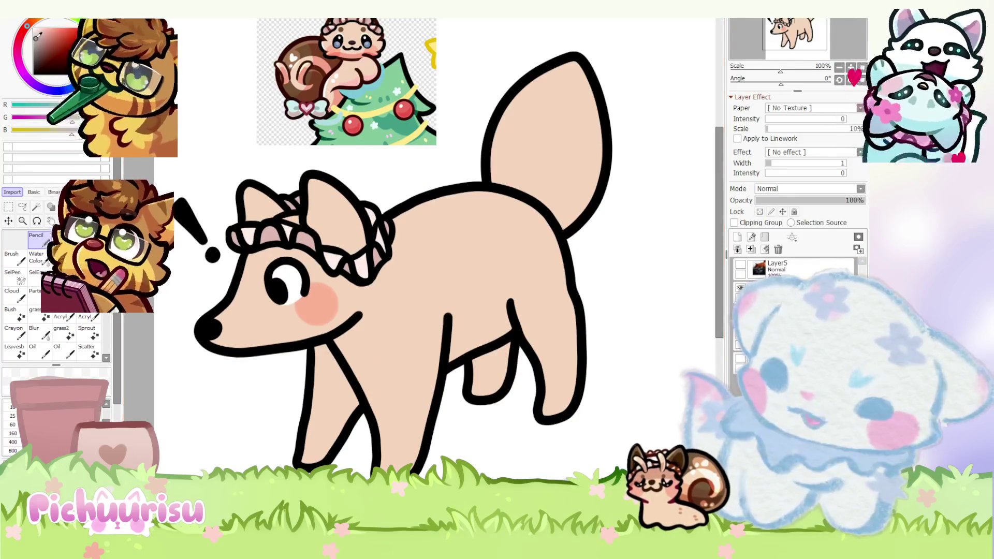
pyautogui.scroll(2, 291, 230)
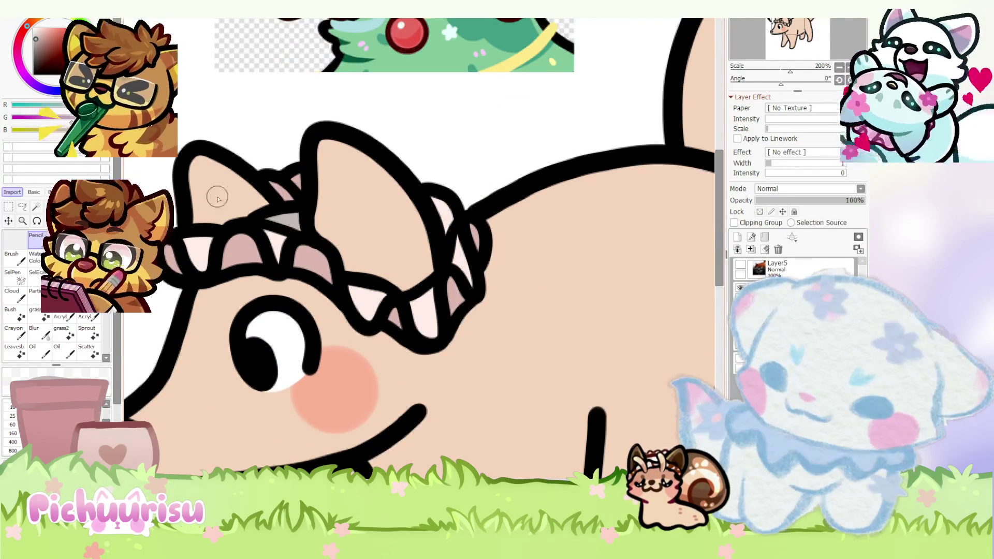
pyautogui.scroll(-3, 218, 198)
pyautogui.scroll(1, 423, 249)
pyautogui.scroll(1, 424, 248)
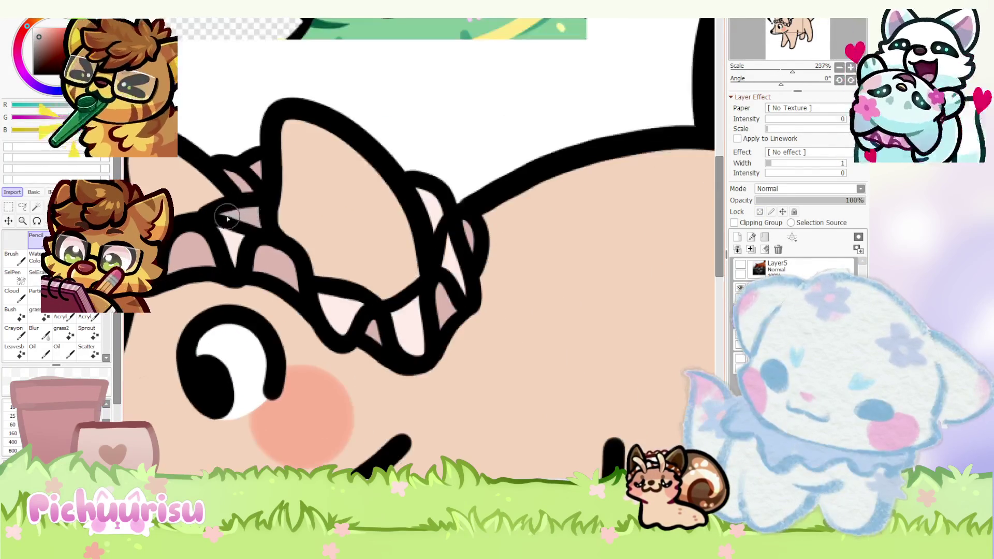
pyautogui.scroll(-2, 423, 249)
pyautogui.scroll(1, 423, 249)
pyautogui.scroll(1, 423, 249)
pyautogui.scroll(-2, 423, 249)
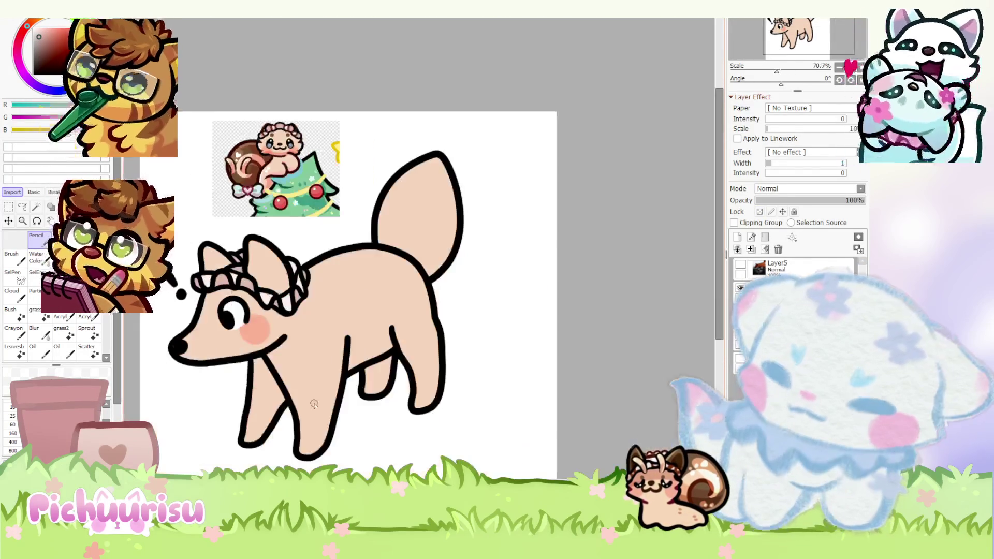
pyautogui.hotkey('ctrl', 'Tab')
pyautogui.scroll(3, 289, 118)
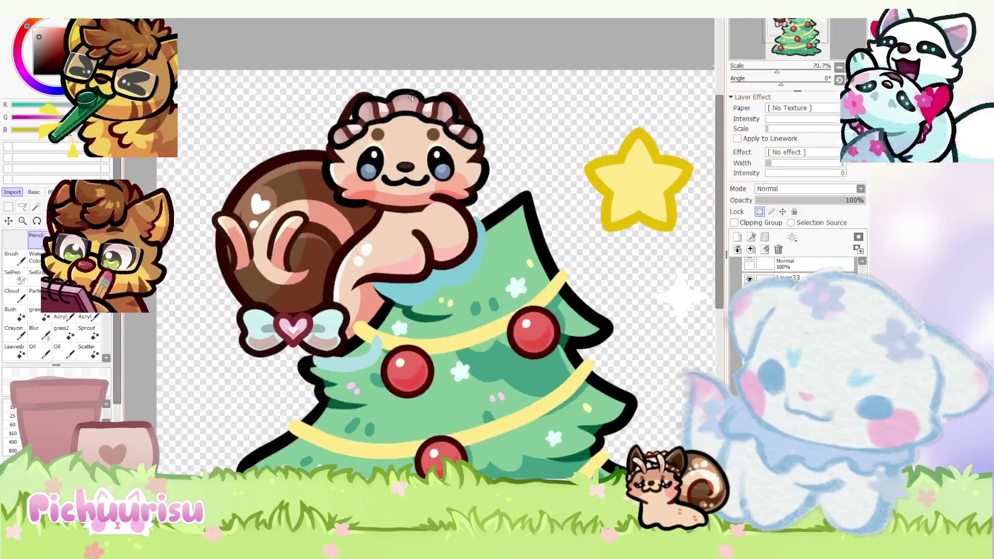
pyautogui.scroll(3, 479, 115)
pyautogui.moveTo(483, 126); pyautogui.dragTo(475, 128)
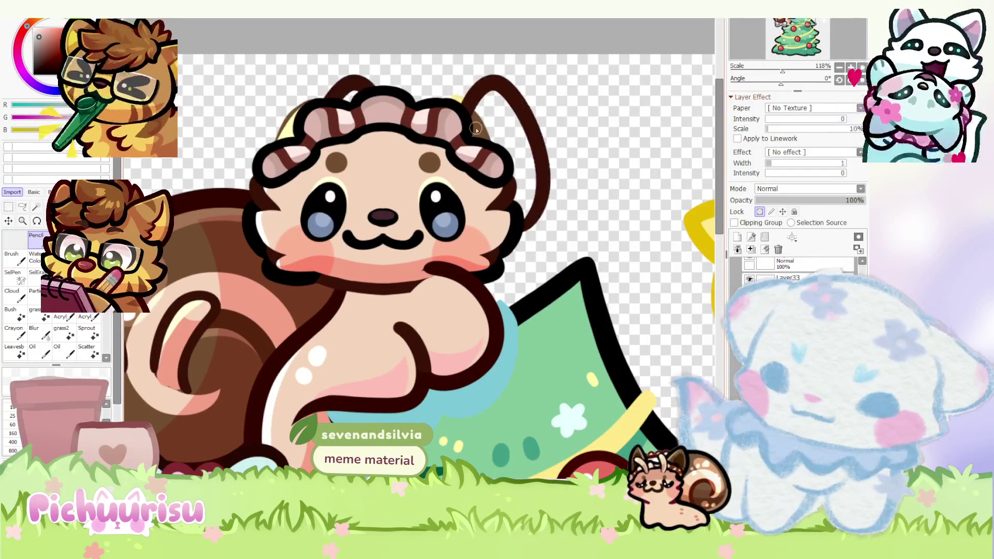
pyautogui.scroll(-3, 481, 129)
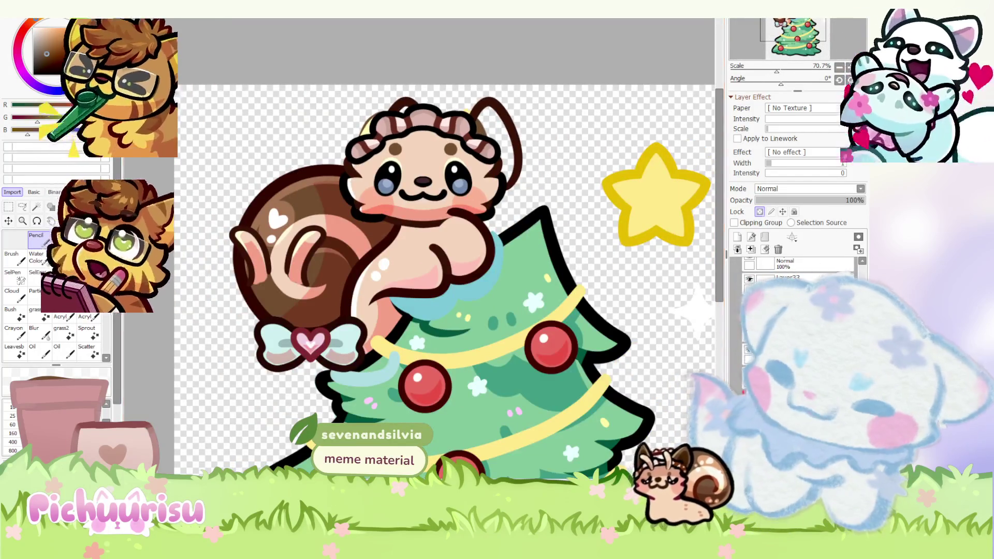
pyautogui.hotkey('ctrl', 'Tab')
pyautogui.scroll(-1, 419, 249)
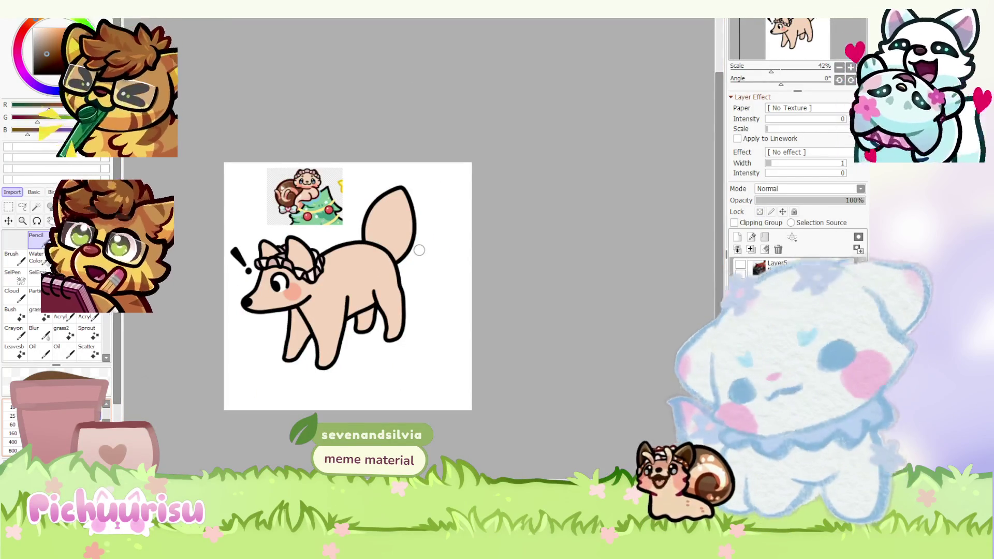
pyautogui.scroll(3, 419, 249)
pyautogui.scroll(2, 419, 249)
pyautogui.moveTo(264, 268)
pyautogui.mouseDown()
pyautogui.moveTo(264, 225)
pyautogui.moveTo(333, 244)
pyautogui.mouseUp()
pyautogui.scroll(-3, 332, 244)
pyautogui.scroll(3, 332, 244)
# - Fill the right ear brown and shade its inside with a darker brown
pyautogui.moveTo(302, 211)
pyautogui.mouseDown()
pyautogui.moveTo(298, 281)
pyautogui.moveTo(333, 334)
pyautogui.moveTo(393, 318)
pyautogui.moveTo(326, 225)
pyautogui.moveTo(329, 261)
pyautogui.mouseUp()
pyautogui.scroll(-6, 328, 260)
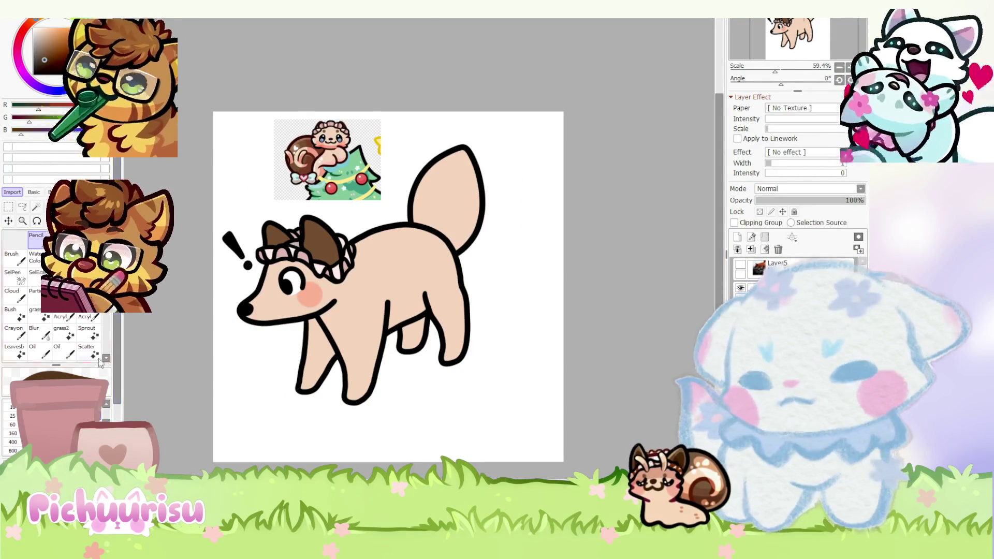
pyautogui.scroll(5, 419, 250)
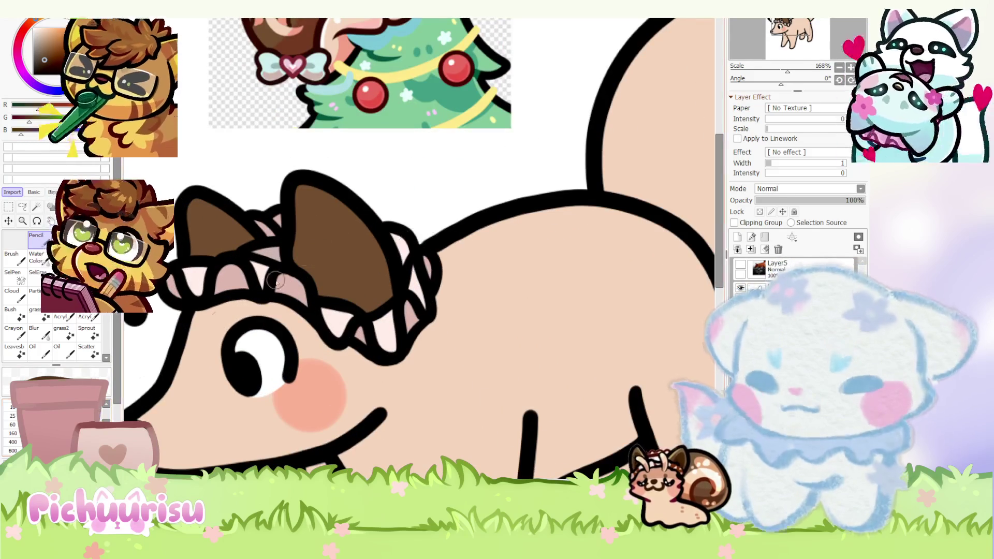
pyautogui.moveTo(342, 259)
pyautogui.mouseDown()
pyautogui.moveTo(329, 285)
pyautogui.moveTo(317, 266)
pyautogui.mouseUp()
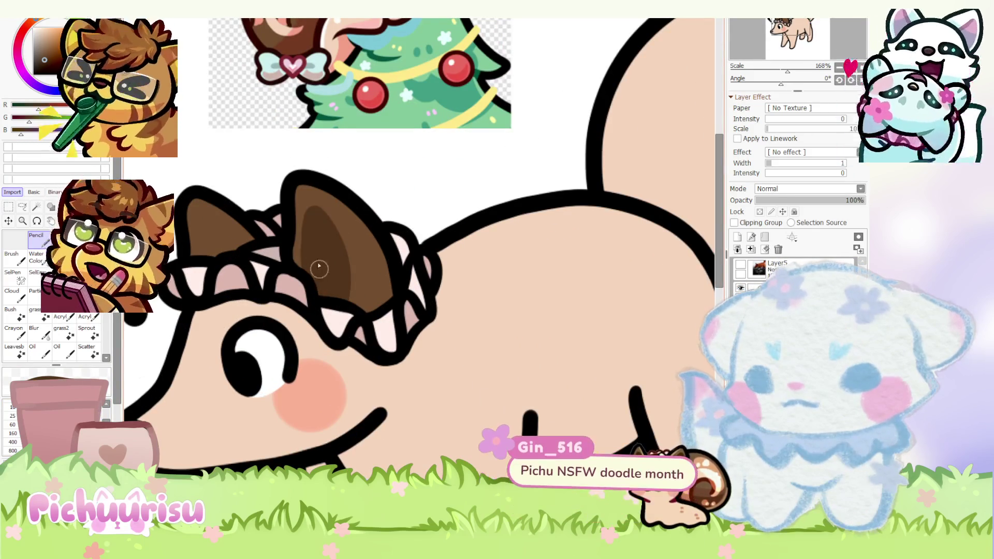
pyautogui.scroll(-6, 318, 267)
pyautogui.scroll(6, 236, 217)
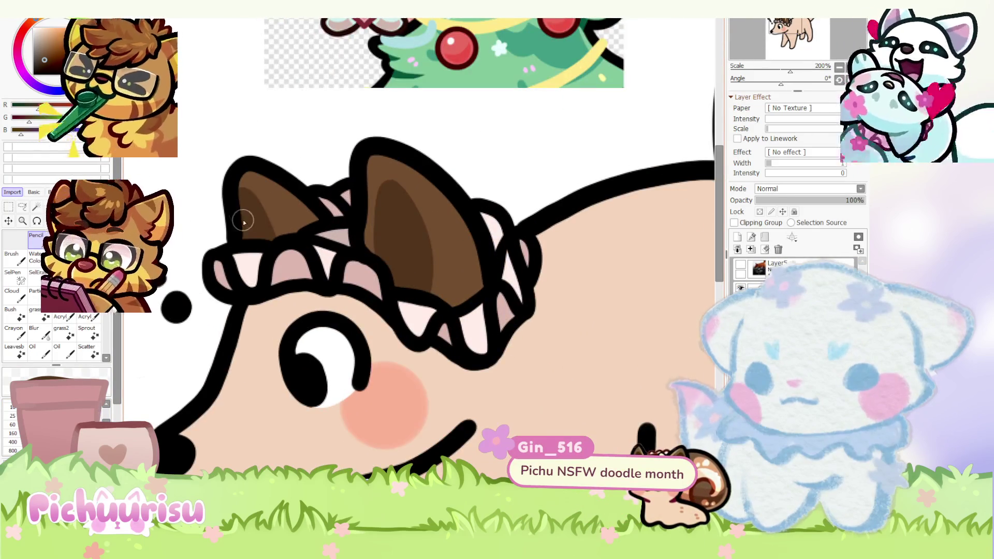
pyautogui.scroll(-9, 242, 223)
pyautogui.scroll(-1, 242, 222)
pyautogui.scroll(-2, 242, 222)
pyautogui.scroll(2, 323, 257)
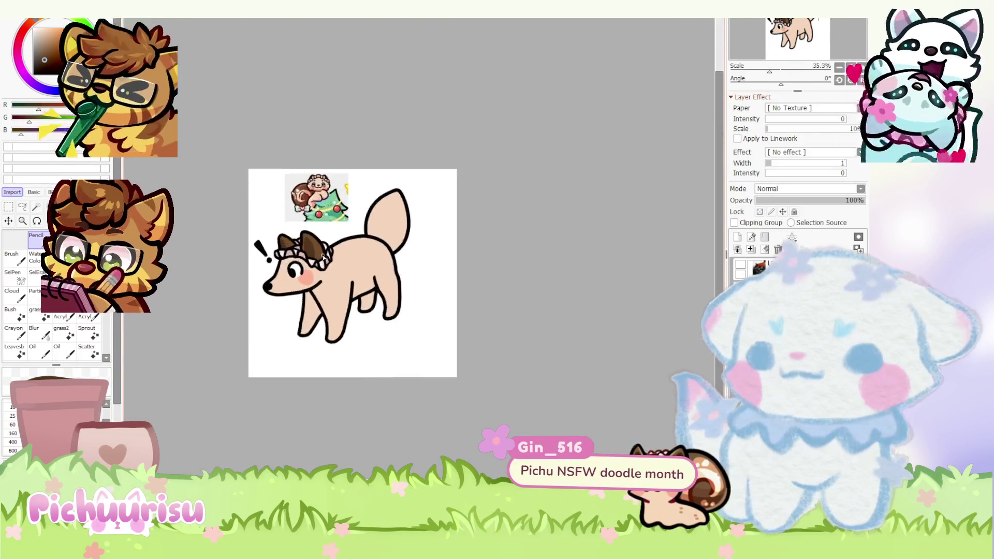
pyautogui.scroll(1, 323, 254)
pyautogui.scroll(3, 534, 170)
pyautogui.scroll(-1, 534, 171)
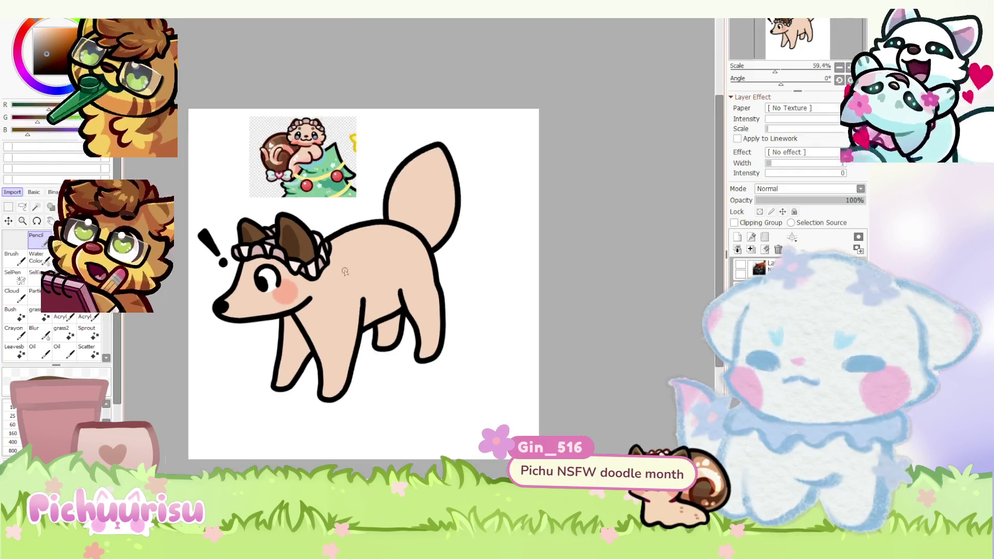
pyautogui.scroll(2, 534, 170)
pyautogui.scroll(2, 469, 169)
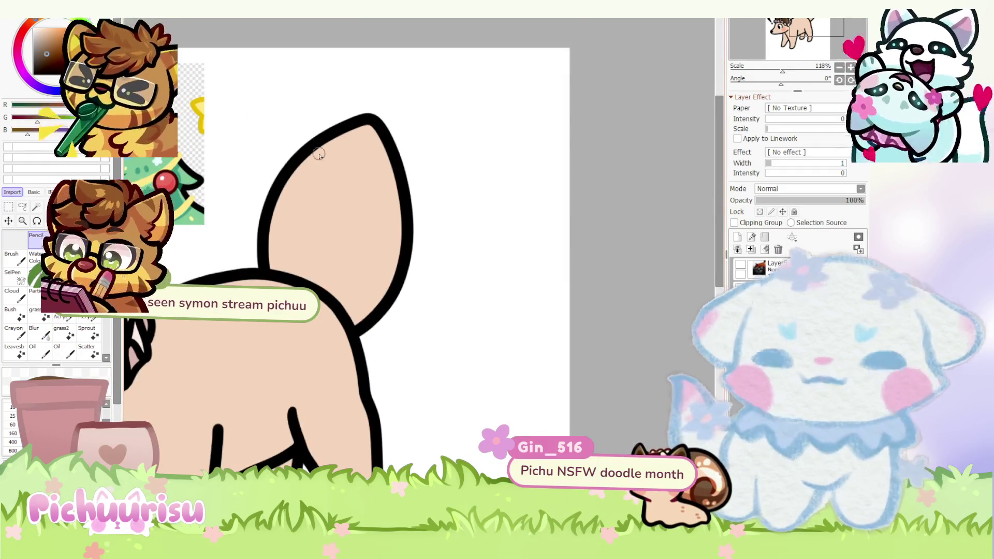
pyautogui.scroll(1, 318, 155)
# - Draw a wavy brown line across the tail tip and fill above it with brown
pyautogui.moveTo(289, 171); pyautogui.dragTo(386, 207)
pyautogui.scroll(-2, 327, 203)
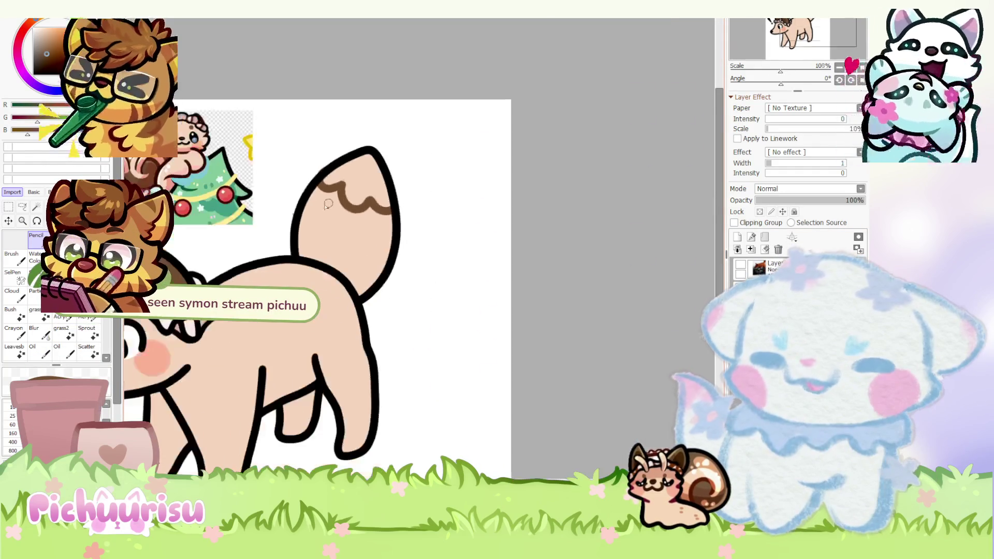
pyautogui.scroll(2, 362, 176)
pyautogui.moveTo(364, 168)
pyautogui.mouseDown()
pyautogui.moveTo(388, 160)
pyautogui.moveTo(369, 162)
pyautogui.mouseUp()
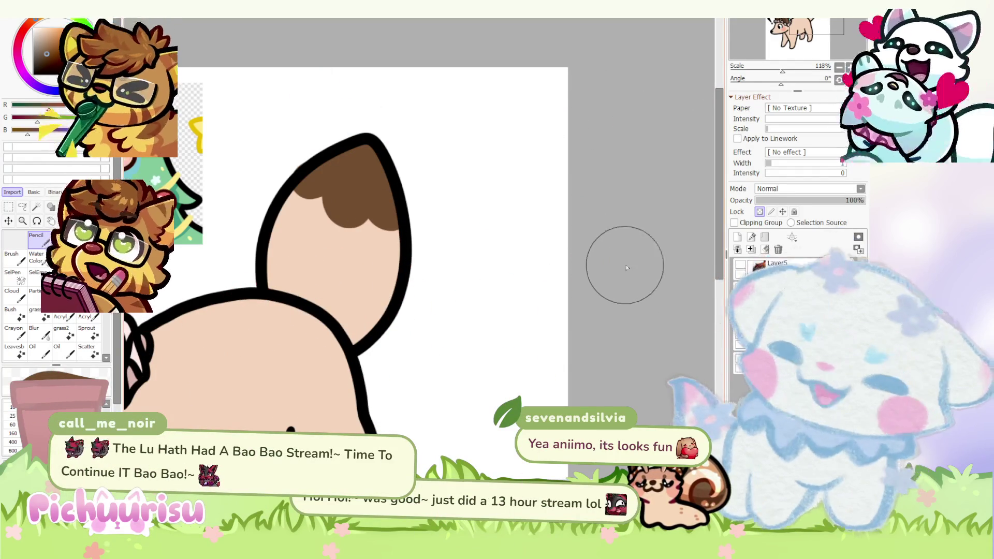
pyautogui.scroll(2, 288, 166)
pyautogui.scroll(2, 262, 189)
pyautogui.scroll(2, 273, 195)
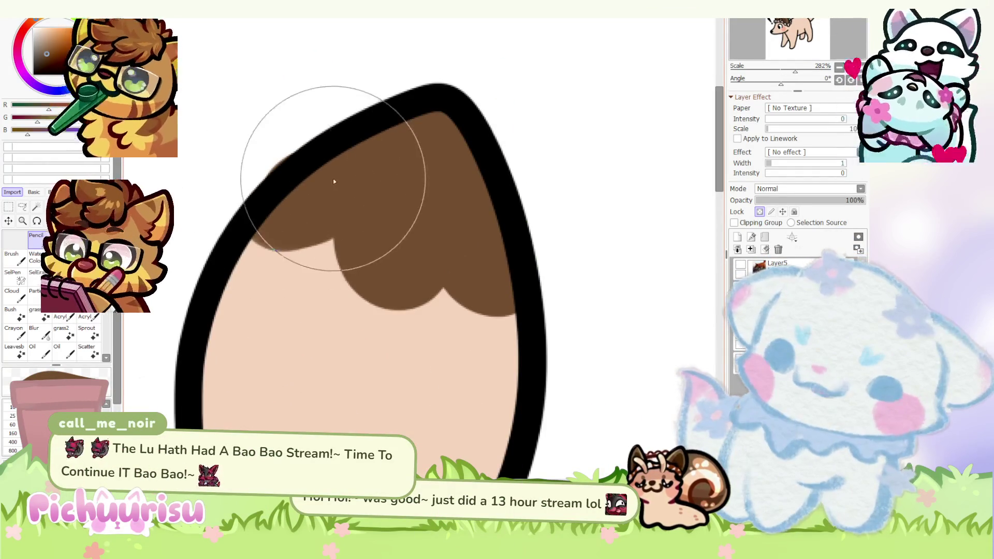
pyautogui.scroll(-4, 277, 188)
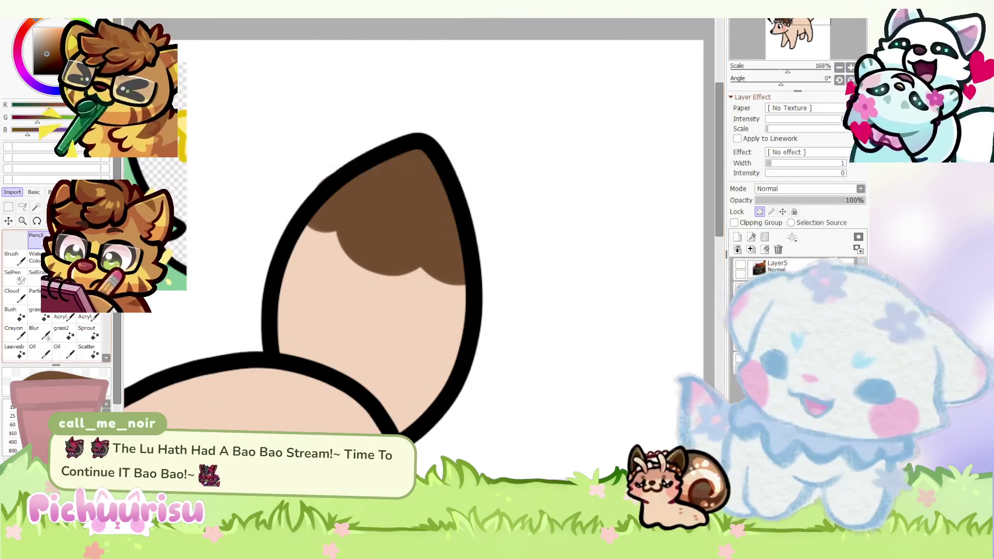
# - Turn off Preserve Opacity on the fox's layer
pyautogui.click(760, 211)
pyautogui.scroll(2, 311, 156)
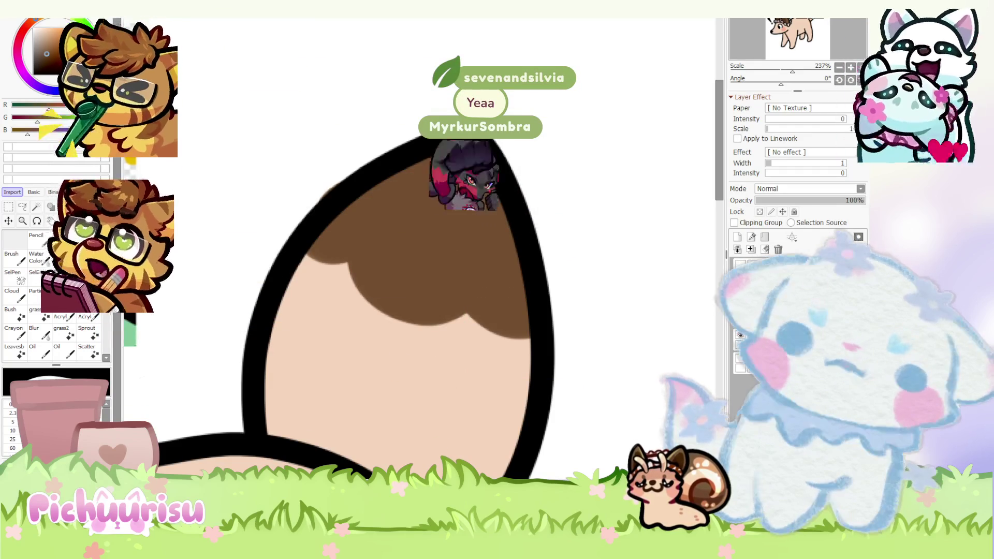
pyautogui.scroll(-4, 419, 304)
pyautogui.scroll(-3, 420, 303)
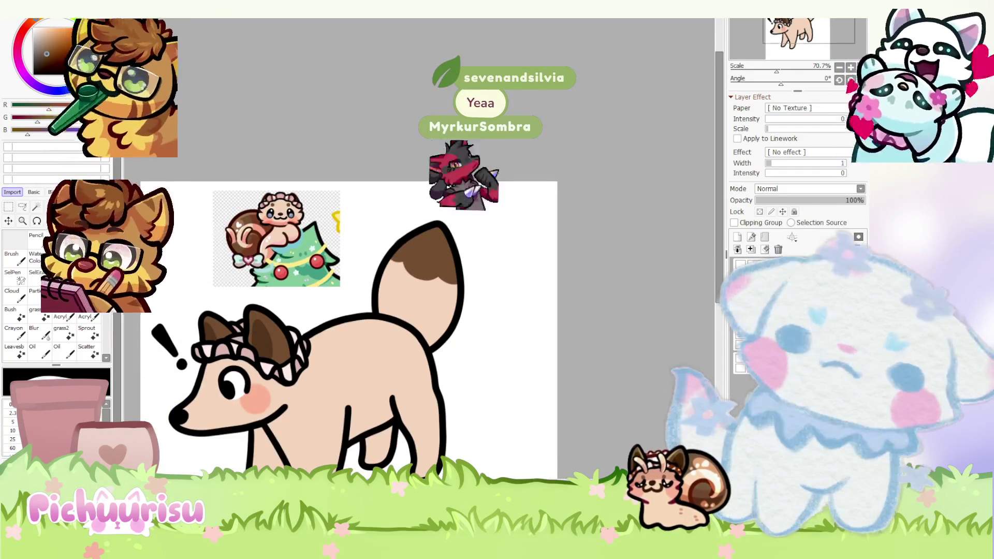
pyautogui.scroll(2, 419, 304)
pyautogui.scroll(3, 419, 303)
pyautogui.scroll(-2, 419, 303)
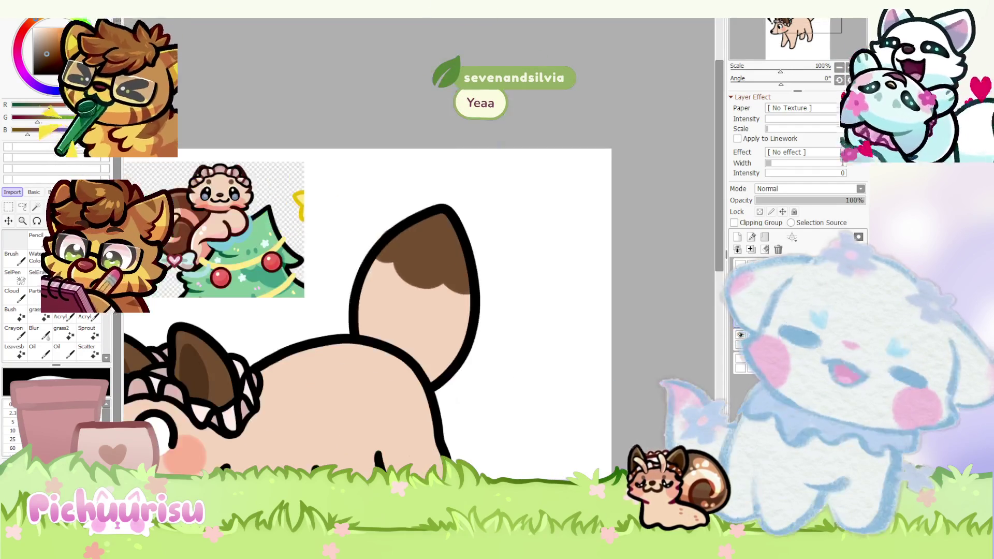
pyautogui.scroll(2, 419, 303)
pyautogui.scroll(1, 676, 264)
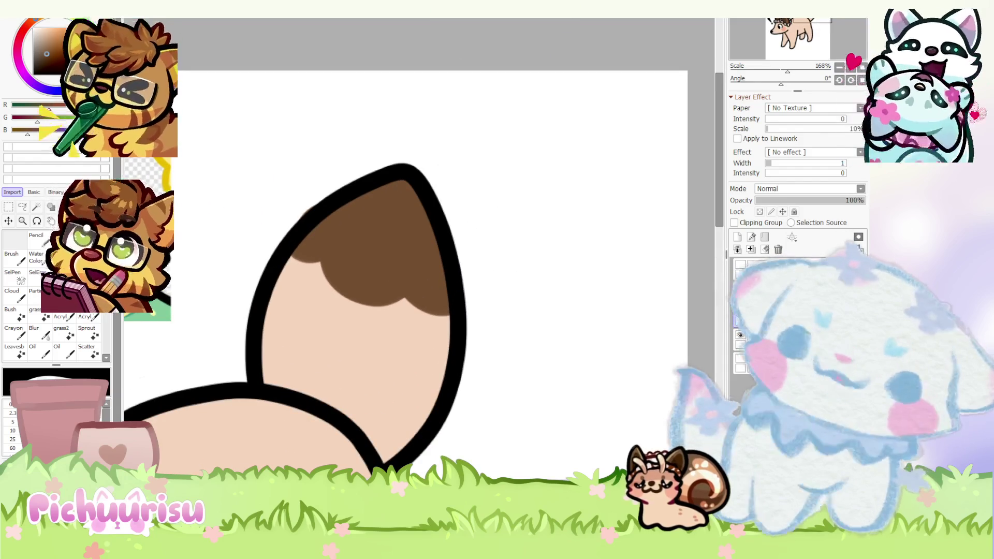
pyautogui.scroll(-2, 509, 271)
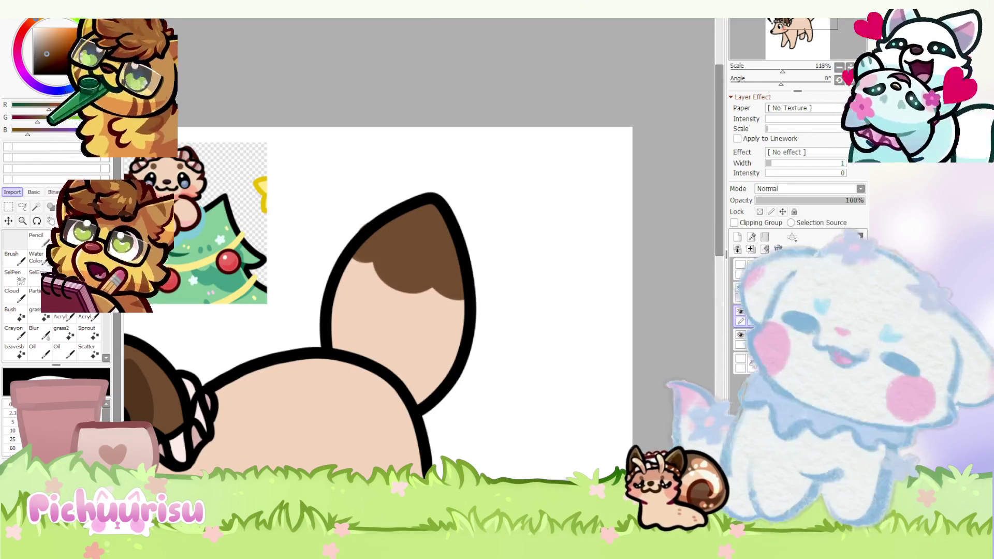
pyautogui.scroll(1, 604, 248)
pyautogui.scroll(-2, 606, 251)
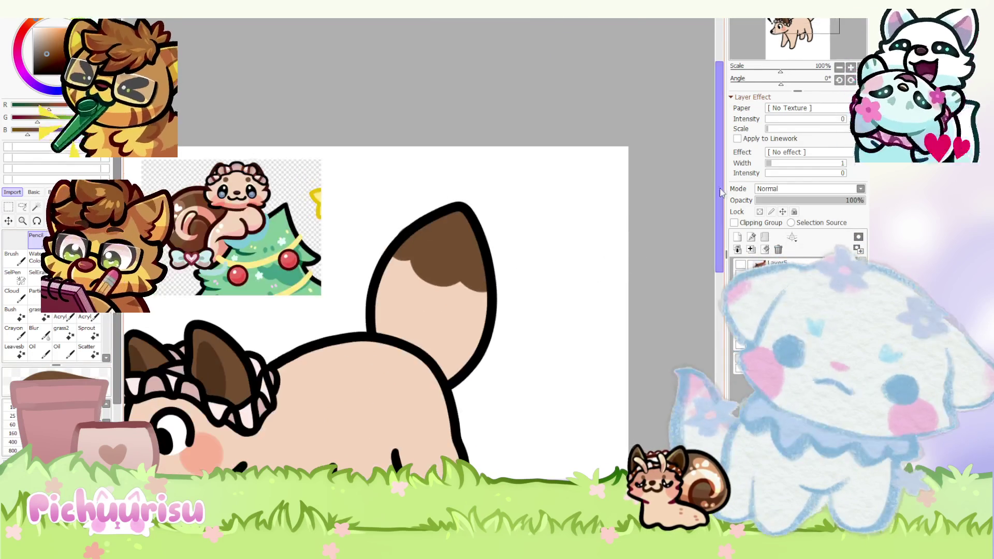
pyautogui.scroll(2, 589, 249)
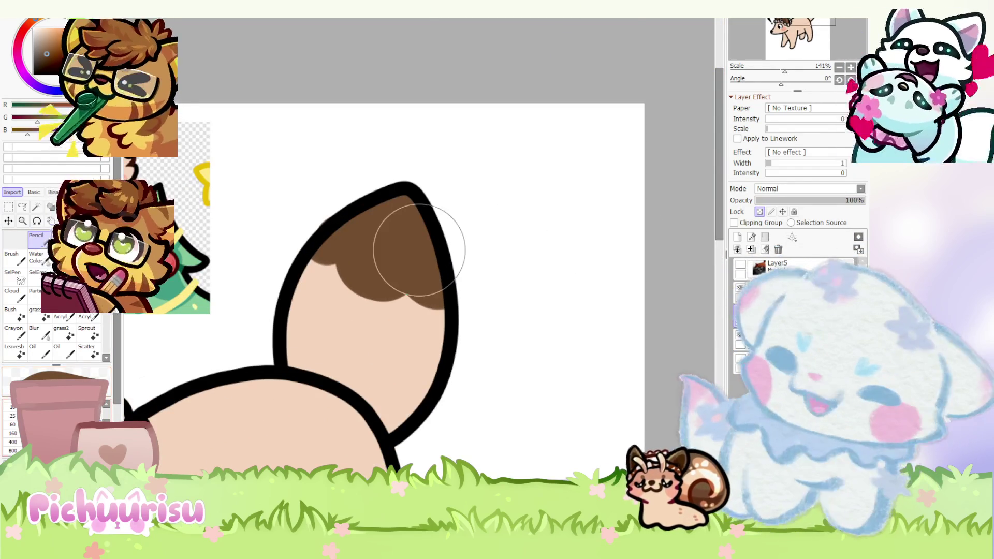
pyautogui.scroll(2, 302, 236)
pyautogui.scroll(-1, 360, 237)
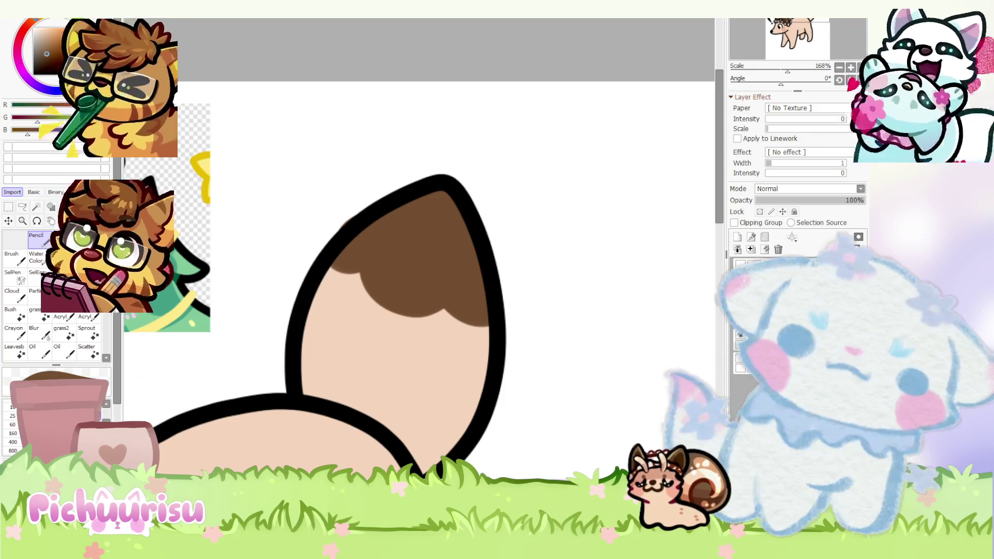
pyautogui.scroll(-3, 419, 311)
pyautogui.scroll(-2, 419, 311)
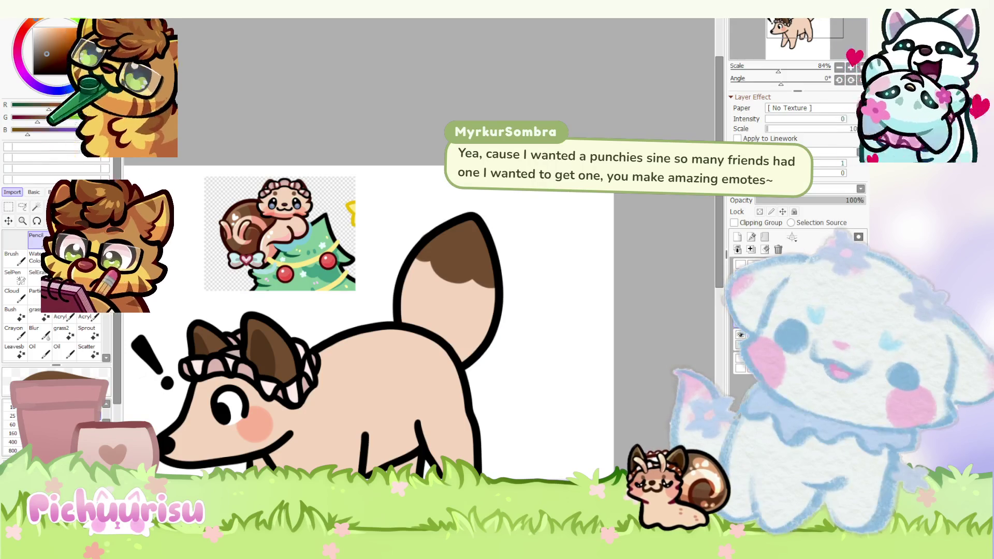
pyautogui.scroll(-1, 619, 260)
pyautogui.scroll(1, 671, 266)
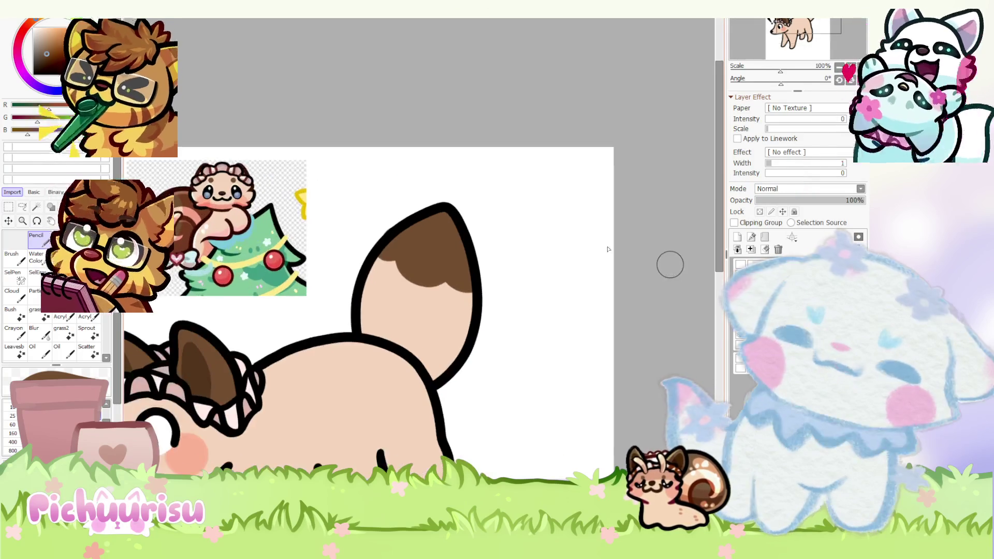
pyautogui.scroll(-1, 533, 215)
pyautogui.scroll(1, 532, 215)
pyautogui.scroll(3, 535, 220)
pyautogui.scroll(1, 332, 261)
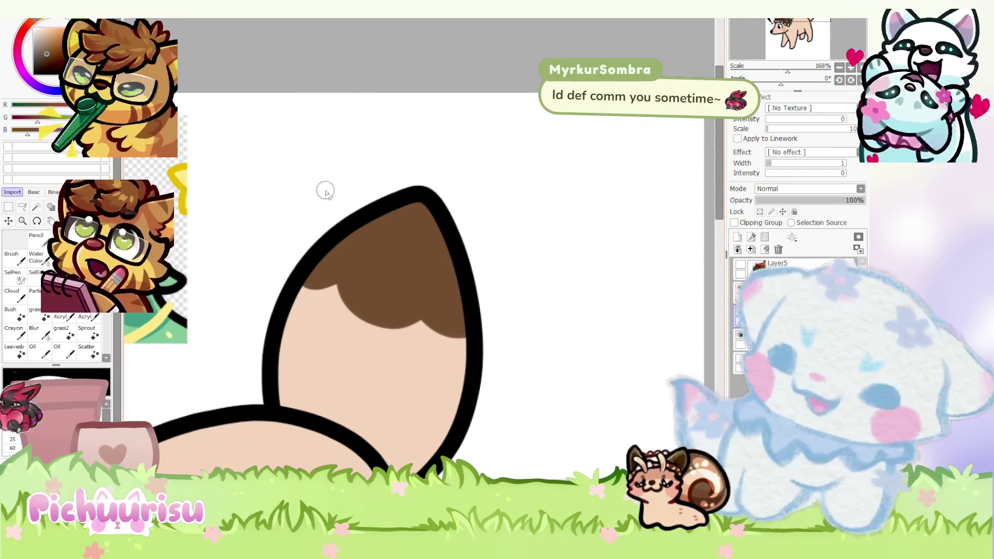
pyautogui.scroll(-2, 380, 122)
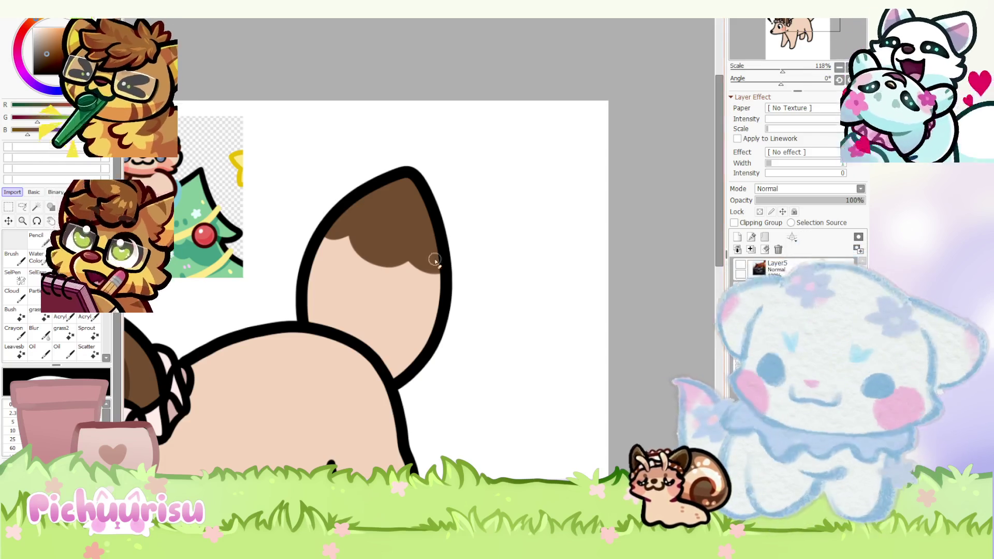
pyautogui.scroll(-3, 435, 260)
pyautogui.scroll(2, 303, 313)
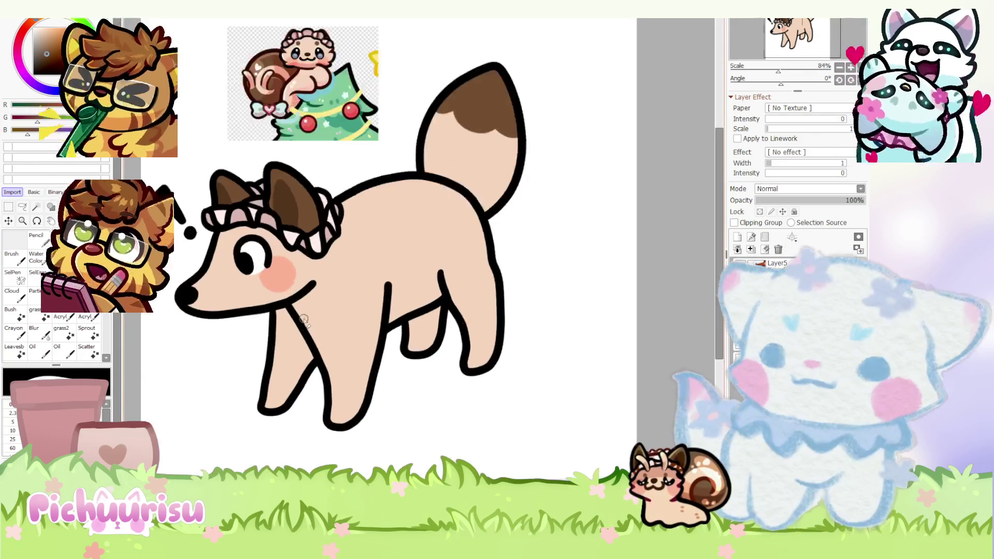
pyautogui.scroll(-1, 308, 313)
pyautogui.scroll(1, 330, 257)
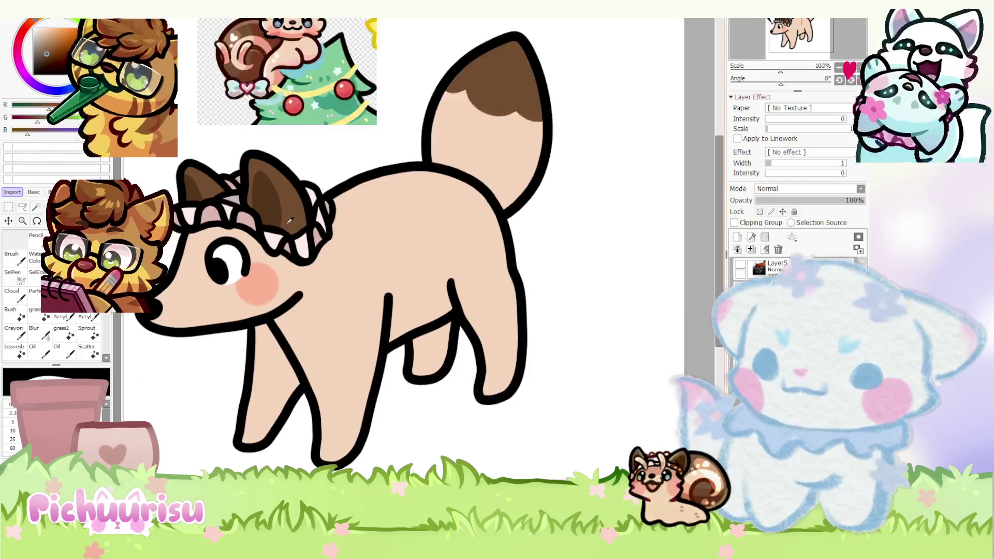
pyautogui.scroll(1, 314, 225)
pyautogui.scroll(1, 304, 199)
pyautogui.scroll(1, 301, 188)
pyautogui.scroll(4, 302, 189)
# - Dot a brown brow spot above the eye and spread lighter-brown shading across the ear
pyautogui.click(286, 205)
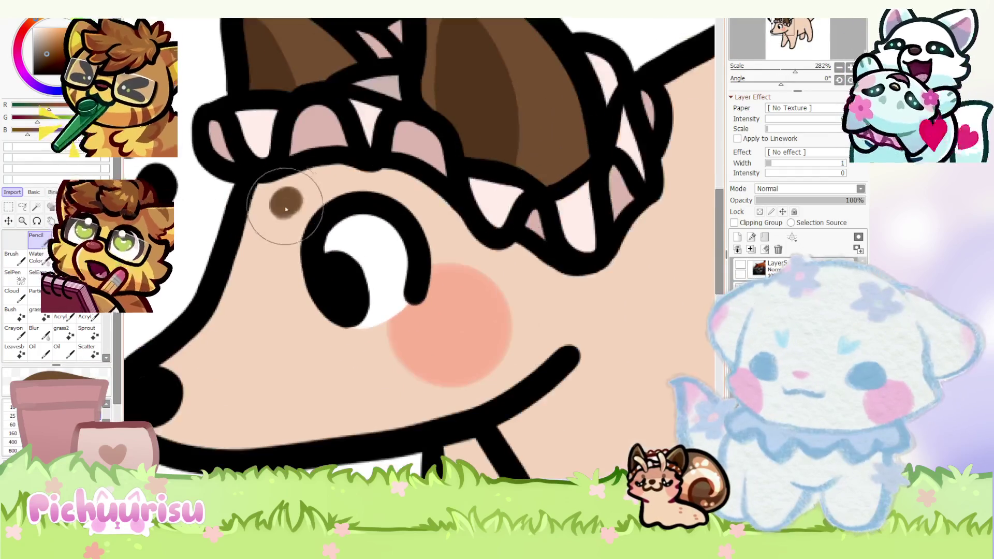
pyautogui.scroll(-8, 287, 208)
pyautogui.scroll(6, 317, 184)
pyautogui.scroll(2, 317, 184)
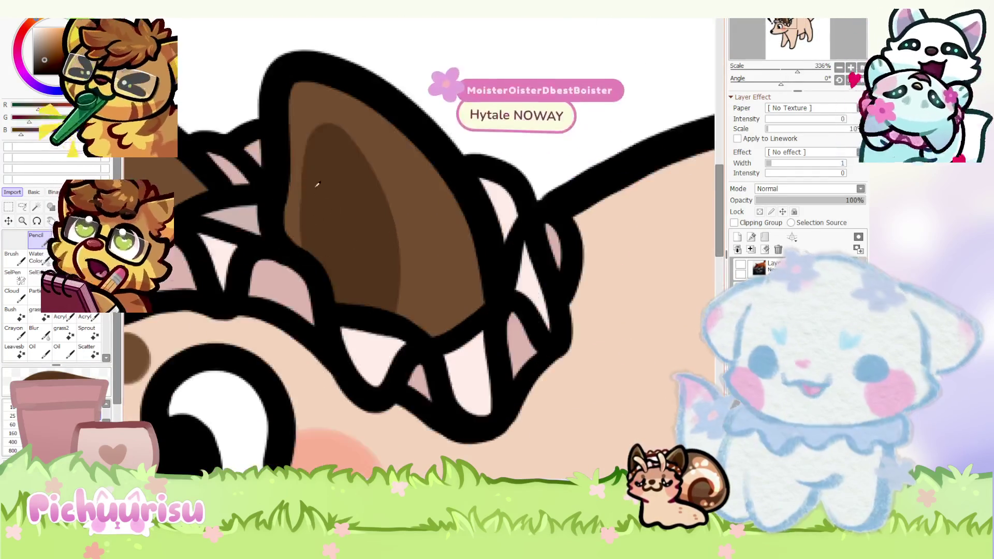
pyautogui.moveTo(313, 247)
pyautogui.mouseDown()
pyautogui.moveTo(355, 160)
pyautogui.moveTo(399, 311)
pyautogui.mouseUp()
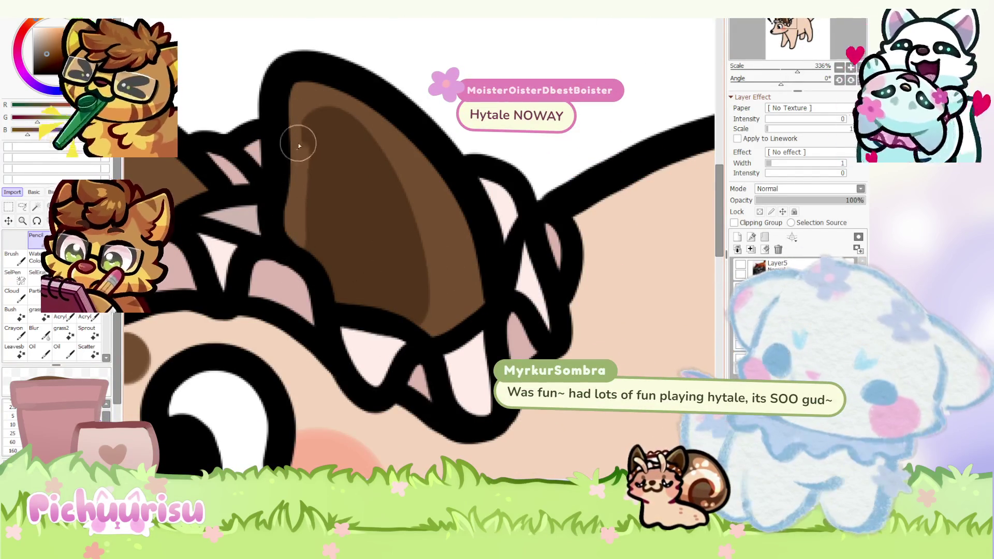
pyautogui.moveTo(299, 144); pyautogui.dragTo(425, 320)
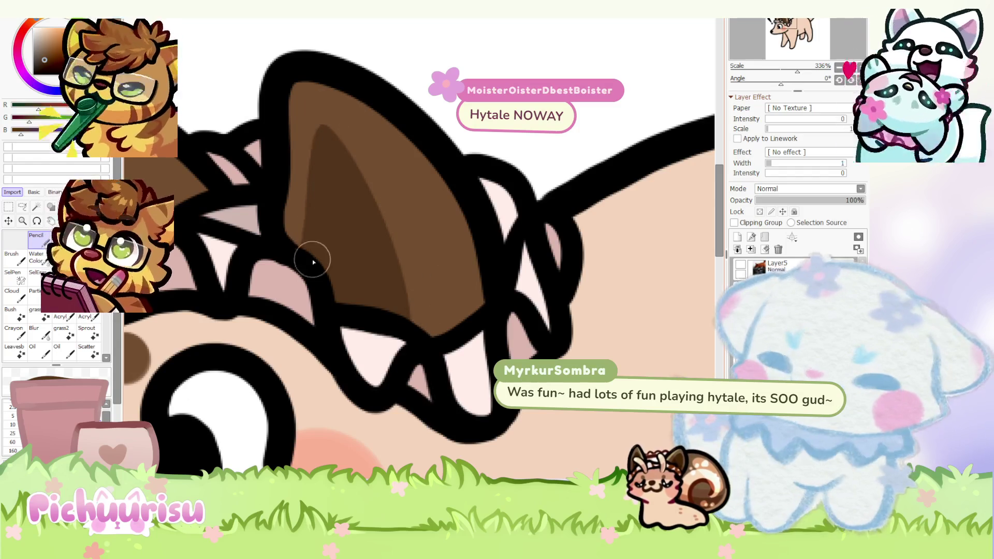
pyautogui.scroll(-4, 313, 261)
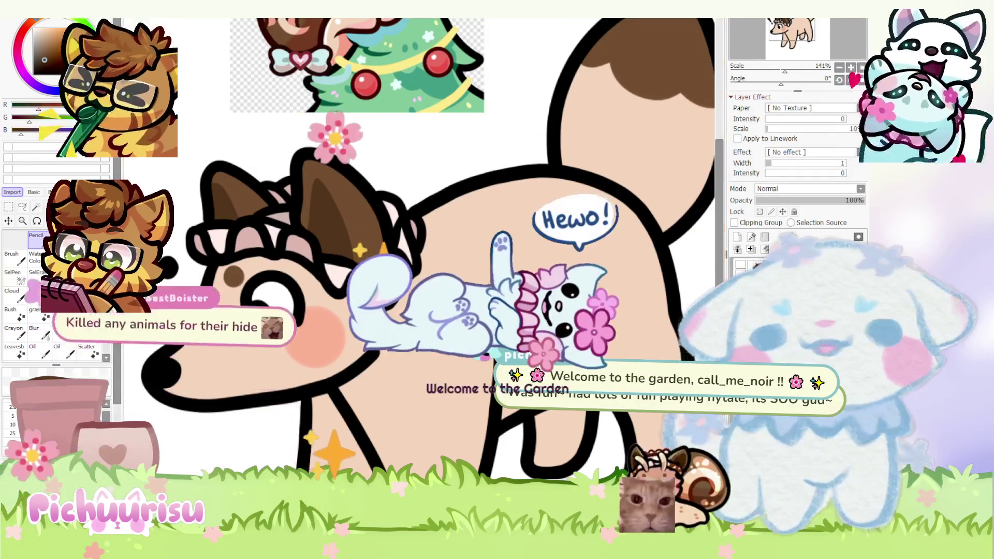
pyautogui.scroll(-1, 695, 209)
pyautogui.scroll(-1, 676, 233)
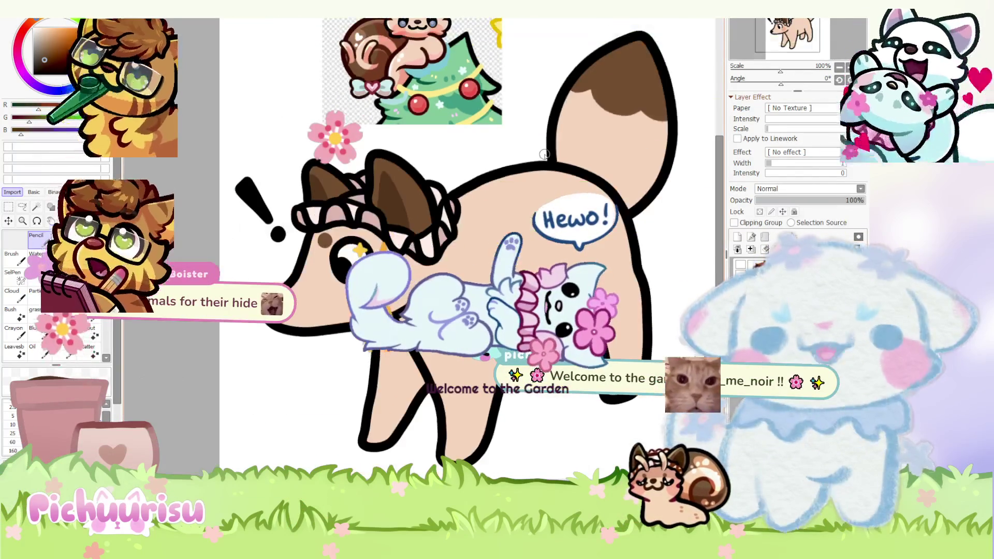
pyautogui.scroll(1, 658, 257)
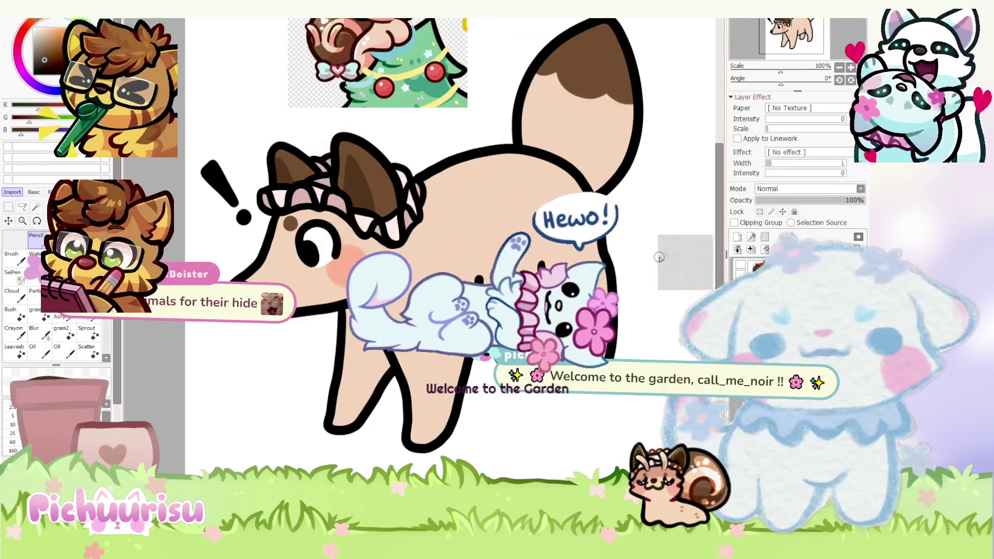
pyautogui.scroll(-2, 659, 257)
pyautogui.scroll(2, 659, 257)
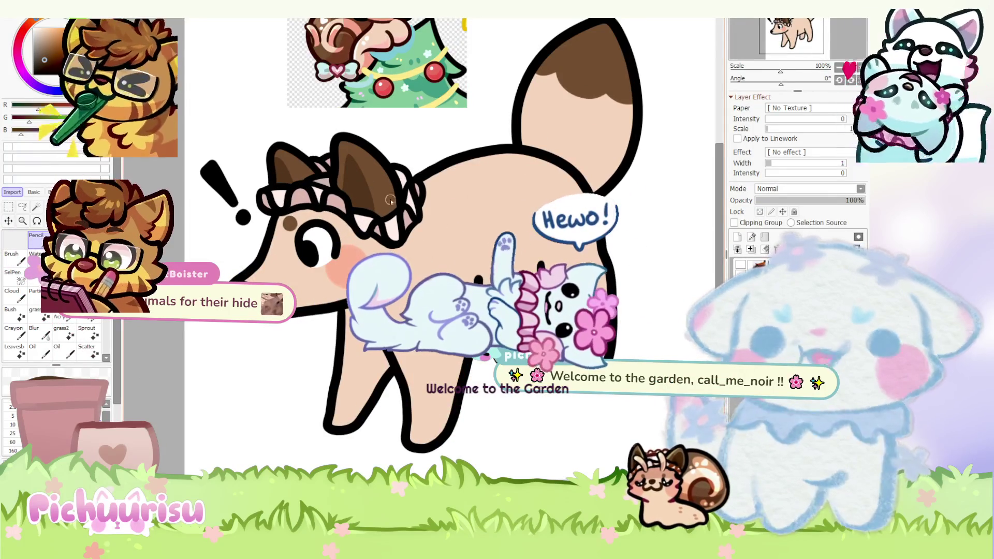
pyautogui.scroll(-4, 373, 181)
pyautogui.scroll(4, 374, 181)
pyautogui.scroll(5, 262, 151)
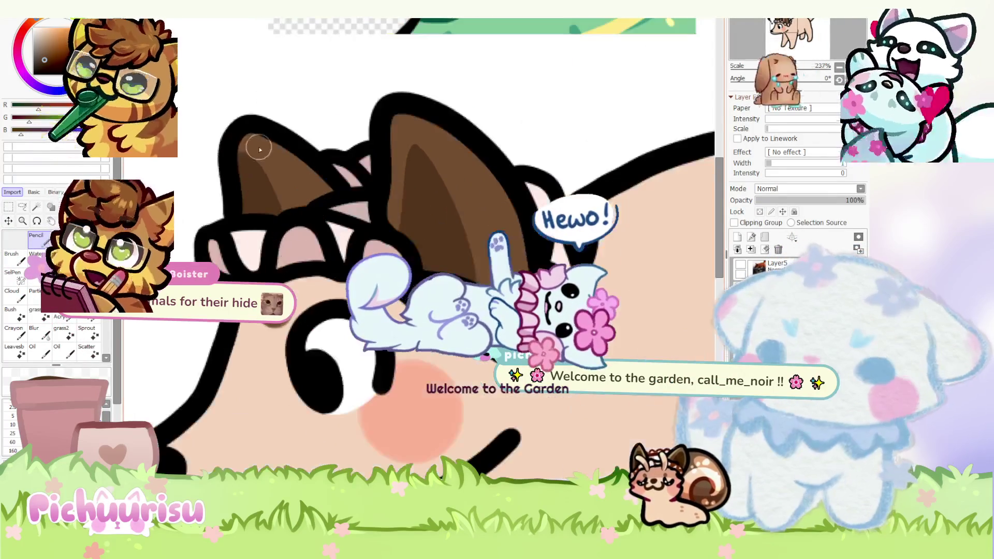
pyautogui.scroll(-2, 270, 167)
pyautogui.scroll(-1, 366, 204)
pyautogui.scroll(-3, 366, 205)
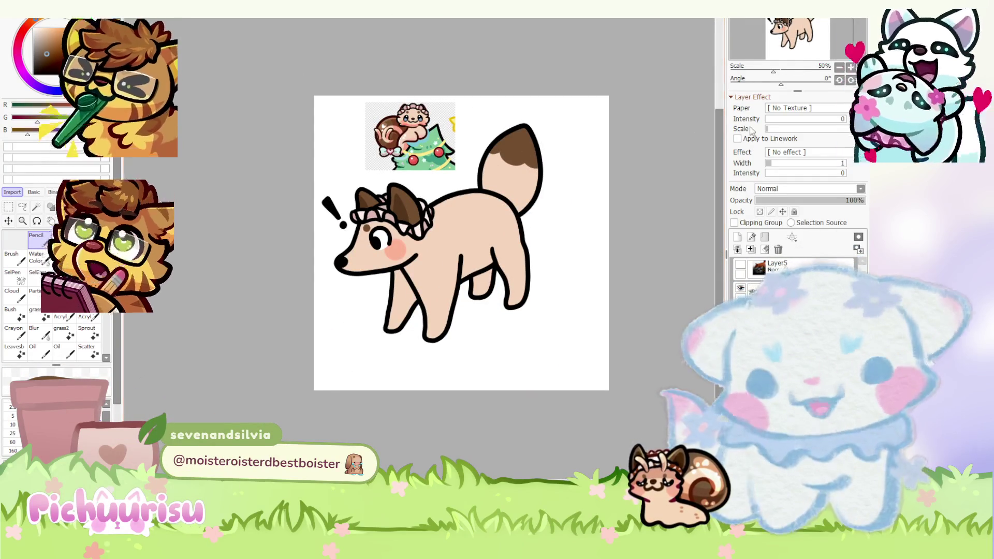
pyautogui.scroll(2, 396, 91)
pyautogui.scroll(-3, 395, 90)
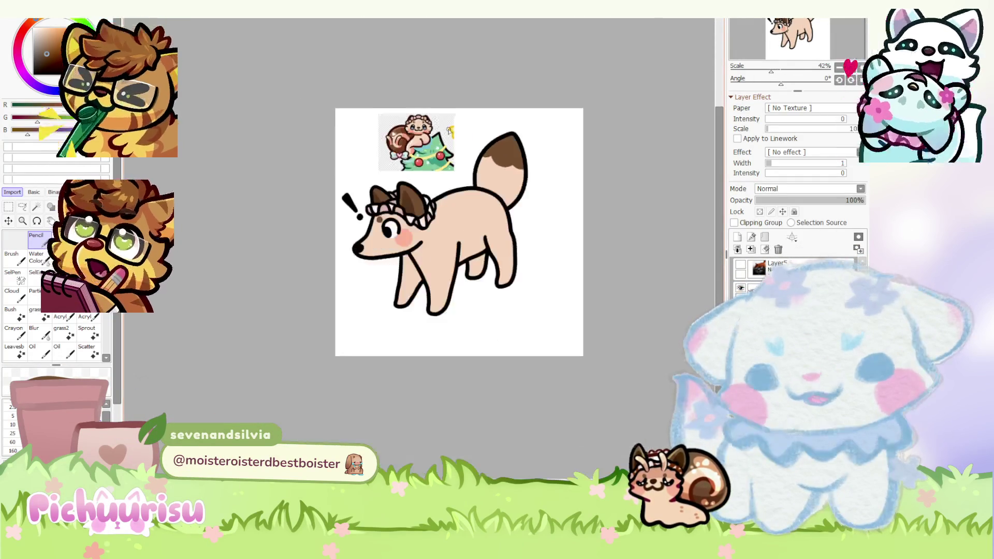
pyautogui.scroll(7, 388, 101)
pyautogui.scroll(4, 365, 121)
pyautogui.scroll(-4, 368, 124)
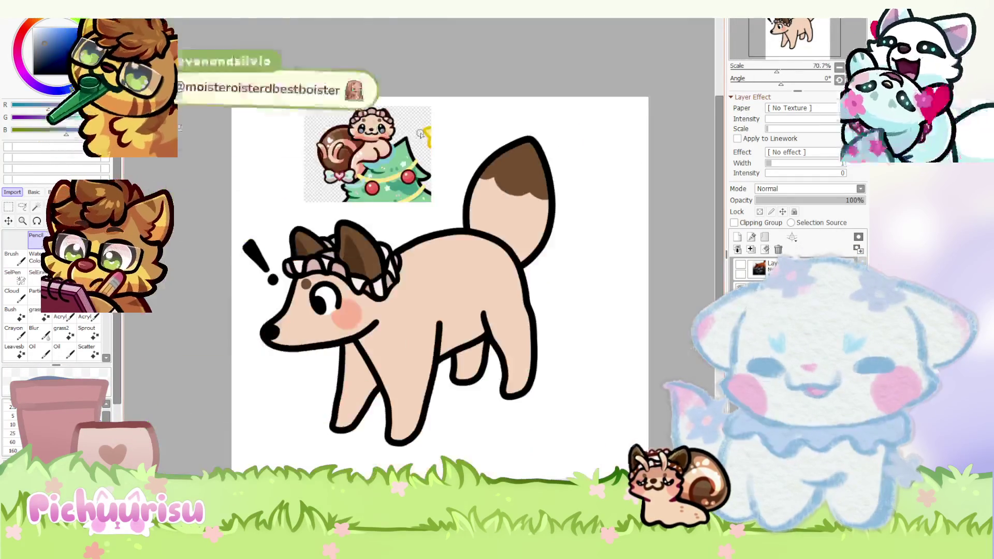
pyautogui.scroll(-2, 422, 134)
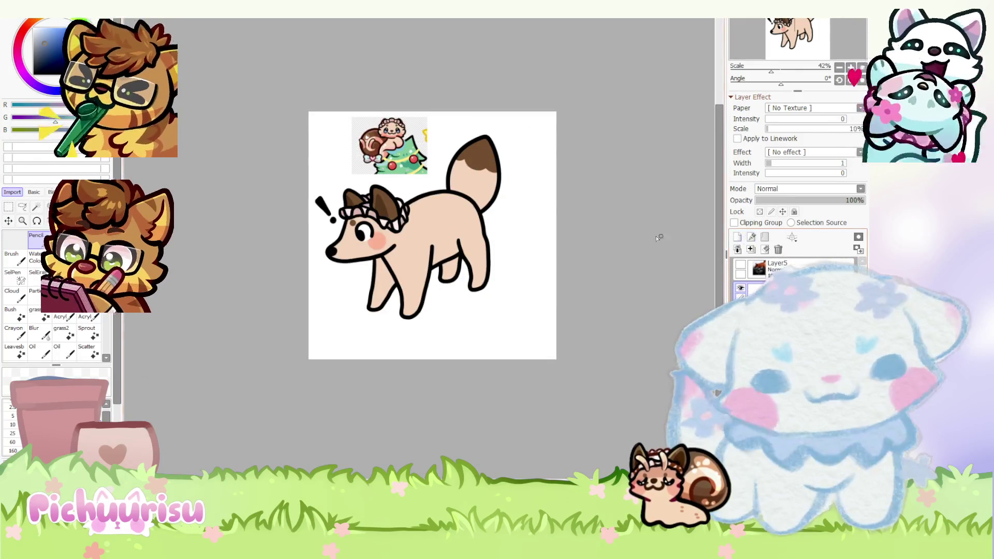
pyautogui.scroll(-2, 361, 209)
pyautogui.scroll(4, 371, 205)
pyautogui.scroll(3, 342, 271)
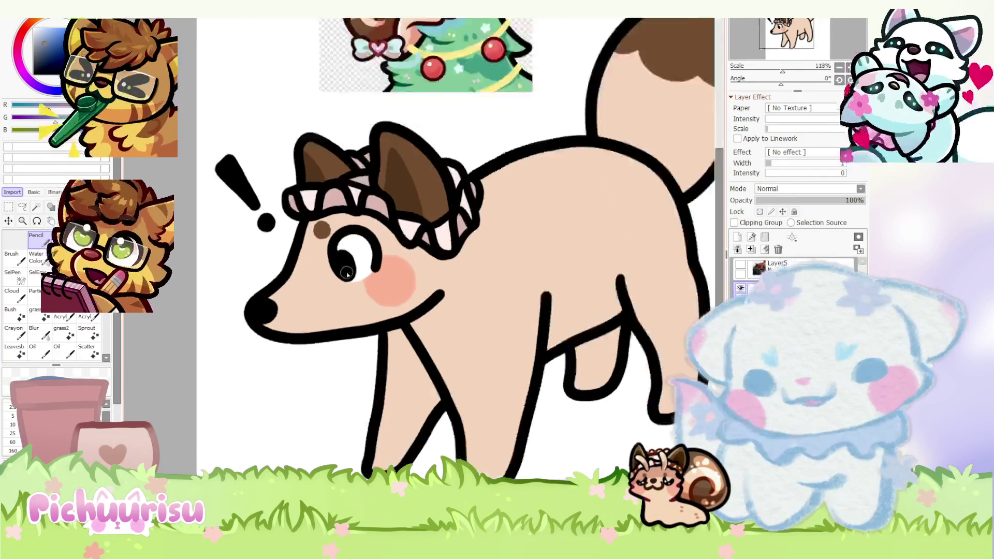
pyautogui.scroll(5, 347, 278)
pyautogui.scroll(-4, 347, 280)
pyautogui.scroll(-3, 348, 280)
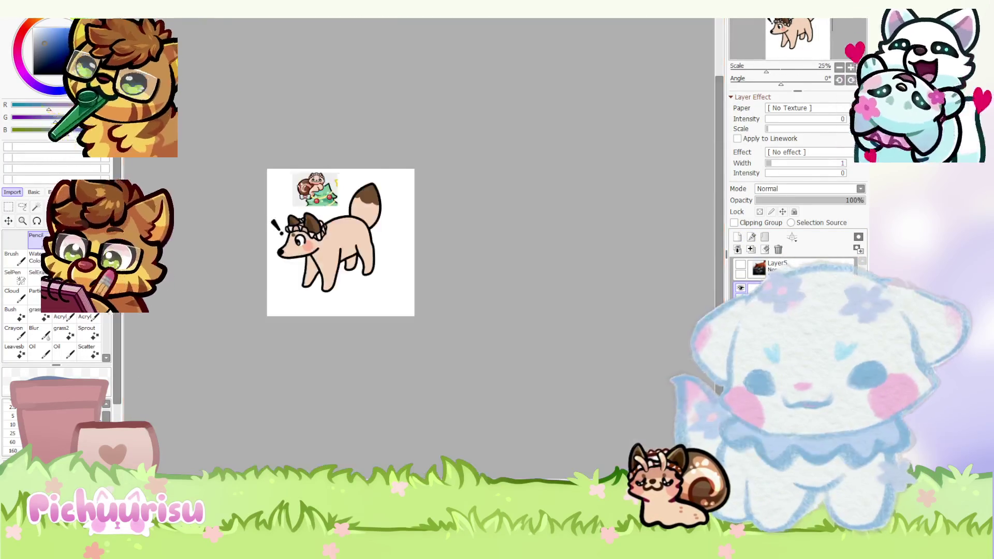
pyautogui.scroll(3, 287, 255)
pyautogui.scroll(2, 286, 255)
pyautogui.scroll(-1, 481, 304)
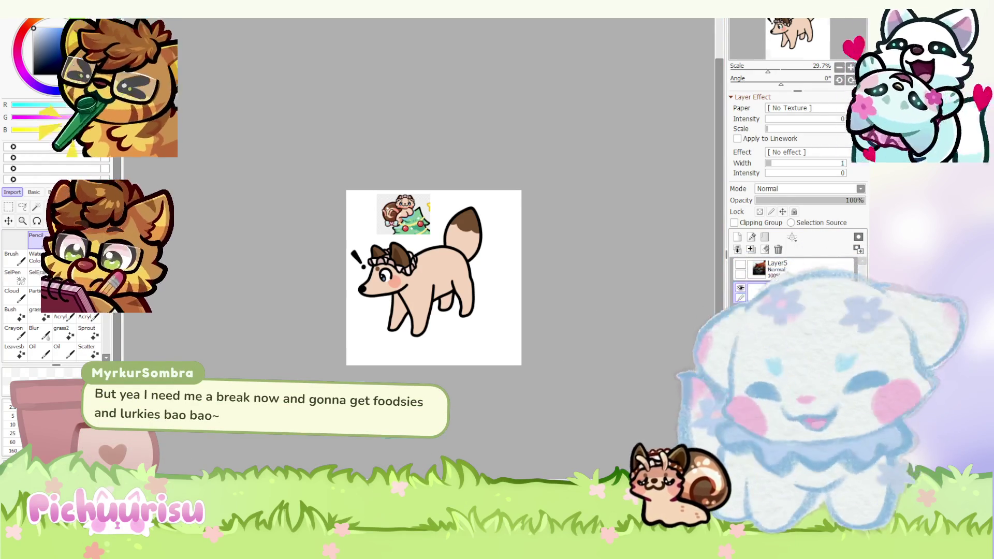
pyautogui.hotkey('ctrl', 'Tab')
pyautogui.scroll(1, 448, 265)
pyautogui.scroll(1, 435, 279)
pyautogui.scroll(-1, 419, 296)
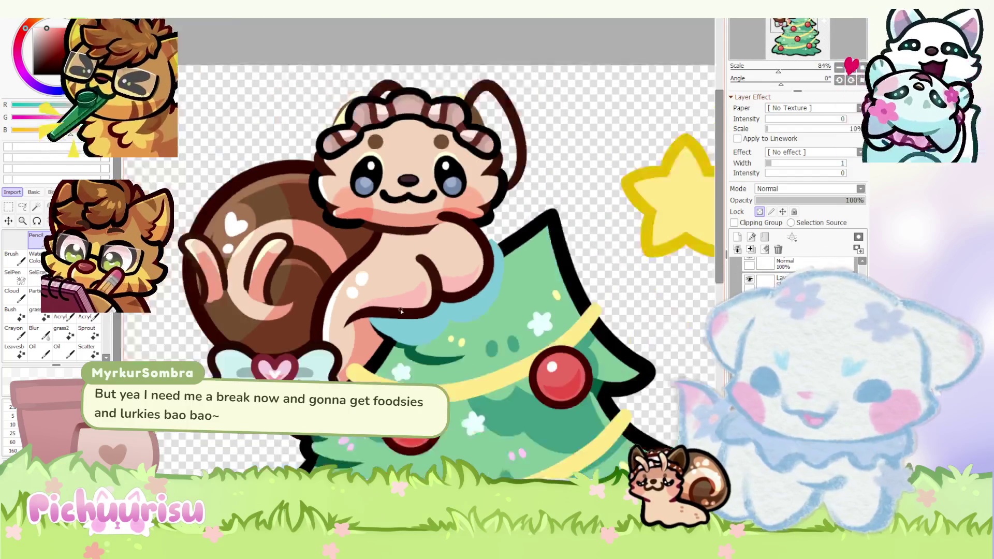
pyautogui.scroll(-1, 401, 310)
pyautogui.hotkey('ctrl', 'Tab')
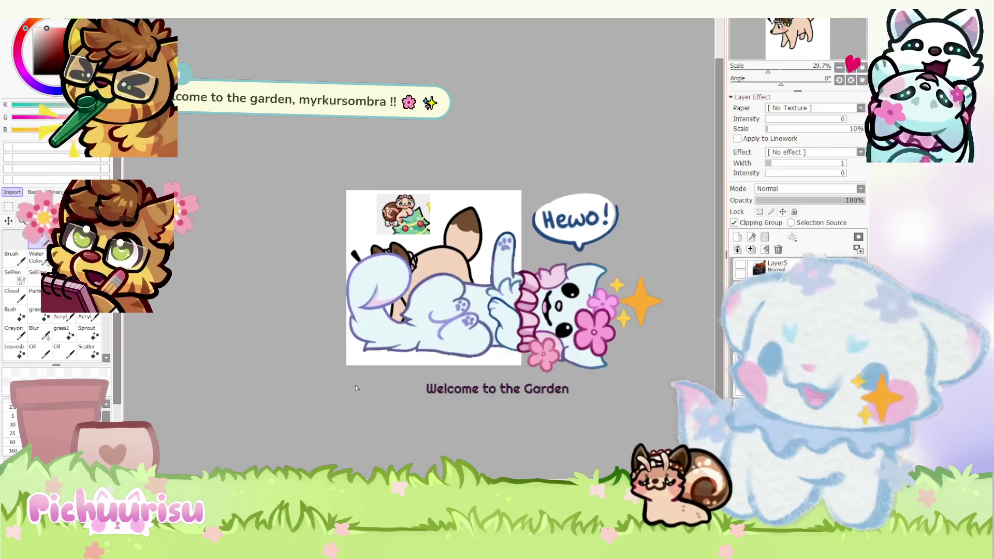
pyautogui.scroll(1, 312, 361)
pyautogui.scroll(1, 313, 361)
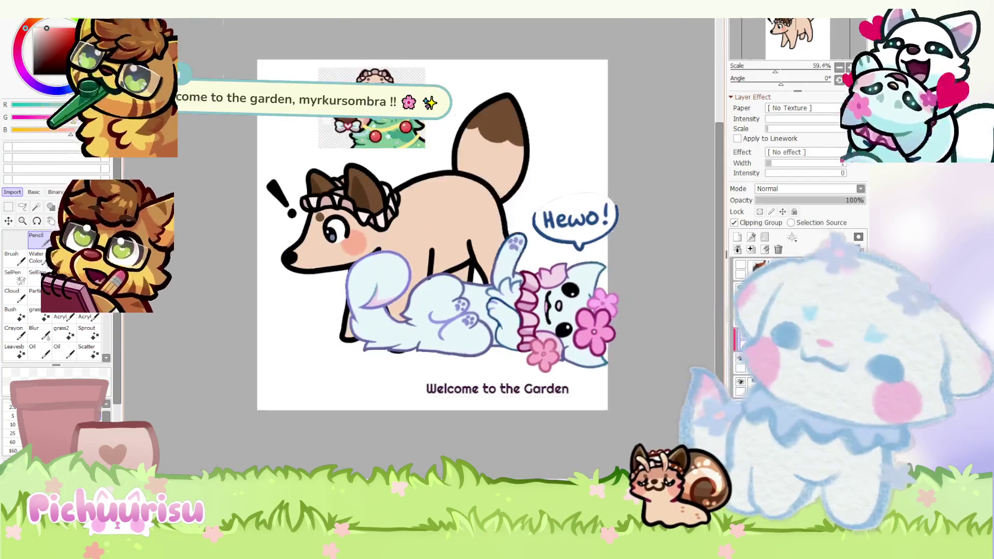
pyautogui.scroll(1, 312, 361)
pyautogui.scroll(2, 328, 248)
# - Brush multiply-blended pink shading along the front legs, back legs and lower tail edge
pyautogui.moveTo(311, 371)
pyautogui.mouseDown()
pyautogui.moveTo(328, 247)
pyautogui.moveTo(315, 365)
pyautogui.mouseUp()
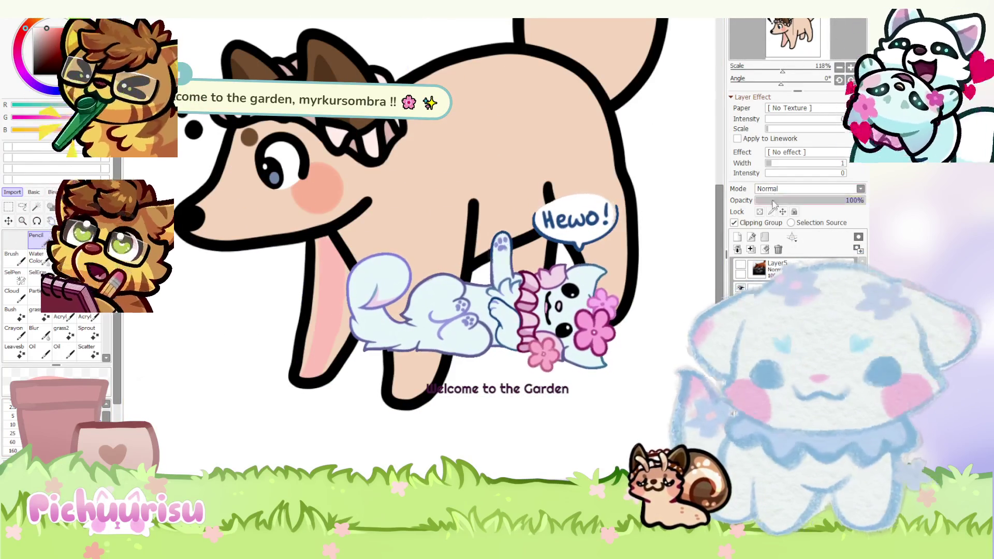
pyautogui.scroll(-1, 774, 192)
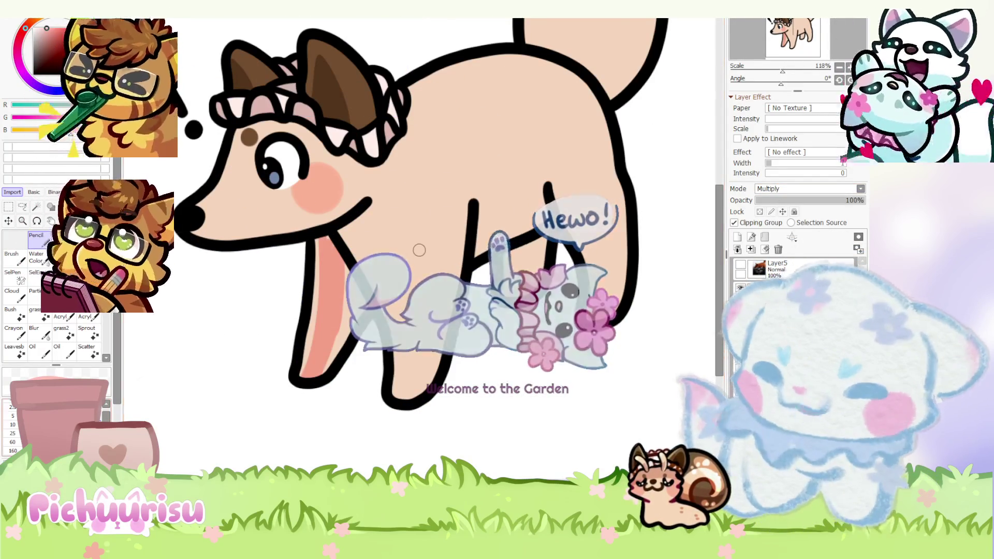
pyautogui.scroll(1, 333, 242)
pyautogui.moveTo(332, 242); pyautogui.dragTo(345, 272)
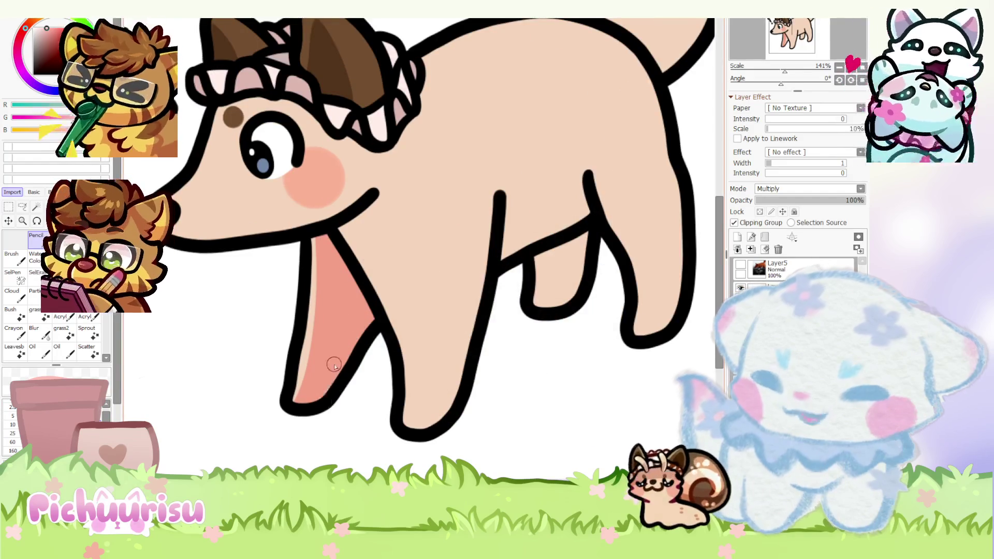
pyautogui.scroll(-4, 334, 365)
pyautogui.moveTo(418, 301); pyautogui.dragTo(405, 335)
pyautogui.scroll(1, 404, 339)
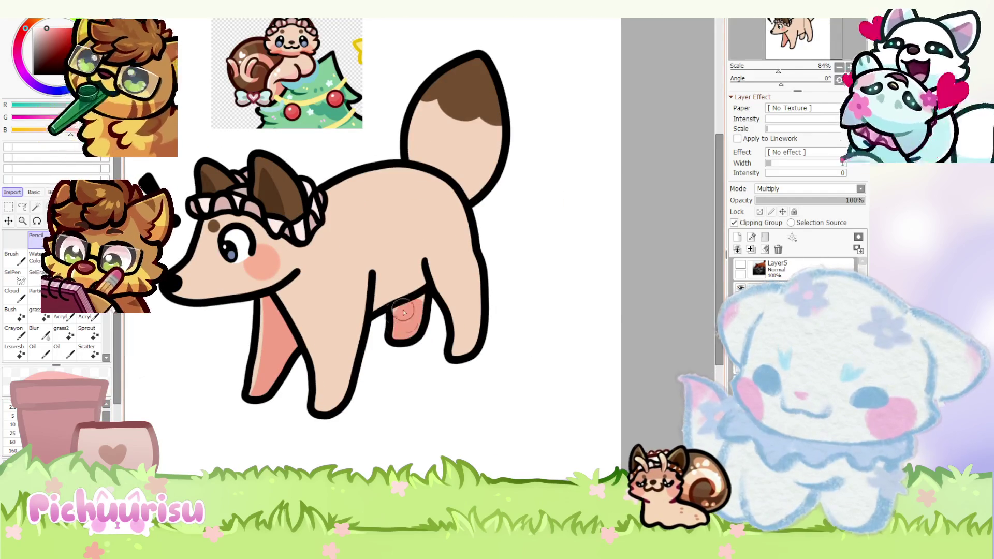
pyautogui.scroll(3, 396, 272)
pyautogui.moveTo(372, 295)
pyautogui.mouseDown()
pyautogui.moveTo(420, 330)
pyautogui.moveTo(369, 355)
pyautogui.mouseUp()
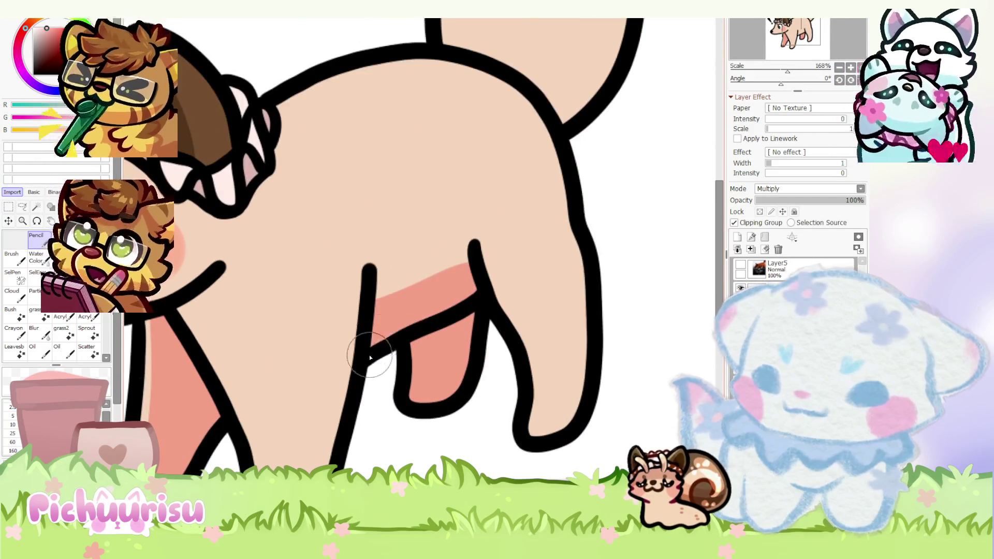
pyautogui.scroll(-4, 369, 355)
pyautogui.scroll(3, 417, 243)
pyautogui.moveTo(404, 252)
pyautogui.mouseDown()
pyautogui.moveTo(477, 222)
pyautogui.moveTo(458, 263)
pyautogui.mouseUp()
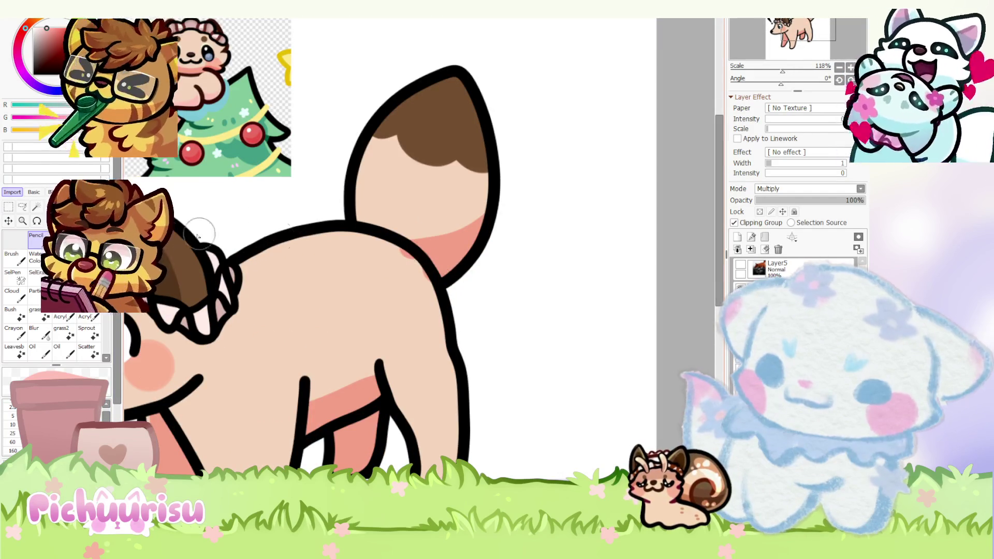
pyautogui.scroll(-6, 276, 239)
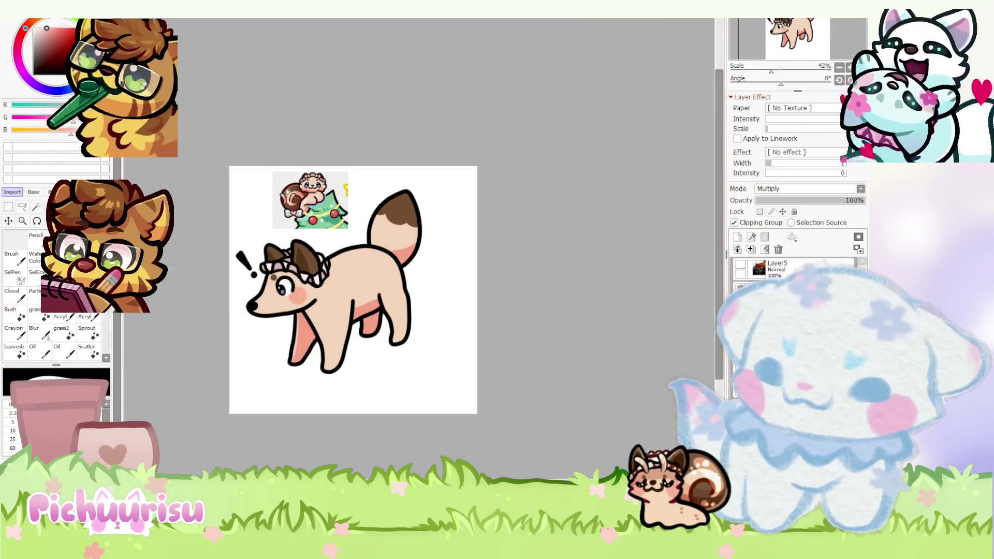
pyautogui.scroll(7, 281, 283)
pyautogui.scroll(6, 281, 284)
# - Tint the eye white and hairline pink, then darken the lower part of the left ear
pyautogui.moveTo(289, 289)
pyautogui.mouseDown()
pyautogui.moveTo(310, 309)
pyautogui.moveTo(304, 272)
pyautogui.mouseUp()
pyautogui.scroll(-5, 304, 272)
pyautogui.scroll(3, 211, 233)
pyautogui.moveTo(225, 261)
pyautogui.mouseDown()
pyautogui.moveTo(345, 268)
pyautogui.moveTo(445, 319)
pyautogui.moveTo(517, 333)
pyautogui.mouseUp()
pyautogui.scroll(-4, 517, 333)
pyautogui.scroll(-3, 388, 272)
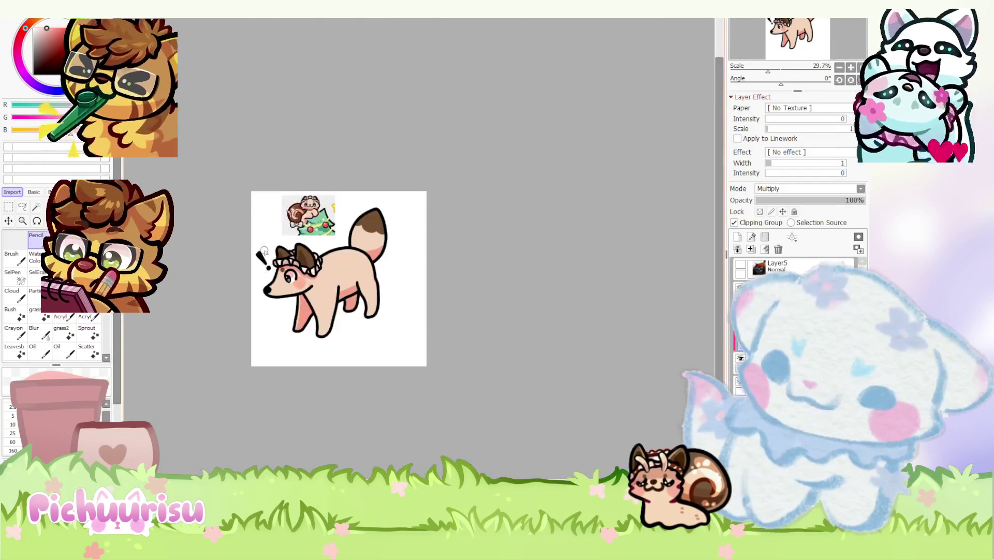
pyautogui.scroll(2, 299, 251)
pyautogui.scroll(4, 299, 251)
pyautogui.scroll(2, 317, 311)
pyautogui.moveTo(289, 328)
pyautogui.mouseDown()
pyautogui.moveTo(421, 333)
pyautogui.moveTo(378, 267)
pyautogui.mouseUp()
pyautogui.scroll(-2, 378, 268)
pyautogui.moveTo(241, 179); pyautogui.dragTo(210, 223)
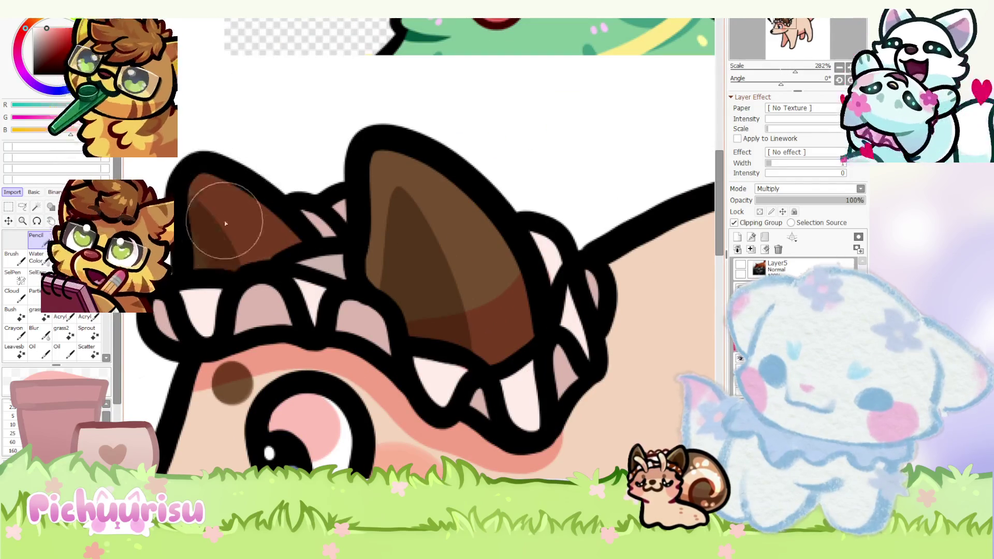
pyautogui.scroll(-5, 209, 223)
pyautogui.scroll(1, 211, 223)
pyautogui.scroll(1, 210, 223)
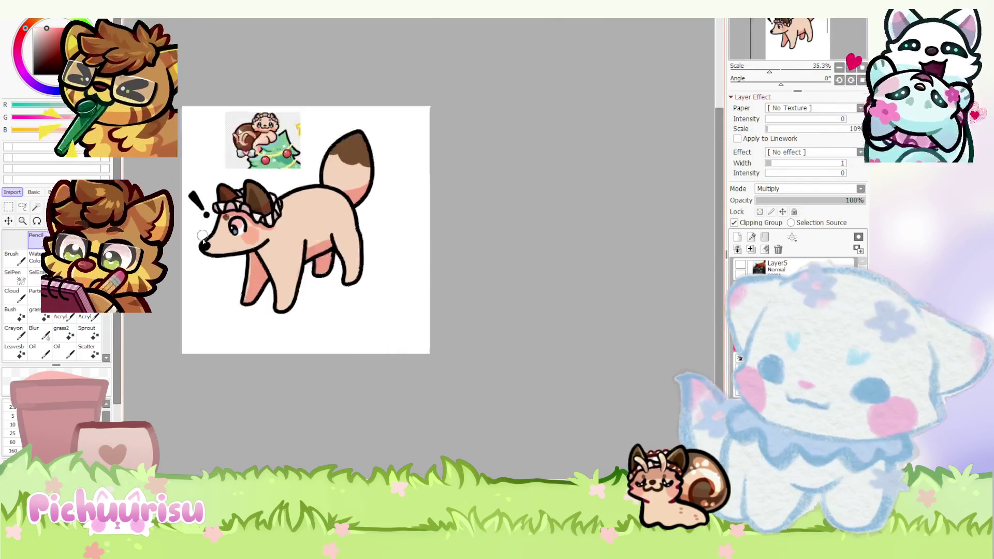
pyautogui.scroll(2, 209, 222)
pyautogui.scroll(2, 350, 328)
pyautogui.scroll(1, 350, 328)
pyautogui.scroll(-3, 437, 304)
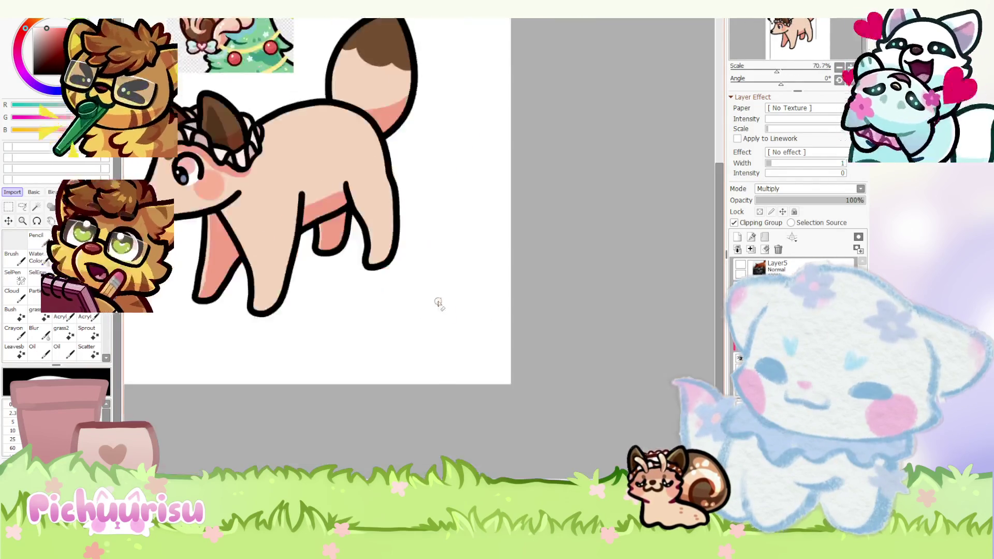
pyautogui.scroll(-2, 466, 297)
pyautogui.scroll(1, 466, 296)
pyautogui.scroll(3, 458, 279)
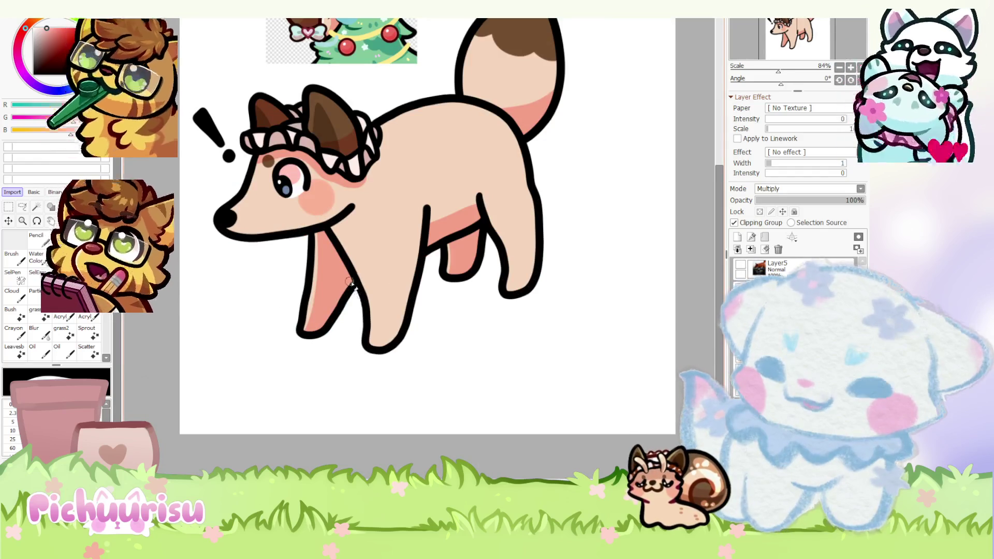
pyautogui.scroll(2, 447, 248)
pyautogui.scroll(-2, 367, 261)
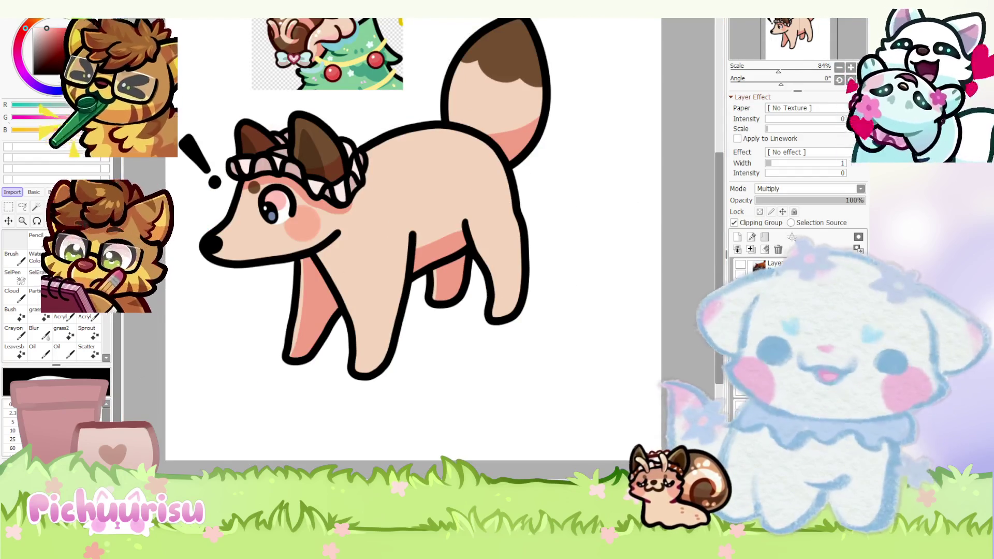
pyautogui.scroll(2, 367, 261)
pyautogui.scroll(-4, 443, 233)
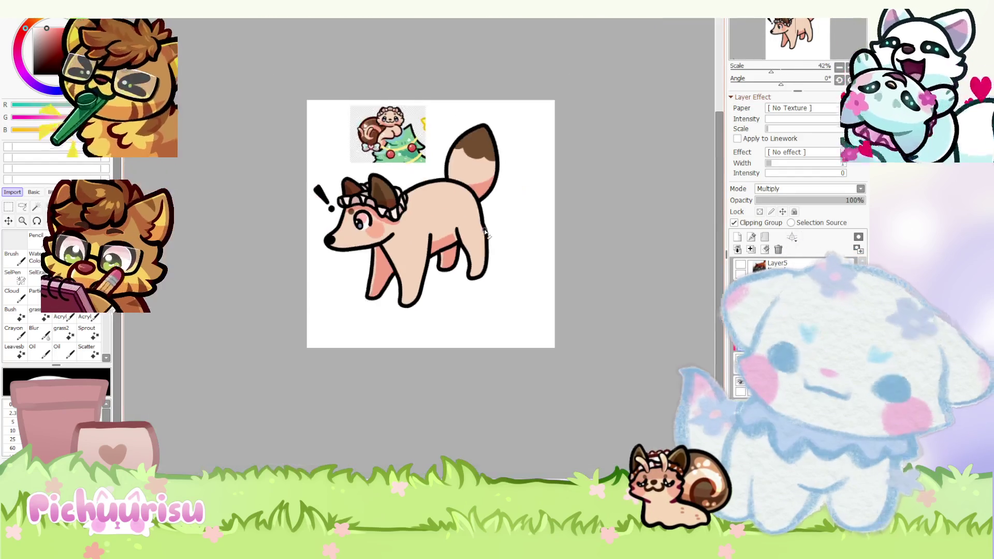
# - Lower the layer opacity to 75%, add a new layer, and reset the canvas view upright with Ctrl+0
pyautogui.moveTo(780, 84); pyautogui.dragTo(783, 84)
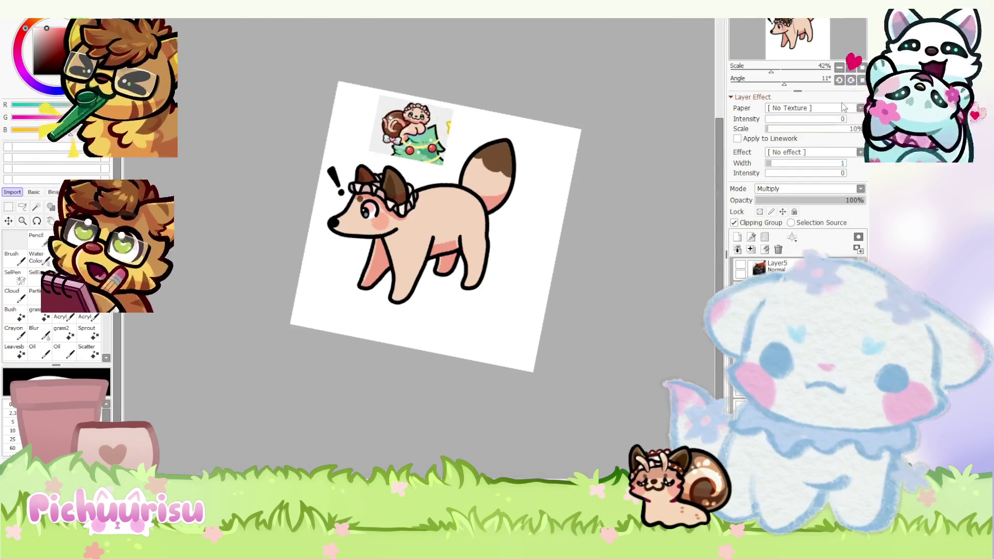
pyautogui.moveTo(805, 200); pyautogui.dragTo(779, 201)
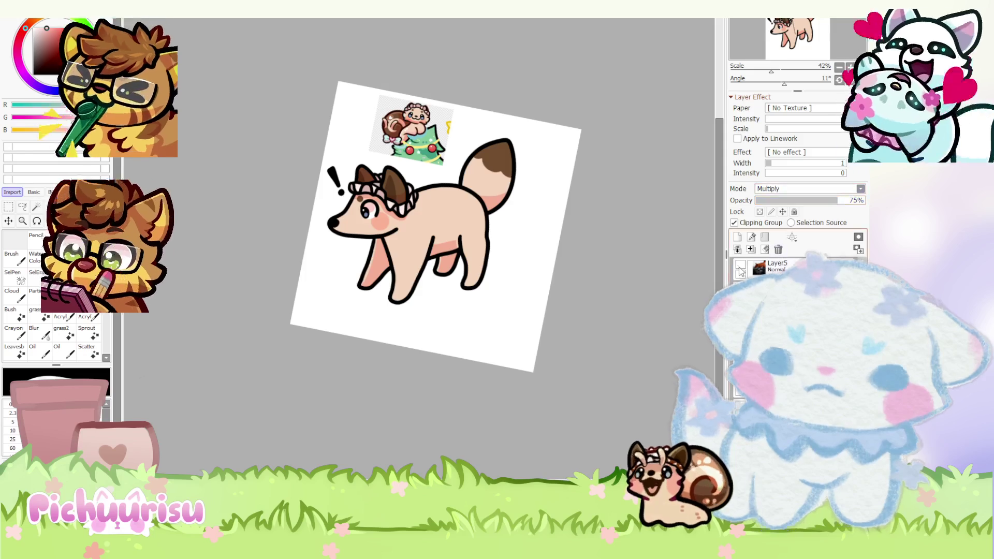
pyautogui.click(739, 237)
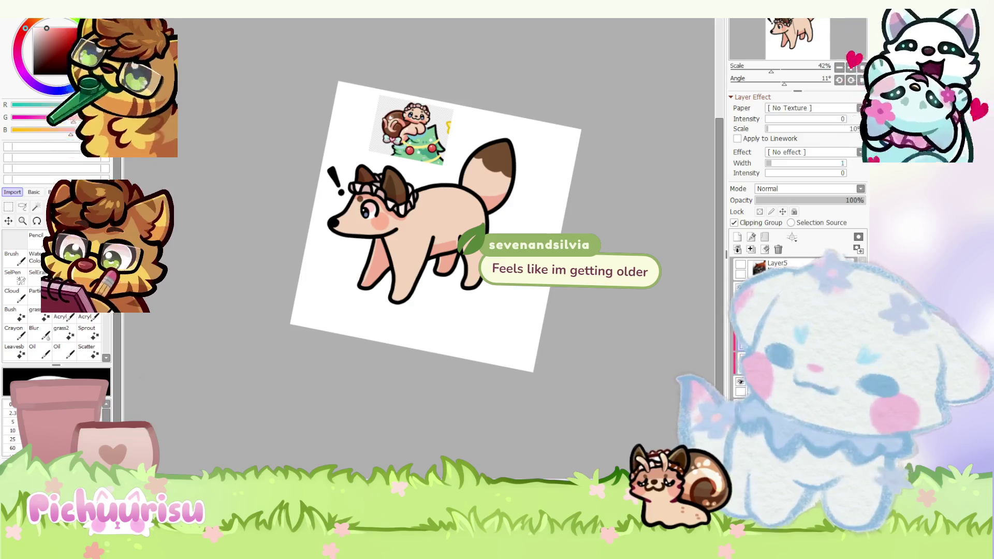
pyautogui.scroll(1, 443, 210)
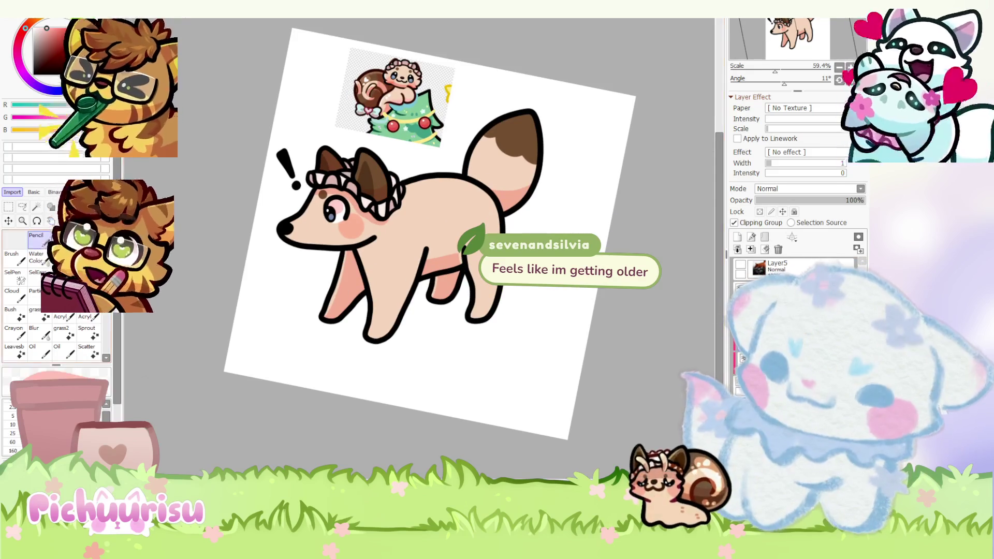
pyautogui.hotkey('ctrl', '0')
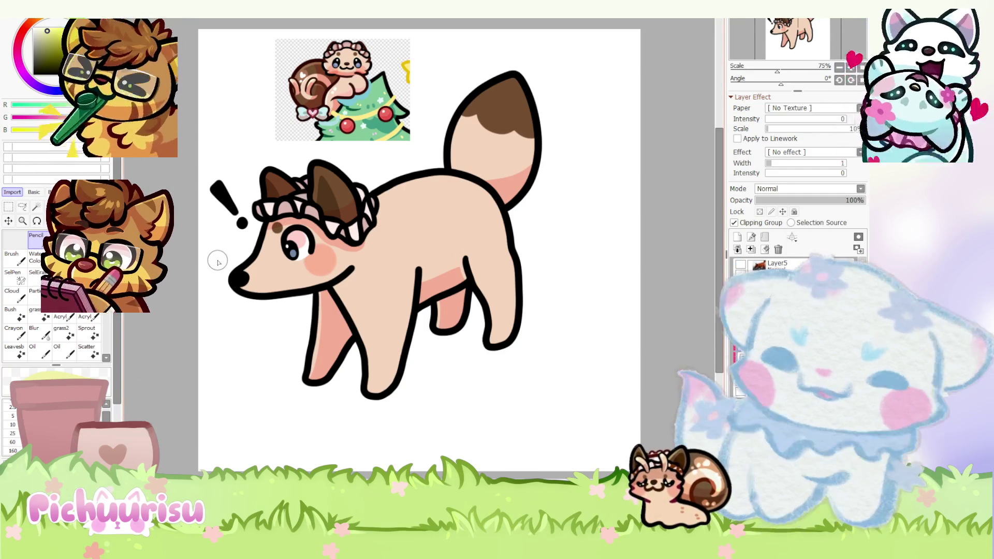
pyautogui.scroll(3, 278, 247)
pyautogui.scroll(2, 419, 248)
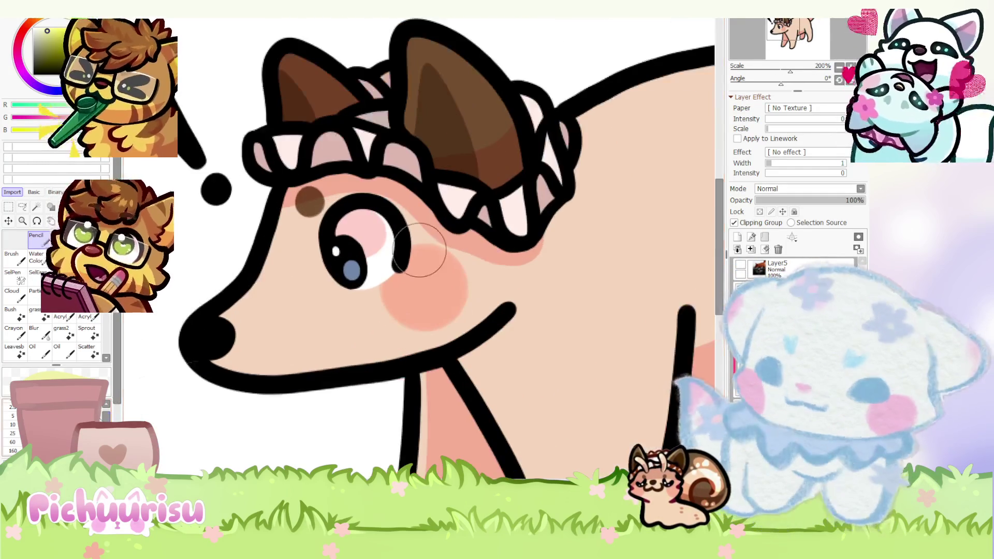
pyautogui.scroll(1, 261, 247)
# - Paint pale yellow highlight lines along the face, both ears and the front leg outlines
pyautogui.moveTo(303, 179); pyautogui.dragTo(177, 355)
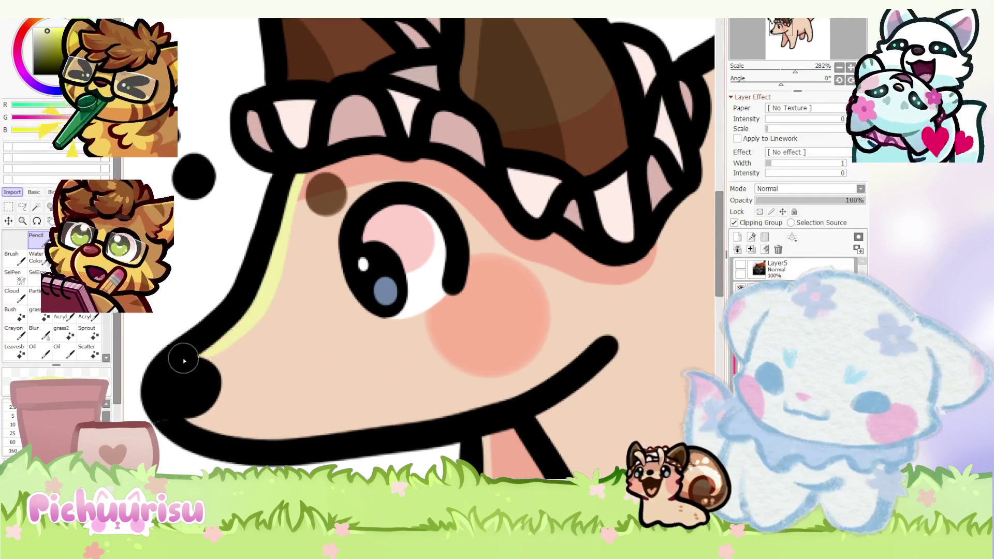
pyautogui.scroll(2, 327, 256)
pyautogui.scroll(-2, 323, 308)
pyautogui.scroll(-2, 311, 310)
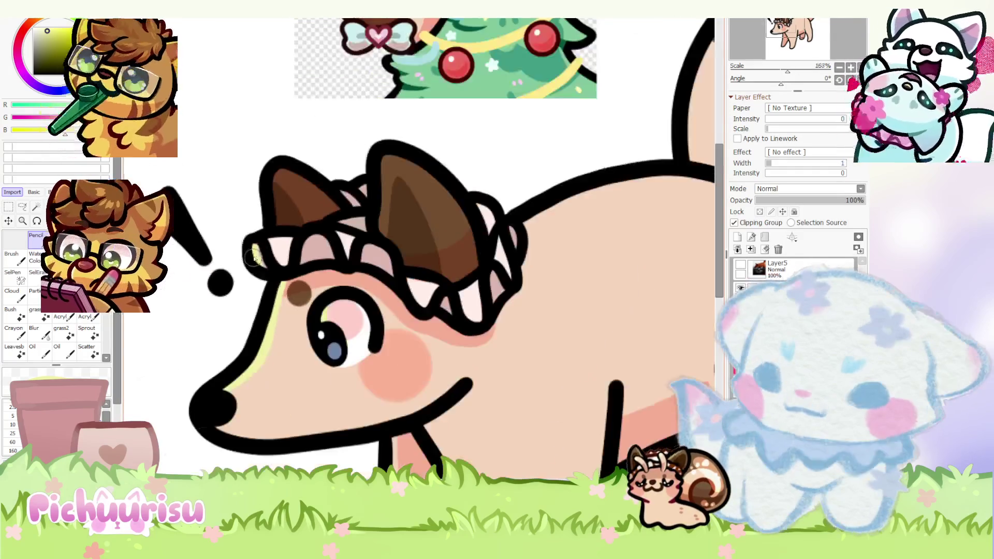
pyautogui.scroll(4, 272, 194)
pyautogui.moveTo(277, 151); pyautogui.dragTo(284, 262)
pyautogui.scroll(-3, 284, 263)
pyautogui.scroll(3, 358, 186)
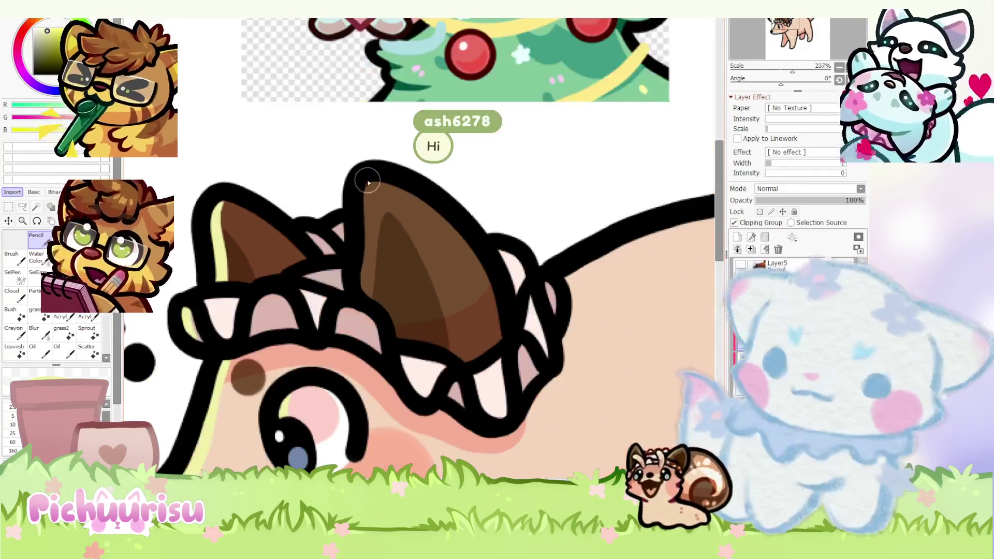
pyautogui.moveTo(368, 184); pyautogui.dragTo(367, 292)
pyautogui.scroll(-6, 367, 291)
pyautogui.scroll(-1, 335, 287)
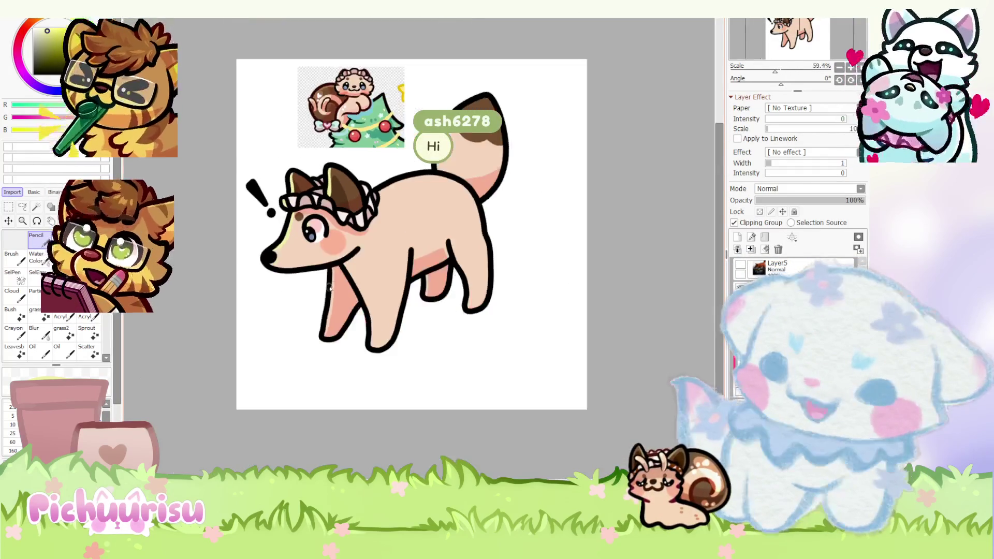
pyautogui.scroll(3, 336, 250)
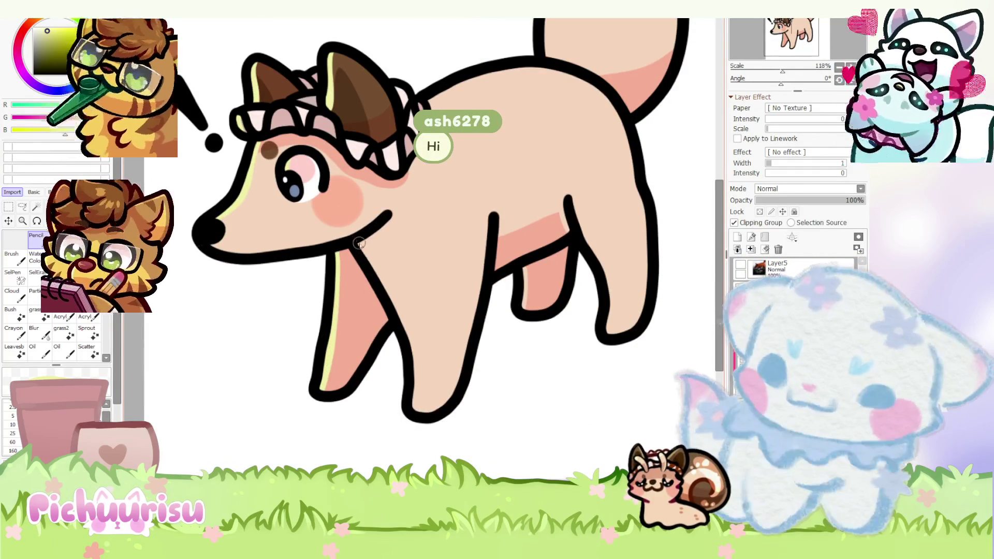
pyautogui.moveTo(357, 243); pyautogui.dragTo(390, 293)
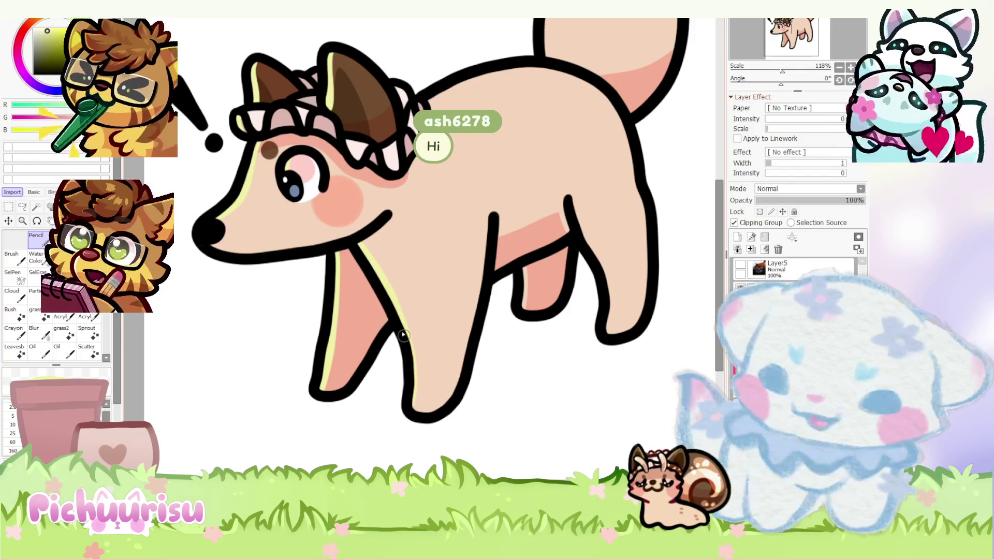
pyautogui.scroll(-4, 411, 416)
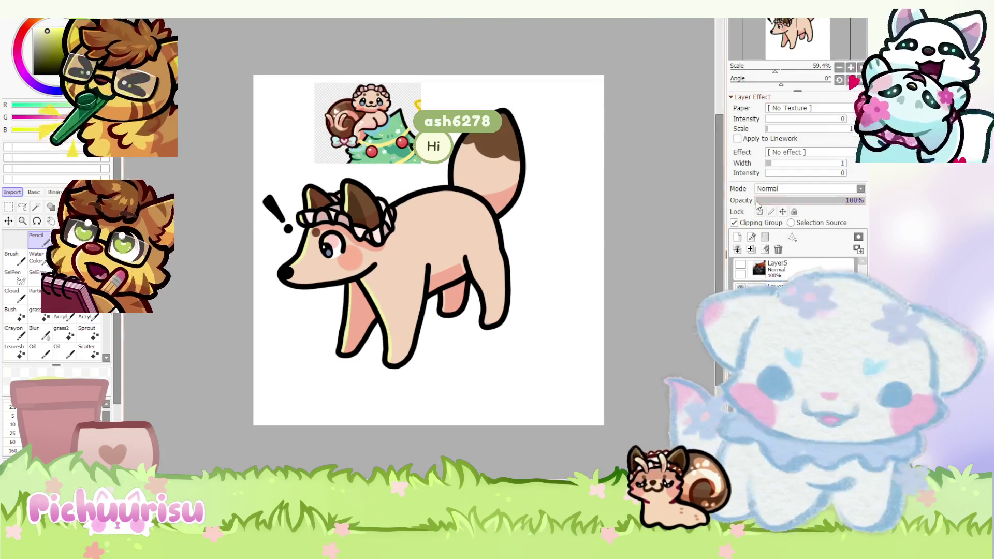
# - Set the highlight layer's blending mode to Shine
pyautogui.click(807, 188)
pyautogui.click(800, 229)
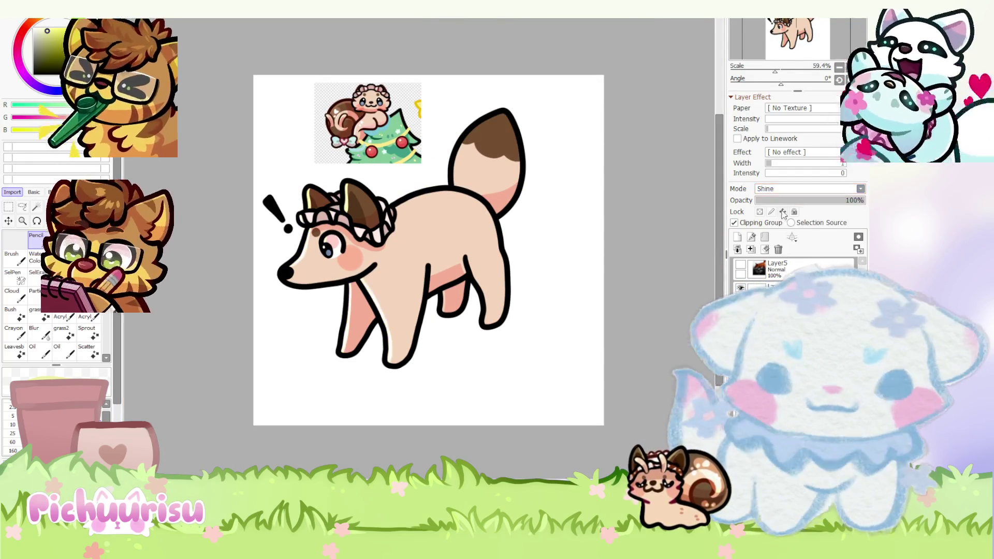
# - Lower the shine layer's opacity to 27%, dab a small highlight on the nose, and pick a darker colour
pyautogui.click(786, 201)
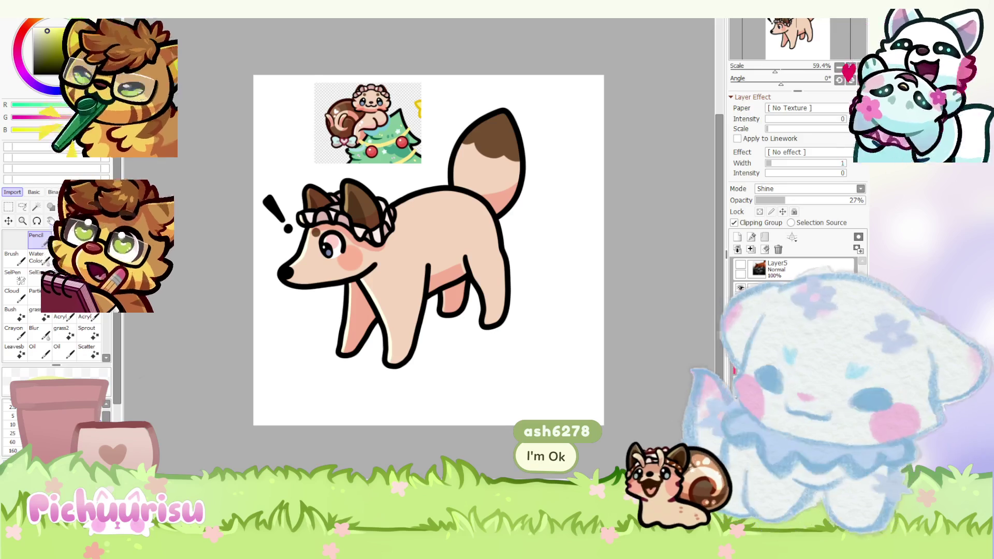
pyautogui.scroll(5, 482, 152)
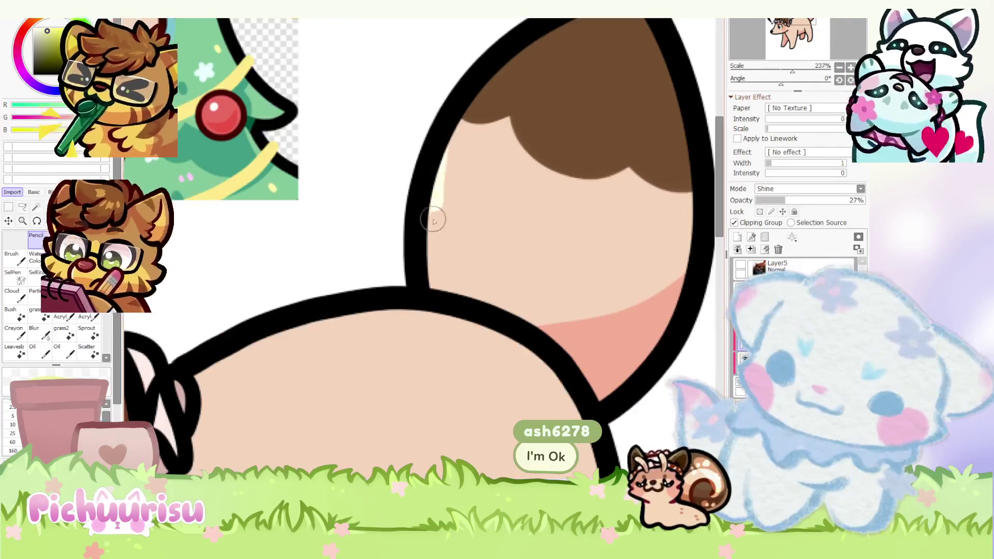
pyautogui.scroll(-2, 437, 218)
pyautogui.scroll(3, 466, 194)
pyautogui.scroll(-3, 486, 186)
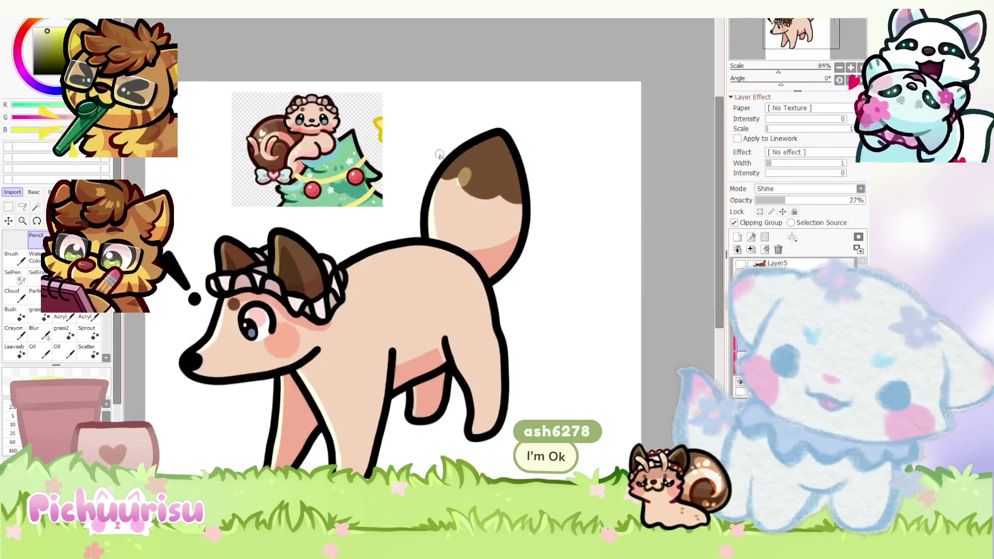
pyautogui.scroll(1, 362, 311)
pyautogui.scroll(1, 361, 312)
pyautogui.scroll(-2, 362, 311)
pyautogui.scroll(-2, 362, 311)
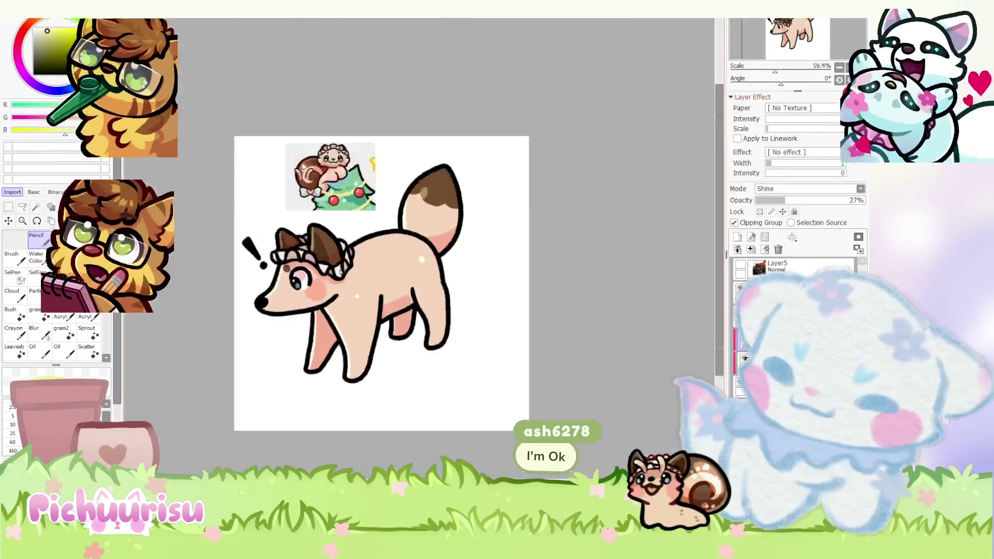
pyautogui.scroll(-1, 270, 256)
pyautogui.scroll(4, 286, 276)
pyautogui.scroll(3, 310, 268)
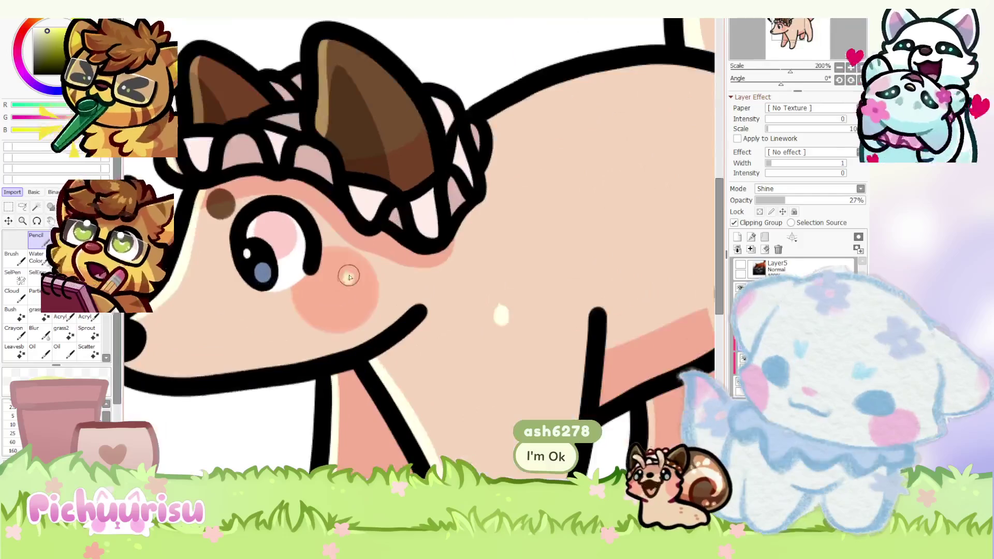
pyautogui.scroll(-3, 338, 262)
pyautogui.scroll(-2, 338, 261)
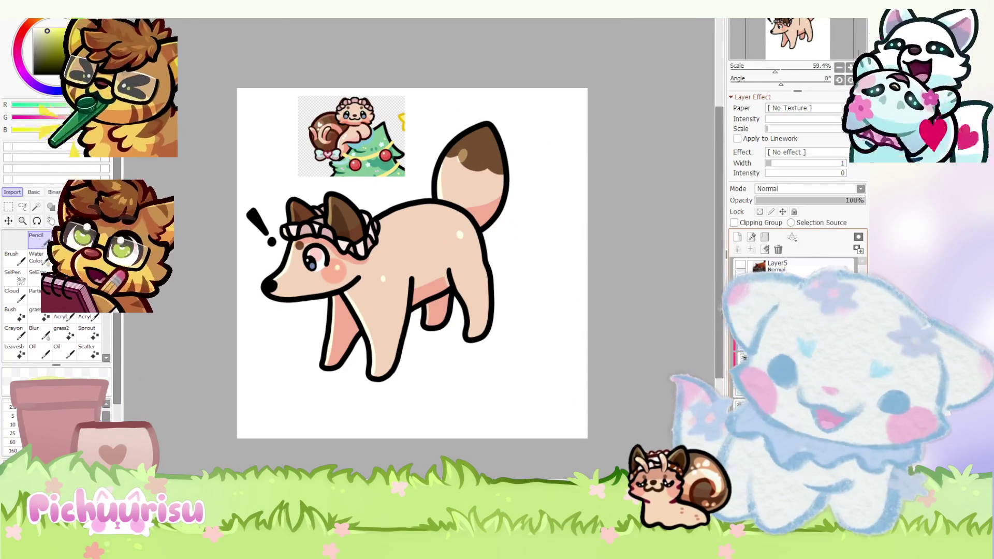
pyautogui.scroll(1, 324, 249)
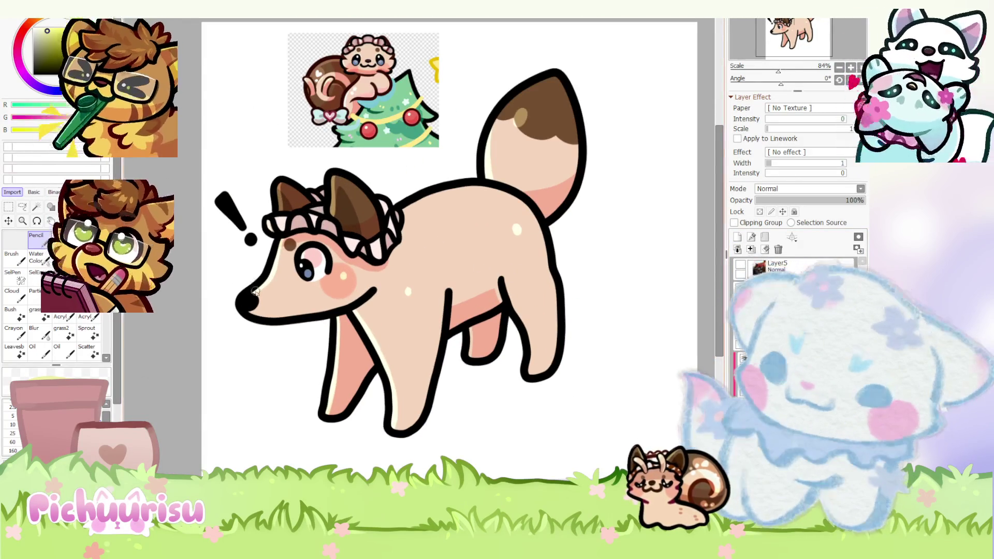
pyautogui.scroll(8, 252, 291)
pyautogui.moveTo(225, 293); pyautogui.dragTo(245, 295)
pyautogui.scroll(-5, 233, 296)
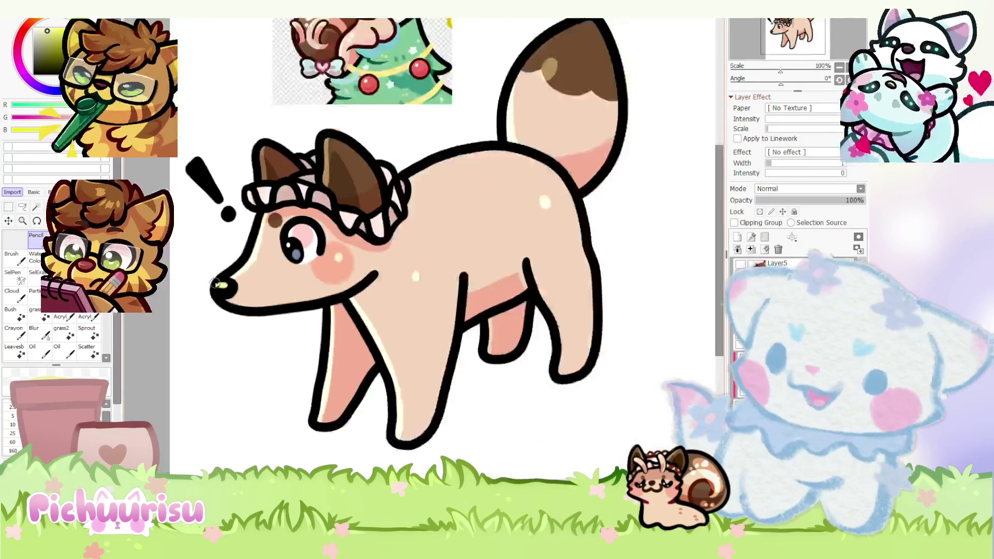
pyautogui.scroll(-1, 373, 229)
pyautogui.scroll(1, 380, 226)
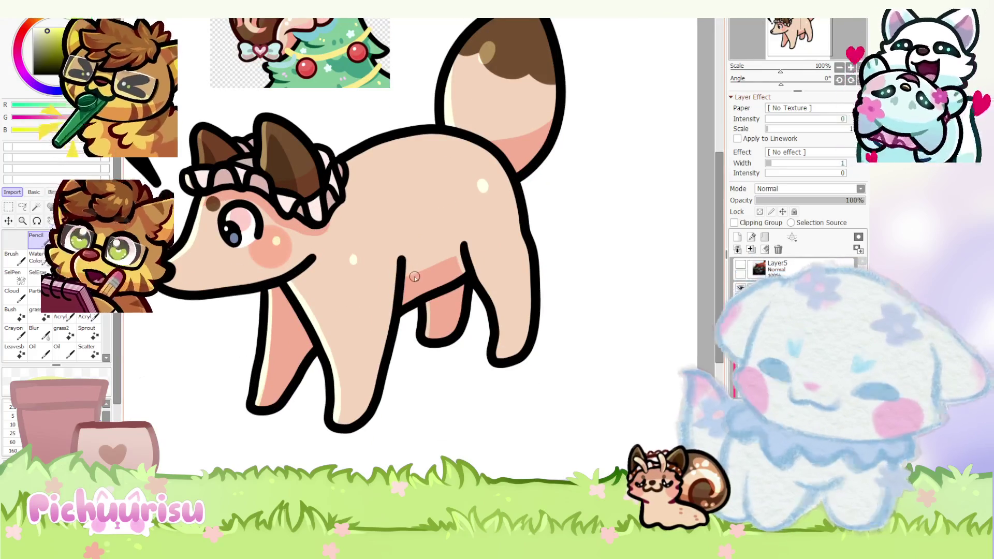
pyautogui.click(49, 50)
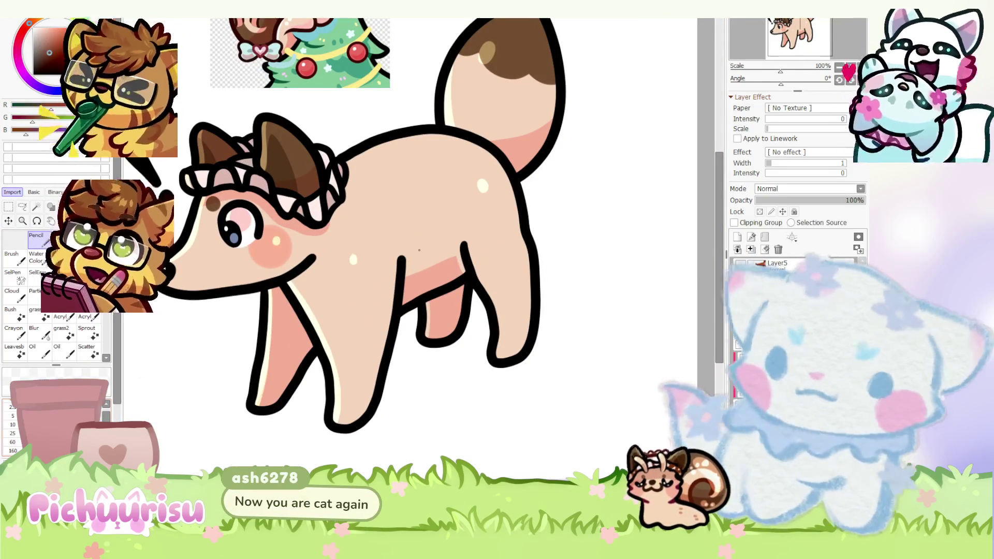
pyautogui.scroll(-1, 348, 285)
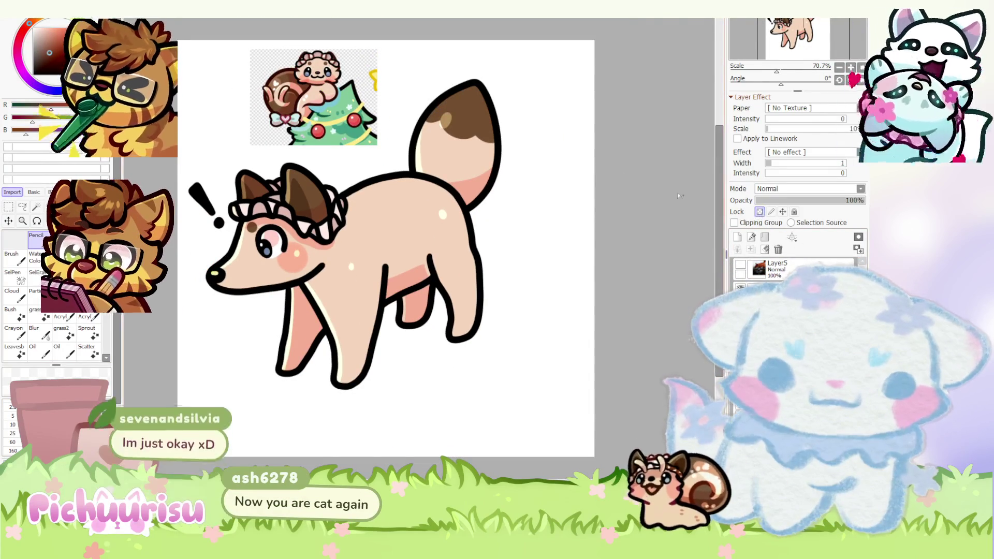
pyautogui.scroll(3, 270, 207)
pyautogui.scroll(2, 270, 207)
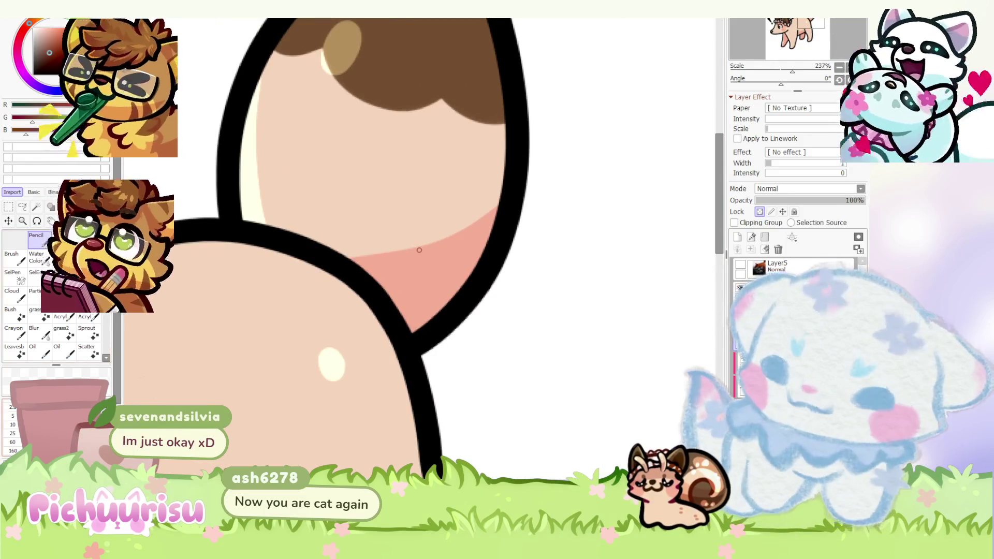
# - Paint dark brown accents where the tail meets the back and along both leg outlines, then switch to black
pyautogui.moveTo(266, 222)
pyautogui.mouseDown()
pyautogui.moveTo(267, 234)
pyautogui.moveTo(367, 303)
pyautogui.moveTo(377, 334)
pyautogui.mouseUp()
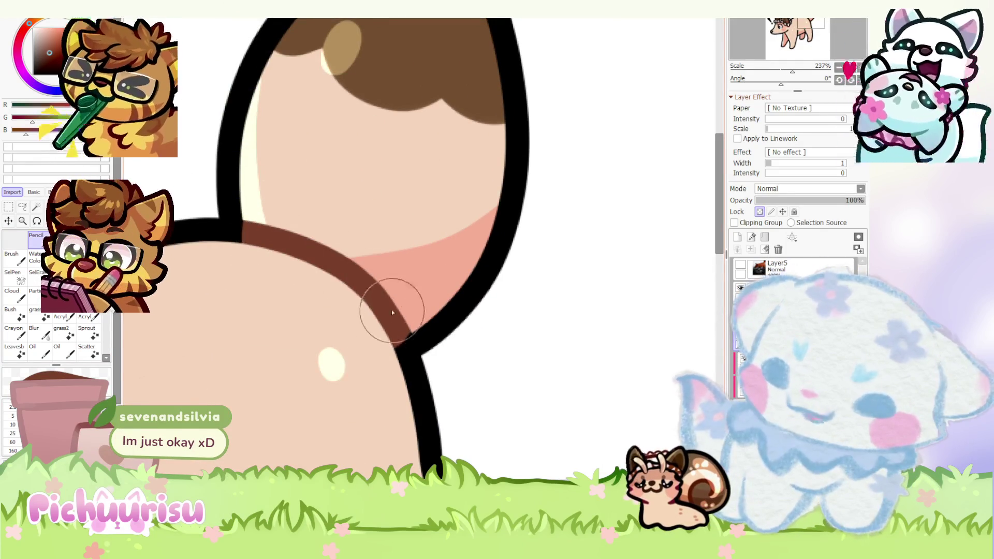
pyautogui.scroll(-5, 391, 310)
pyautogui.scroll(-1, 391, 310)
pyautogui.scroll(5, 373, 261)
pyautogui.moveTo(365, 255); pyautogui.dragTo(374, 274)
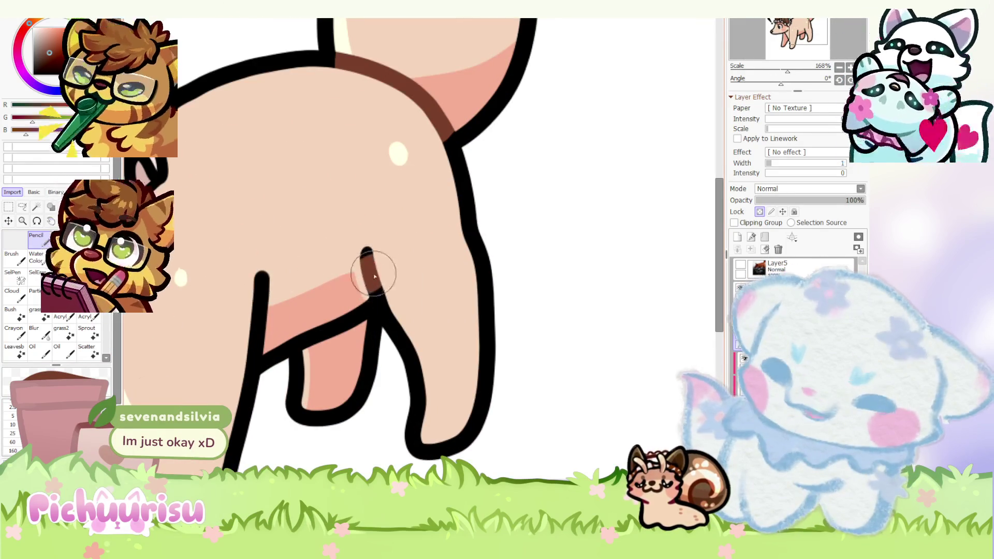
pyautogui.scroll(-5, 373, 274)
pyautogui.scroll(5, 290, 301)
pyautogui.moveTo(304, 268); pyautogui.dragTo(289, 301)
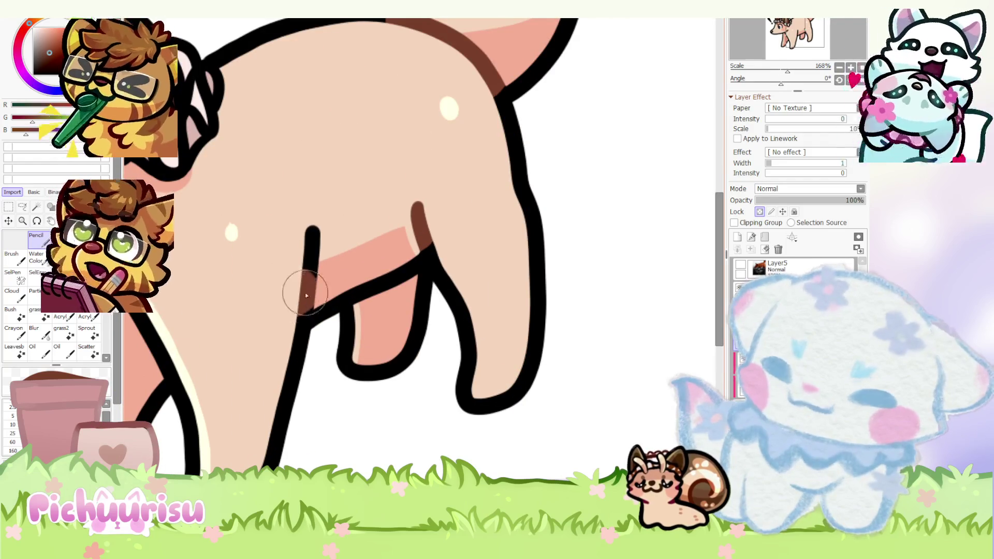
pyautogui.scroll(-5, 319, 247)
pyautogui.scroll(3, 250, 238)
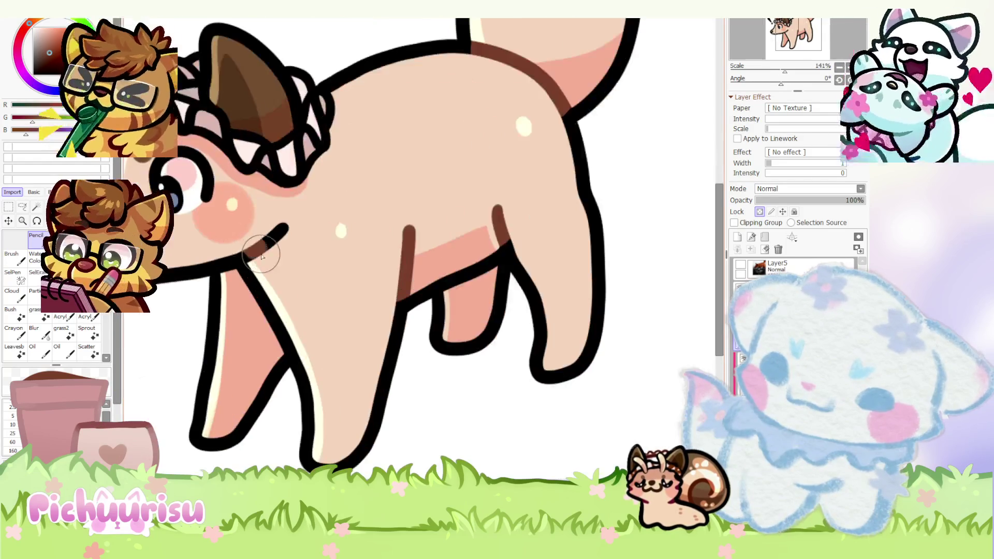
pyautogui.keyDown('alt'); pyautogui.click(230, 261); pyautogui.keyUp('alt')
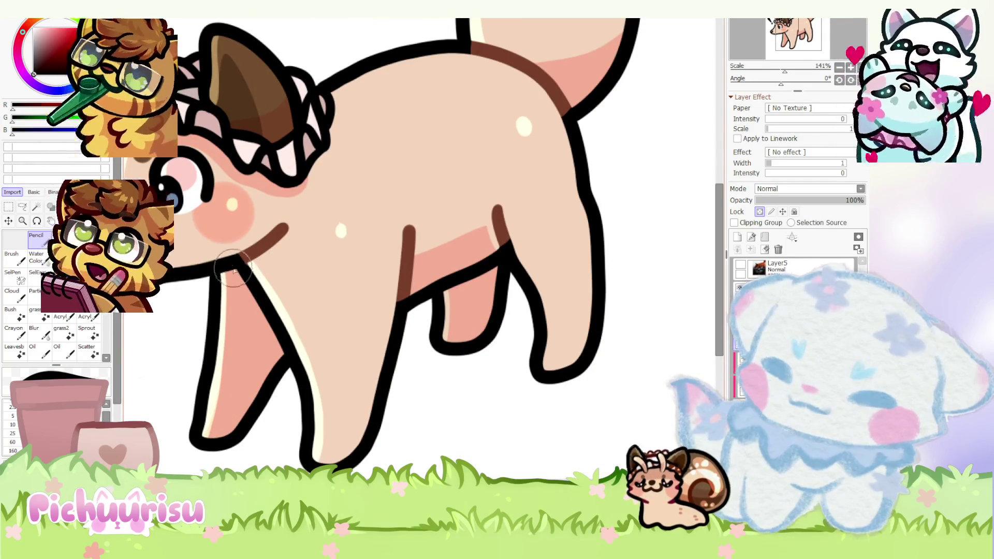
pyautogui.scroll(-4, 253, 254)
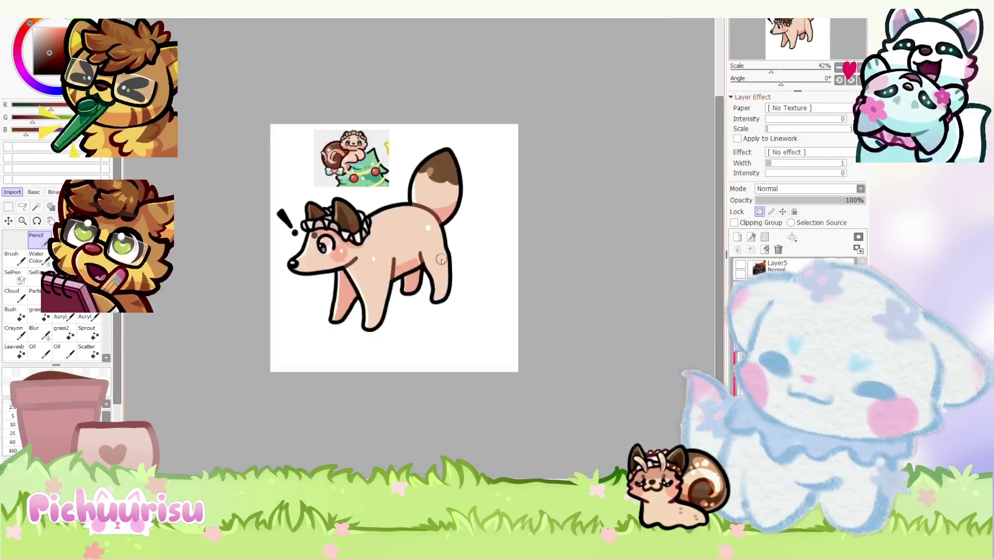
pyautogui.scroll(-1, 252, 254)
pyautogui.press('End')
pyautogui.press('End')
pyautogui.press('End')
pyautogui.press('End')
pyautogui.press('End')
pyautogui.press('End')
pyautogui.scroll(3, 586, 199)
pyautogui.scroll(1, 491, 193)
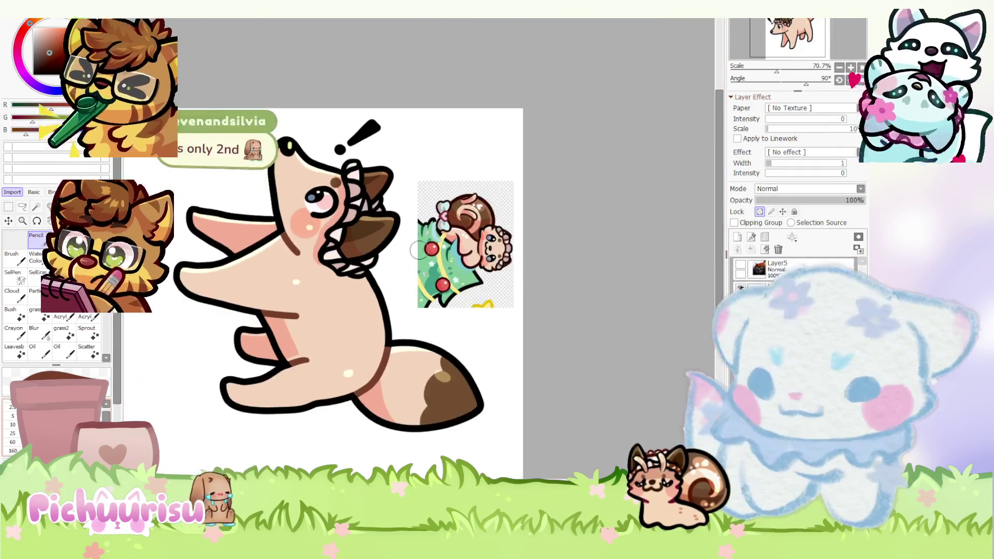
pyautogui.scroll(3, 388, 186)
pyautogui.scroll(2, 365, 183)
# - Shade the inner ear brown, highlight the brown headband, and brush brown across the pink area
pyautogui.moveTo(365, 184)
pyautogui.mouseDown()
pyautogui.moveTo(370, 194)
pyautogui.moveTo(339, 213)
pyautogui.moveTo(353, 198)
pyautogui.moveTo(374, 204)
pyautogui.moveTo(345, 234)
pyautogui.moveTo(349, 268)
pyautogui.moveTo(374, 261)
pyautogui.mouseUp()
pyautogui.scroll(-5, 374, 278)
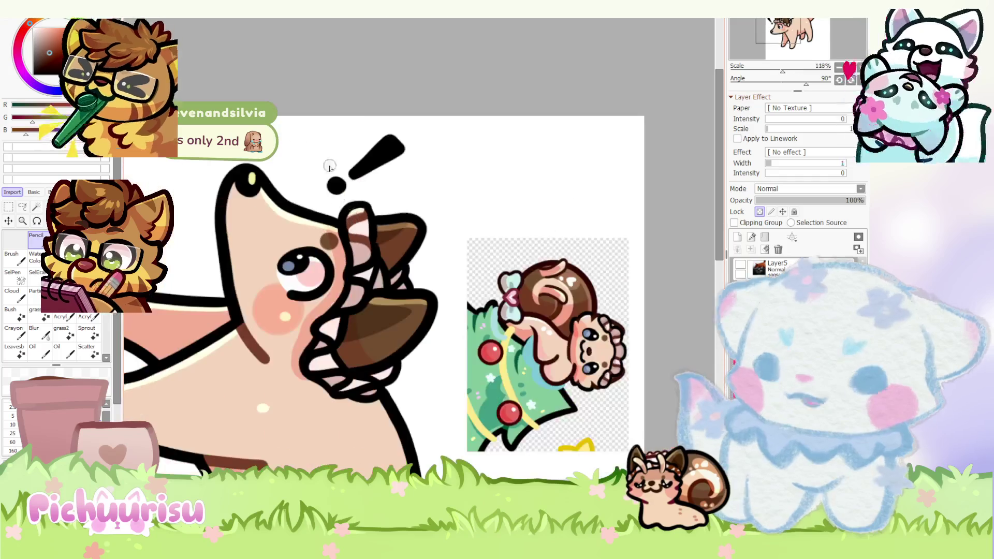
pyautogui.scroll(3, 328, 163)
pyautogui.scroll(3, 342, 256)
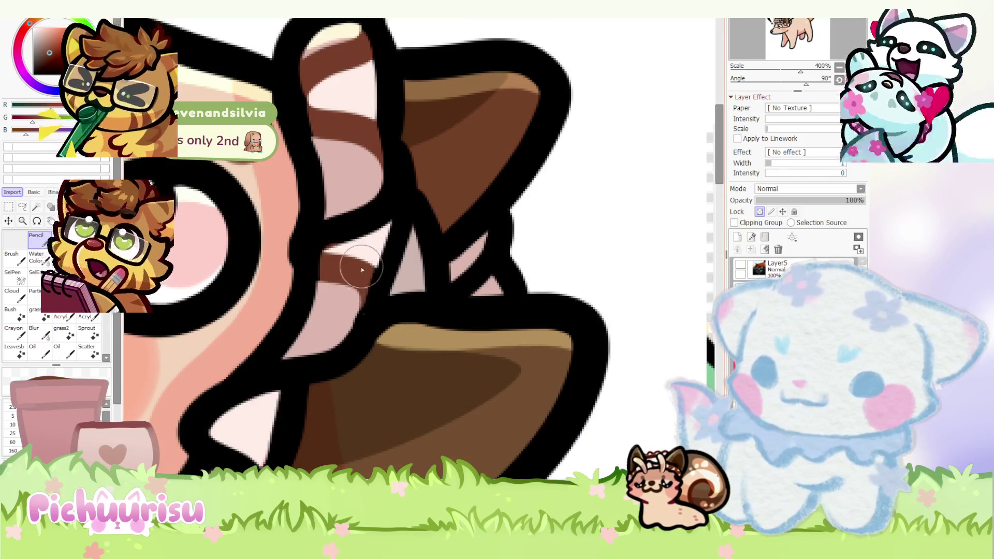
pyautogui.scroll(-4, 334, 264)
pyautogui.scroll(2, 330, 268)
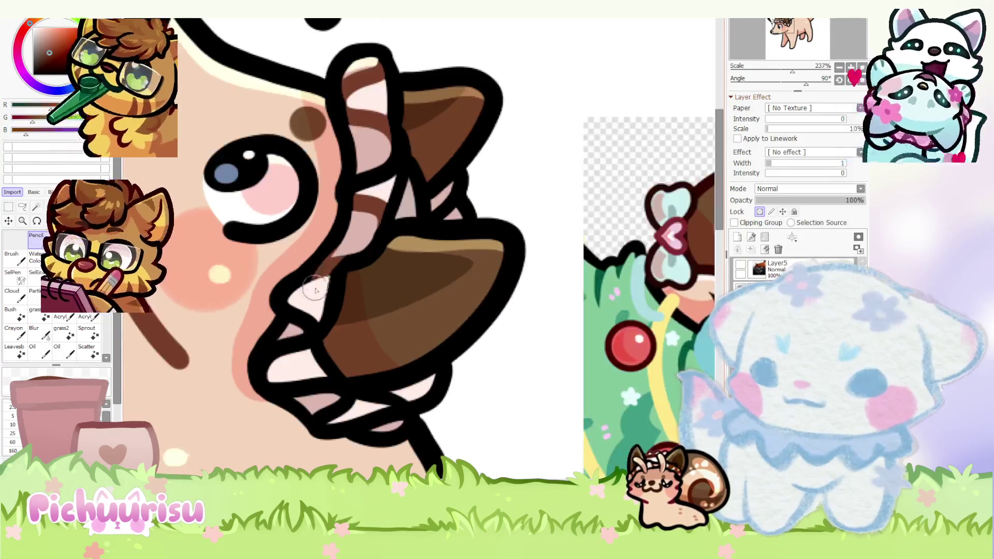
pyautogui.scroll(2, 329, 248)
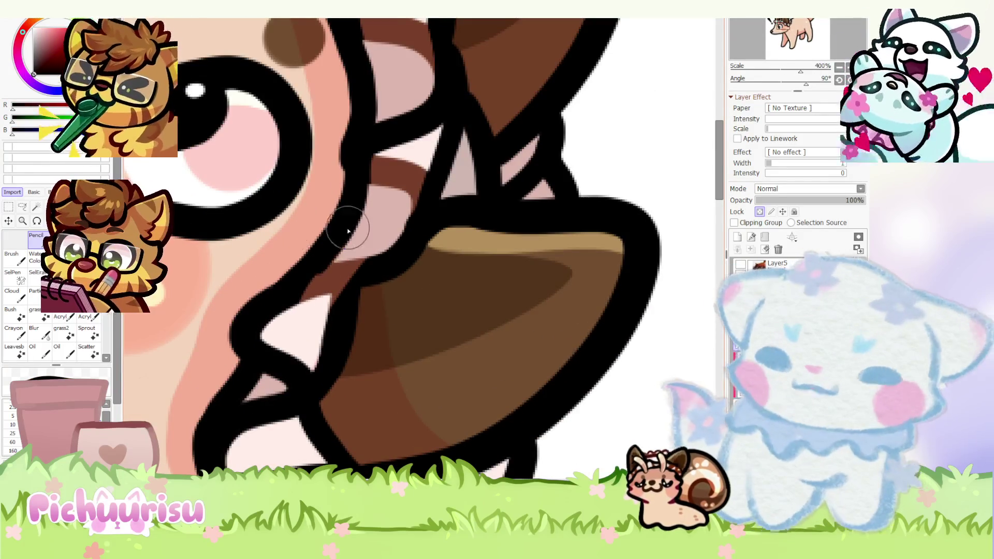
pyautogui.scroll(-4, 326, 299)
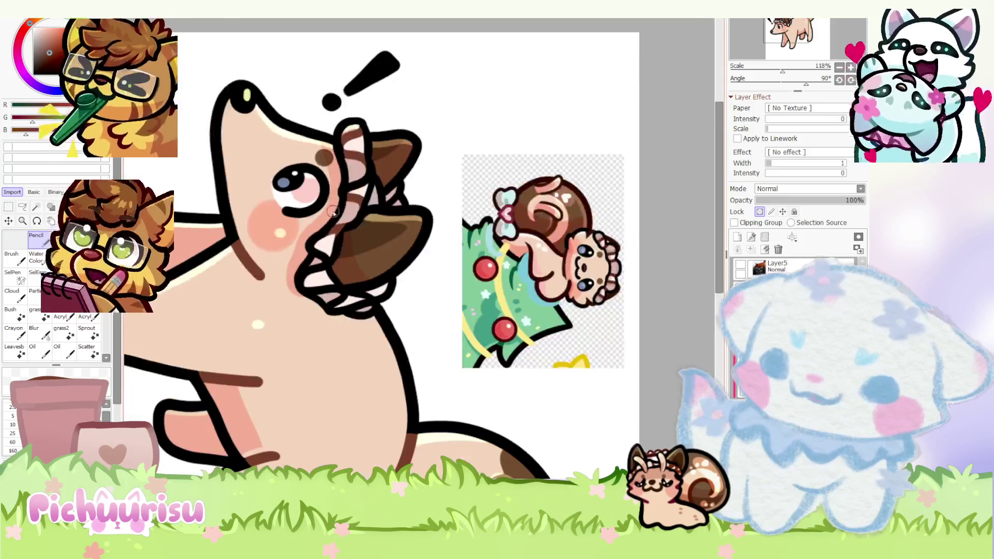
pyautogui.scroll(3, 319, 303)
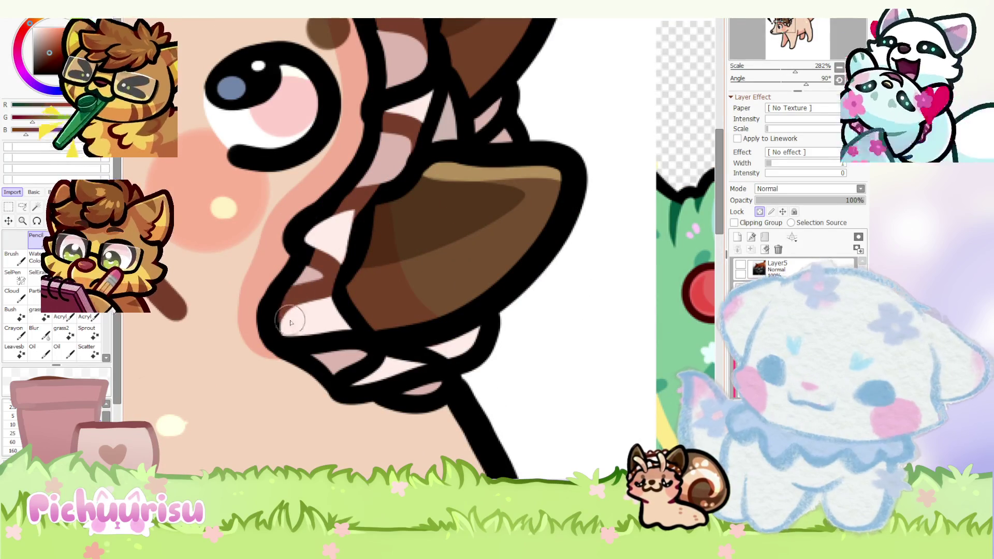
pyautogui.scroll(-4, 311, 215)
pyautogui.scroll(3, 313, 244)
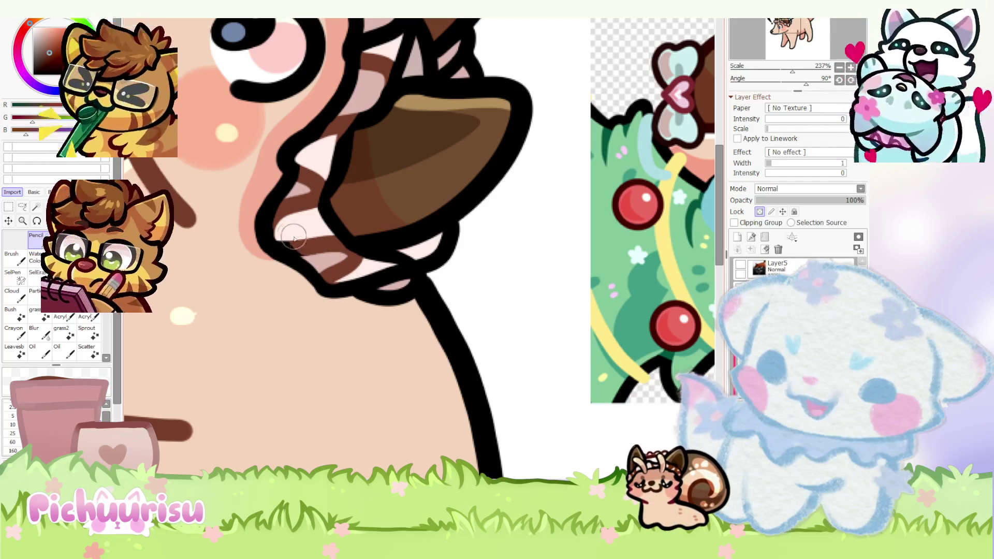
pyautogui.scroll(-4, 299, 247)
pyautogui.scroll(4, 349, 221)
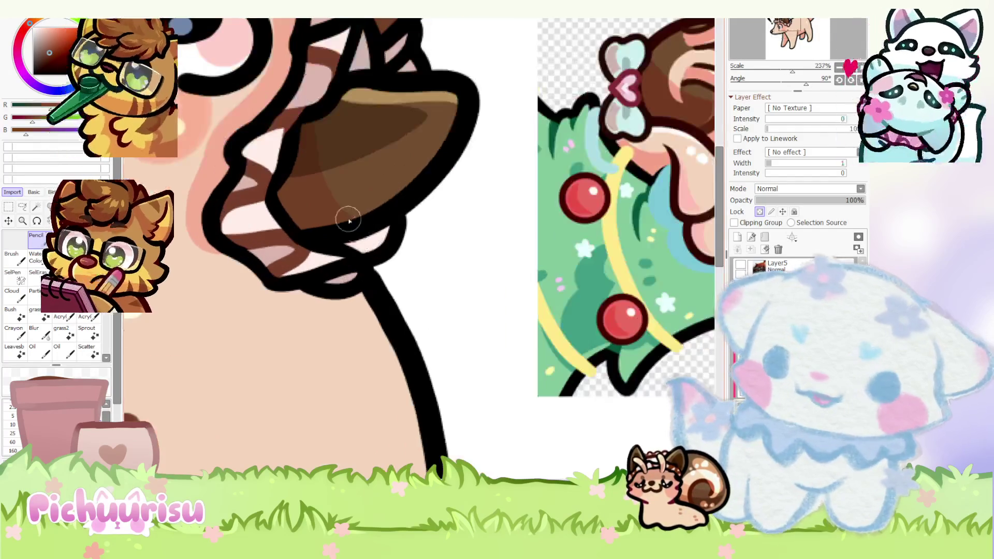
pyautogui.scroll(2, 321, 268)
pyautogui.moveTo(317, 271); pyautogui.dragTo(371, 240)
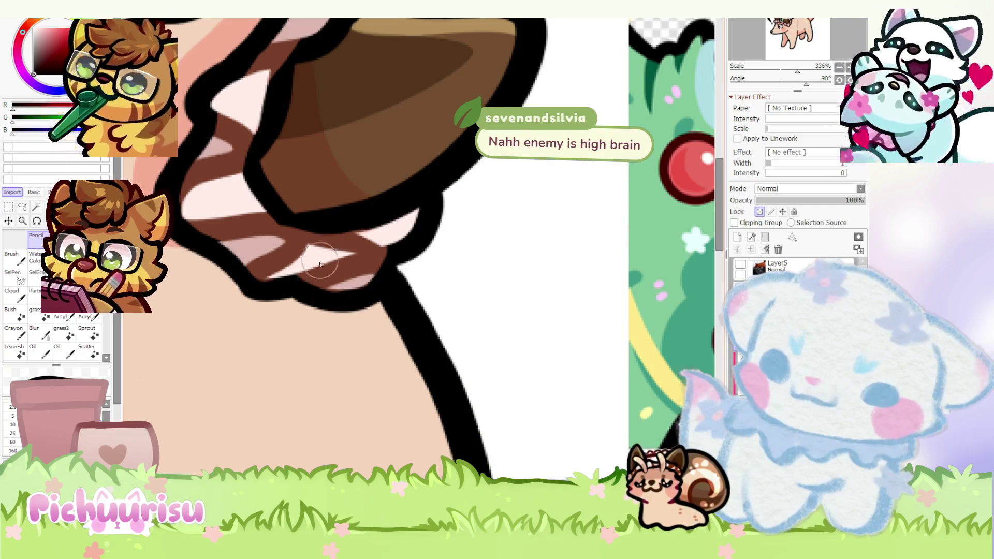
pyautogui.scroll(-5, 329, 304)
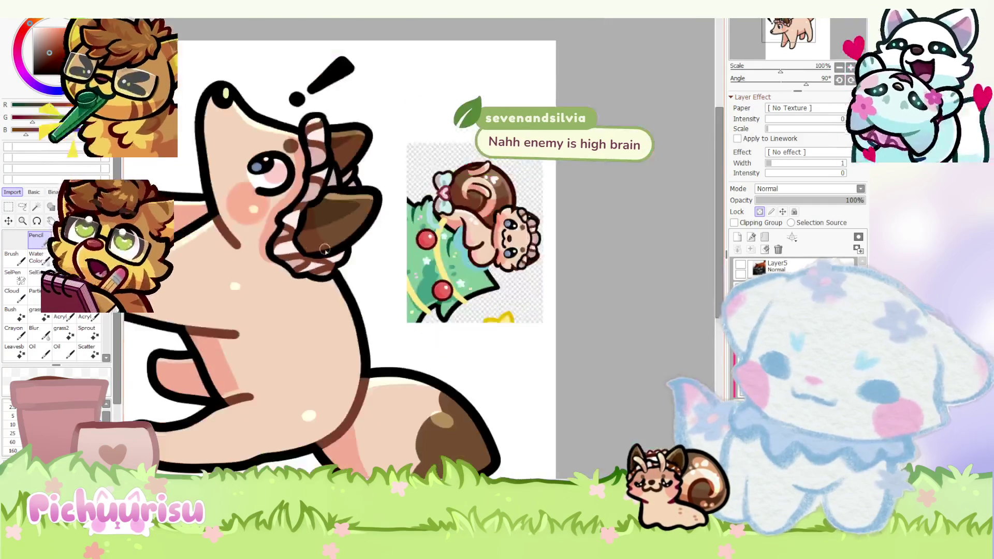
pyautogui.scroll(4, 322, 255)
pyautogui.scroll(-5, 324, 267)
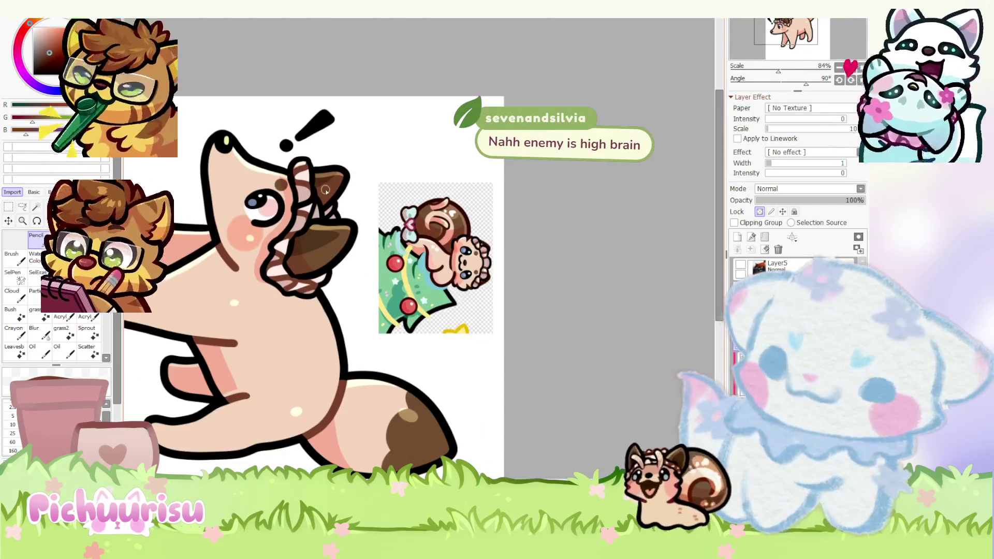
pyautogui.scroll(7, 327, 190)
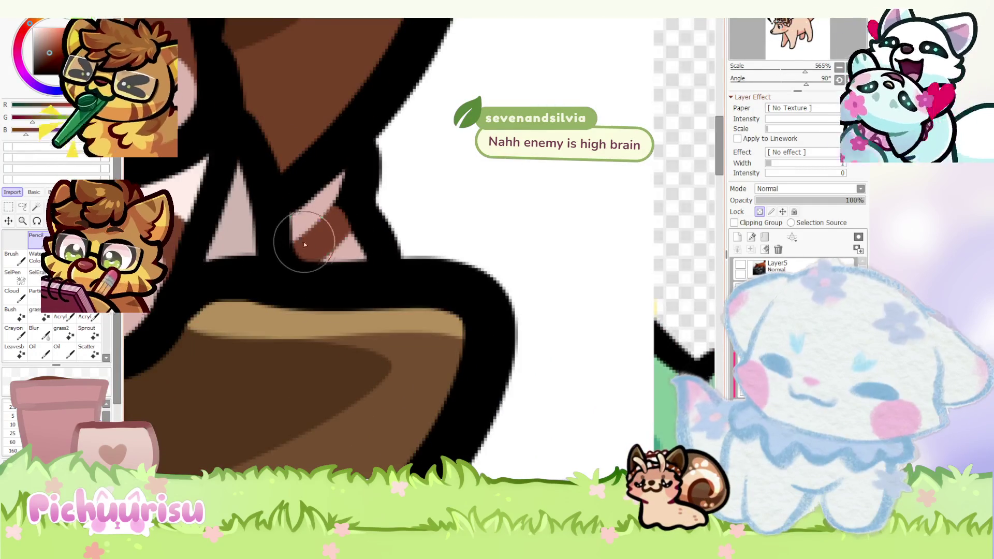
pyautogui.moveTo(305, 245); pyautogui.dragTo(279, 250)
pyautogui.scroll(-2, 311, 241)
pyautogui.scroll(1, 319, 230)
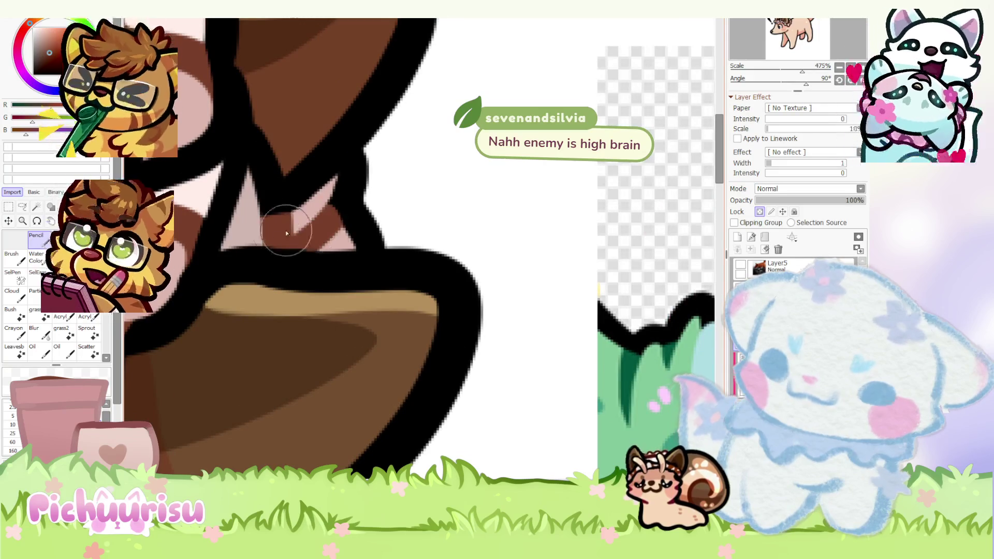
pyautogui.scroll(-3, 296, 231)
pyautogui.scroll(-3, 296, 232)
pyautogui.scroll(4, 269, 177)
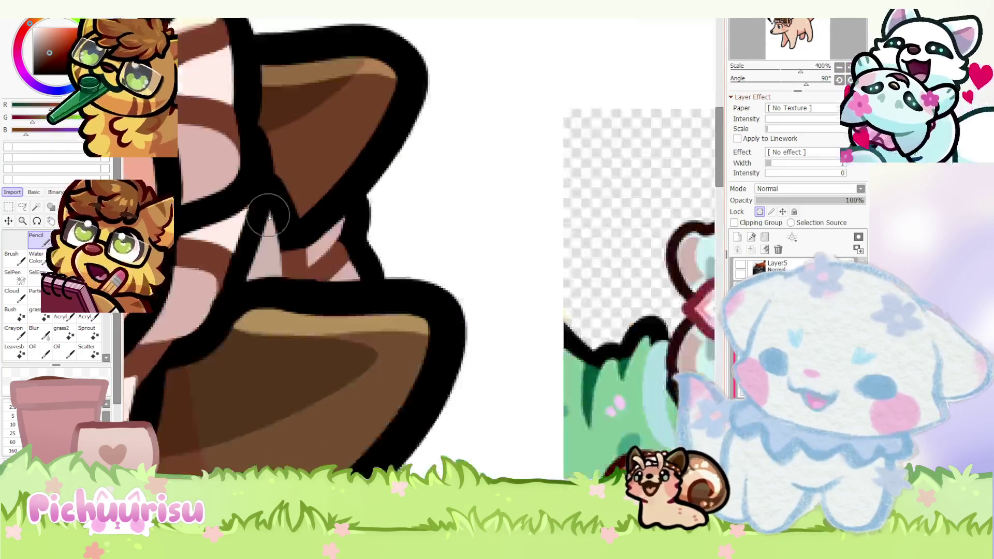
pyautogui.scroll(2, 270, 215)
pyautogui.scroll(-3, 284, 163)
pyautogui.scroll(-4, 285, 200)
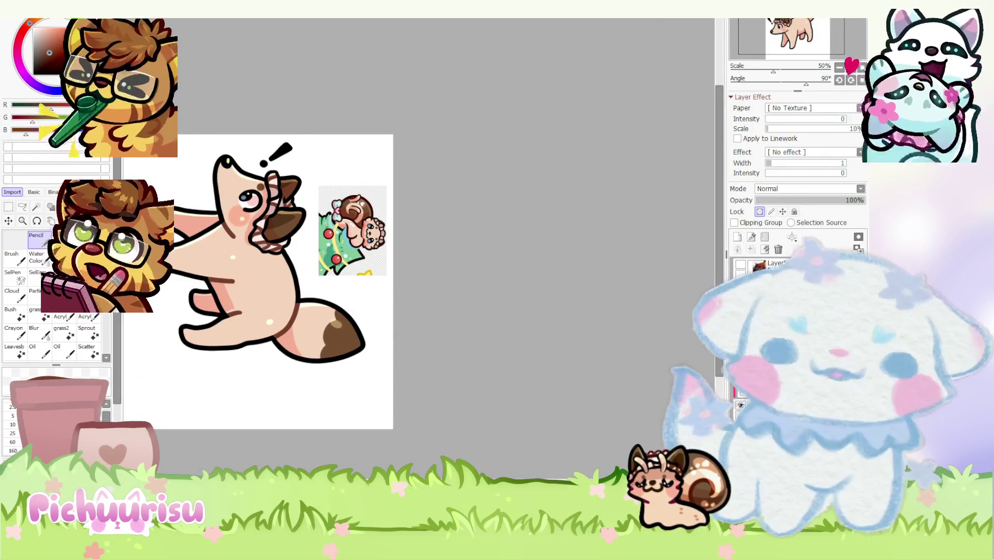
pyautogui.scroll(-1, 488, 316)
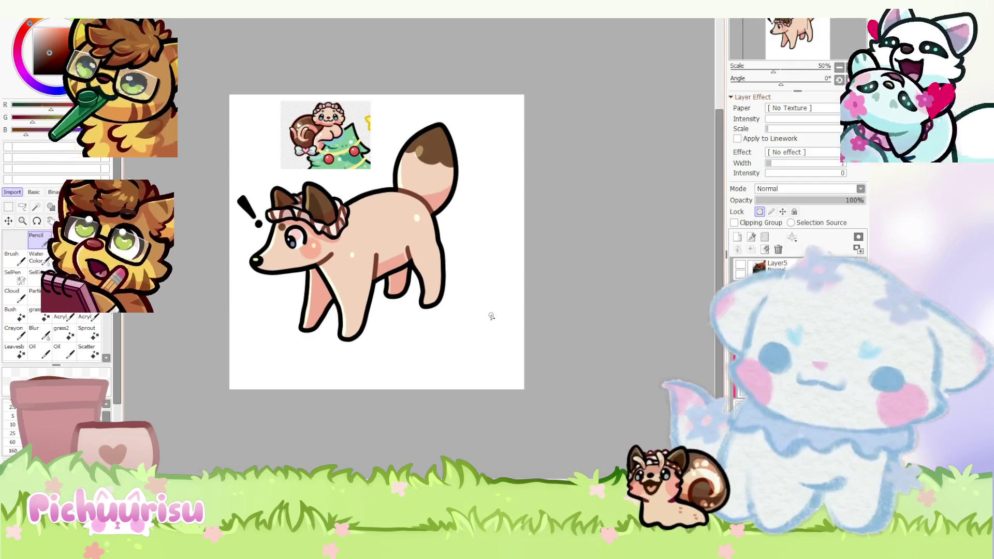
pyautogui.scroll(-1, 488, 316)
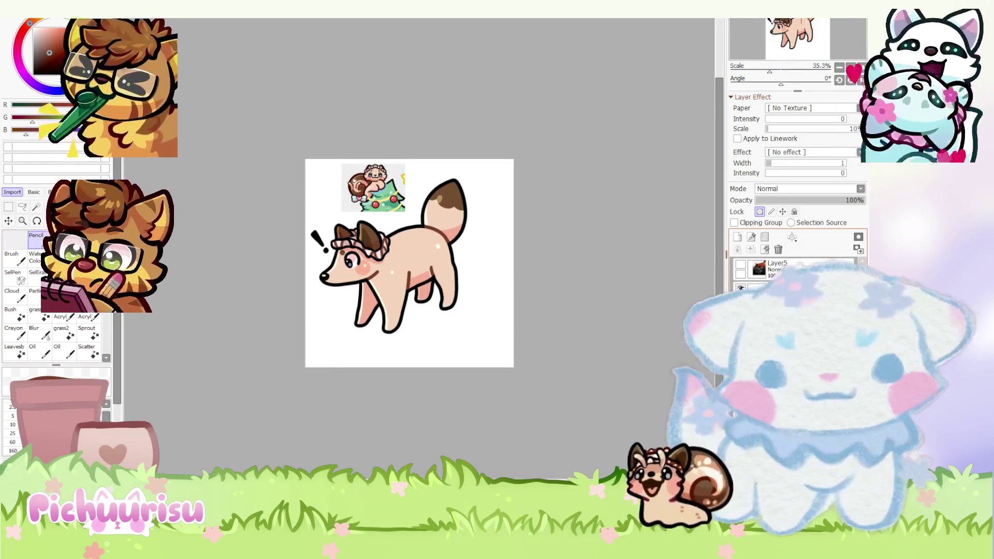
# - Delete the snail reference layer and the white background so the canvas shows transparency
pyautogui.moveTo(862, 199); pyautogui.dragTo(864, 200)
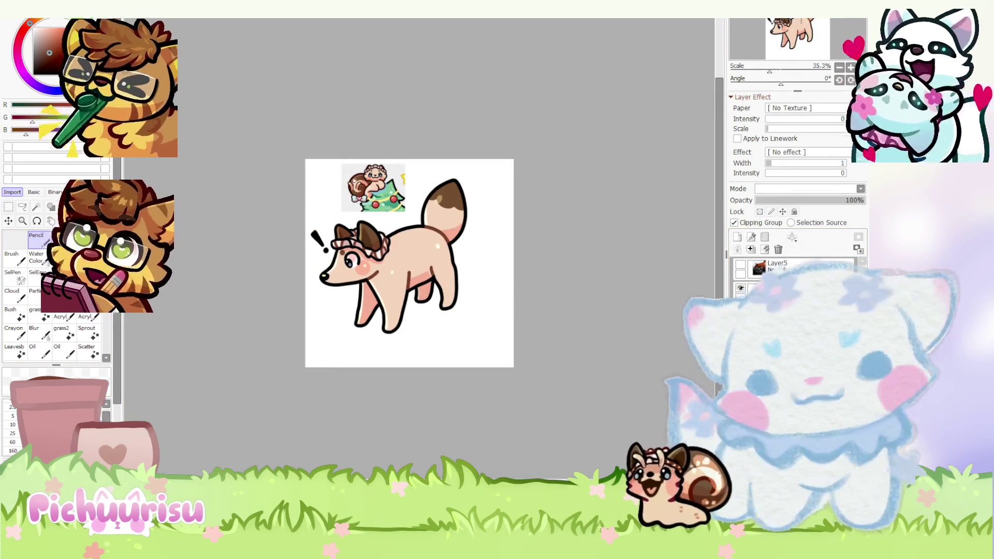
pyautogui.click(784, 289)
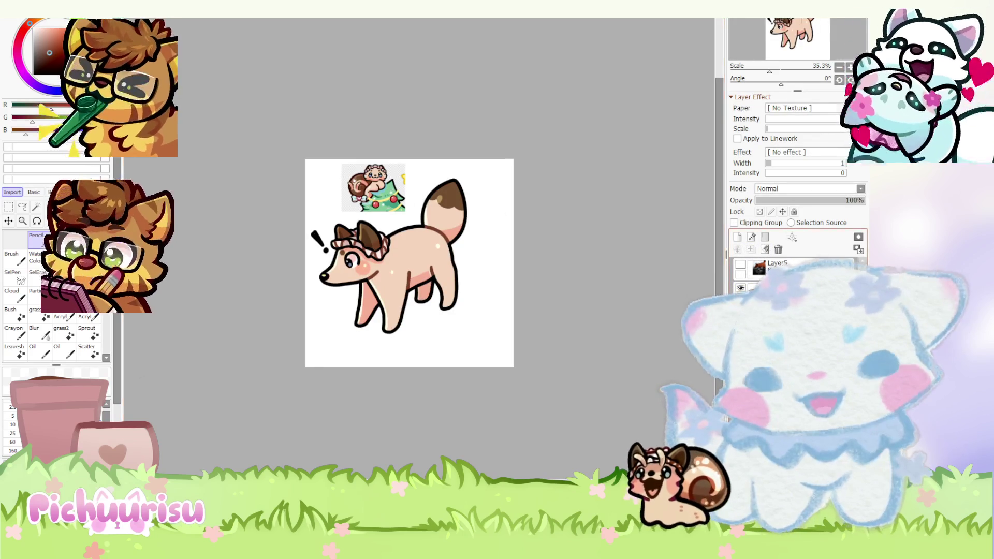
pyautogui.press('Delete')
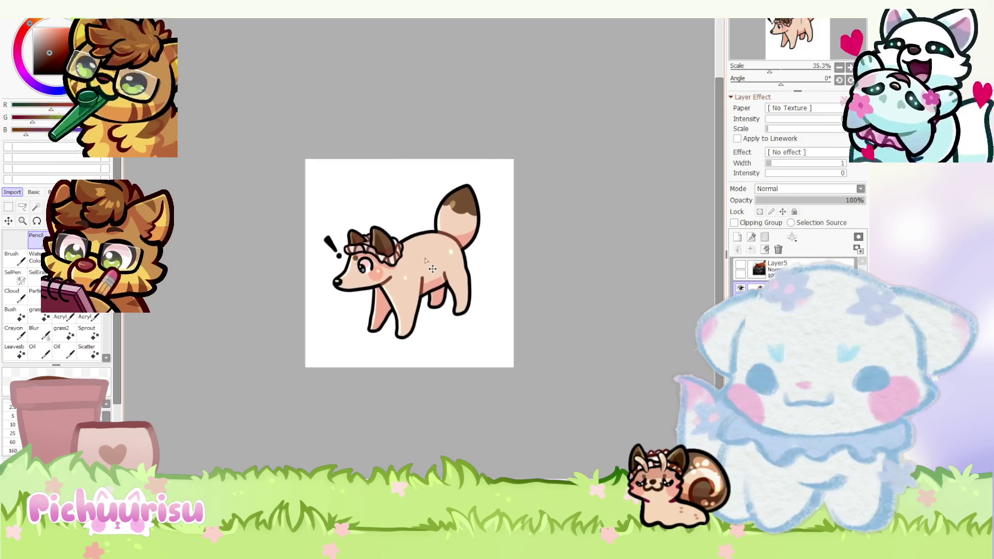
pyautogui.scroll(-1, 409, 257)
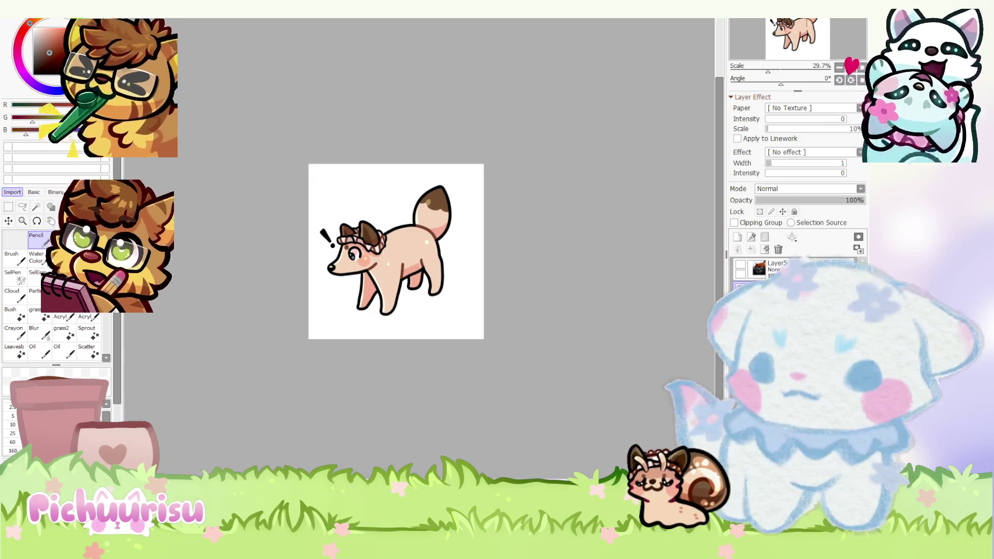
pyautogui.scroll(1, 436, 259)
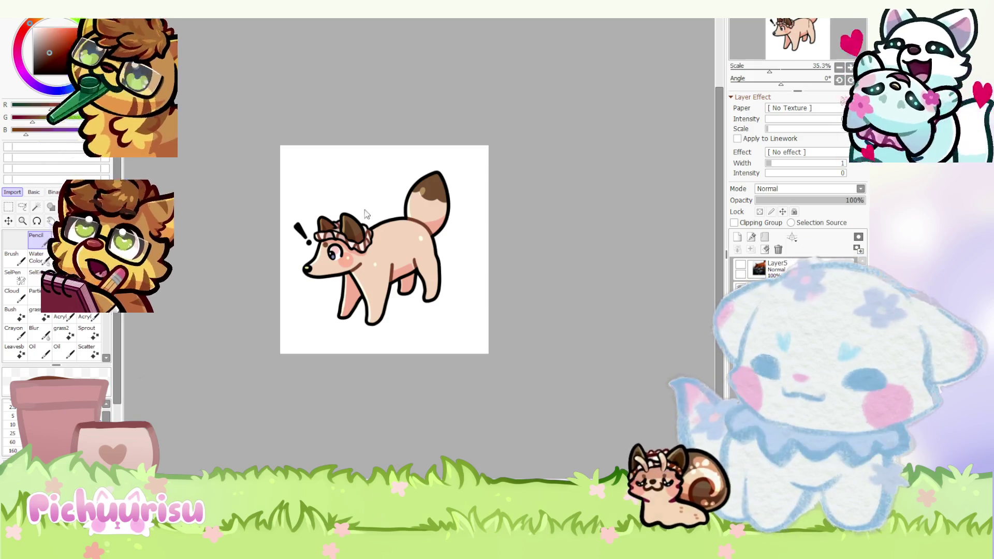
pyautogui.press('Delete')
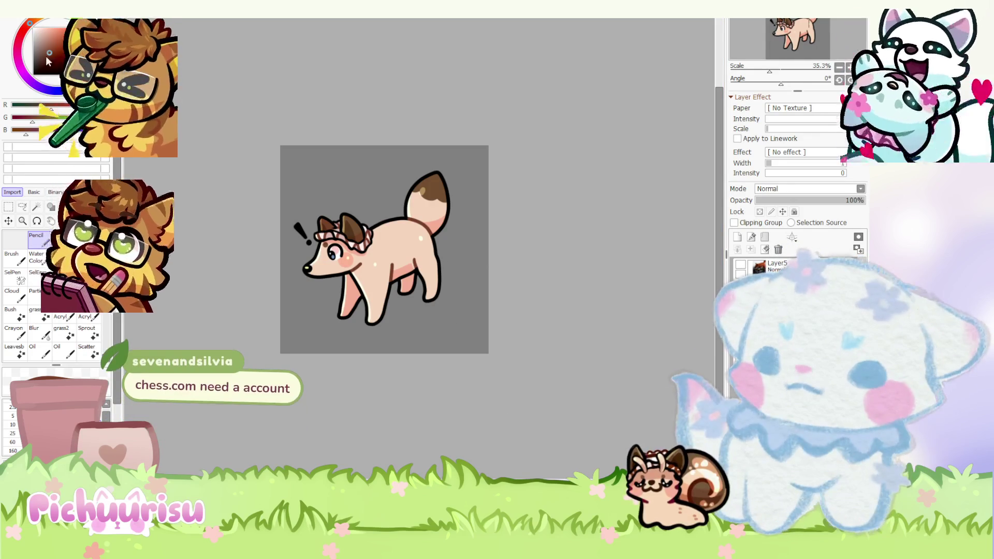
# - Set the colour to white and magic-wand select the empty background around the fox
pyautogui.moveTo(47, 60); pyautogui.dragTo(33, 28)
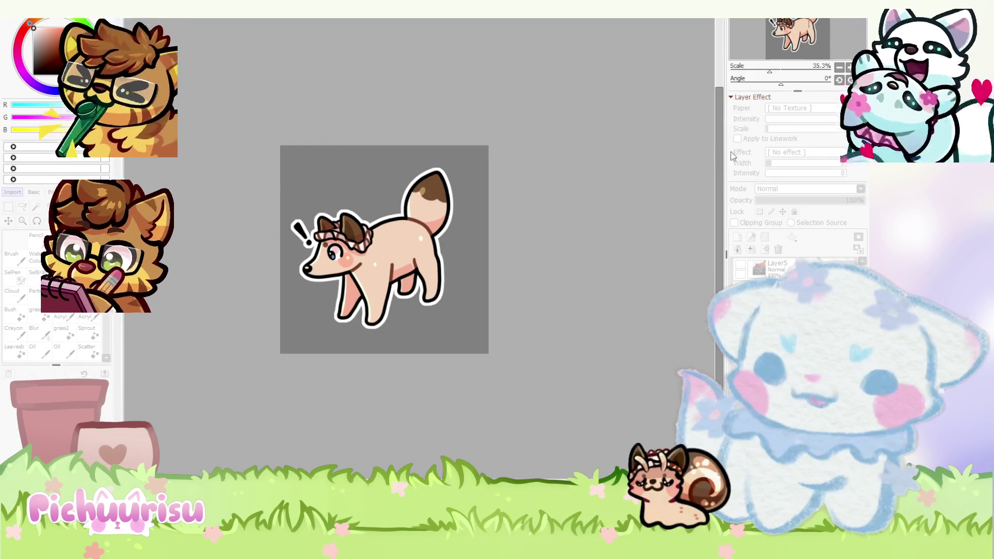
pyautogui.scroll(2, 371, 233)
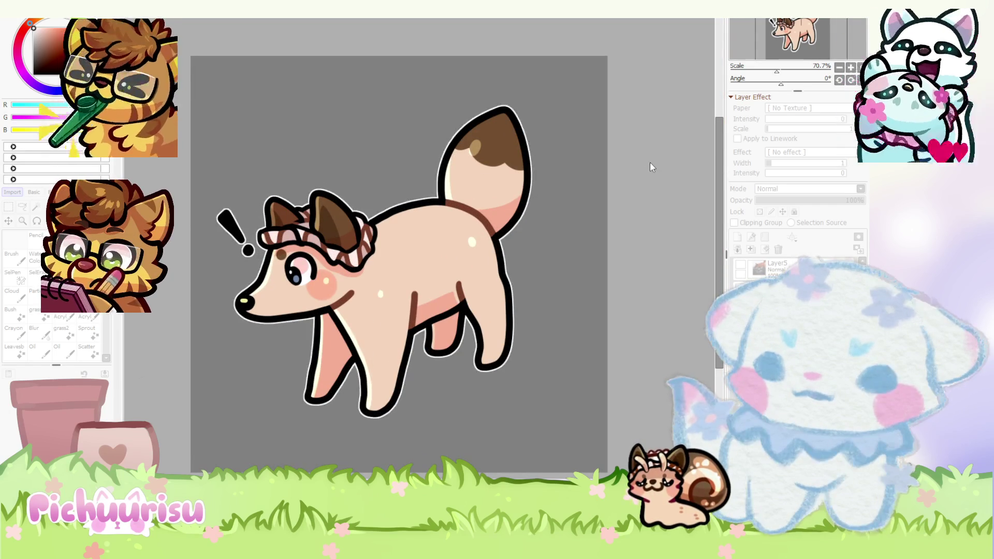
pyautogui.scroll(-3, 683, 163)
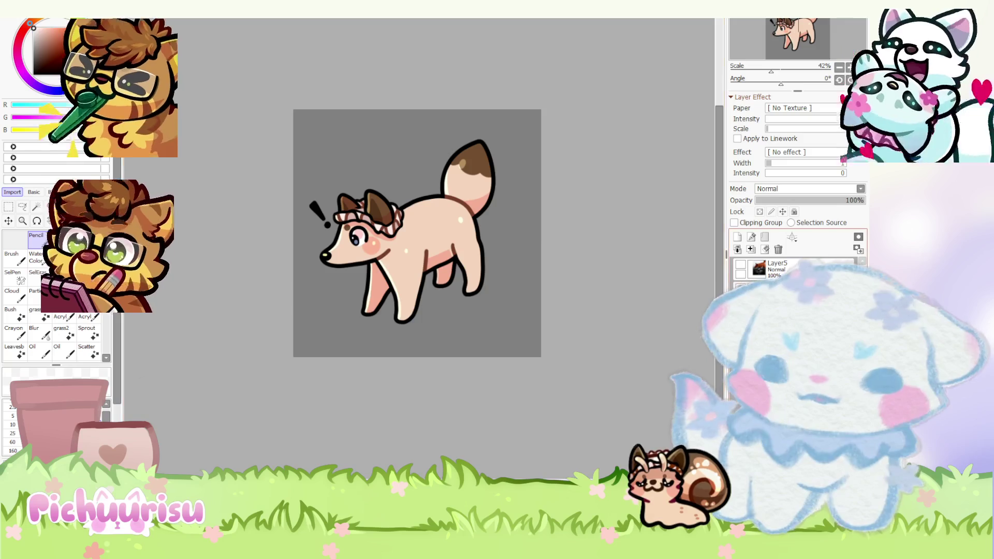
pyautogui.click(36, 208)
pyautogui.click(495, 233)
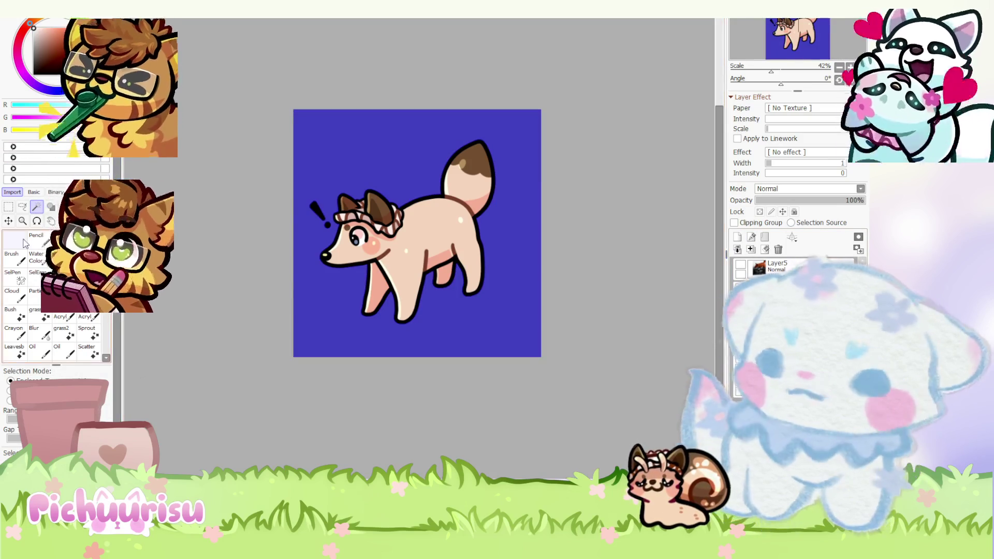
# - Expand the selection around the fox, invert it to the outline ring, and fill that ring solid white
pyautogui.press('n')
pyautogui.scroll(2, 413, 240)
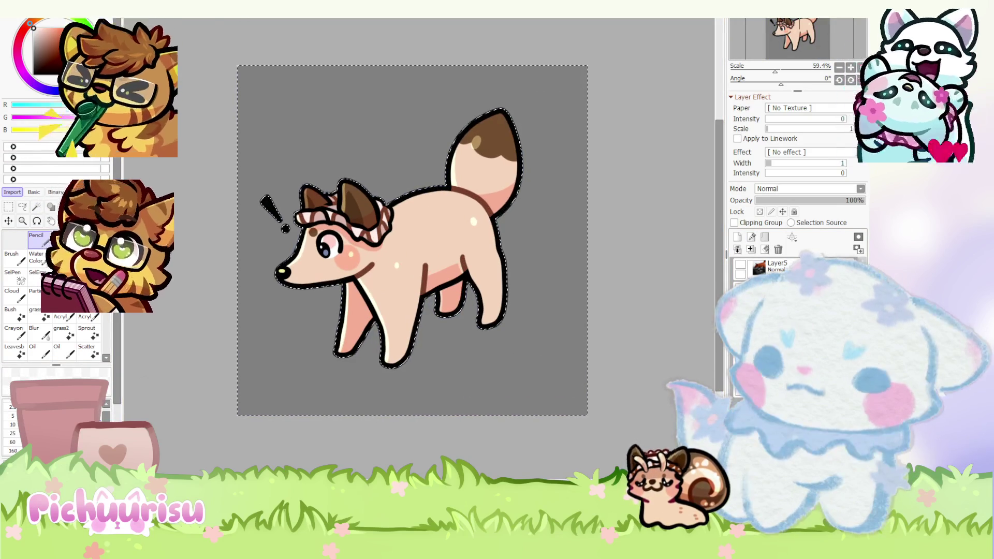
pyautogui.press('space')
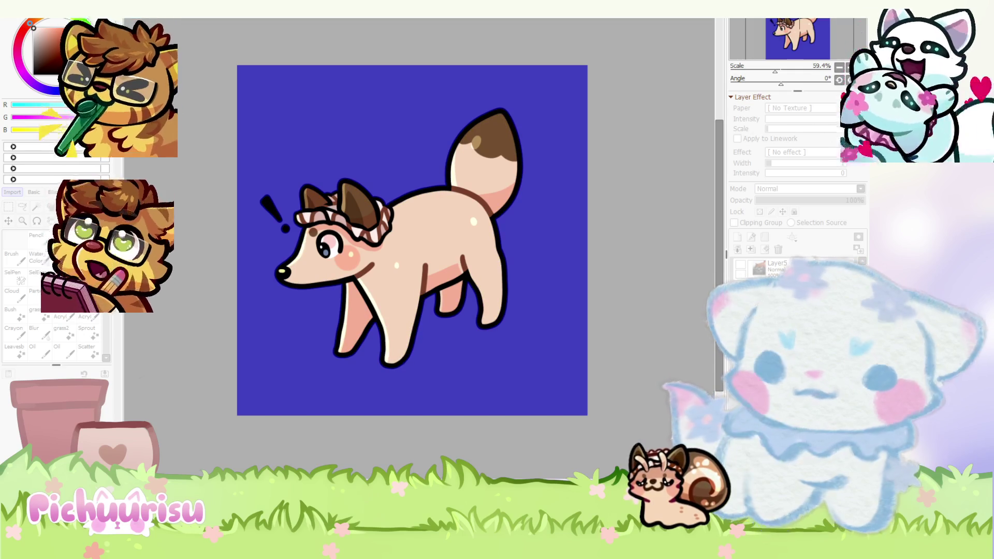
pyautogui.press('n')
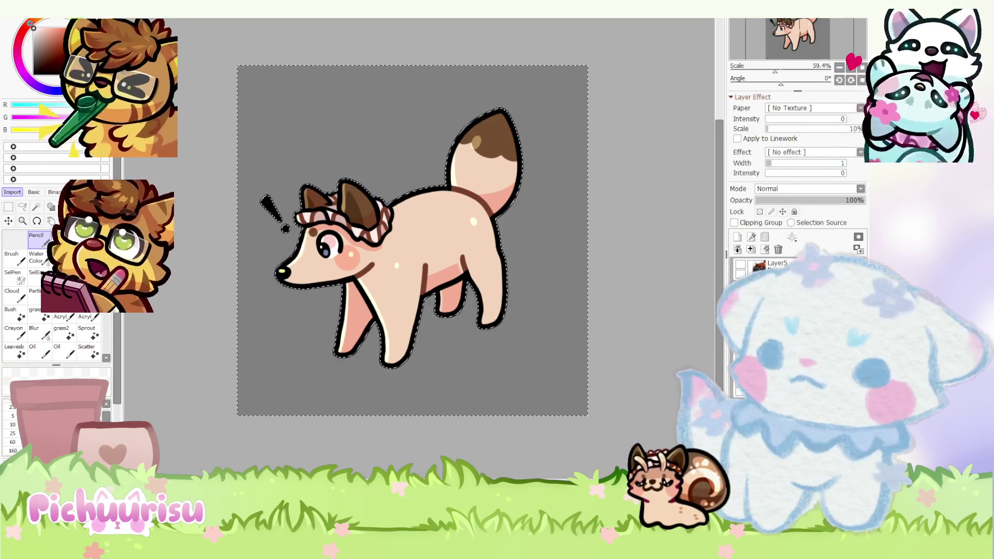
pyautogui.press('space')
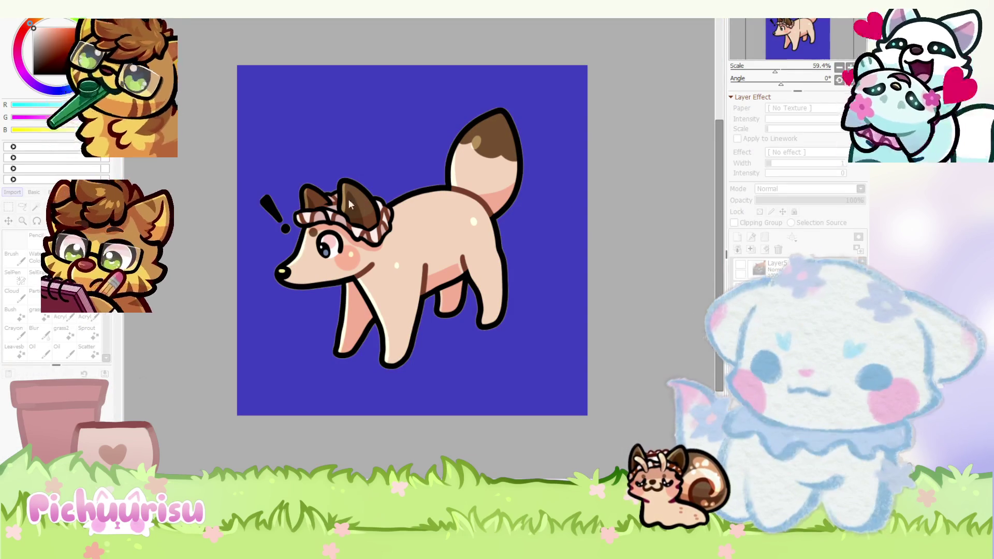
pyautogui.hotkey('ctrl', 'e')
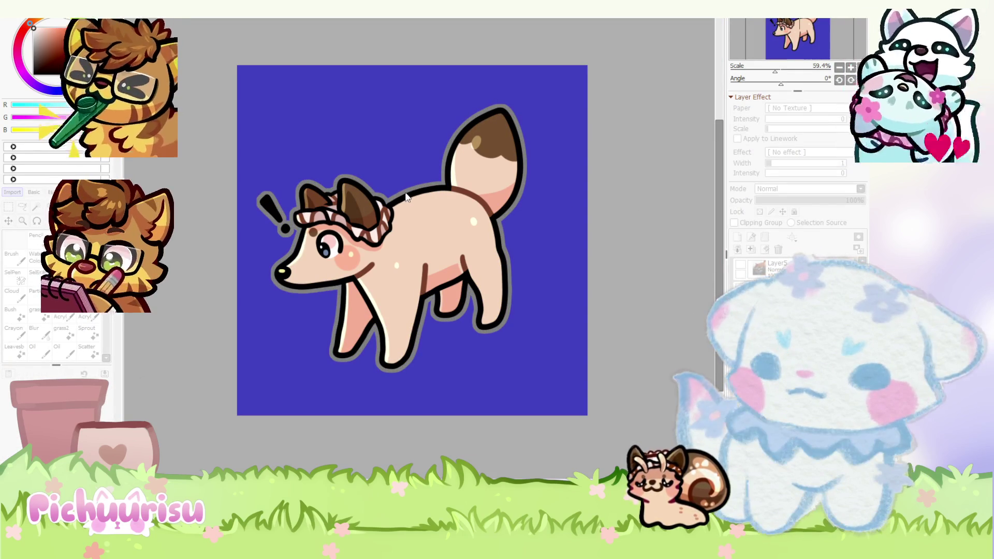
pyautogui.press('n')
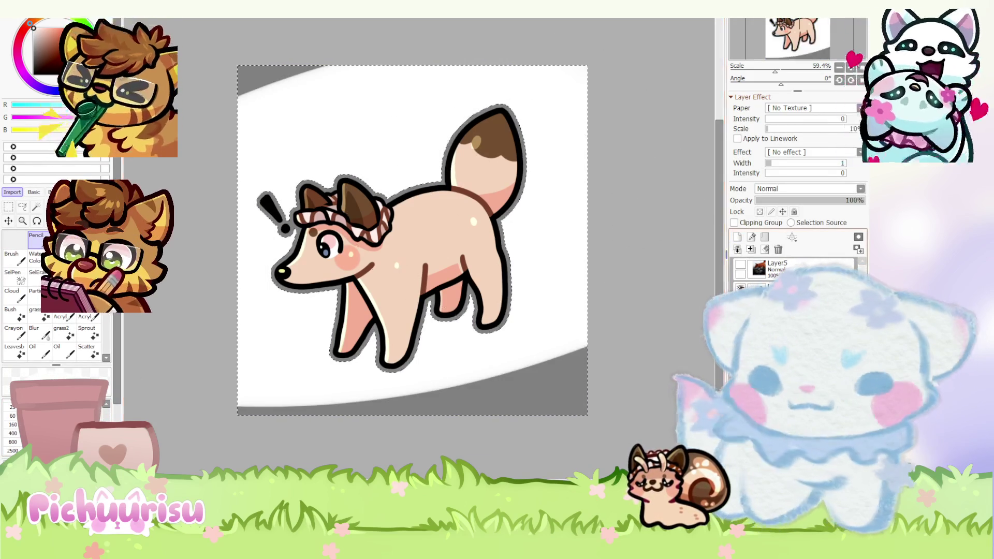
pyautogui.hotkey('ctrl', 'i')
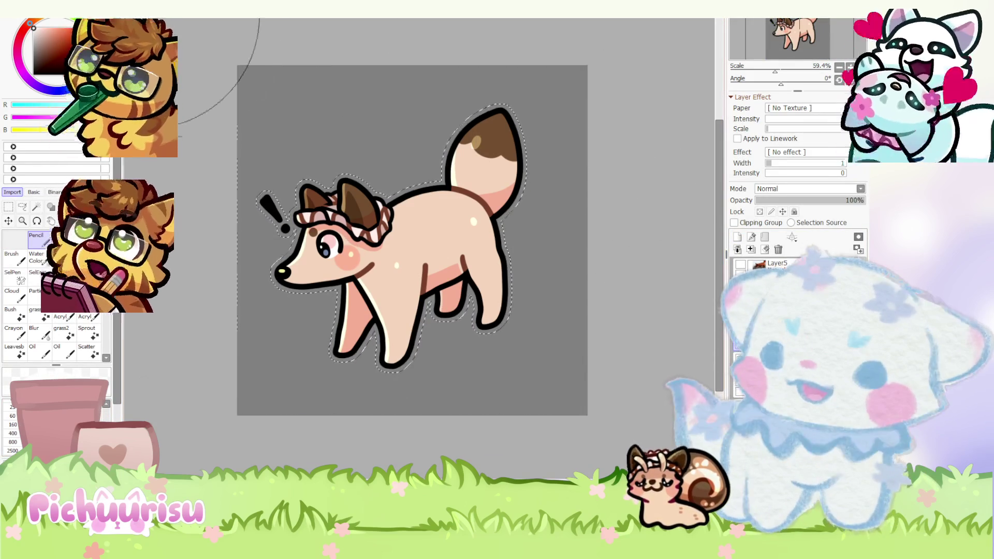
pyautogui.moveTo(520, 177); pyautogui.dragTo(345, 364)
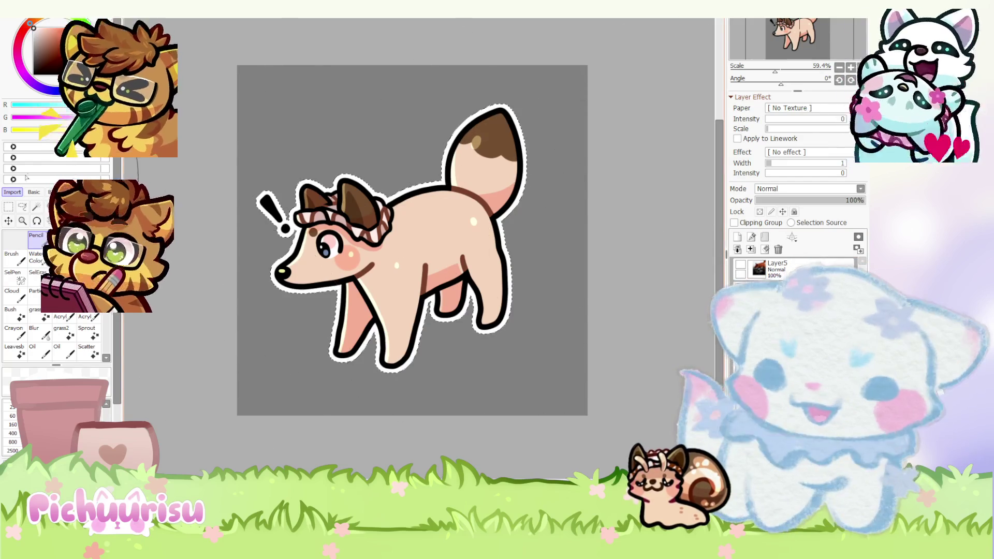
# - Deselect and crop the canvas tightly around the fox with Ctrl+Shift+T
pyautogui.hotkey('ctrl', 'd')
pyautogui.click(10, 207)
pyautogui.scroll(-2, 445, 220)
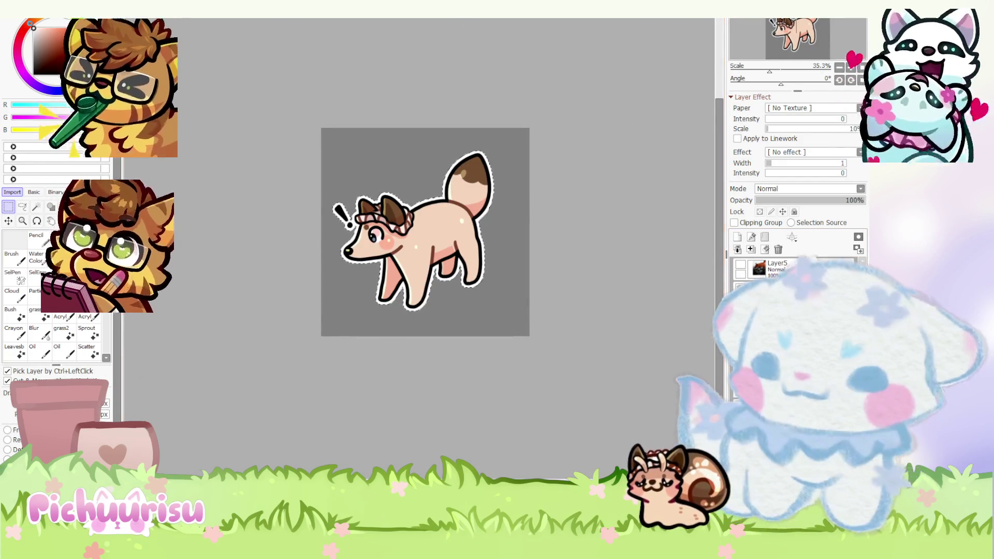
pyautogui.hotkey('ctrl', 'shift', 't')
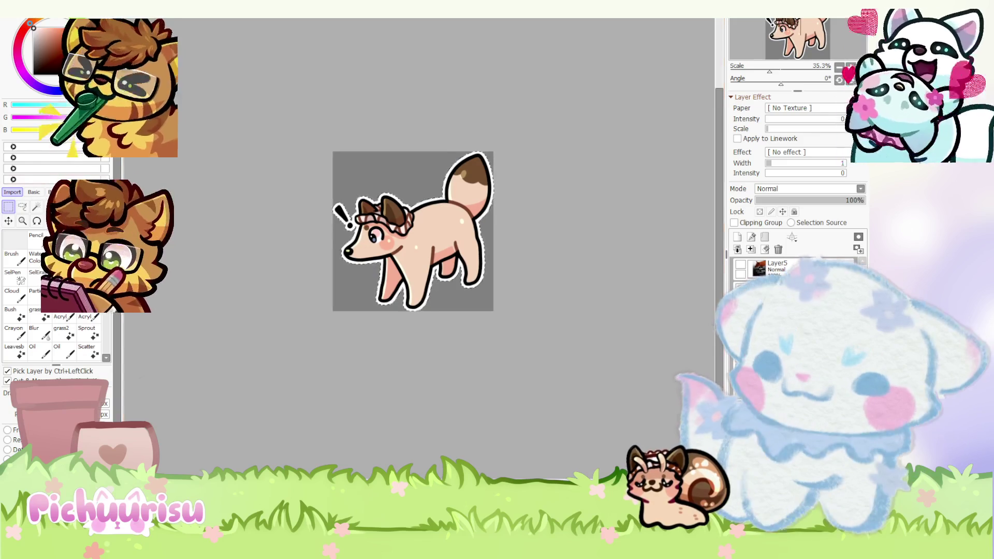
pyautogui.scroll(-2, 297, 126)
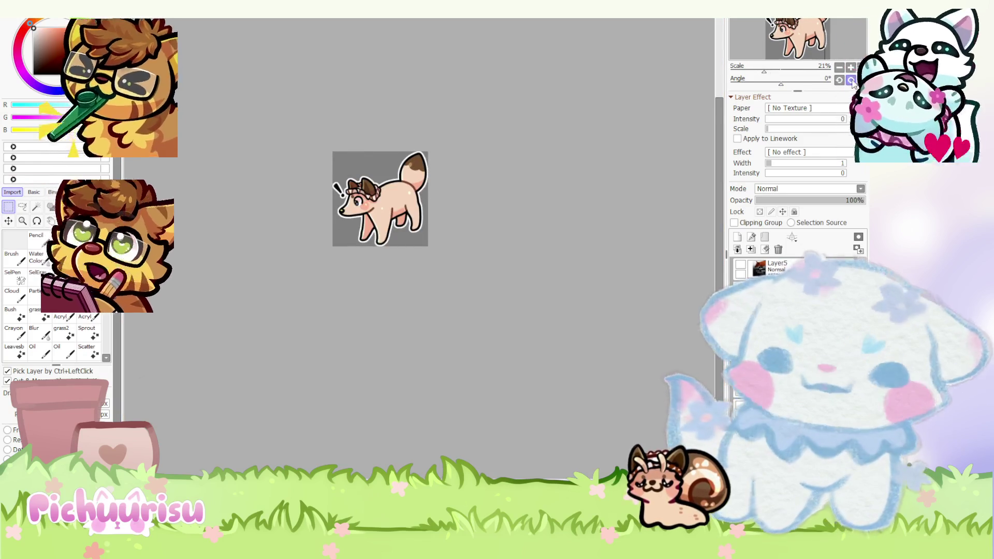
pyautogui.click(850, 79)
pyautogui.scroll(1, 447, 74)
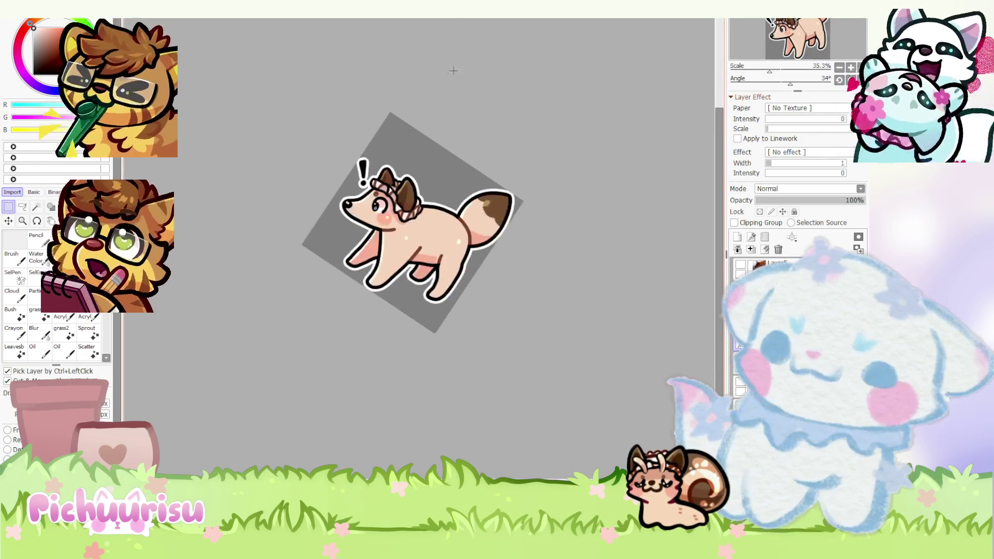
pyautogui.scroll(2, 430, 78)
# - Reset the view rotation to upright and create a new blank white canvas
pyautogui.press('Home')
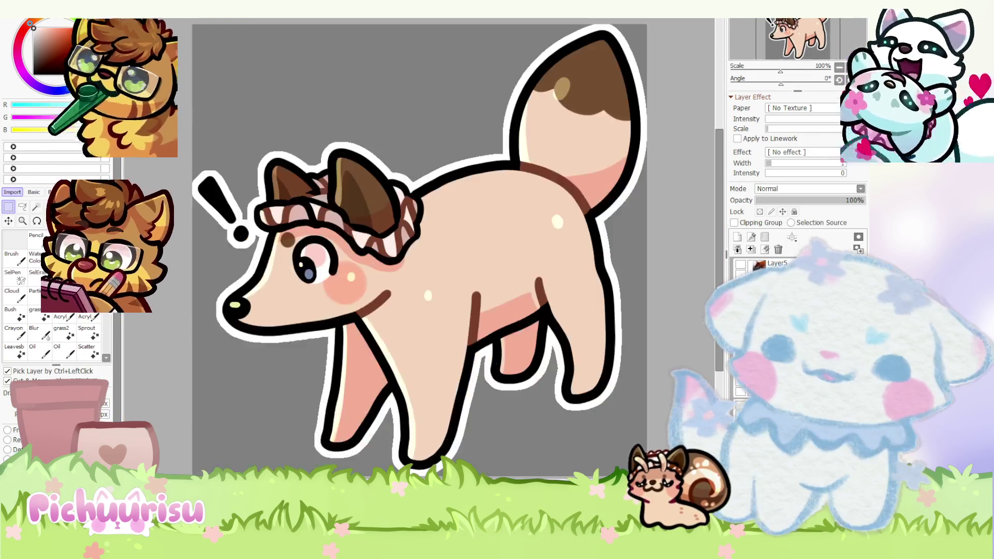
pyautogui.scroll(-1, 361, 102)
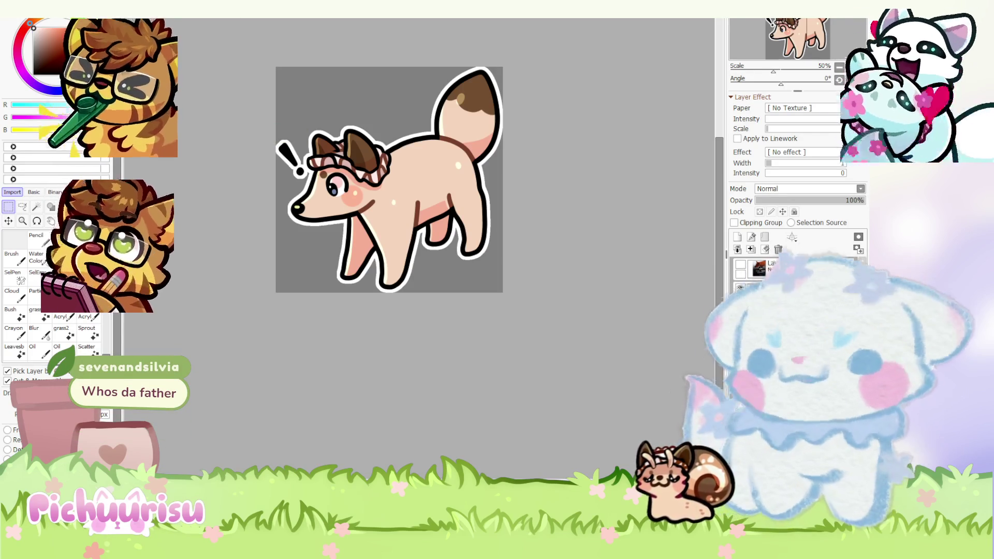
pyautogui.hotkey('ctrl', 'n')
pyautogui.press('Return')
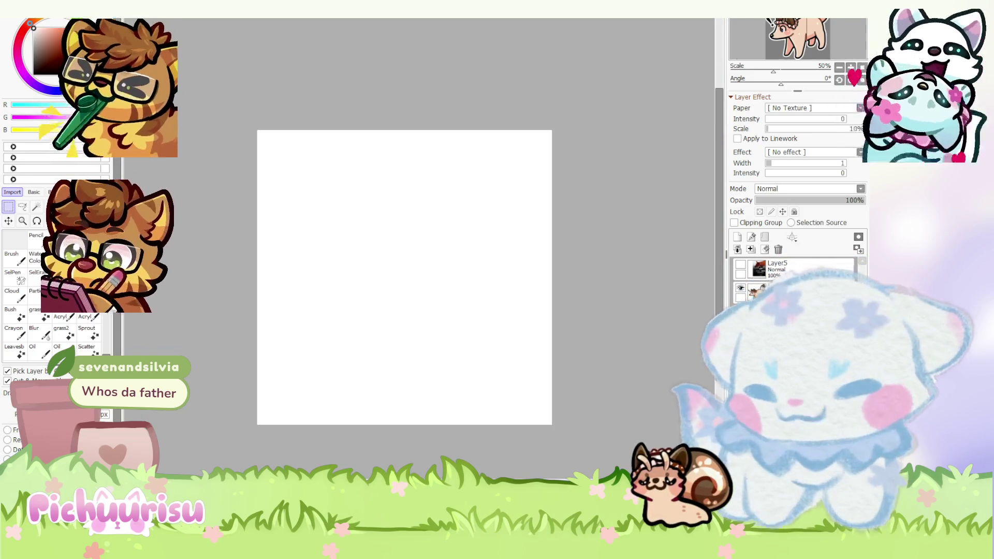
# - Switch to the tall sticker sheet of five foxes holding rose bouquets
pyautogui.hotkey('ctrl', 'Tab')
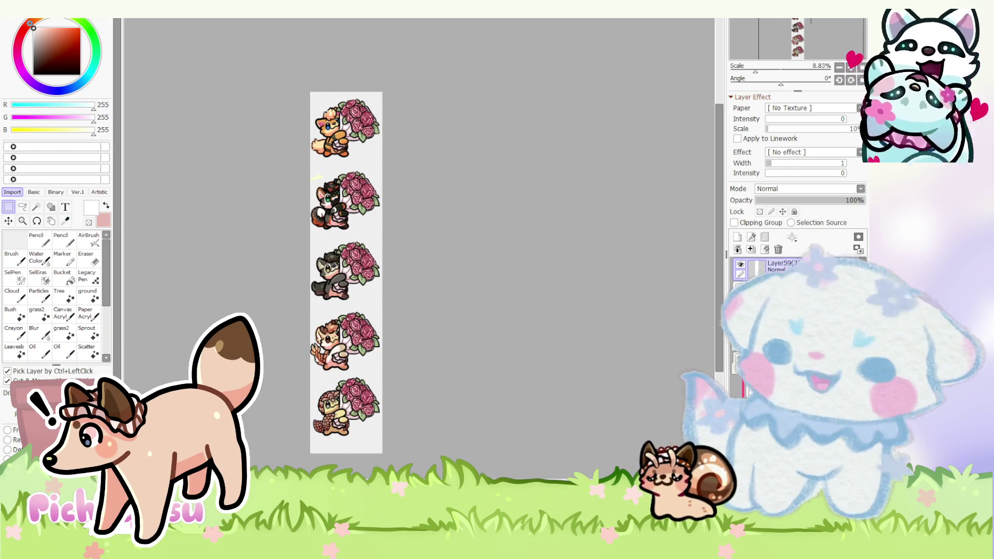
pyautogui.scroll(1, 362, 341)
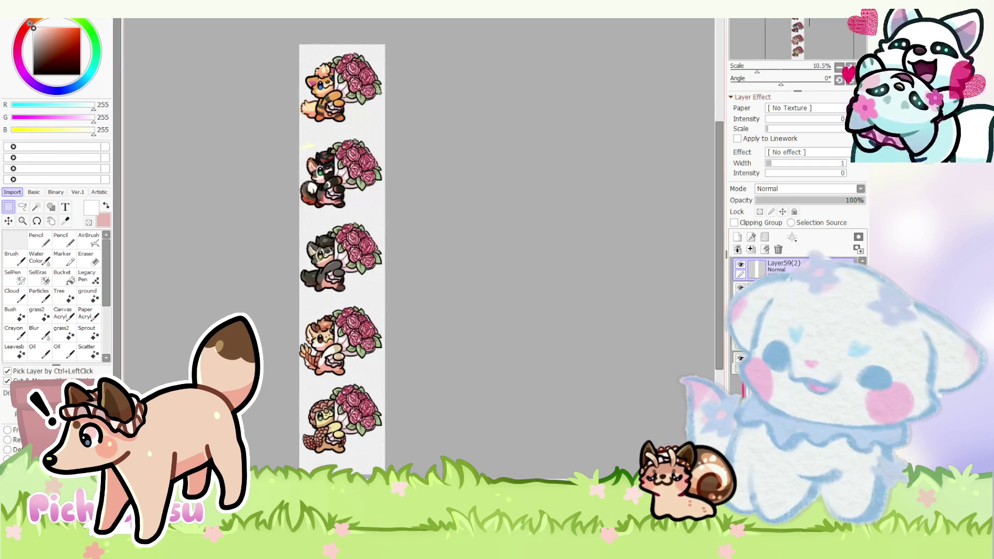
pyautogui.scroll(2, 372, 202)
pyautogui.scroll(5, 350, 162)
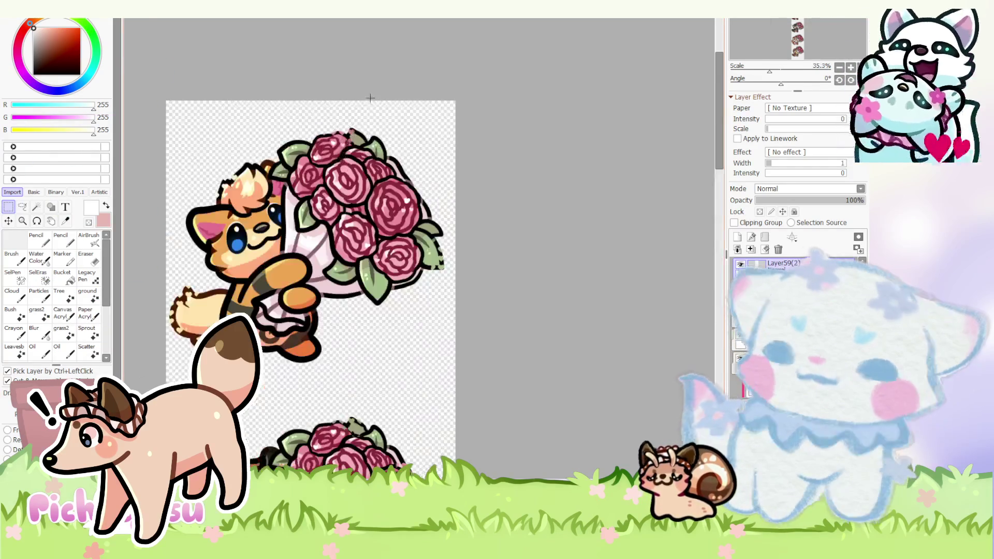
# - Widen the canvas for empty room and check the character and bouquet layers' visibility
pyautogui.keyDown('ctrl'); pyautogui.click(349, 161); pyautogui.keyUp('ctrl')
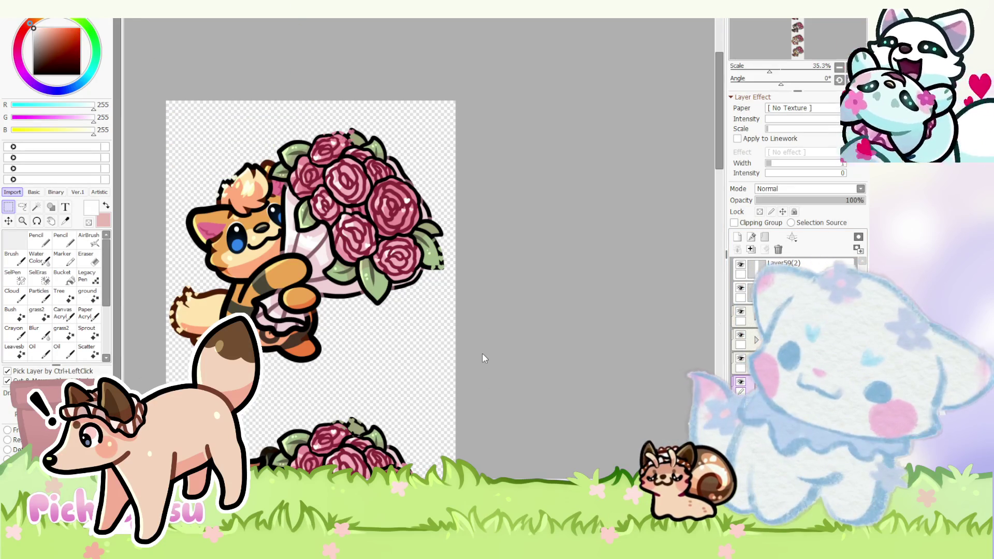
pyautogui.hotkey('ctrl', 'z')
pyautogui.click(739, 382)
pyautogui.click(740, 382)
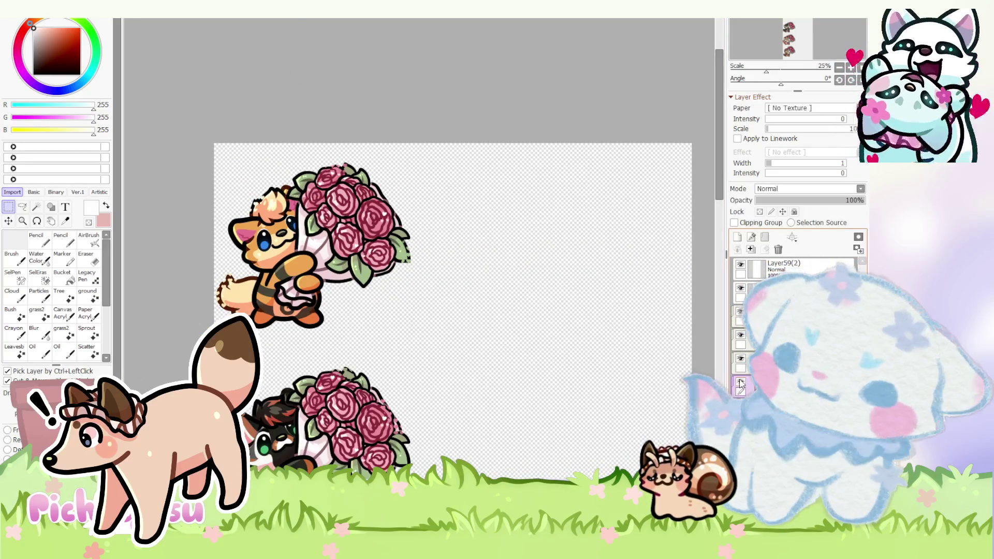
pyautogui.click(739, 358)
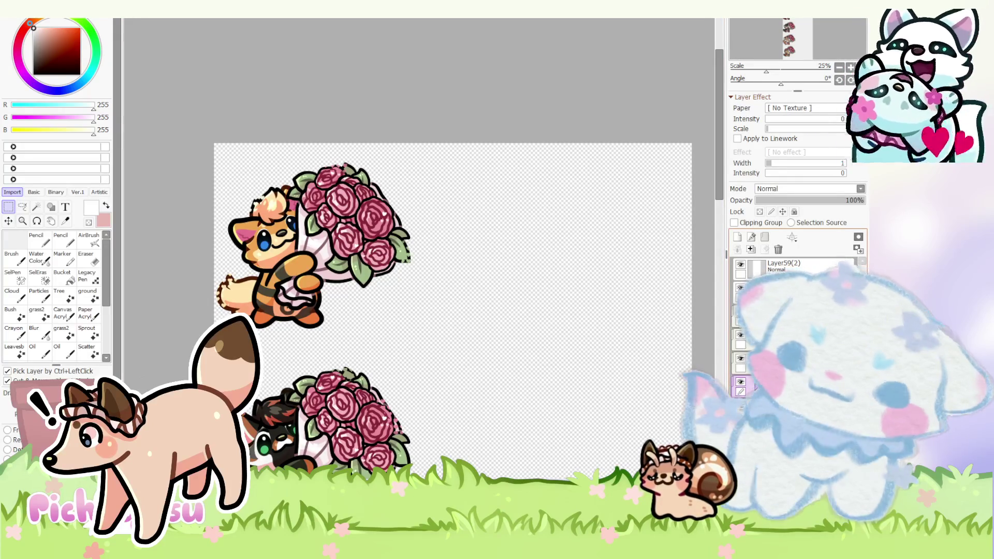
# - Remove layer folder 3 and another unneeded layer from the layer panel
pyautogui.click(757, 269)
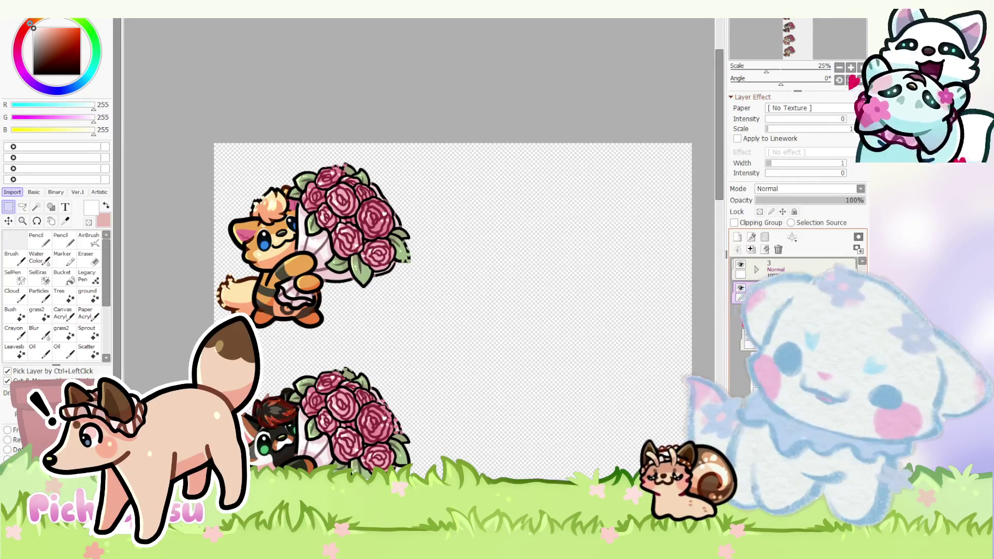
pyautogui.click(824, 200)
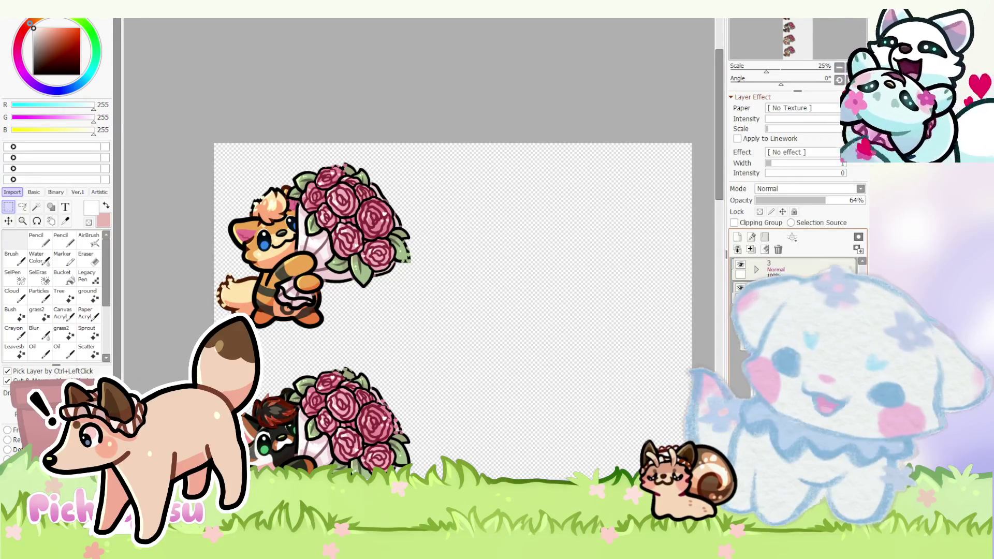
pyautogui.click(776, 288)
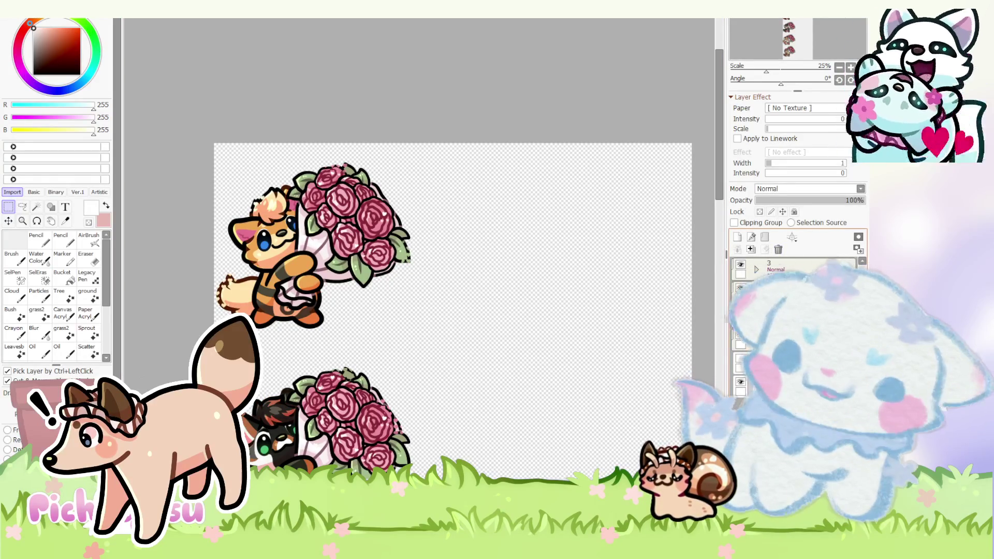
pyautogui.click(777, 249)
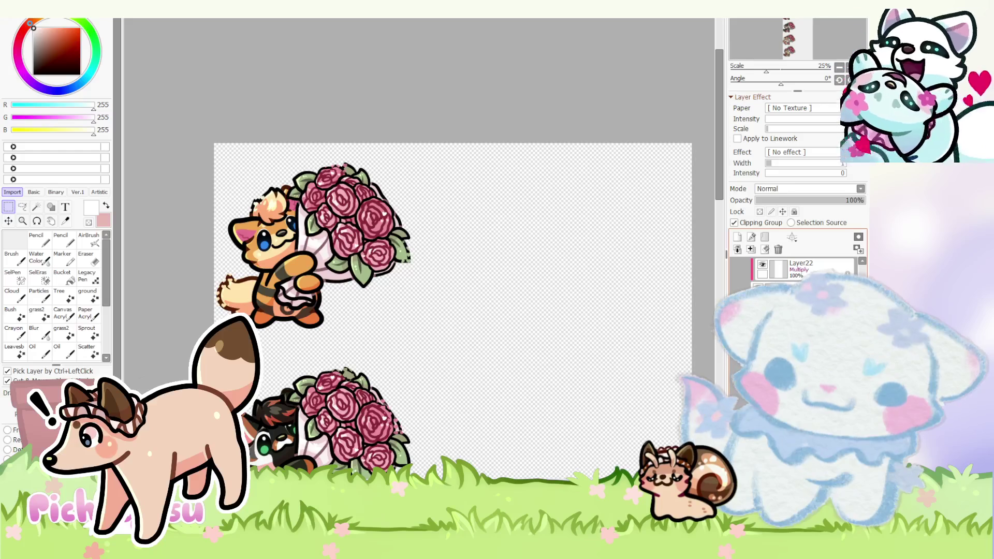
pyautogui.scroll(-5, 795, 268)
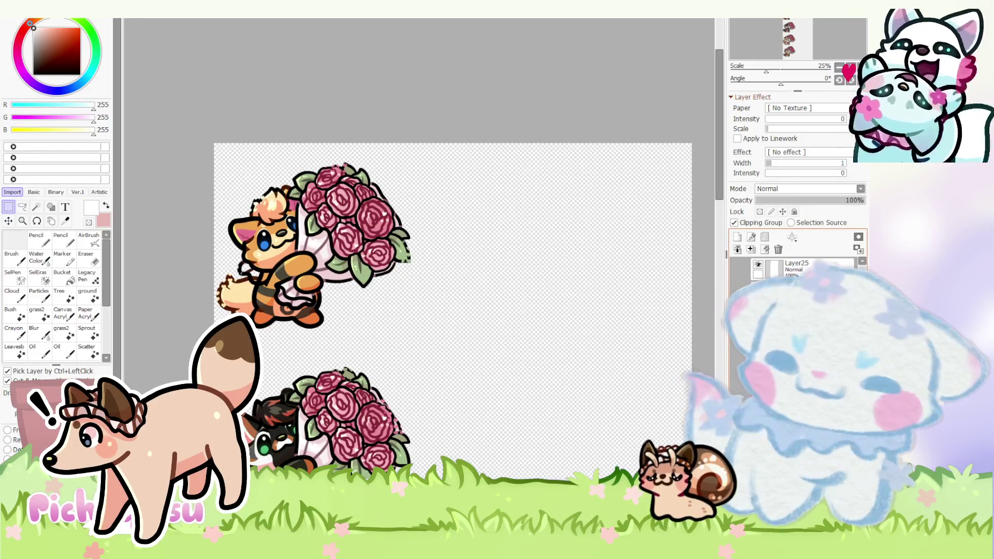
pyautogui.click(778, 249)
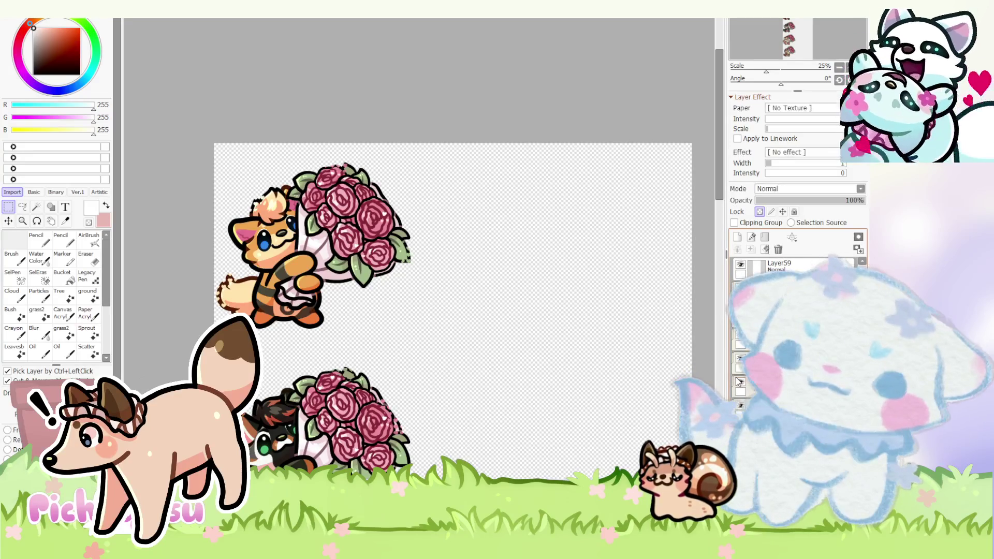
# - Duplicate the top fox-with-bouquet sticker and place the copy to its right as a second column
pyautogui.hotkey('ctrl', 'c')
pyautogui.hotkey('ctrl', 'v')
pyautogui.hotkey('ctrl', 't')
pyautogui.moveTo(302, 274); pyautogui.dragTo(518, 274)
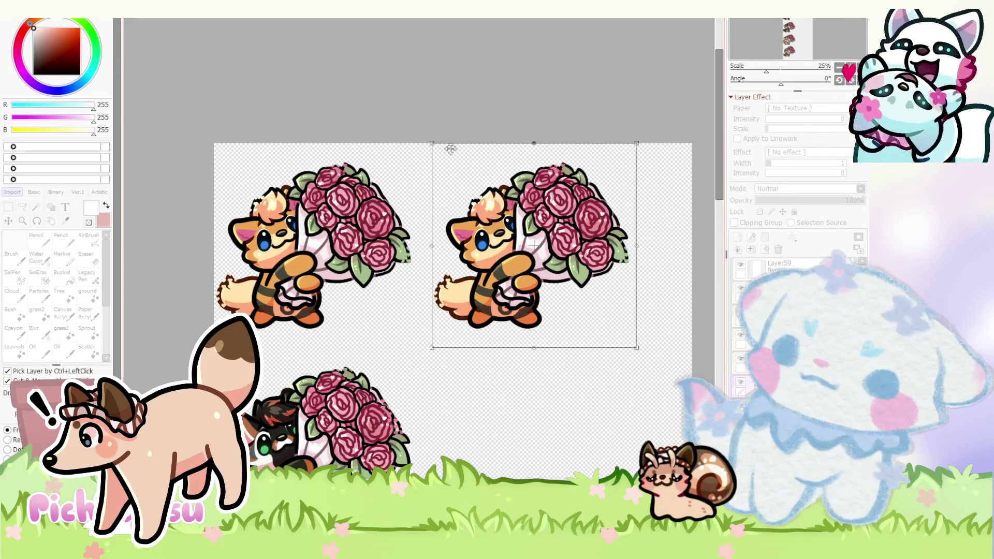
pyautogui.scroll(-2, 450, 143)
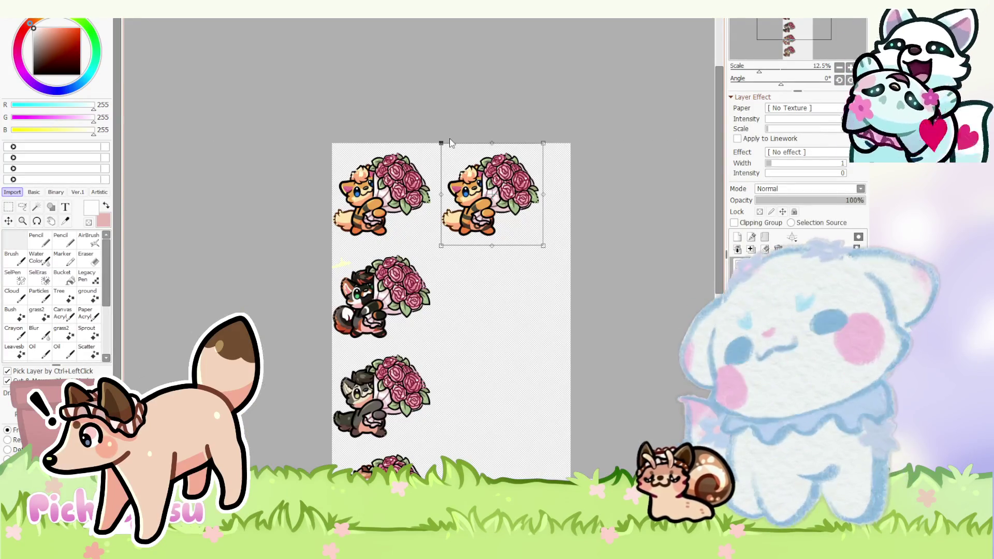
pyautogui.press('Return')
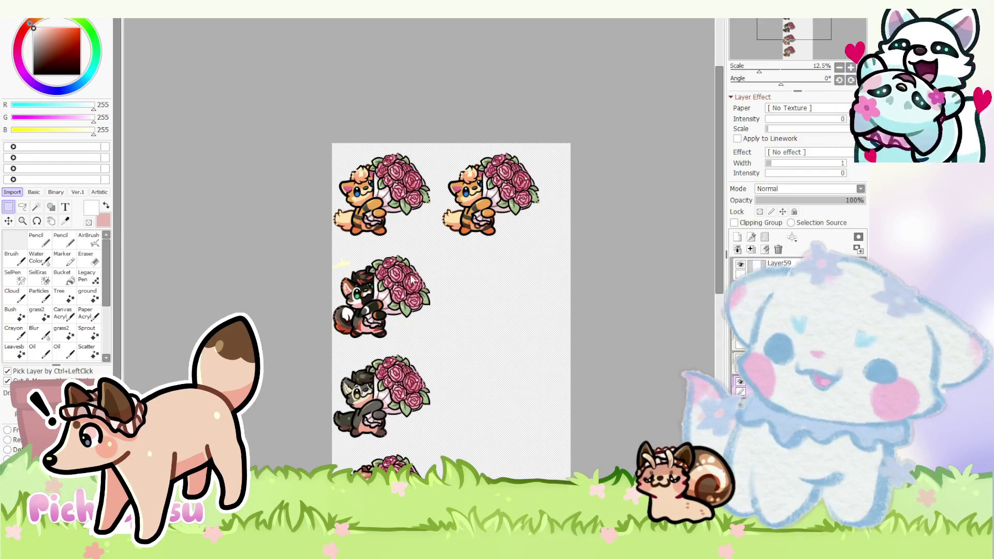
pyautogui.hotkey('ctrl', 'Tab')
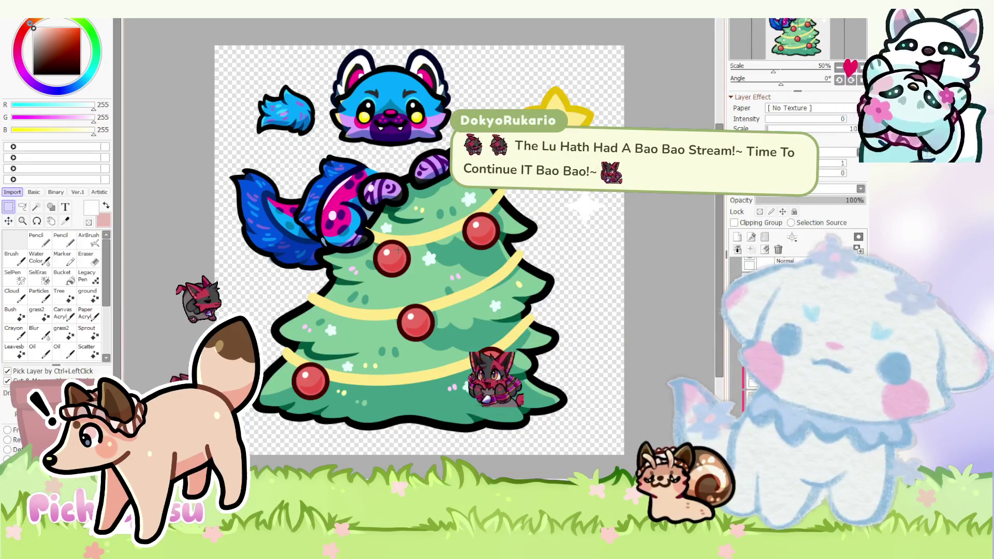
pyautogui.scroll(-3, 447, 122)
pyautogui.scroll(2, 447, 121)
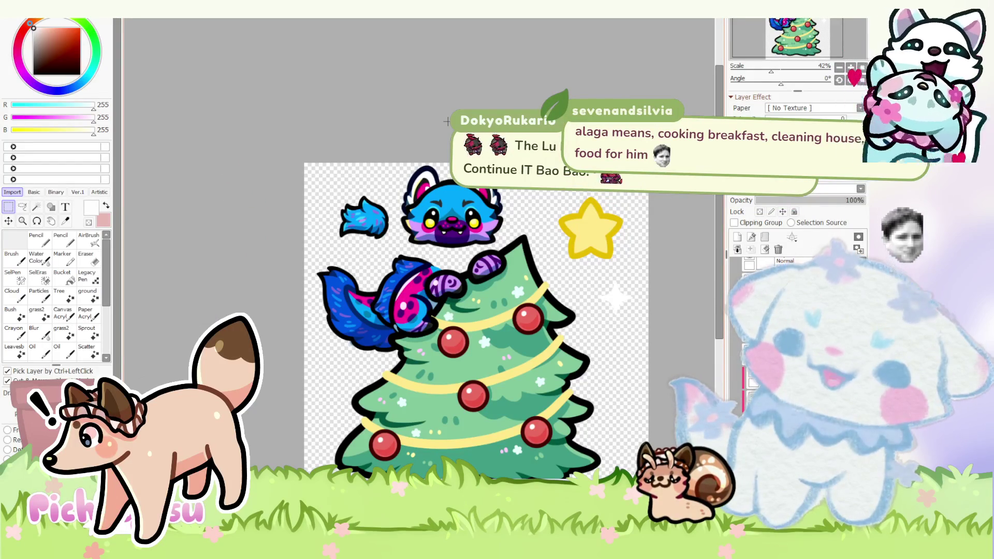
pyautogui.scroll(2, 363, 208)
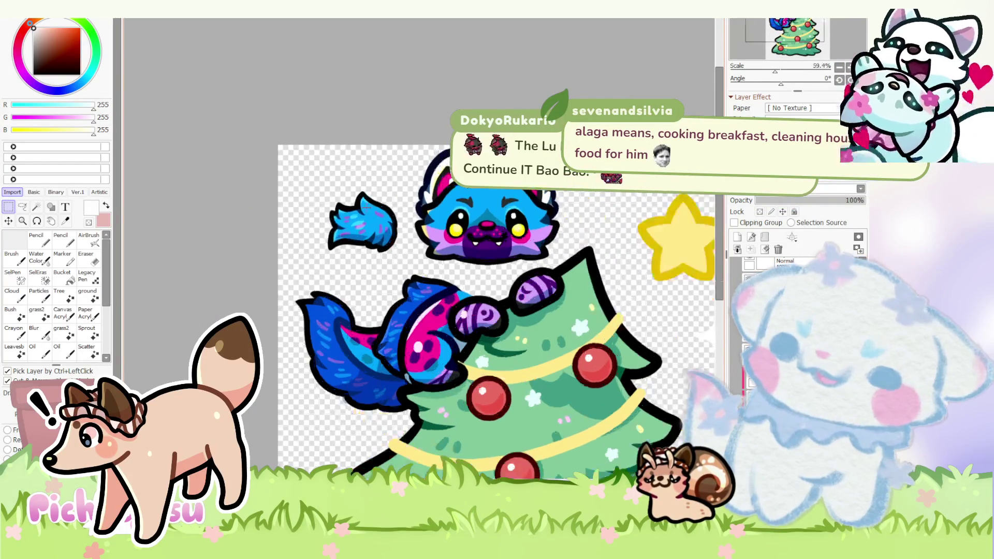
pyautogui.scroll(1, 319, 233)
pyautogui.scroll(-2, 318, 233)
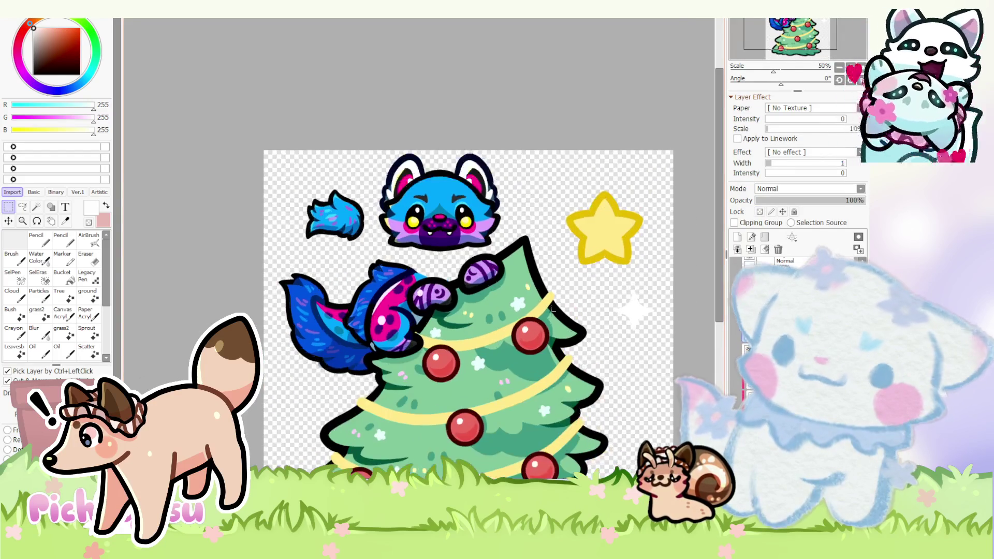
pyautogui.scroll(1, 572, 379)
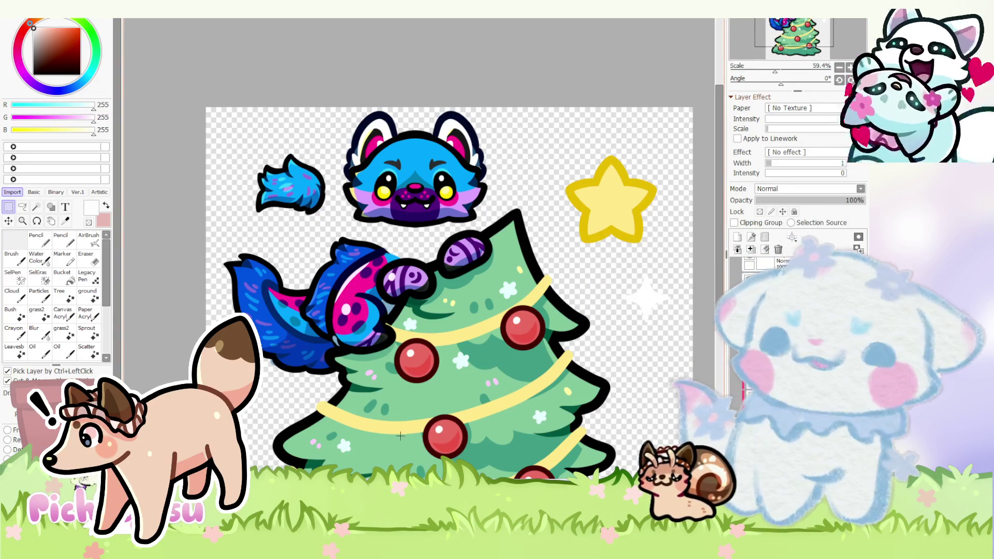
# - Return to the rose sticker sheet and select the sticker layer there
pyautogui.hotkey('ctrl', 'Tab')
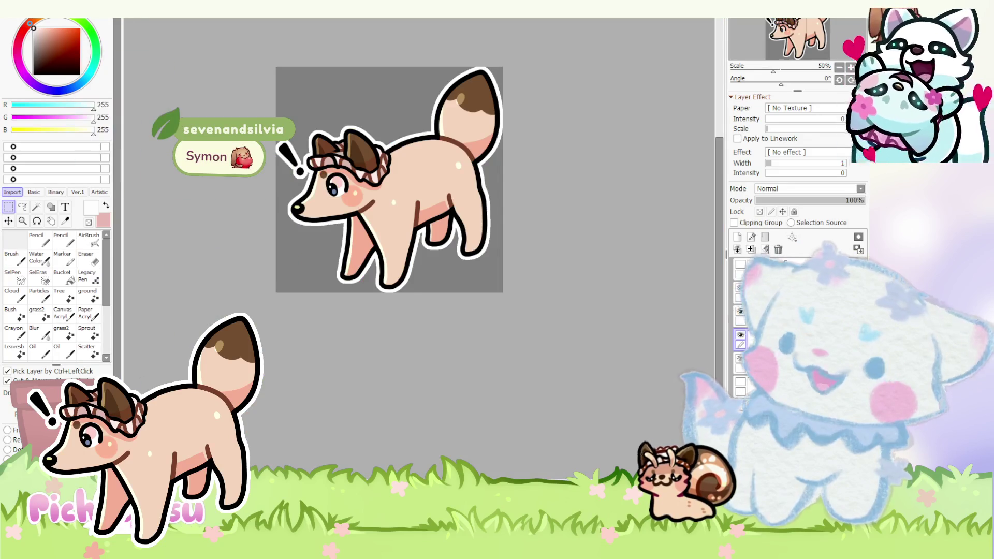
pyautogui.hotkey('ctrl', 'Tab')
pyautogui.scroll(3, 599, 128)
pyautogui.scroll(2, 493, 169)
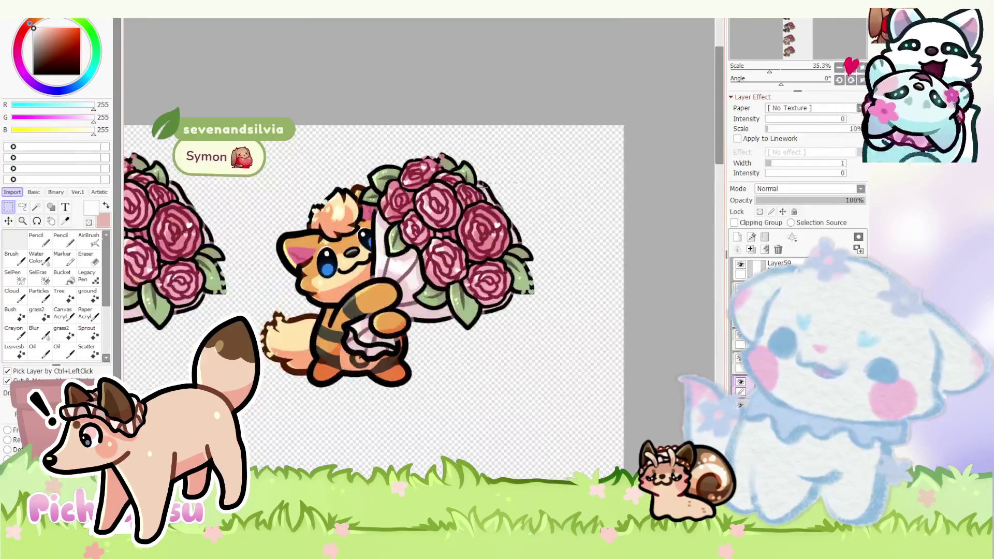
pyautogui.keyDown('ctrl'); pyautogui.click(489, 200); pyautogui.keyUp('ctrl')
pyautogui.scroll(-2, 489, 200)
pyautogui.scroll(-2, 482, 189)
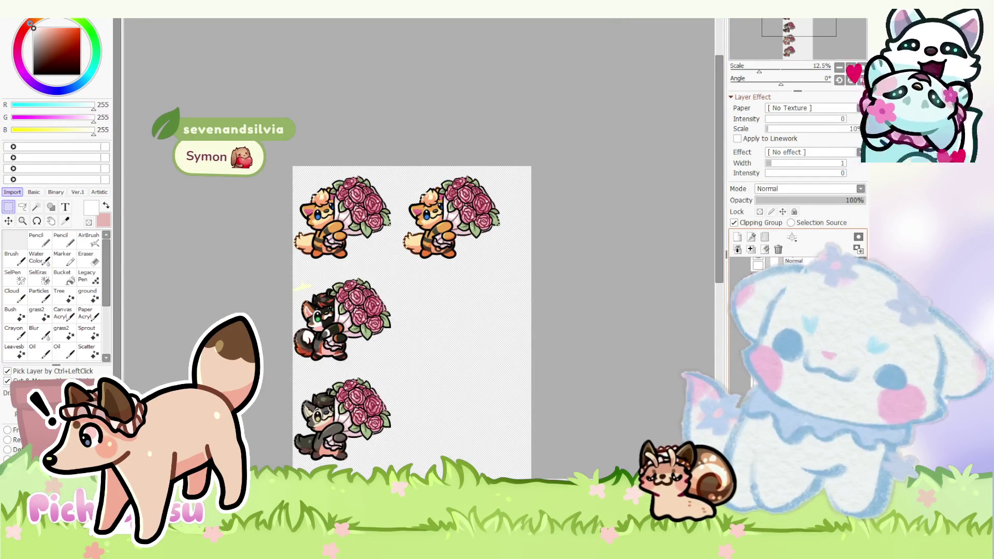
pyautogui.scroll(2, 792, 311)
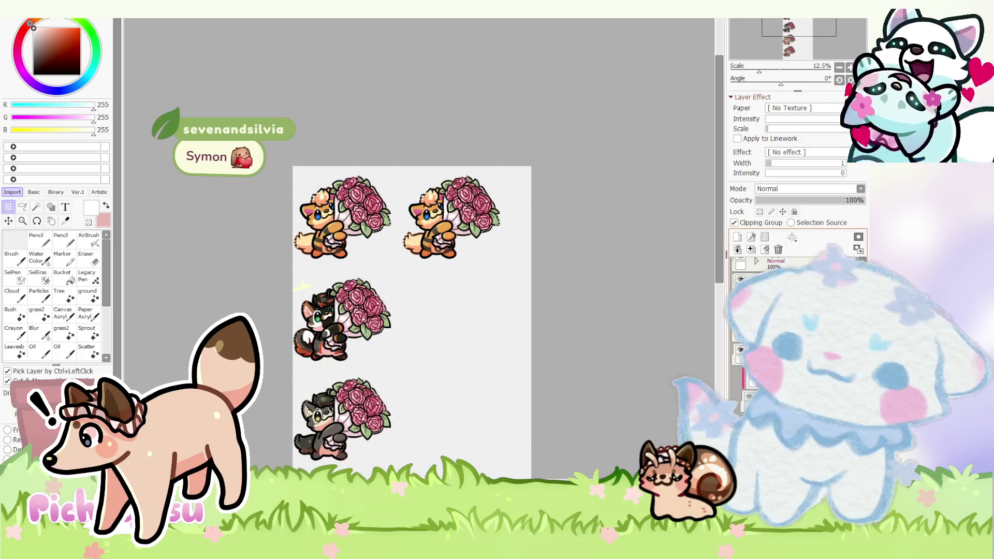
# - Paste the Christmas tree art and shrink it into the sheet's top-right corner beside the copied fox
pyautogui.hotkey('ctrl', 'v')
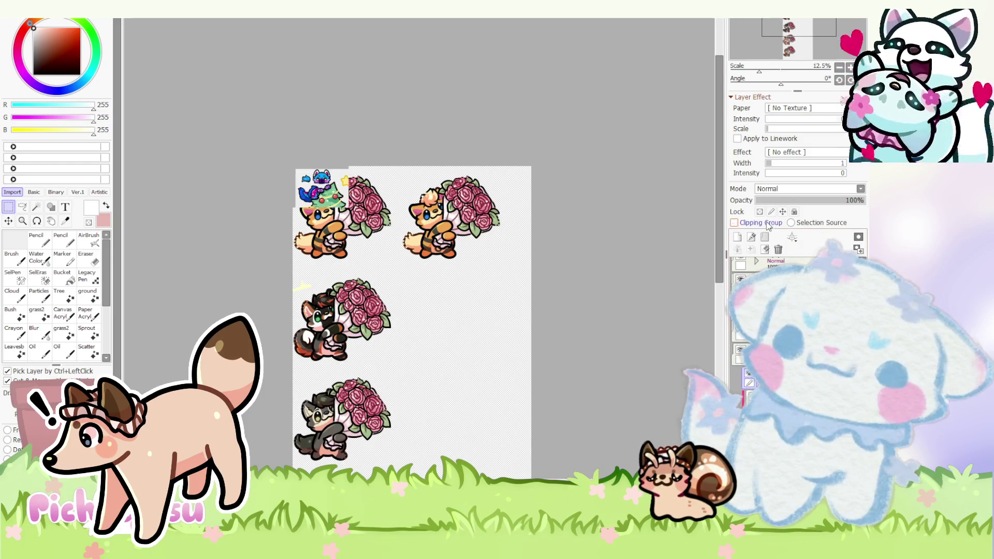
pyautogui.hotkey('ctrl', 't')
pyautogui.moveTo(320, 187)
pyautogui.mouseDown()
pyautogui.moveTo(466, 209)
pyautogui.moveTo(543, 200)
pyautogui.mouseUp()
pyautogui.scroll(2, 489, 193)
pyautogui.scroll(3, 490, 193)
pyautogui.scroll(-3, 544, 200)
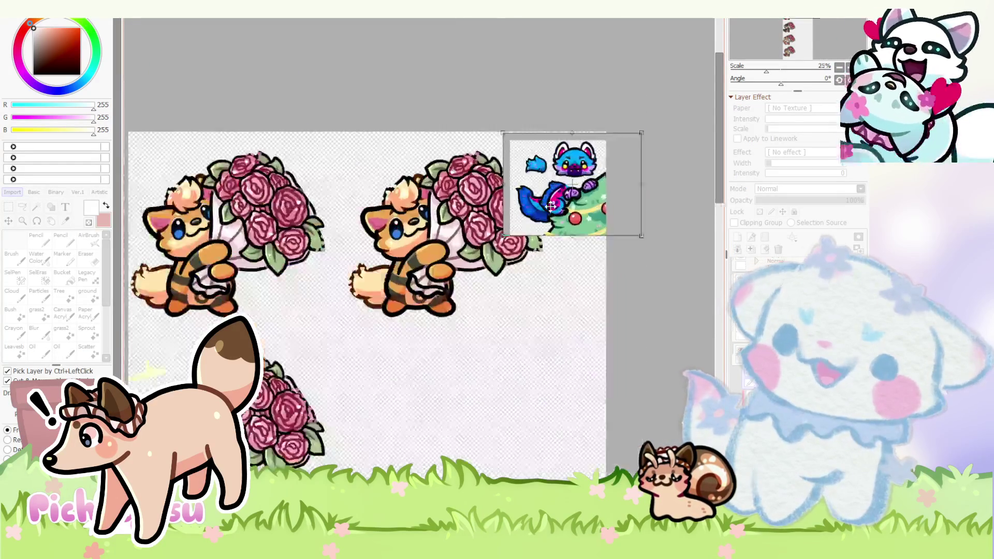
pyautogui.scroll(-1, 544, 201)
pyautogui.press('Return')
pyautogui.scroll(-4, 544, 200)
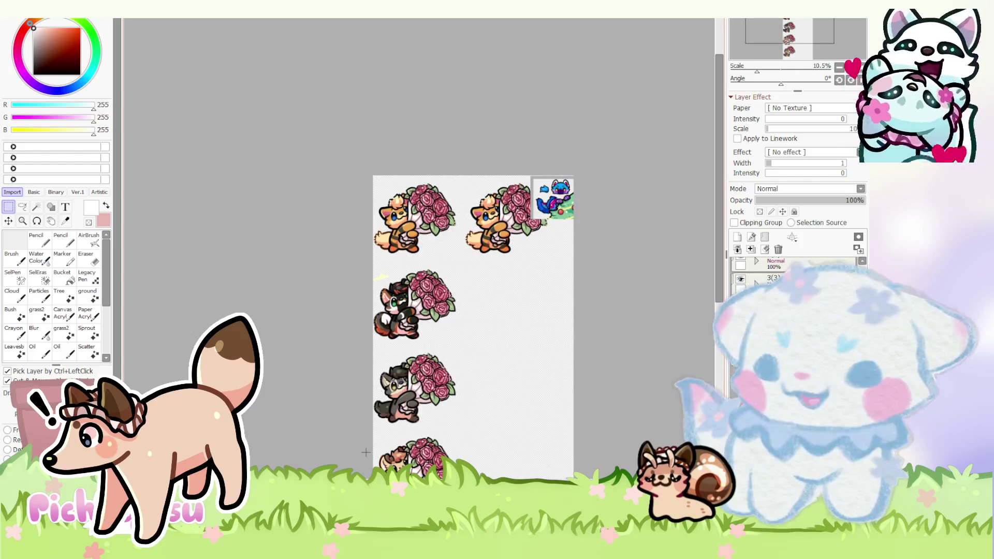
pyautogui.scroll(-1, 551, 205)
pyautogui.scroll(4, 417, 332)
pyautogui.scroll(2, 417, 332)
pyautogui.scroll(-5, 417, 332)
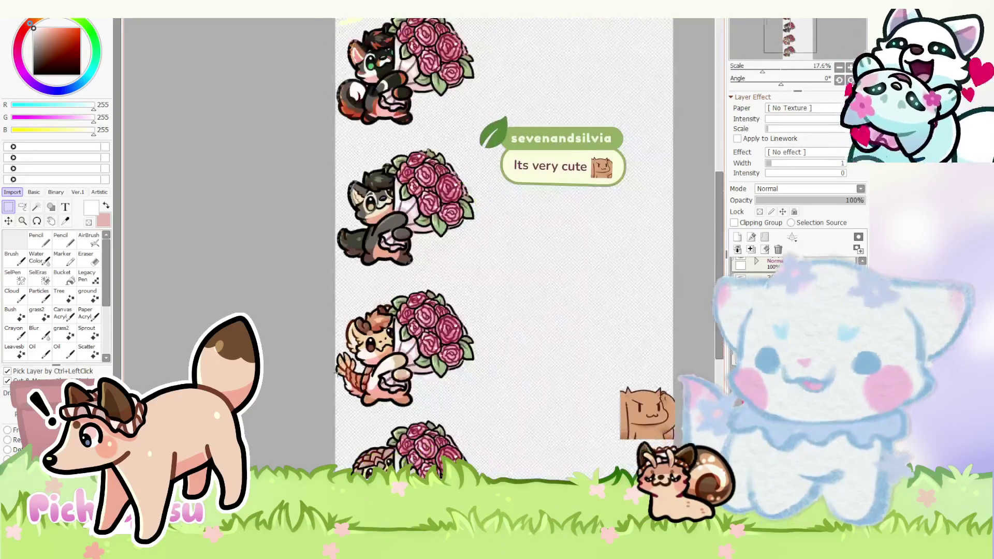
pyautogui.scroll(-1, 417, 332)
pyautogui.scroll(2, 450, 129)
pyautogui.scroll(1, 450, 130)
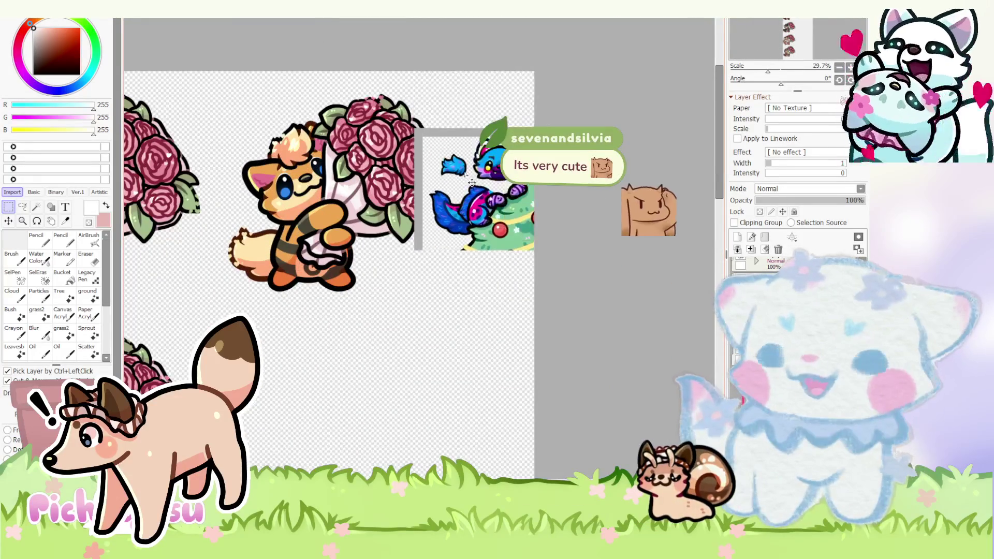
pyautogui.scroll(-3, 419, 136)
pyautogui.scroll(3, 404, 139)
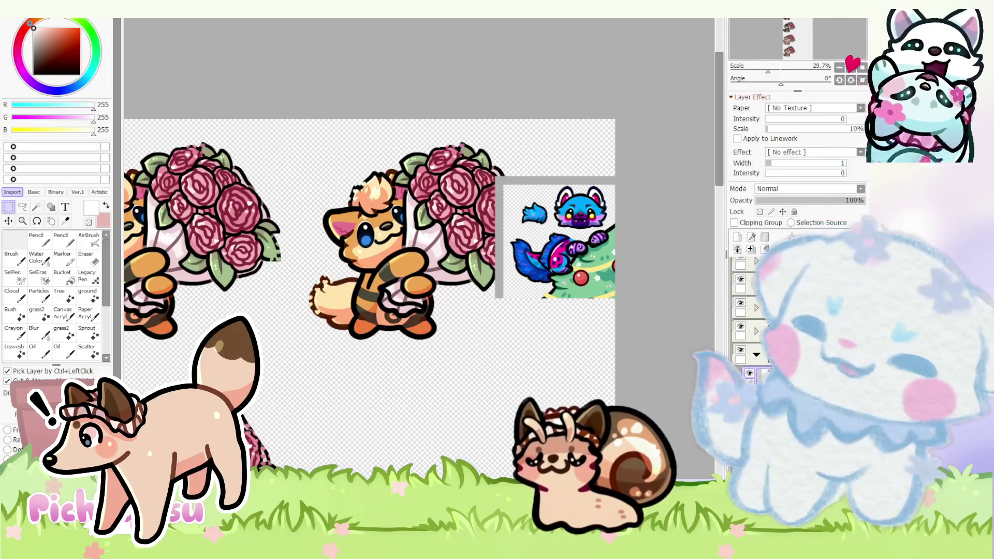
pyautogui.scroll(-3, 432, 280)
pyautogui.scroll(3, 433, 278)
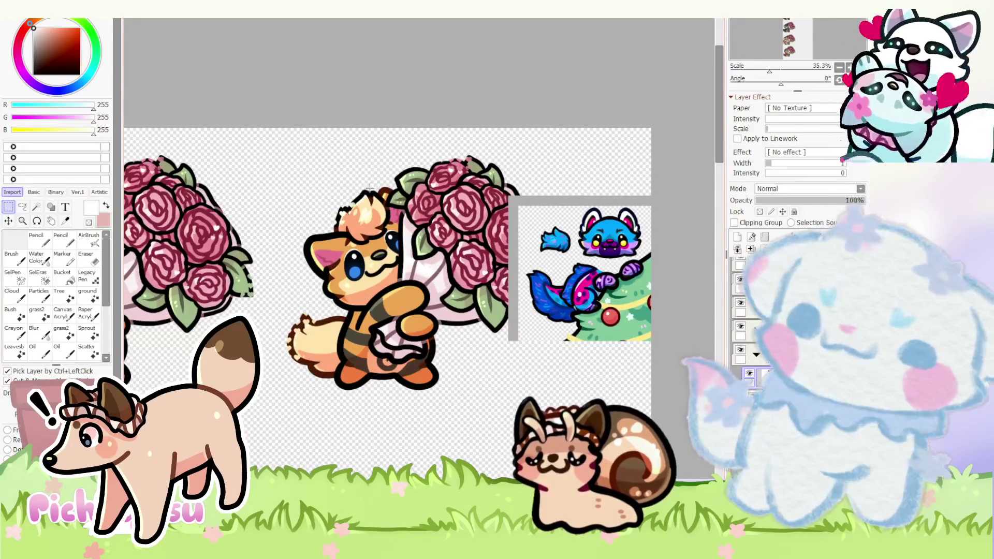
pyautogui.scroll(-1, 496, 252)
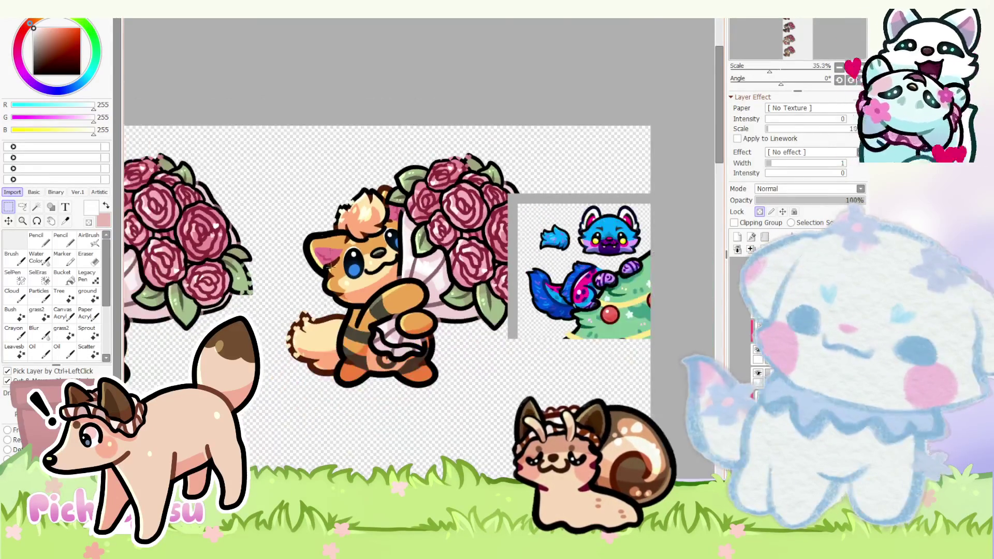
pyautogui.scroll(-2, 495, 251)
pyautogui.scroll(-2, 495, 254)
pyautogui.scroll(1, 495, 253)
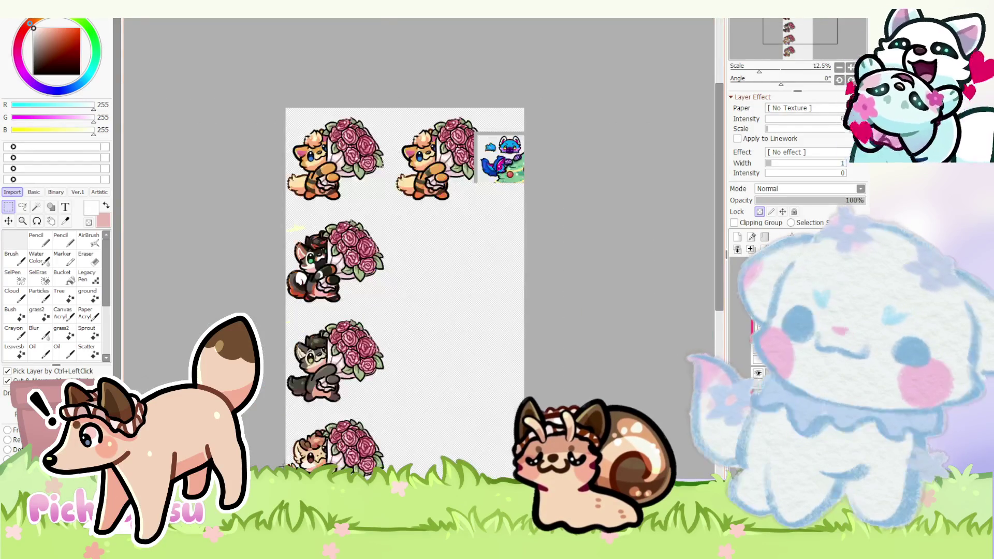
pyautogui.scroll(2, 496, 254)
pyautogui.scroll(-2, 495, 254)
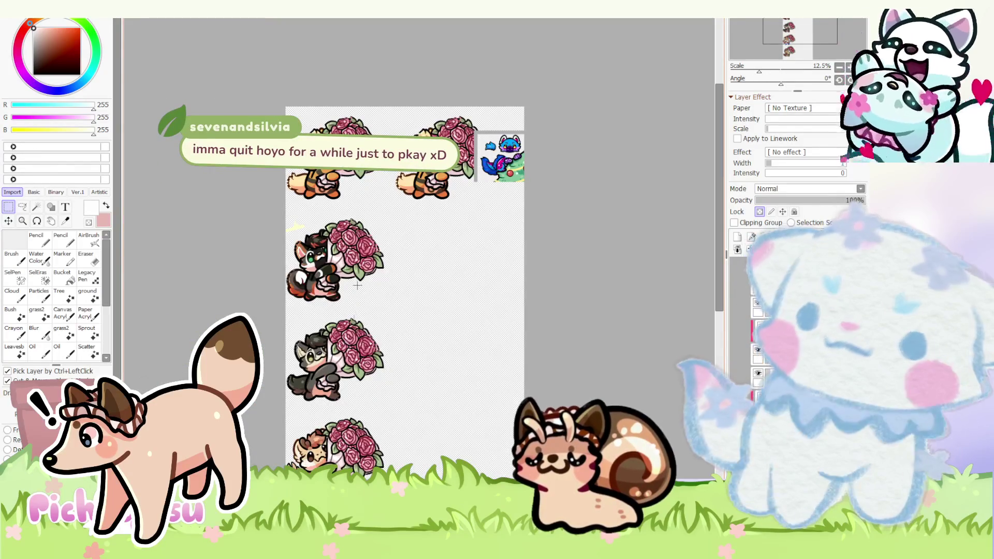
pyautogui.scroll(2, 496, 255)
pyautogui.scroll(2, 496, 254)
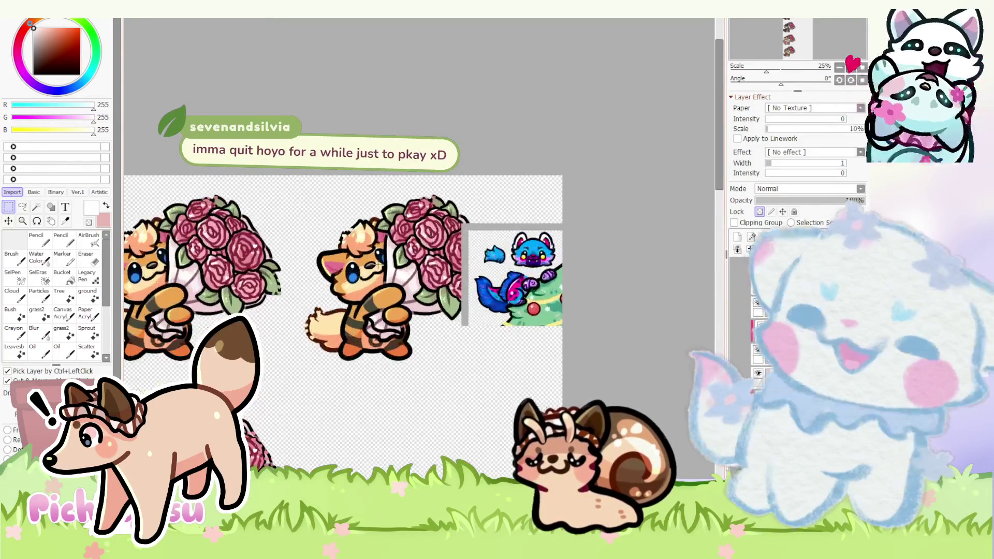
pyautogui.scroll(2, 495, 254)
pyautogui.scroll(1, 342, 253)
pyautogui.click(737, 326)
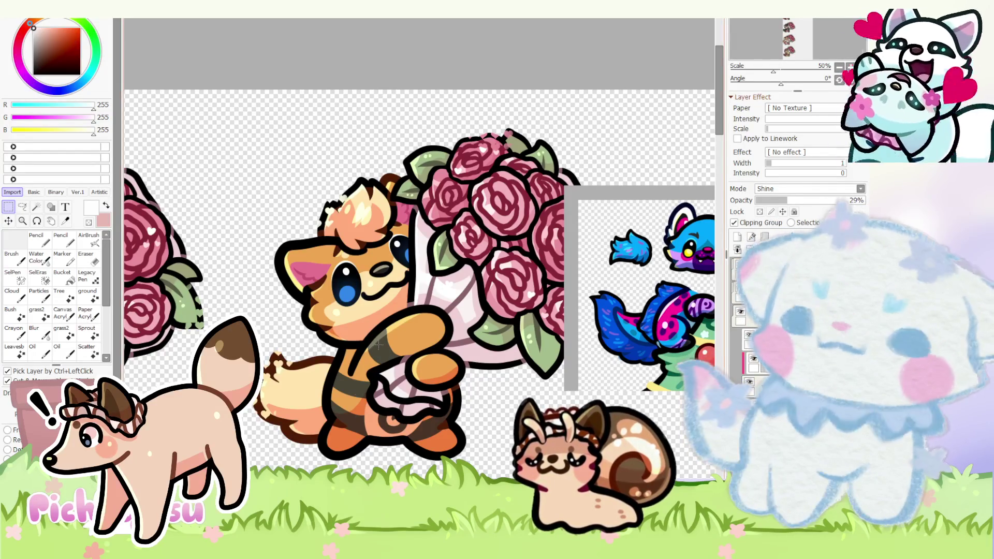
pyautogui.scroll(-1, 372, 190)
pyautogui.scroll(1, 351, 278)
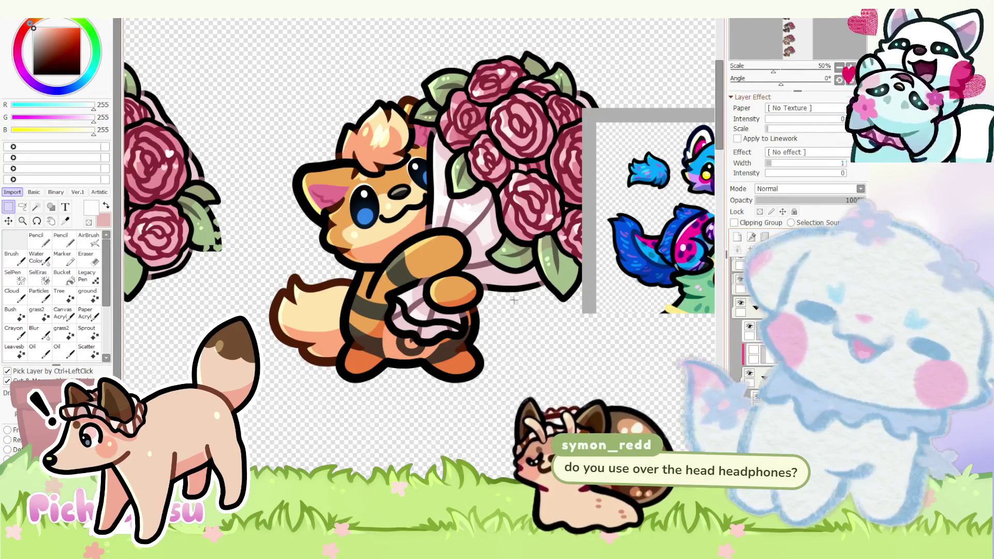
pyautogui.scroll(-1, 404, 288)
pyautogui.scroll(3, 405, 287)
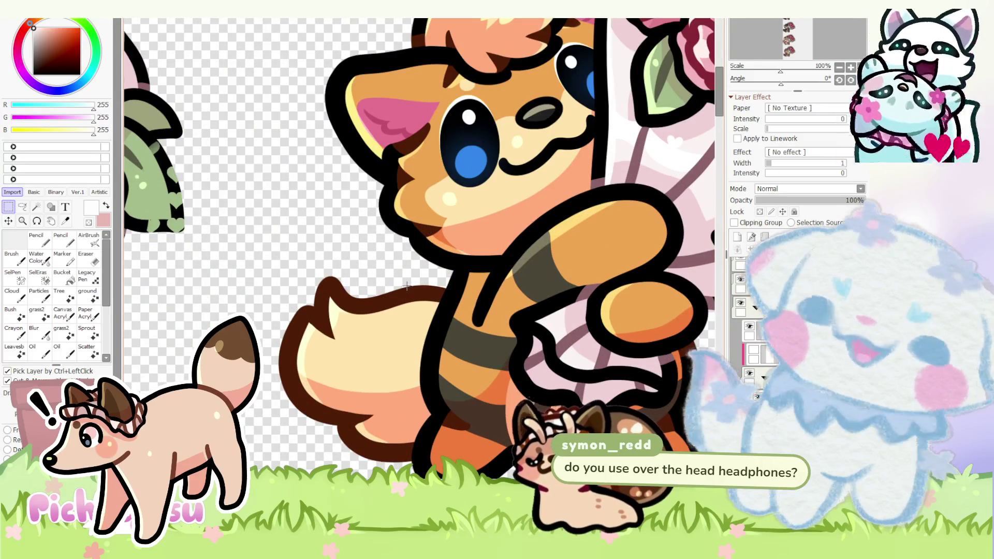
pyautogui.scroll(-1, 409, 271)
pyautogui.scroll(-1, 410, 270)
pyautogui.scroll(2, 409, 270)
pyautogui.scroll(1, 452, 294)
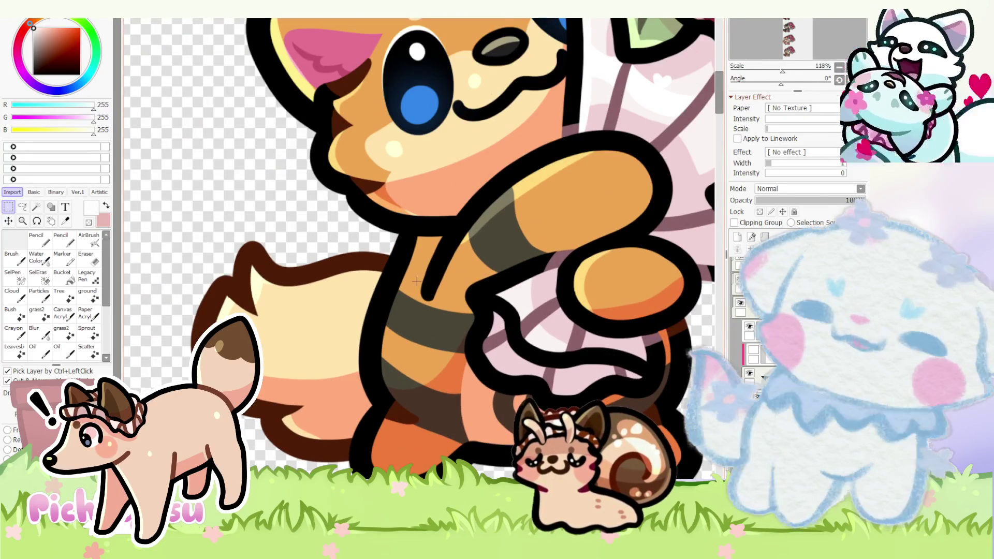
pyautogui.scroll(-3, 381, 267)
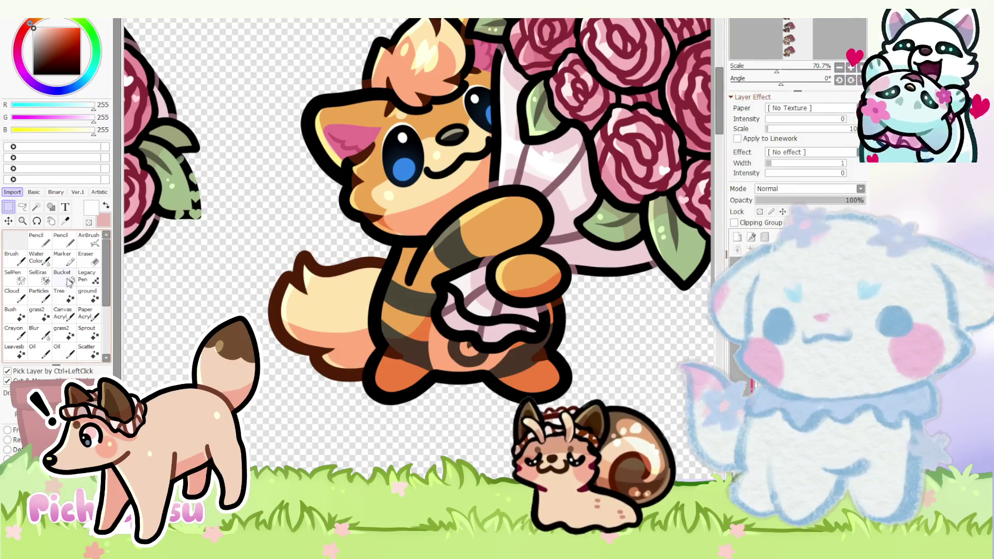
pyautogui.scroll(-5, 342, 378)
pyautogui.scroll(4, 379, 260)
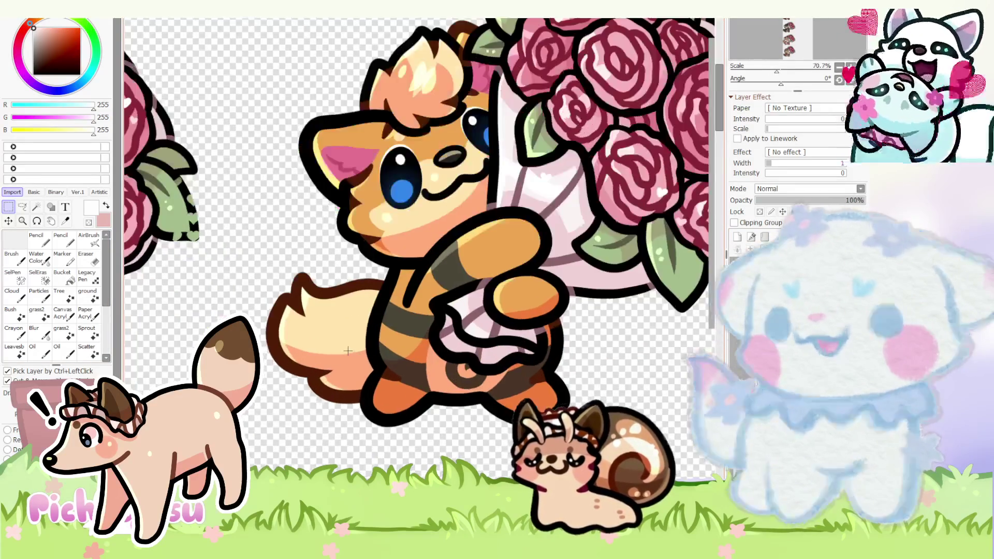
pyautogui.scroll(2, 378, 261)
pyautogui.scroll(-2, 379, 260)
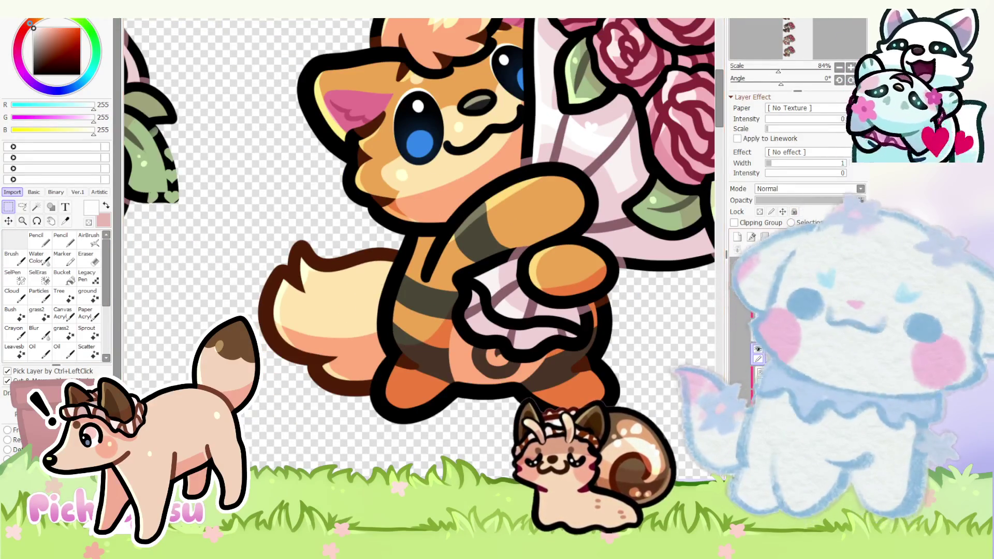
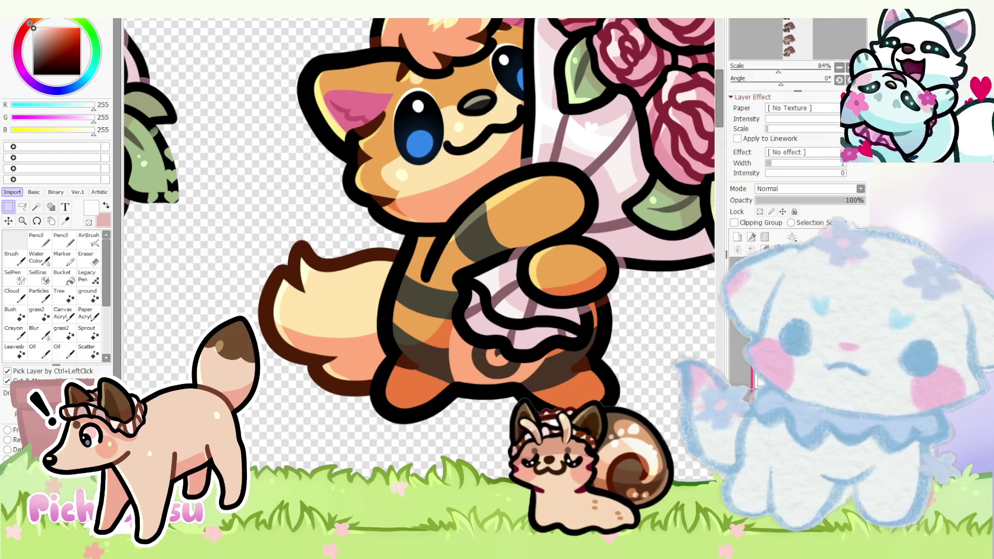
pyautogui.scroll(-2, 466, 340)
pyautogui.scroll(-3, 467, 341)
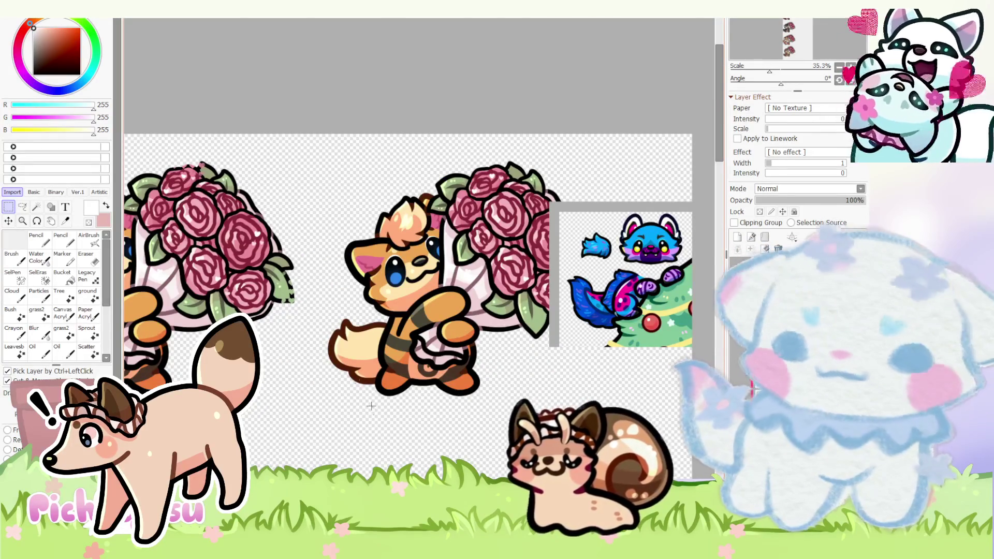
pyautogui.scroll(2, 356, 373)
pyautogui.scroll(4, 356, 374)
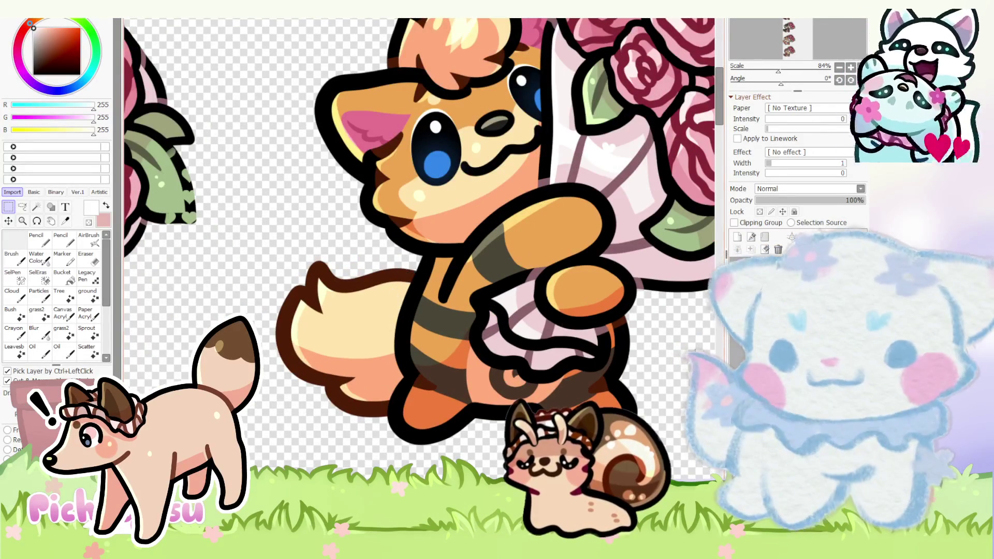
pyautogui.scroll(-3, 271, 280)
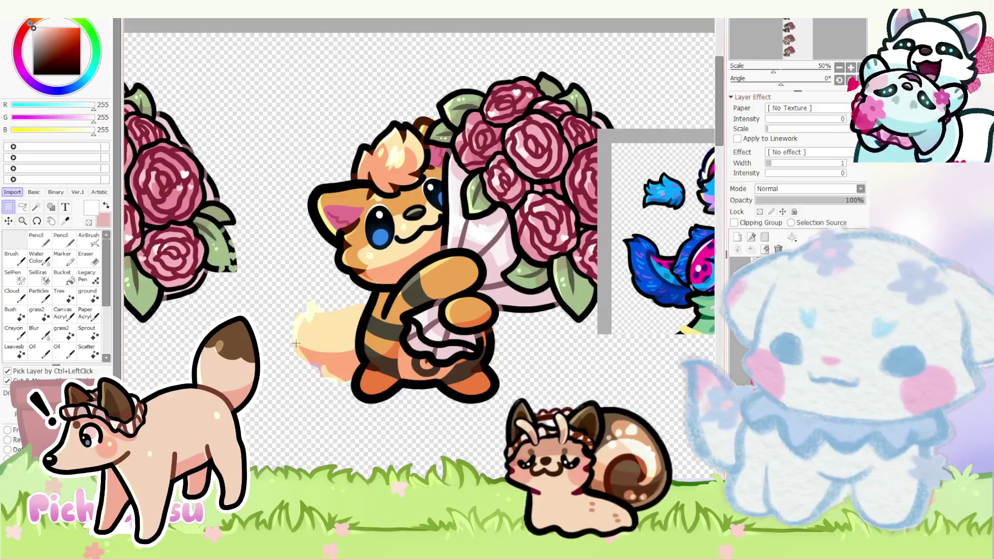
# - Switch to the Pencil with black as the drawing colour for the tail linework
pyautogui.click(36, 236)
pyautogui.scroll(4, 658, 258)
pyautogui.press('x')
pyautogui.scroll(-5, 658, 258)
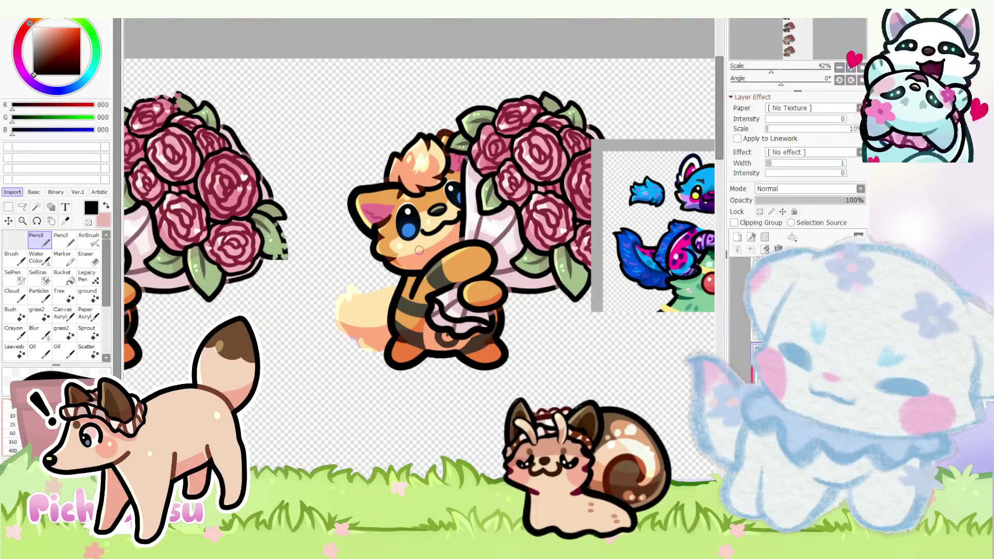
pyautogui.scroll(-3, 420, 251)
pyautogui.scroll(-2, 342, 226)
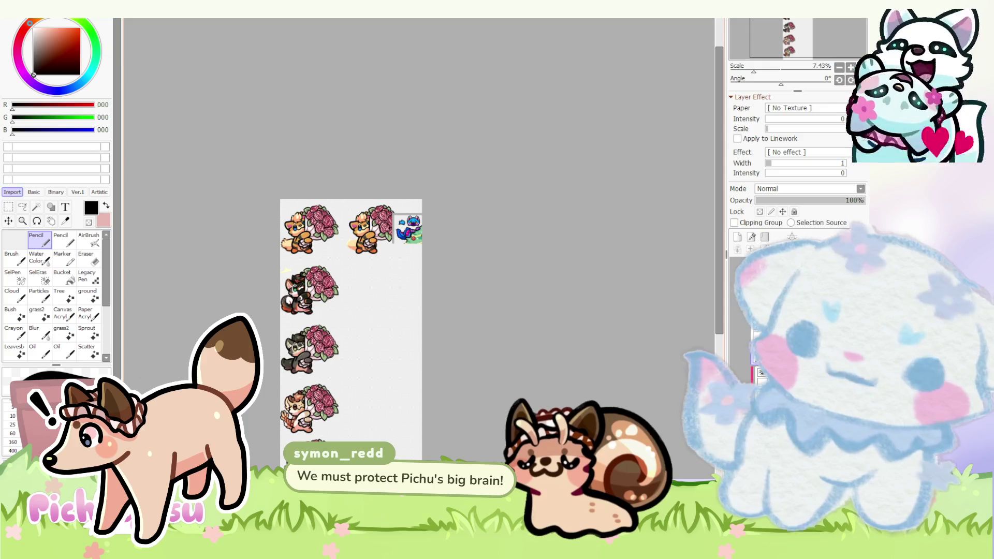
pyautogui.scroll(5, 336, 248)
pyautogui.scroll(2, 336, 248)
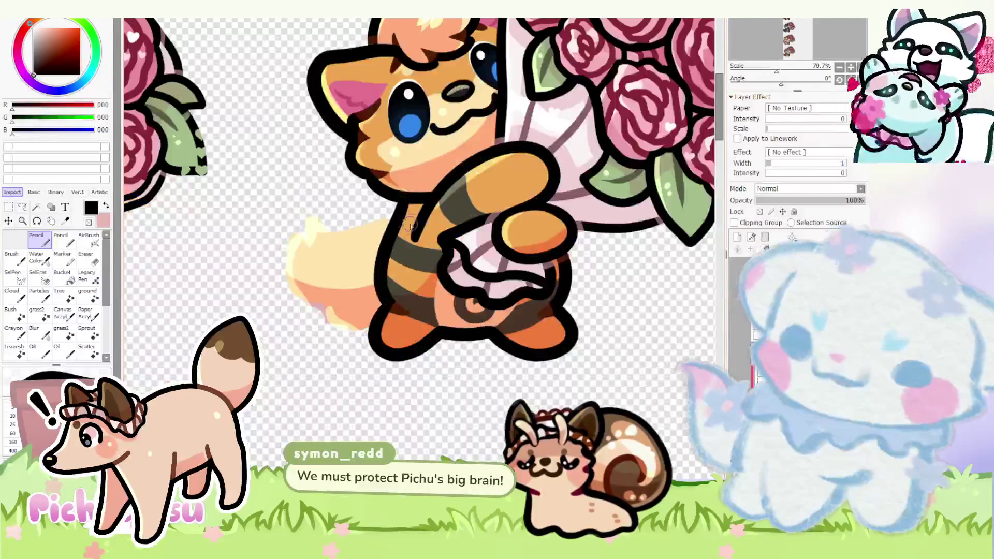
pyautogui.scroll(-3, 338, 249)
pyautogui.scroll(2, 339, 249)
pyautogui.scroll(1, 338, 248)
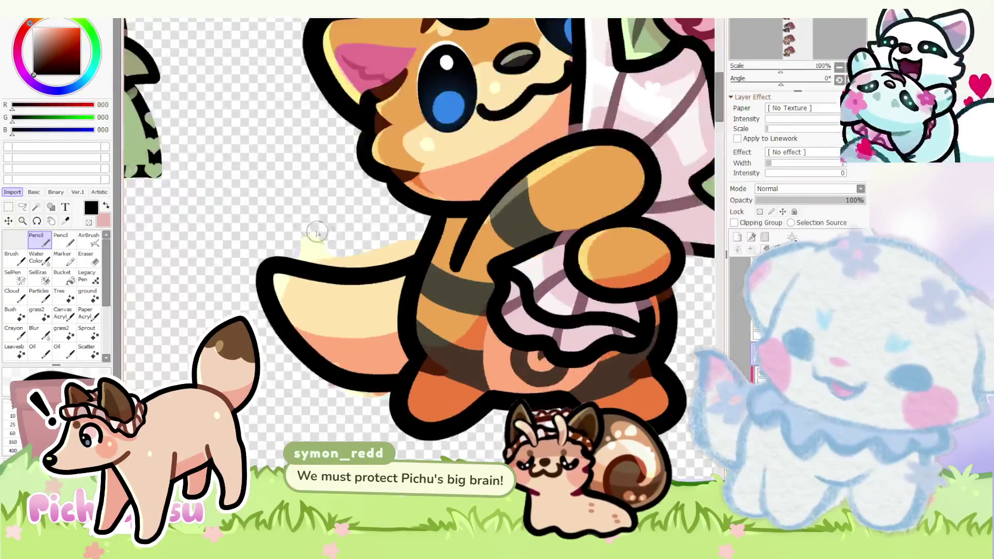
pyautogui.scroll(1, 338, 249)
# - Undo the old tail line and draw a new black outline with spiky tufts along the tail
pyautogui.hotkey('ctrl', 'z')
pyautogui.moveTo(481, 288); pyautogui.dragTo(435, 451)
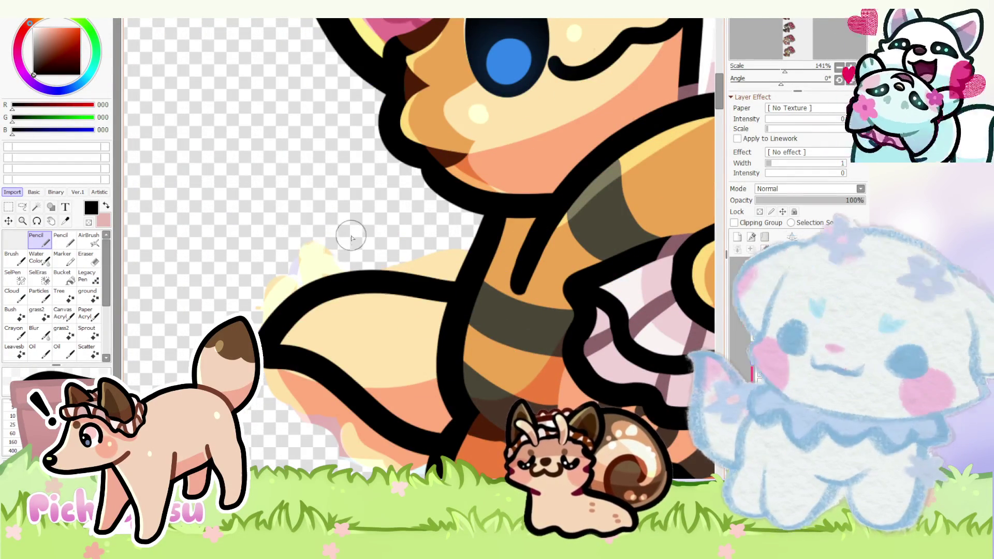
pyautogui.scroll(-2, 307, 234)
pyautogui.scroll(-1, 296, 234)
pyautogui.scroll(3, 290, 239)
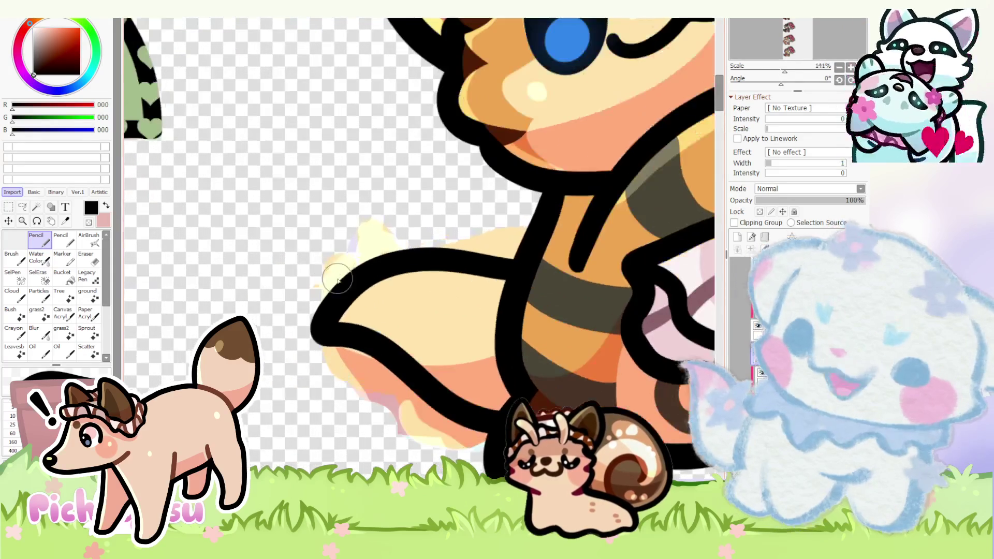
pyautogui.moveTo(363, 245)
pyautogui.mouseDown()
pyautogui.moveTo(241, 311)
pyautogui.moveTo(299, 309)
pyautogui.moveTo(254, 420)
pyautogui.moveTo(379, 375)
pyautogui.mouseUp()
pyautogui.moveTo(318, 412); pyautogui.dragTo(464, 406)
pyautogui.moveTo(404, 435); pyautogui.dragTo(495, 466)
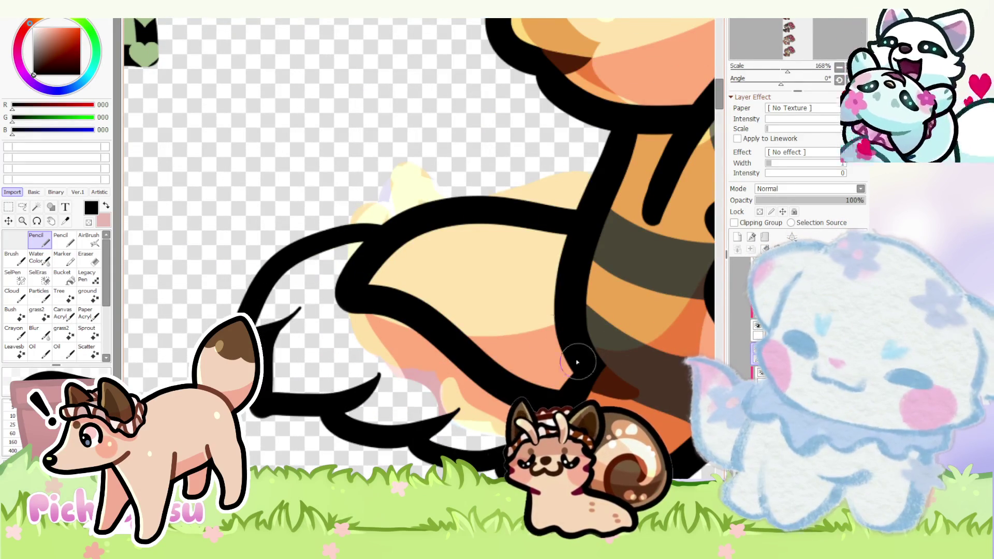
pyautogui.scroll(-4, 461, 286)
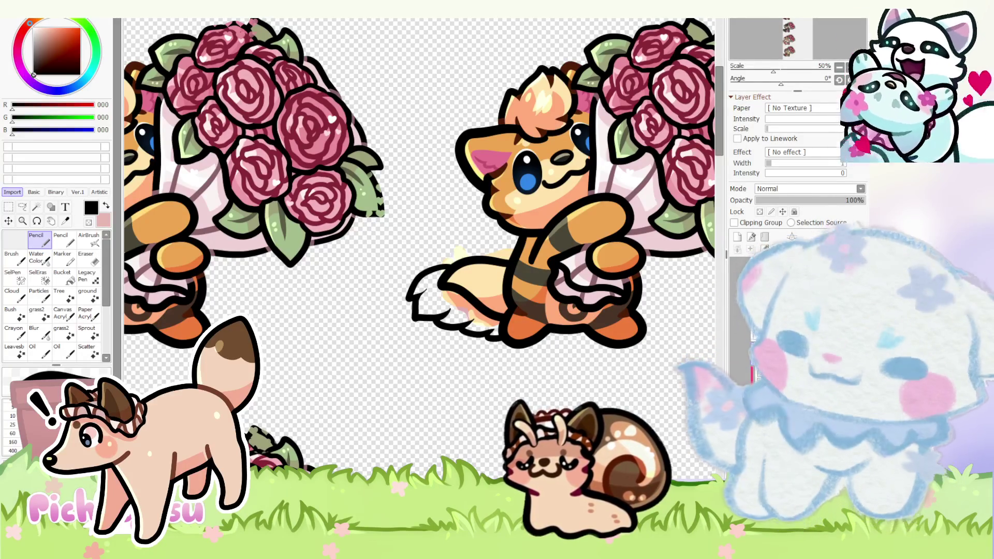
pyautogui.scroll(-7, 473, 412)
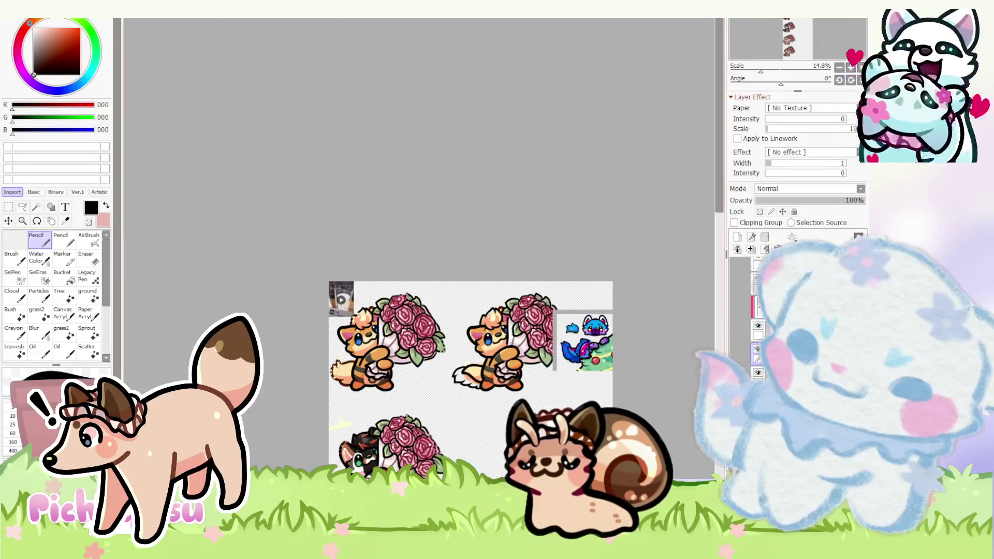
pyautogui.scroll(2, 334, 303)
pyautogui.scroll(3, 325, 246)
pyautogui.scroll(3, 369, 175)
pyautogui.scroll(2, 410, 111)
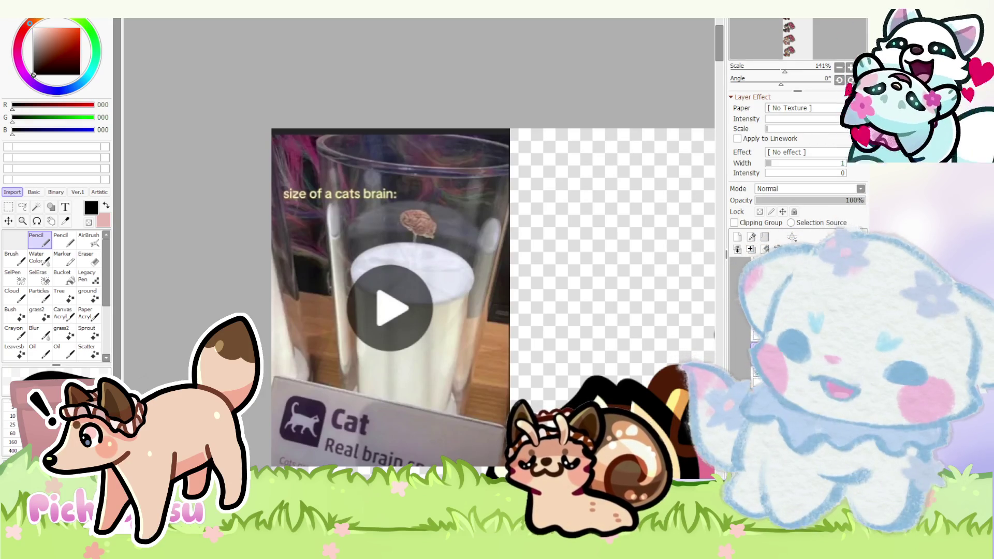
pyautogui.scroll(-5, 437, 214)
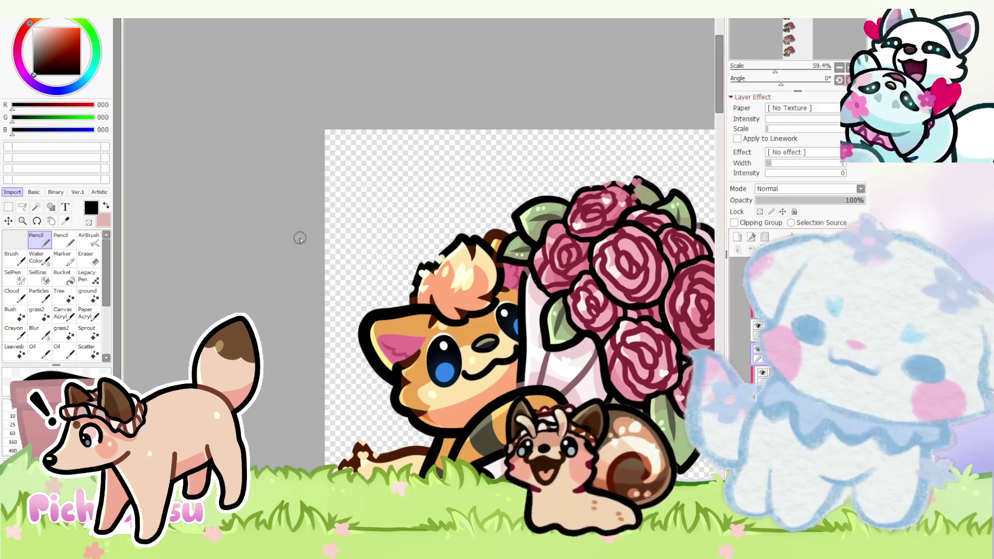
pyautogui.scroll(-3, 300, 237)
pyautogui.scroll(3, 567, 303)
pyautogui.scroll(3, 567, 303)
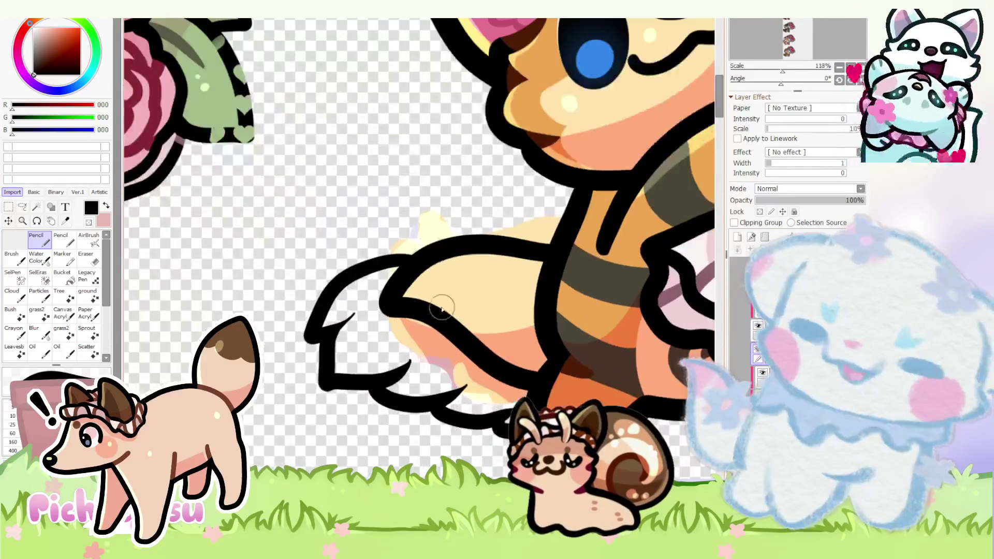
pyautogui.scroll(-3, 566, 302)
pyautogui.scroll(-4, 393, 267)
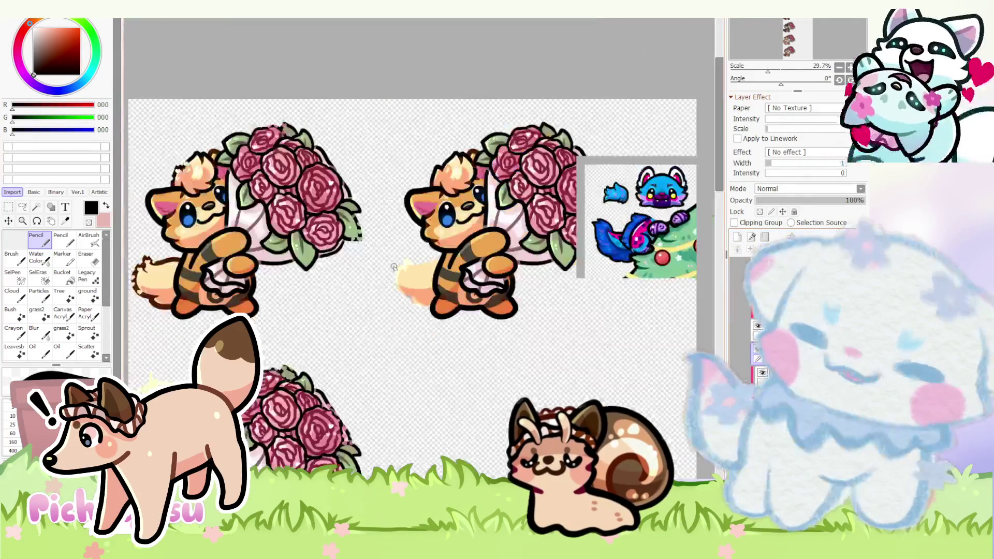
pyautogui.scroll(4, 396, 267)
pyautogui.scroll(4, 396, 267)
pyautogui.scroll(2, 396, 268)
# - Outline the tail tip with two curves, erase to smooth its left edge, and start the bottom outline
pyautogui.moveTo(478, 256)
pyautogui.mouseDown()
pyautogui.moveTo(272, 268)
pyautogui.moveTo(454, 457)
pyautogui.mouseUp()
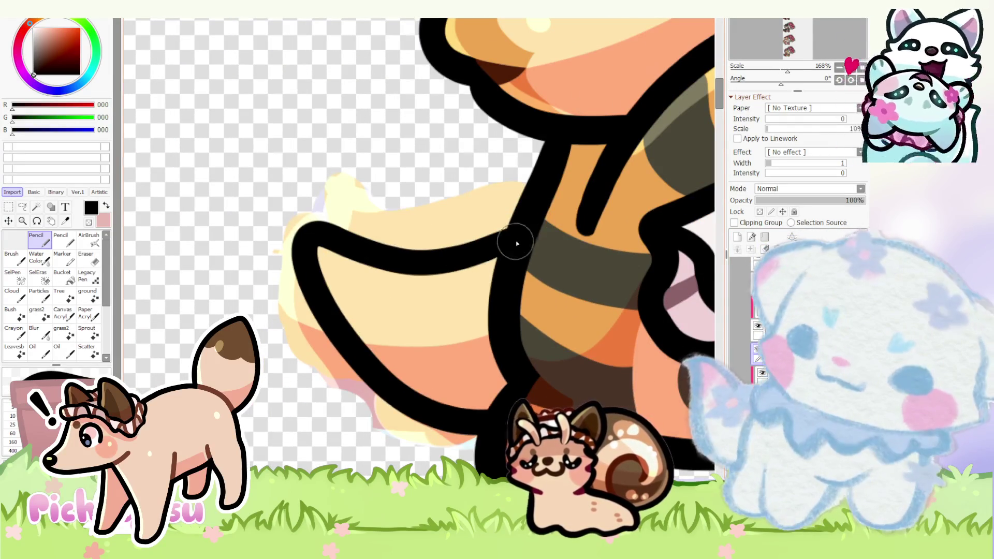
pyautogui.hotkey('ctrl', 'z')
pyautogui.moveTo(505, 226)
pyautogui.mouseDown()
pyautogui.moveTo(268, 325)
pyautogui.moveTo(489, 404)
pyautogui.mouseUp()
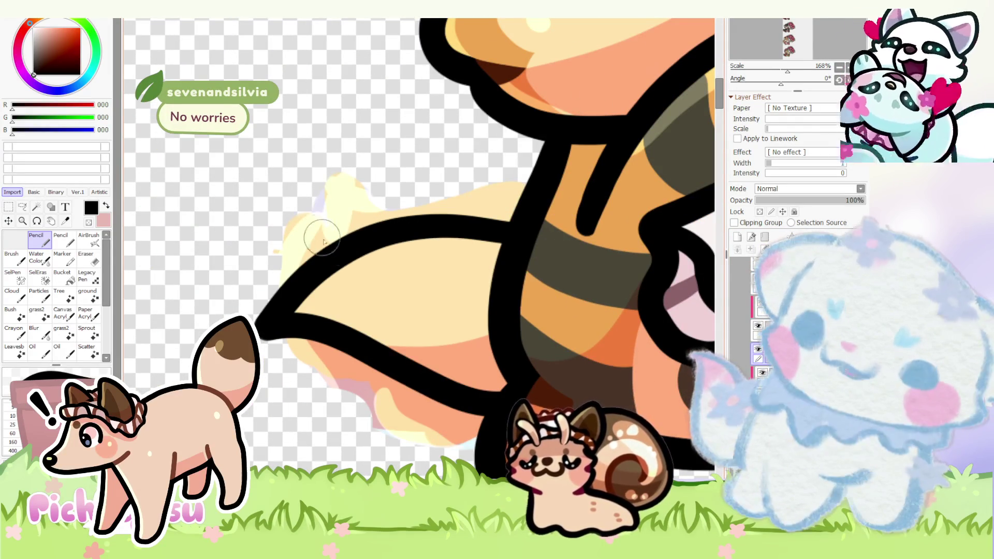
pyautogui.scroll(-1, 321, 277)
pyautogui.scroll(2, 322, 278)
pyautogui.press('e')
pyautogui.scroll(-1, 311, 280)
pyautogui.scroll(2, 279, 303)
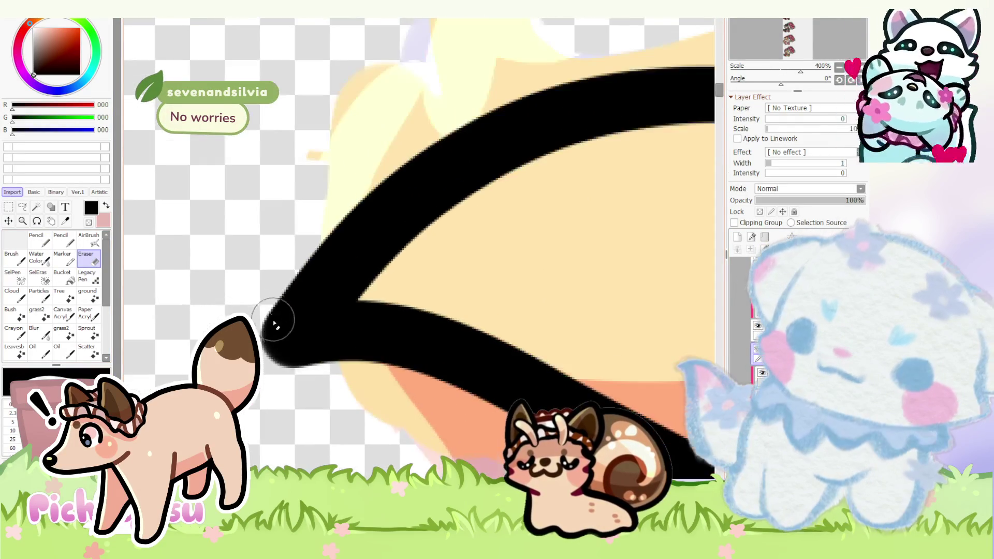
pyautogui.scroll(1, 272, 280)
pyautogui.moveTo(272, 275); pyautogui.dragTo(273, 355)
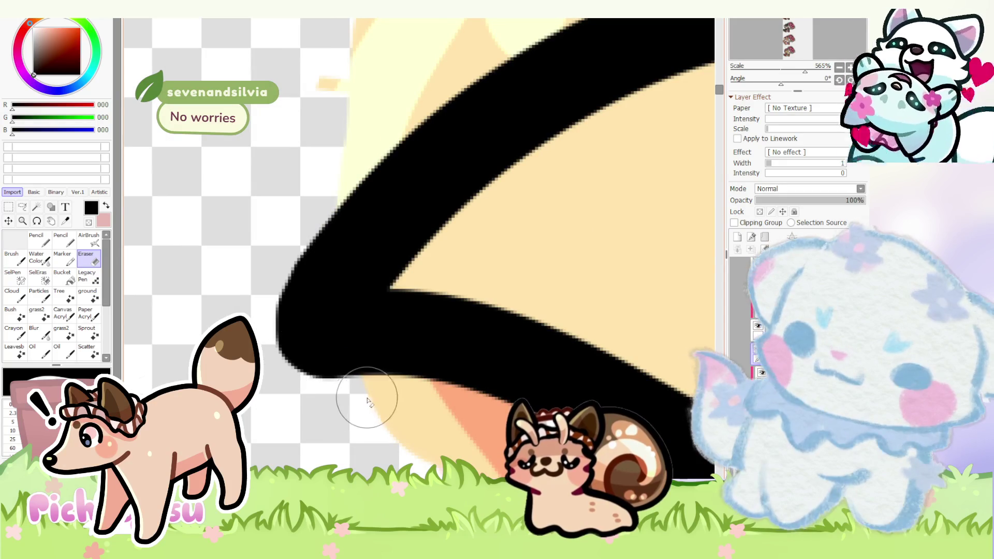
pyautogui.scroll(-3, 225, 310)
pyautogui.scroll(-1, 225, 311)
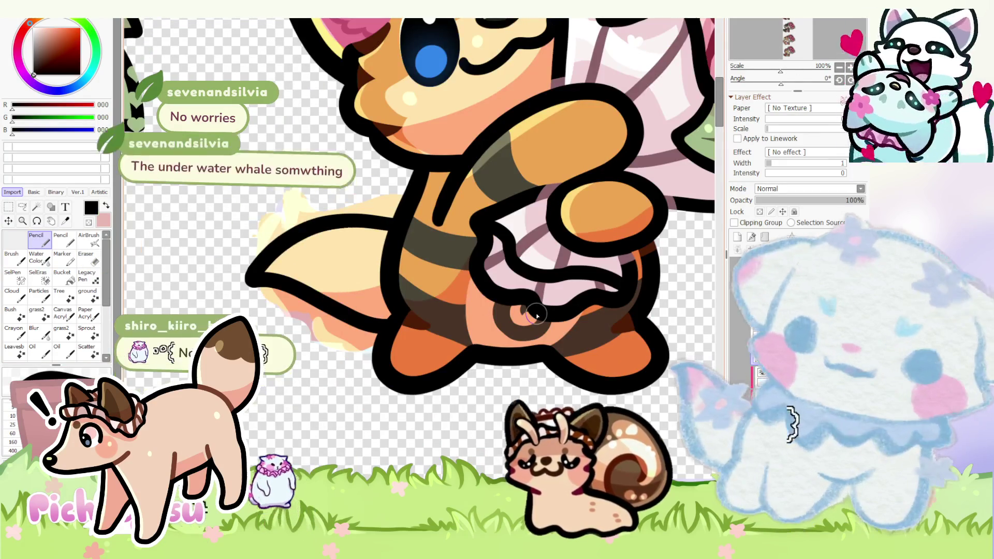
pyautogui.press('n')
pyautogui.scroll(-6, 534, 314)
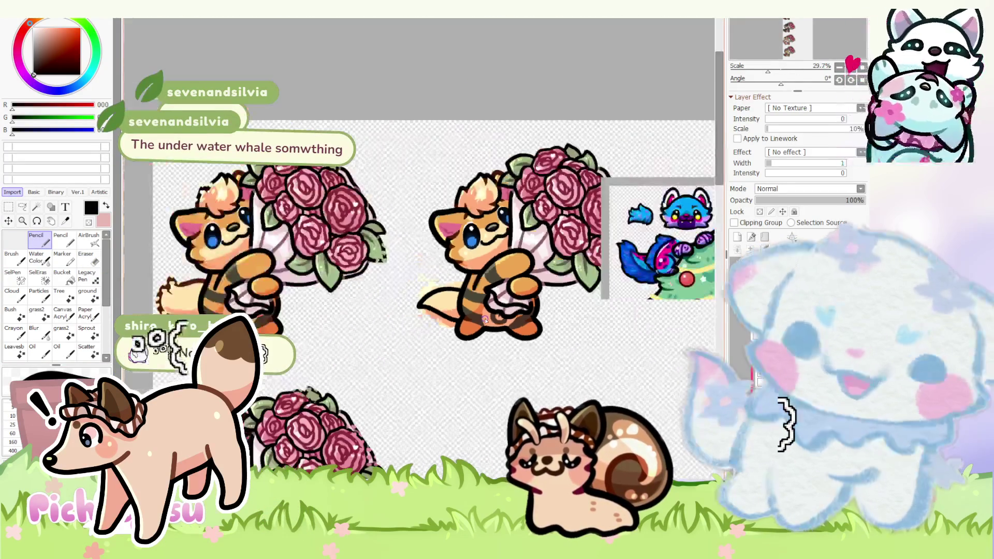
pyautogui.scroll(3, 485, 321)
pyautogui.scroll(2, 349, 310)
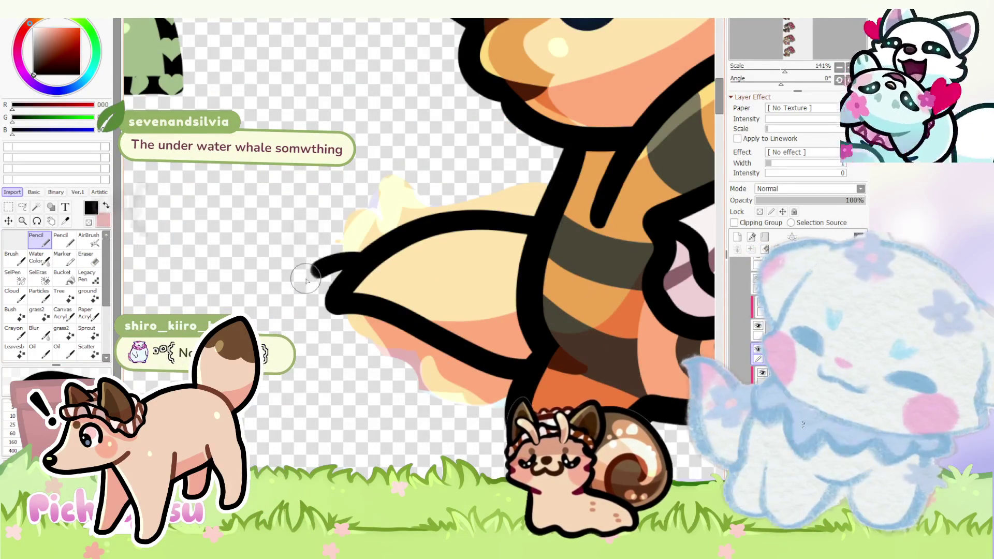
pyautogui.moveTo(299, 324); pyautogui.dragTo(277, 393)
pyautogui.moveTo(339, 388)
pyautogui.mouseDown()
pyautogui.moveTo(403, 403)
pyautogui.moveTo(498, 390)
pyautogui.mouseUp()
pyautogui.scroll(1, 411, 409)
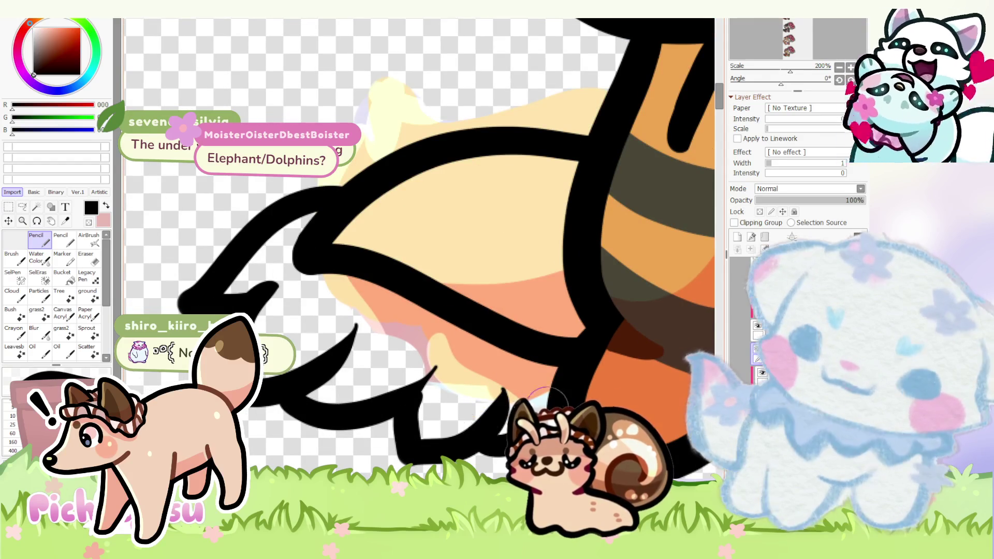
pyautogui.scroll(-5, 571, 315)
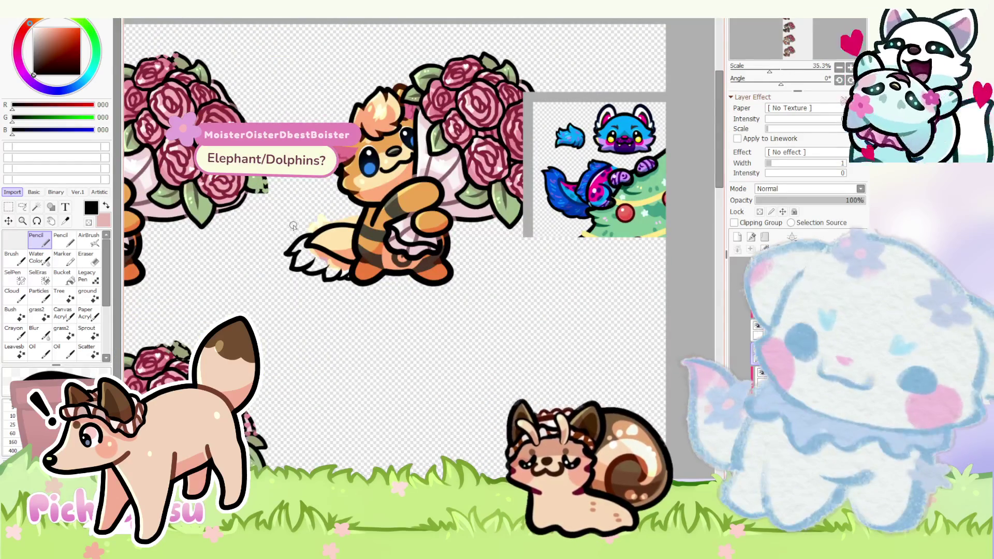
pyautogui.scroll(4, 291, 245)
# - Redo the lower tail outline with an upward spike joining the body and nudge it slightly upward
pyautogui.hotkey('ctrl', 'z')
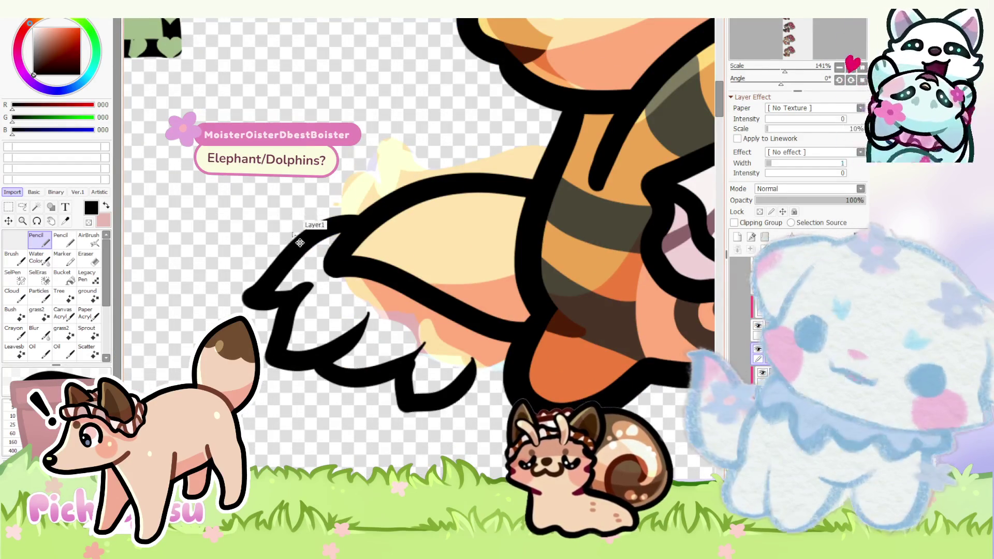
pyautogui.hotkey('ctrl', 'z')
pyautogui.hotkey('ctrl', 'z')
pyautogui.hotkey('ctrl', 'z')
pyautogui.hotkey('ctrl', 'z')
pyautogui.hotkey('ctrl', 'z')
pyautogui.moveTo(330, 220); pyautogui.dragTo(237, 314)
pyautogui.moveTo(317, 304)
pyautogui.mouseDown()
pyautogui.moveTo(263, 328)
pyautogui.moveTo(397, 329)
pyautogui.mouseUp()
pyautogui.moveTo(358, 398); pyautogui.dragTo(466, 359)
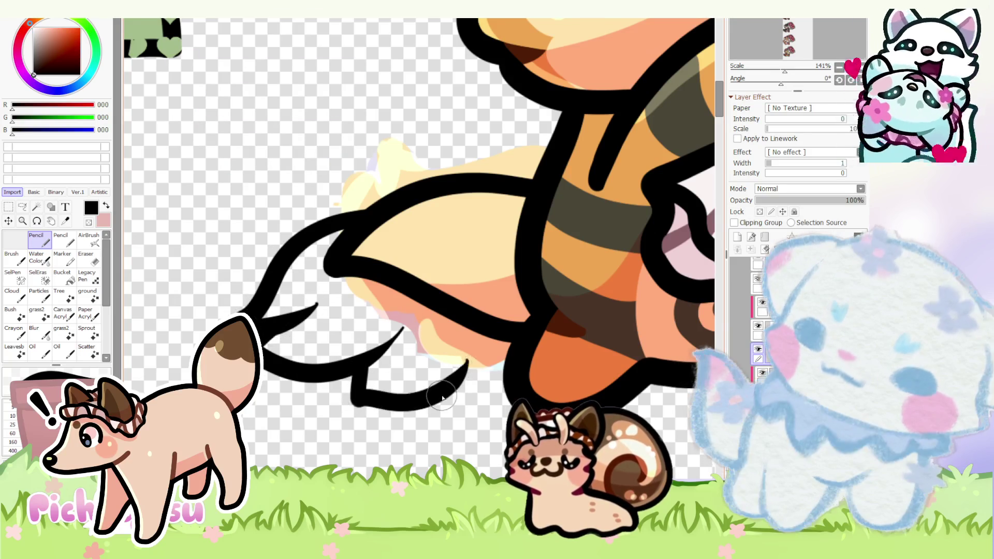
pyautogui.moveTo(429, 405); pyautogui.dragTo(506, 392)
pyautogui.keyDown('ctrl'); pyautogui.moveTo(285, 269); pyautogui.dragTo(281, 257); pyautogui.keyUp('ctrl')
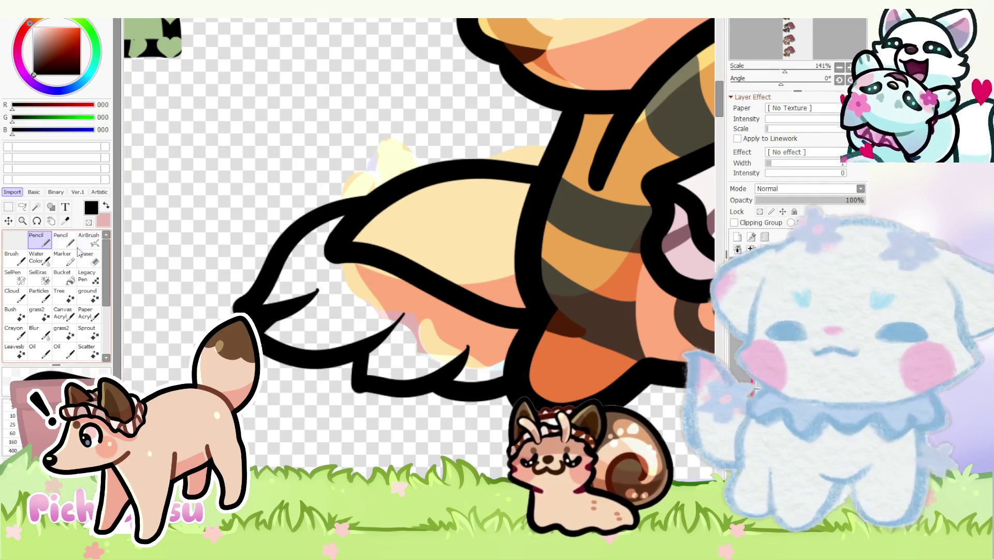
pyautogui.scroll(4, 278, 311)
pyautogui.press('e')
# - Erase the tip of the black spike, then sample the bright blue from the blue creature for painting
pyautogui.moveTo(372, 218); pyautogui.dragTo(395, 151)
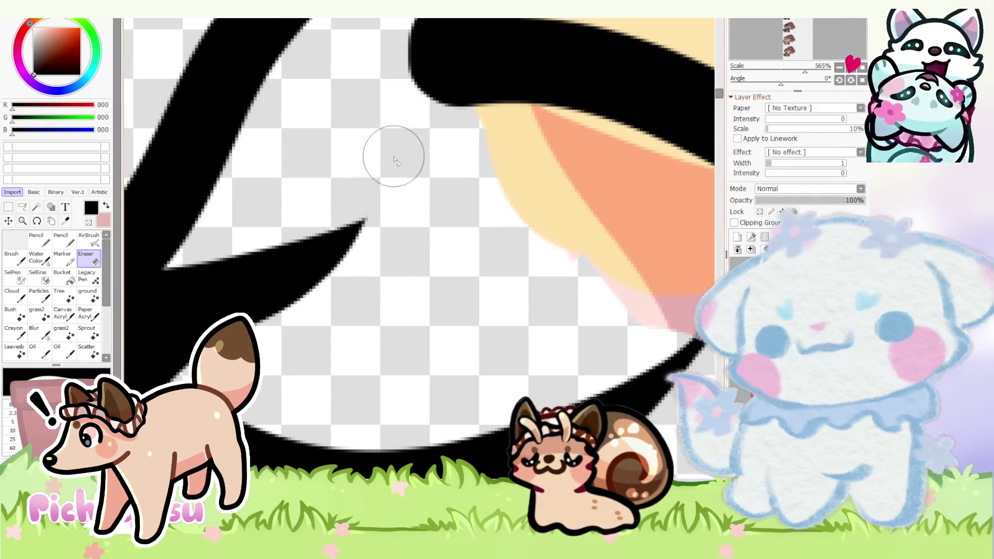
pyautogui.scroll(-3, 395, 151)
pyautogui.scroll(2, 390, 285)
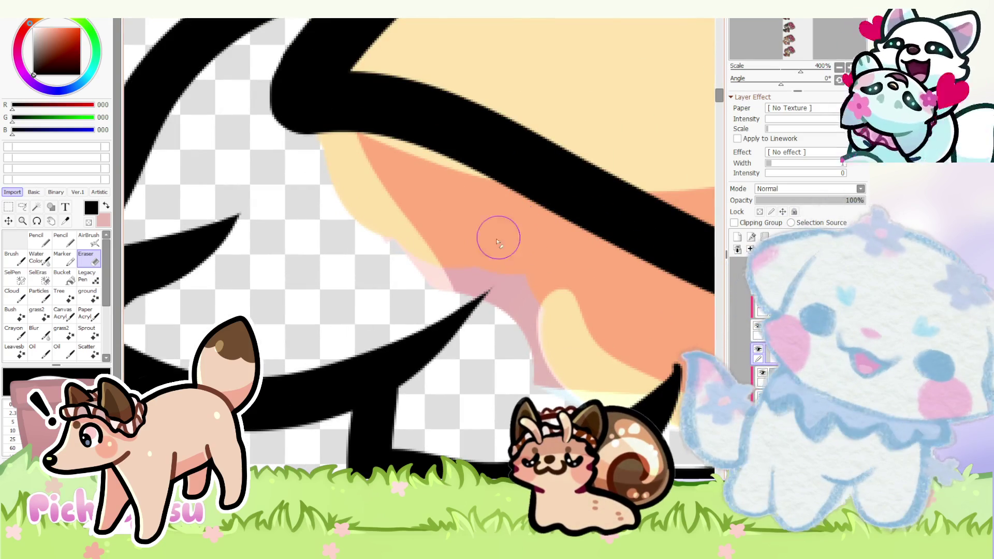
pyautogui.scroll(-2, 375, 311)
pyautogui.scroll(3, 334, 303)
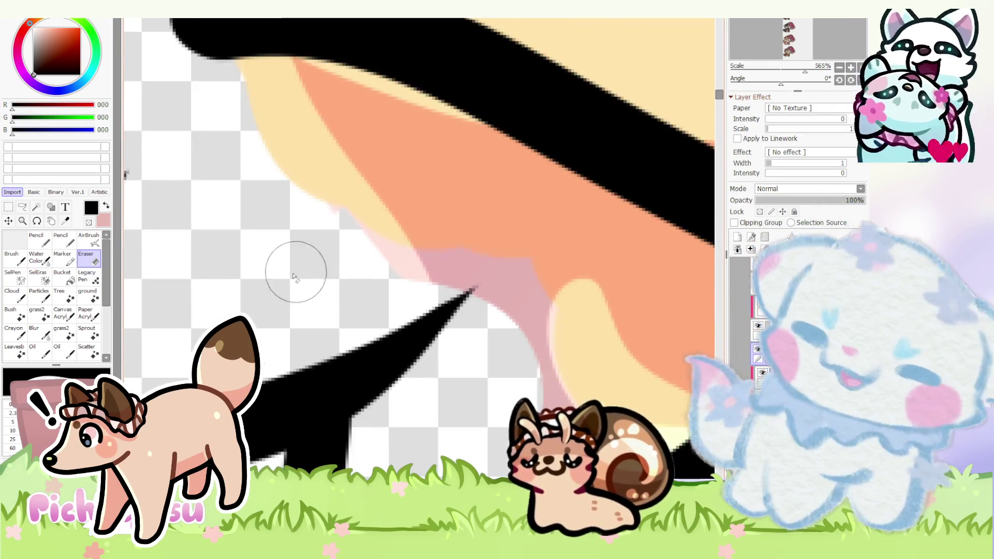
pyautogui.scroll(-2, 288, 270)
pyautogui.scroll(1, 310, 344)
pyautogui.scroll(1, 359, 340)
pyautogui.scroll(-2, 359, 339)
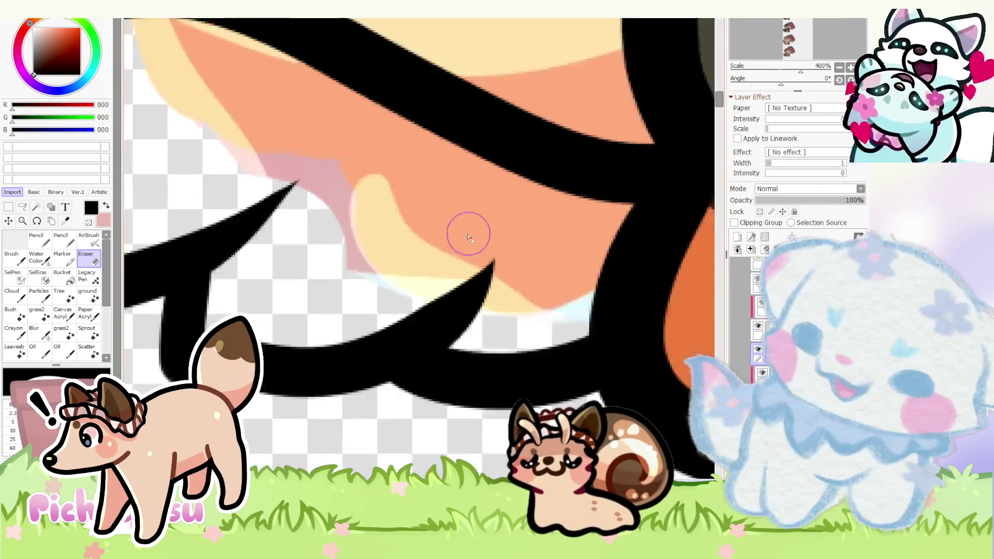
pyautogui.scroll(-1, 466, 228)
pyautogui.scroll(3, 389, 366)
pyautogui.scroll(1, 205, 231)
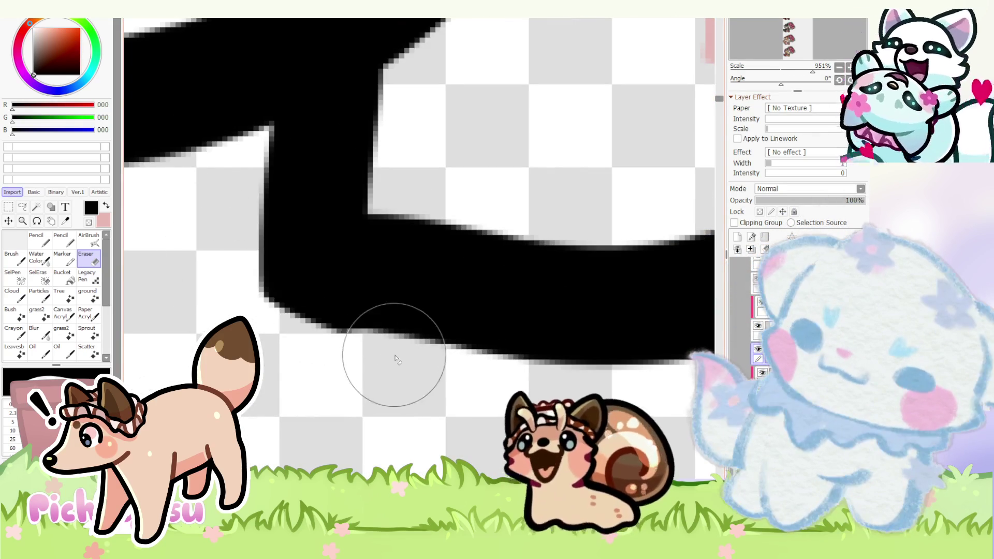
pyautogui.scroll(-2, 200, 279)
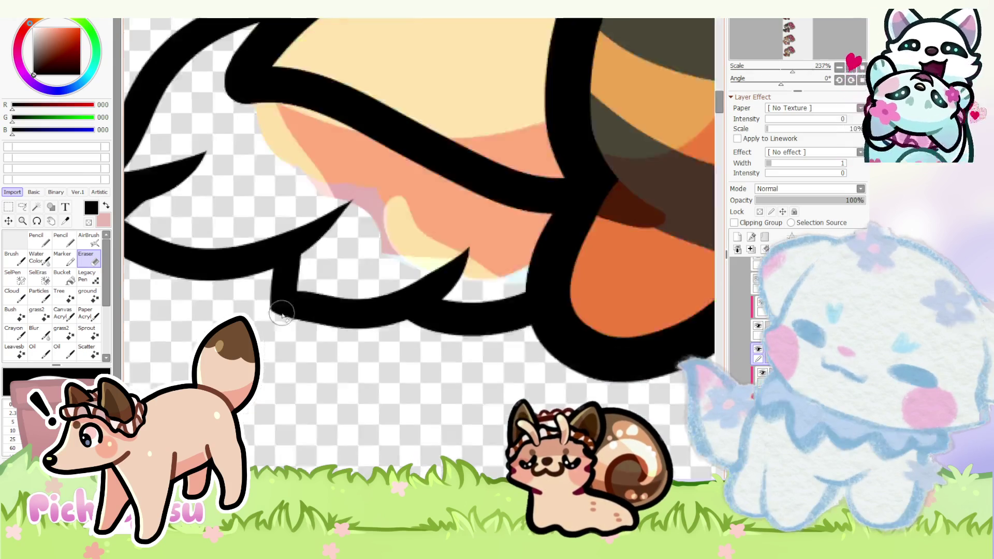
pyautogui.scroll(-1, 233, 296)
pyautogui.scroll(1, 272, 311)
pyautogui.scroll(2, 303, 326)
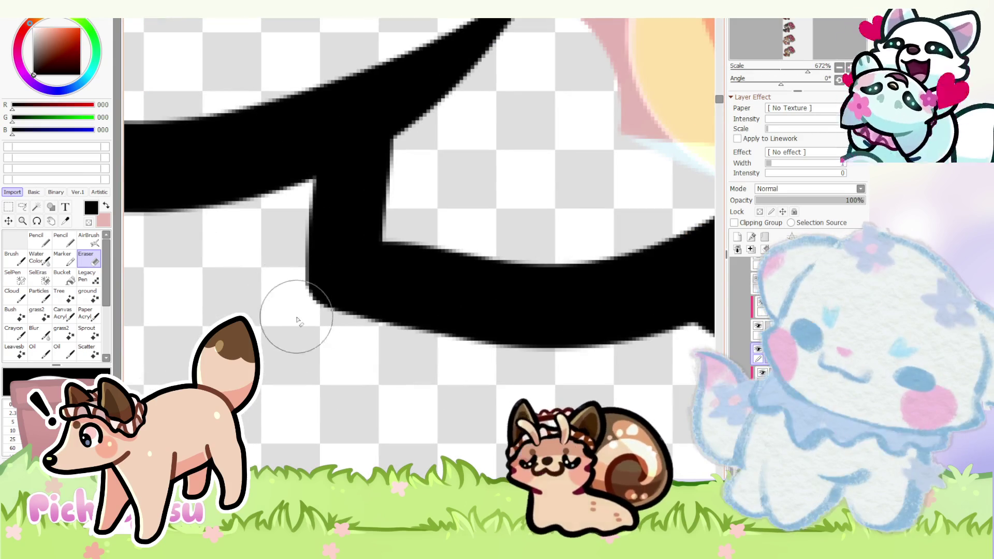
pyautogui.scroll(-5, 292, 311)
pyautogui.scroll(5, 243, 266)
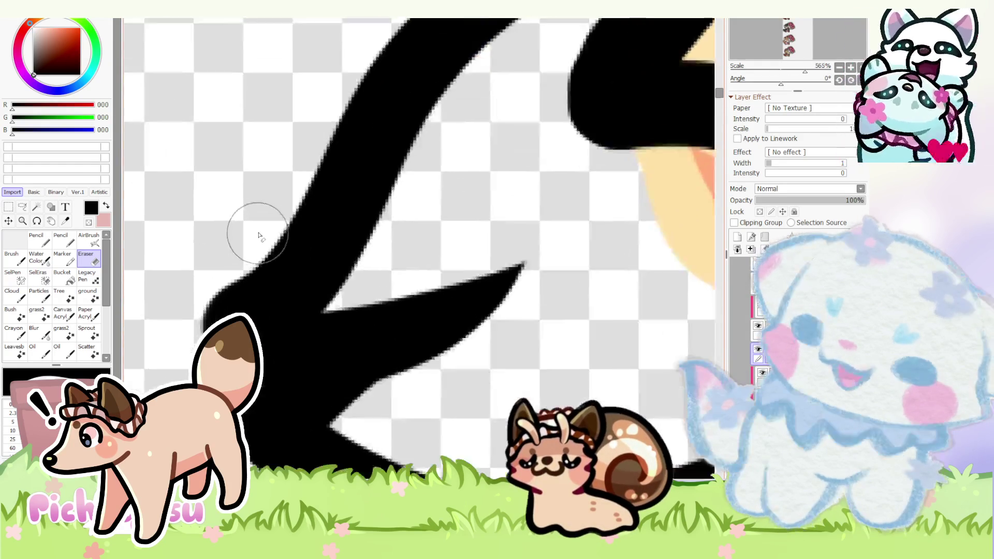
pyautogui.scroll(-2, 251, 230)
pyautogui.scroll(2, 252, 258)
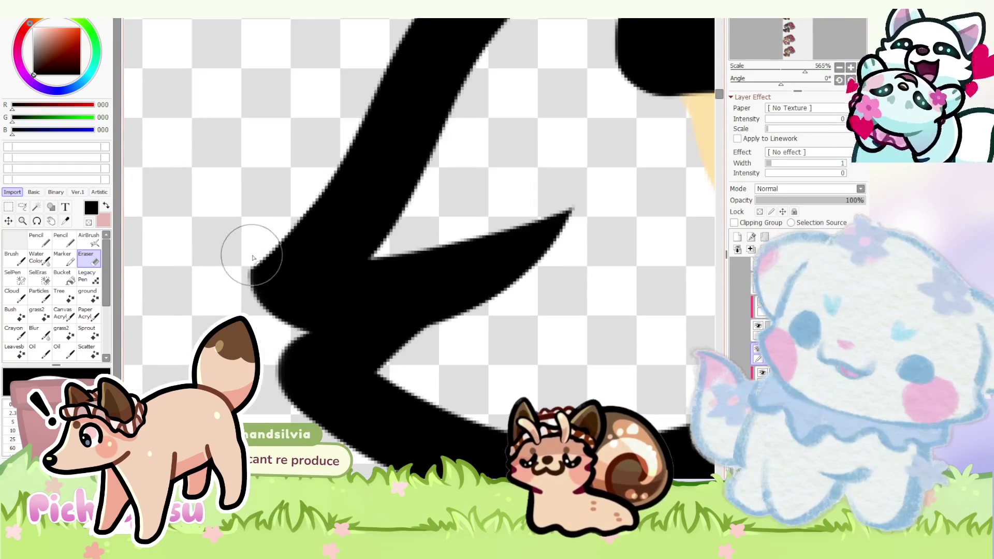
pyautogui.scroll(-4, 222, 310)
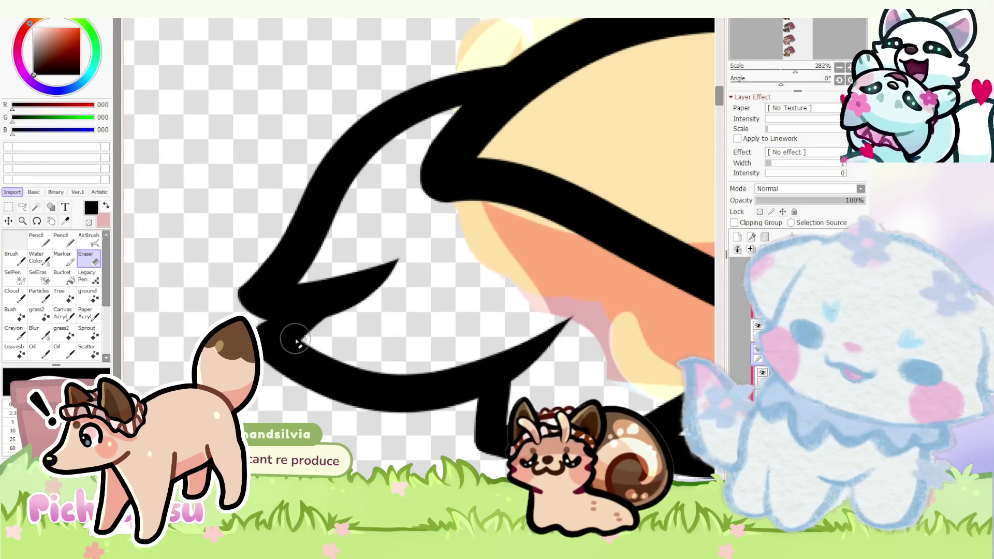
pyautogui.scroll(2, 320, 315)
pyautogui.scroll(-5, 459, 256)
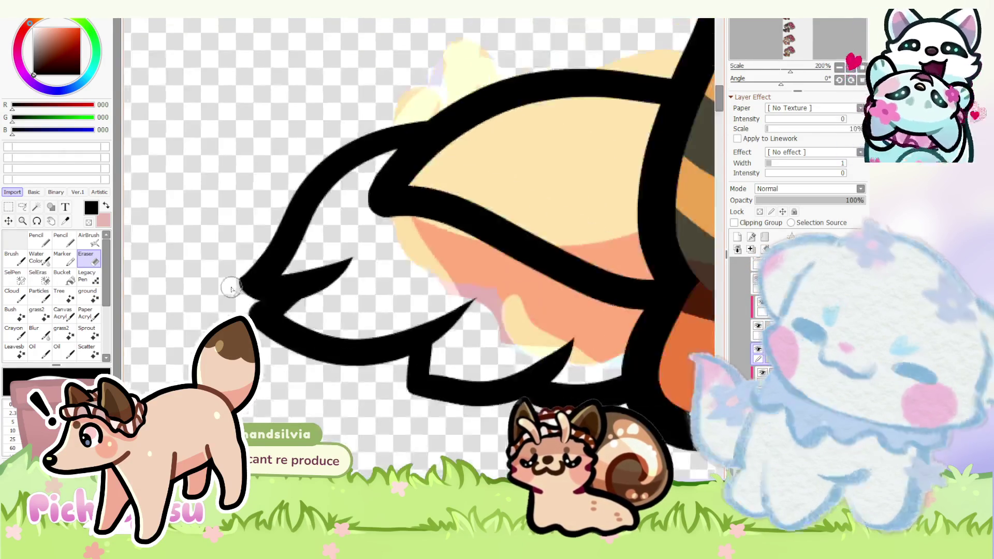
pyautogui.scroll(-4, 459, 257)
pyautogui.press('n')
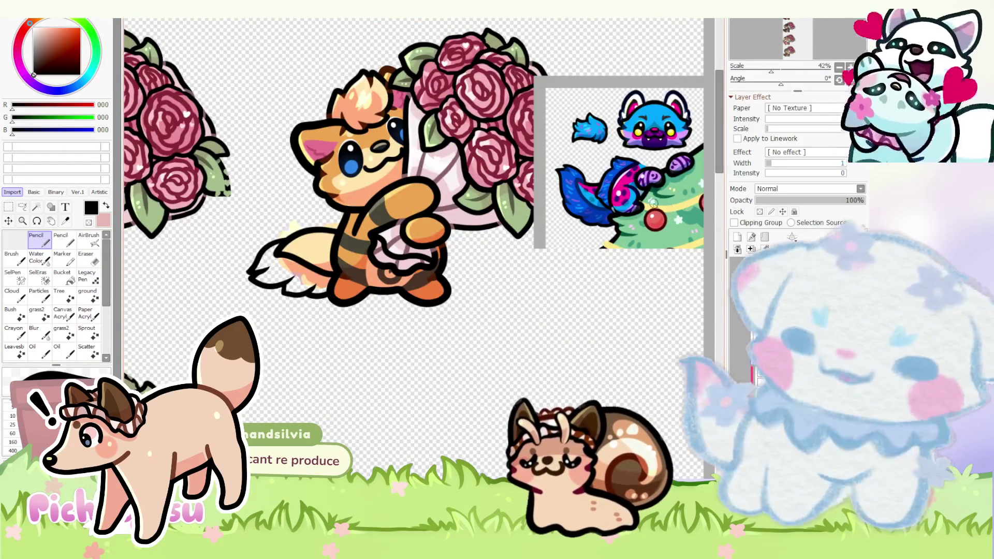
pyautogui.scroll(5, 543, 195)
pyautogui.scroll(2, 543, 194)
pyautogui.rightClick(540, 196)
pyautogui.scroll(-4, 541, 196)
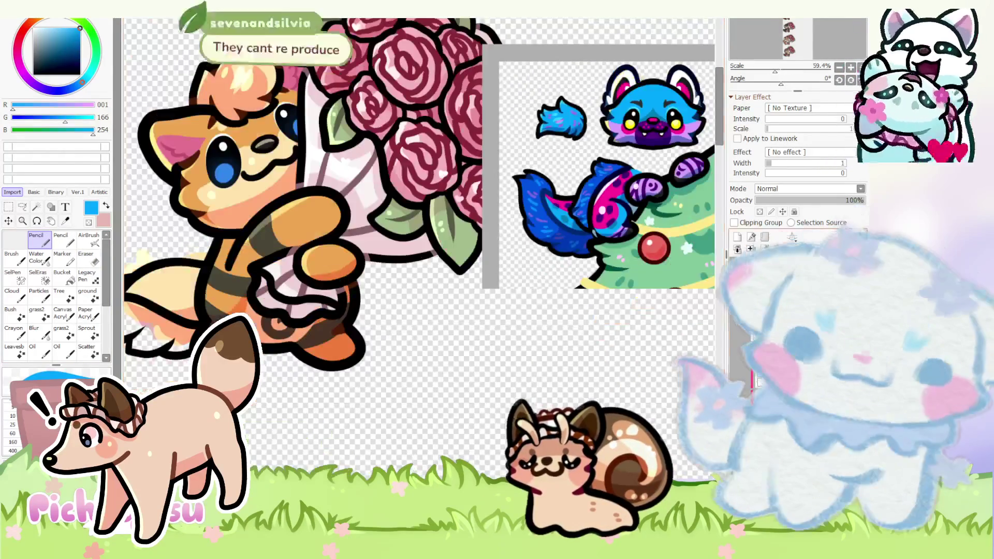
pyautogui.scroll(-3, 373, 259)
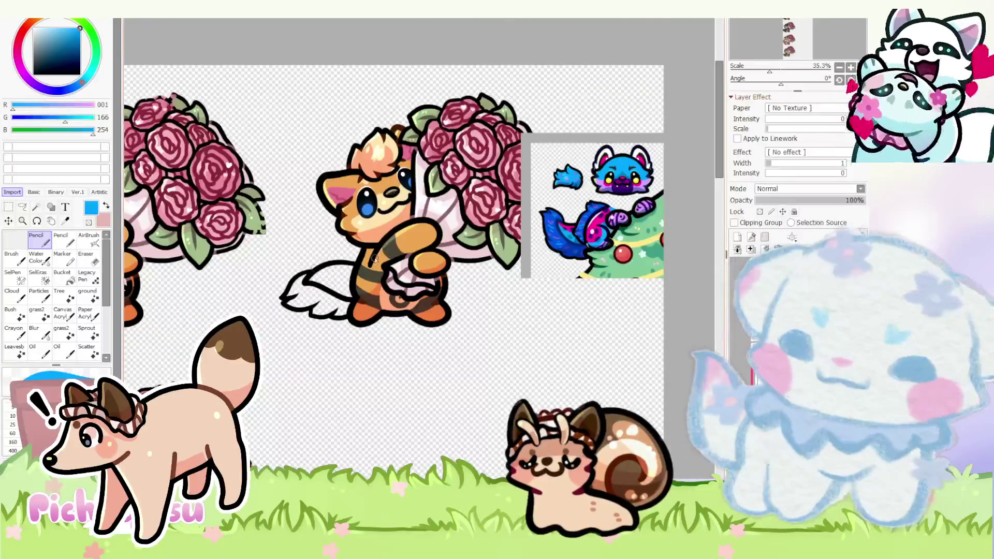
pyautogui.scroll(5, 375, 258)
# - Paint light-blue and hot-pink bands across the tail, then start a dark blue patch on the white tip
pyautogui.moveTo(349, 274); pyautogui.dragTo(382, 314)
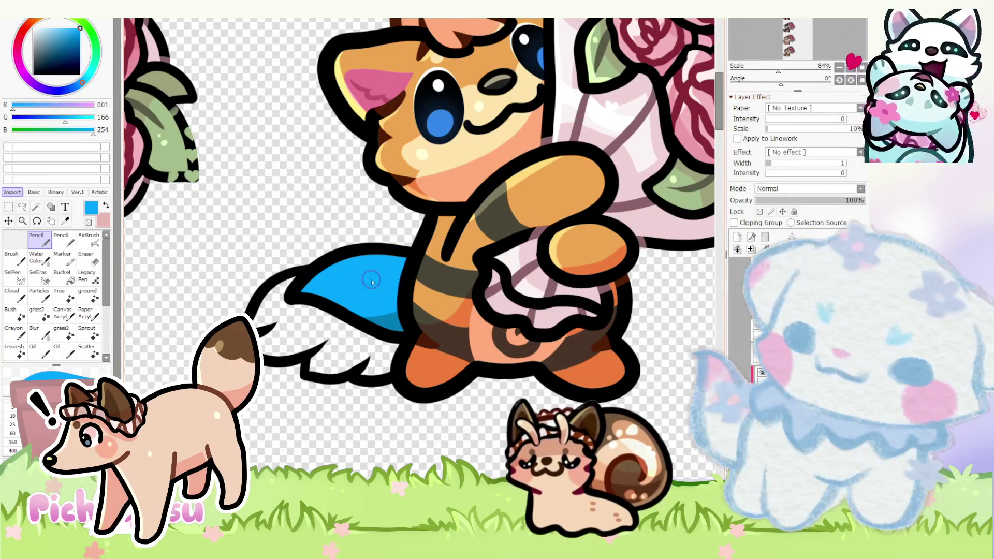
pyautogui.scroll(-4, 371, 280)
pyautogui.scroll(3, 575, 218)
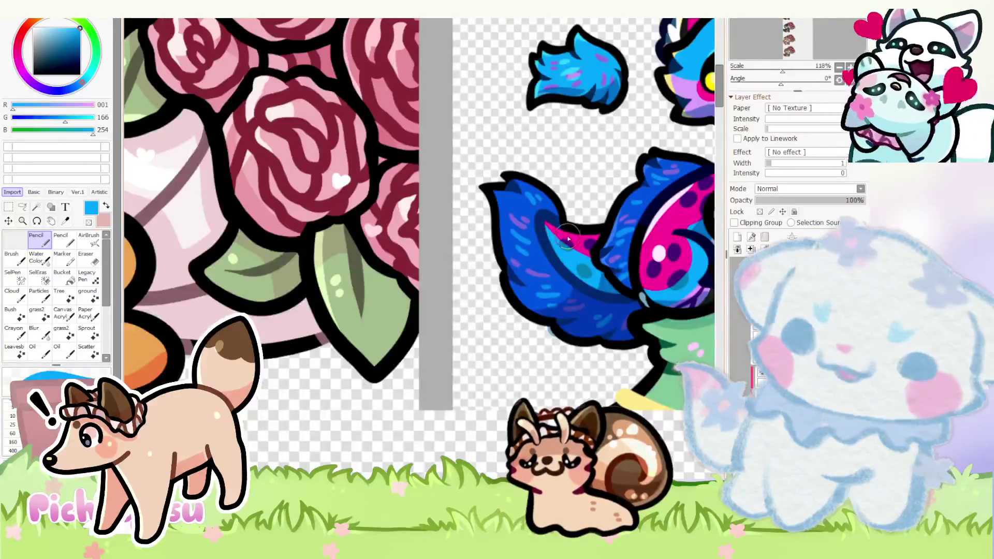
pyautogui.keyDown('alt'); pyautogui.click(586, 233); pyautogui.keyUp('alt')
pyautogui.scroll(-2, 575, 218)
pyautogui.scroll(7, 211, 326)
pyautogui.moveTo(214, 293)
pyautogui.mouseDown()
pyautogui.moveTo(299, 273)
pyautogui.moveTo(414, 284)
pyautogui.moveTo(254, 273)
pyautogui.mouseUp()
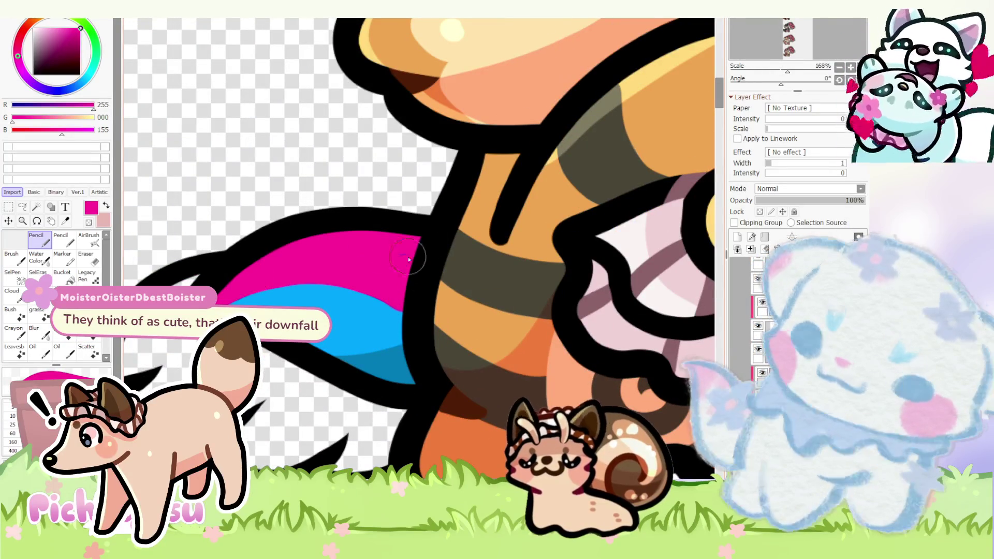
pyautogui.keyDown('alt'); pyautogui.click(301, 295); pyautogui.keyUp('alt')
pyautogui.keyDown('alt'); pyautogui.click(288, 265); pyautogui.keyUp('alt')
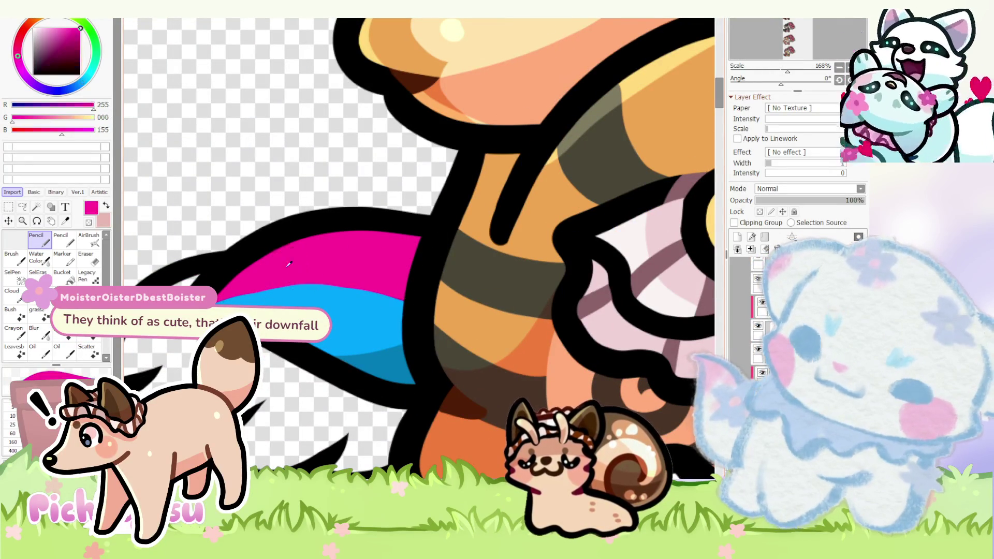
pyautogui.scroll(-4, 414, 320)
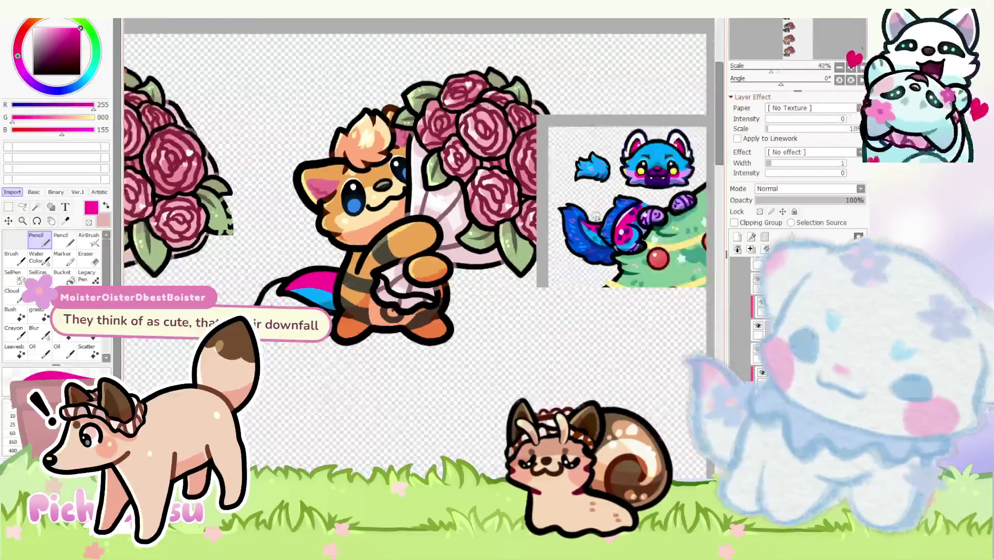
pyautogui.scroll(3, 594, 222)
pyautogui.keyDown('alt'); pyautogui.click(534, 231); pyautogui.keyUp('alt')
pyautogui.scroll(-4, 535, 231)
pyautogui.scroll(-3, 534, 231)
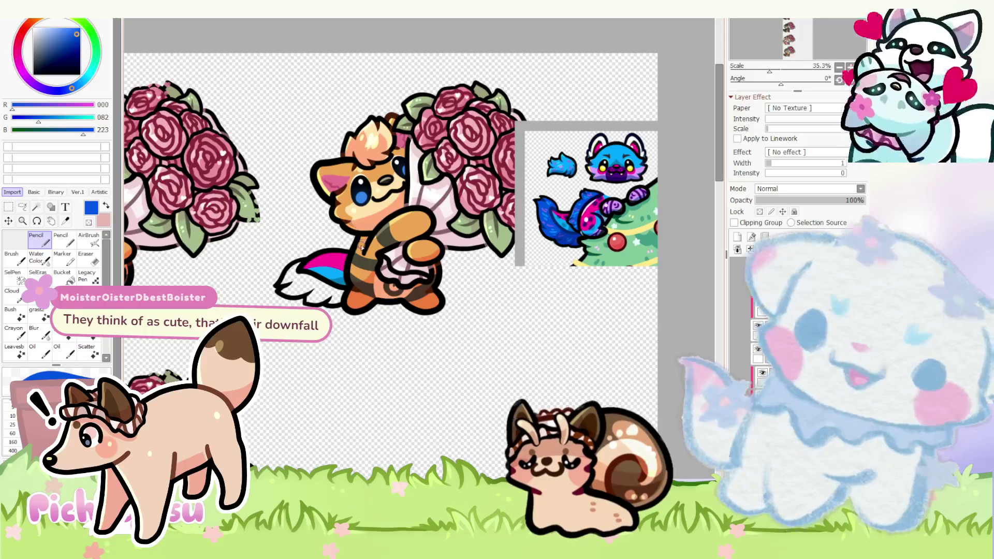
pyautogui.scroll(5, 277, 291)
pyautogui.moveTo(277, 291)
pyautogui.mouseDown()
pyautogui.moveTo(310, 246)
pyautogui.moveTo(281, 287)
pyautogui.moveTo(287, 280)
pyautogui.mouseUp()
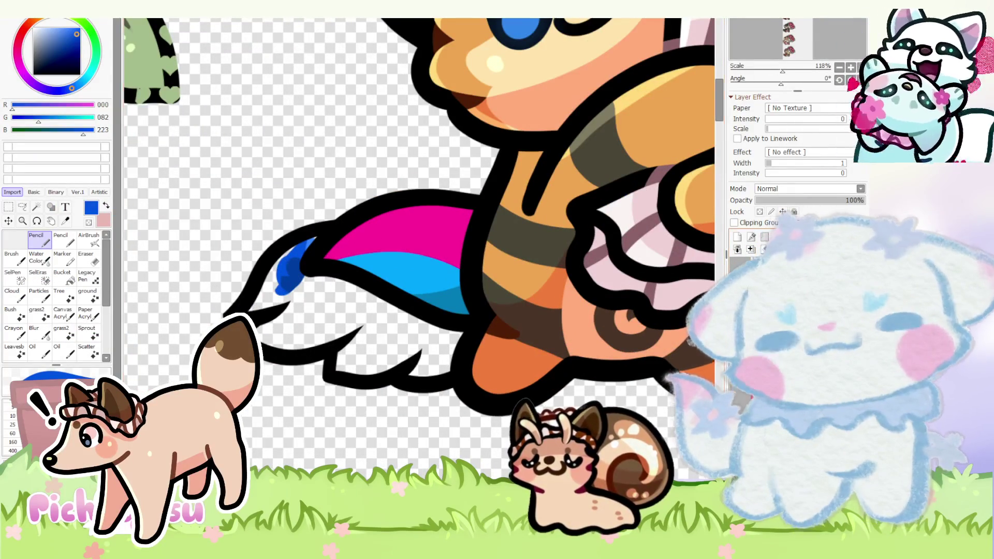
# - Erase stray black where the dark blue tip meets the outline, then return to painting
pyautogui.click(88, 257)
pyautogui.scroll(5, 292, 254)
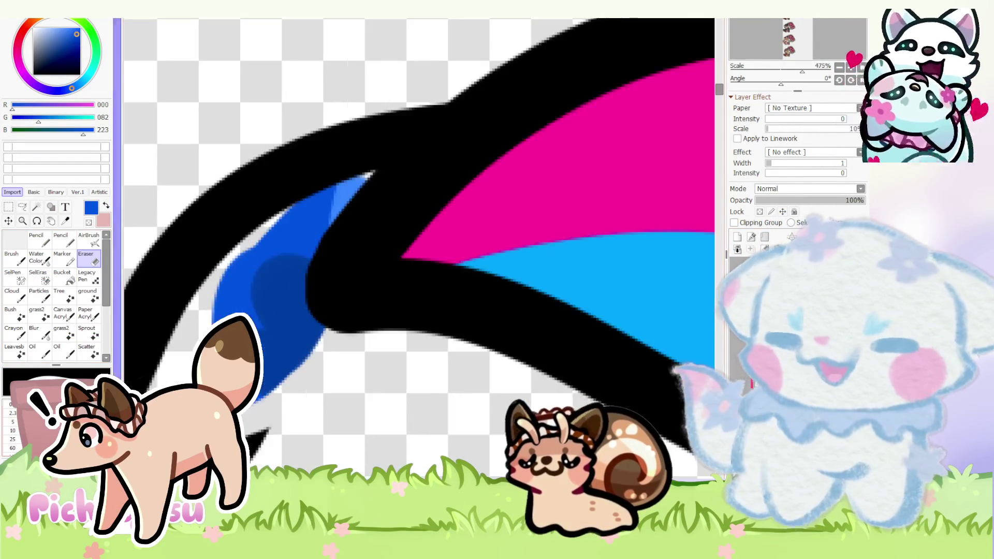
pyautogui.scroll(1, 319, 231)
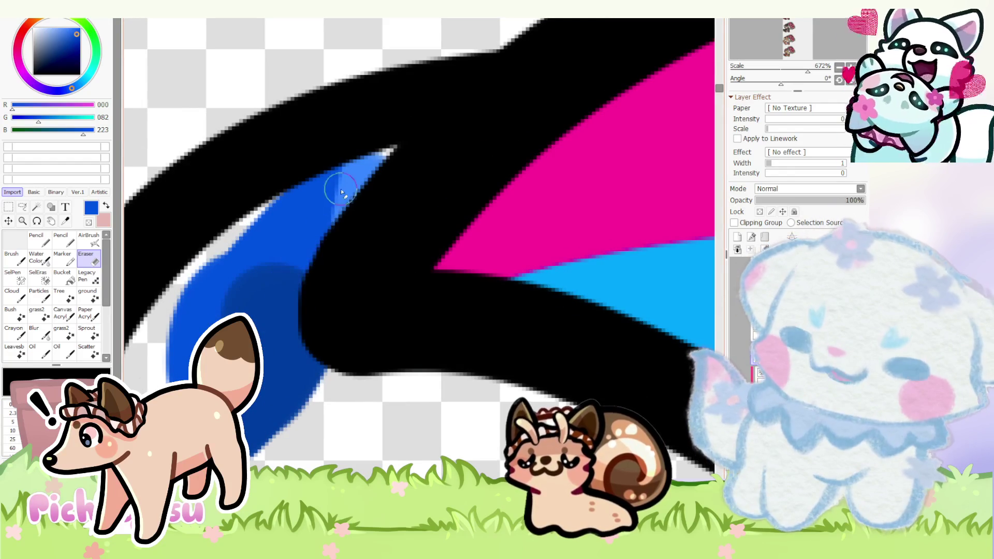
pyautogui.scroll(1, 325, 252)
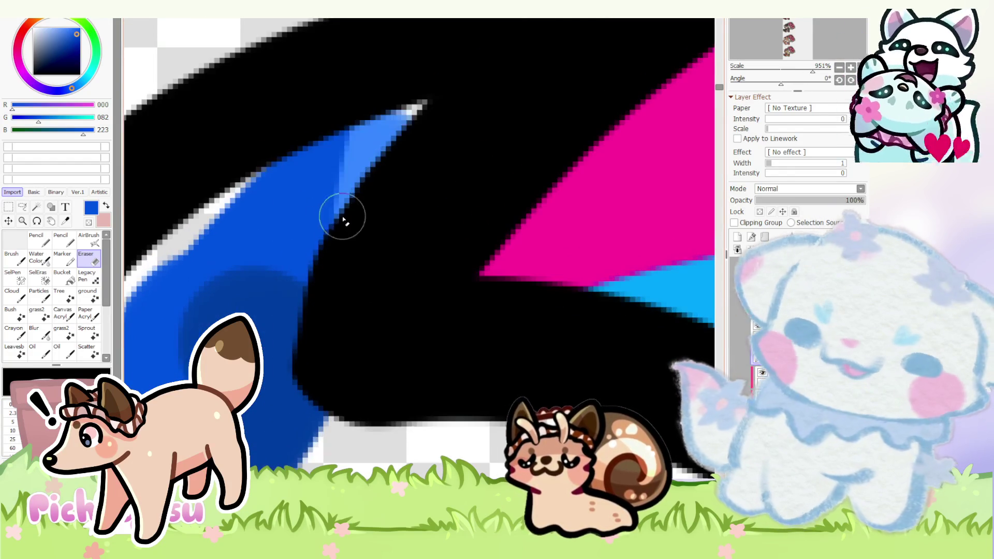
pyautogui.moveTo(285, 317); pyautogui.dragTo(267, 311)
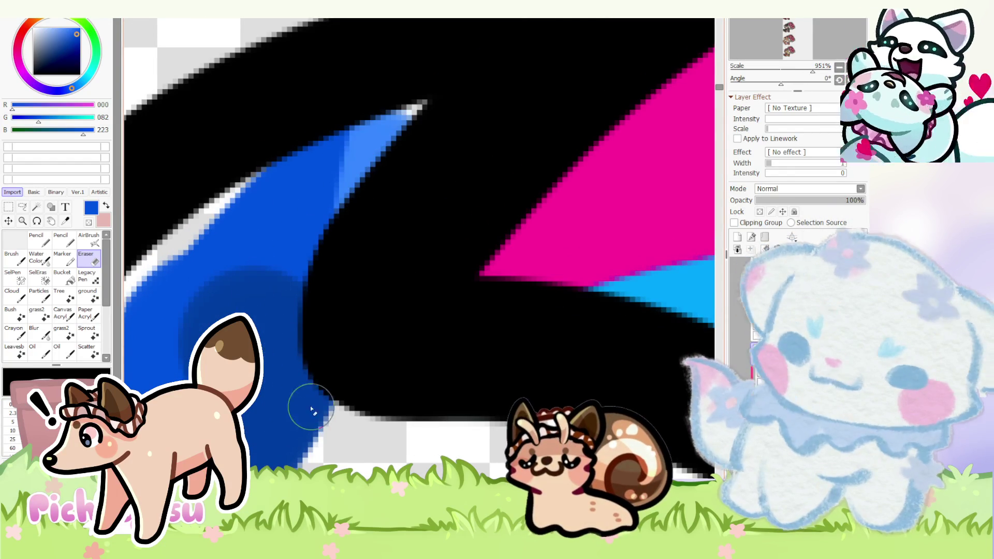
pyautogui.scroll(-6, 290, 366)
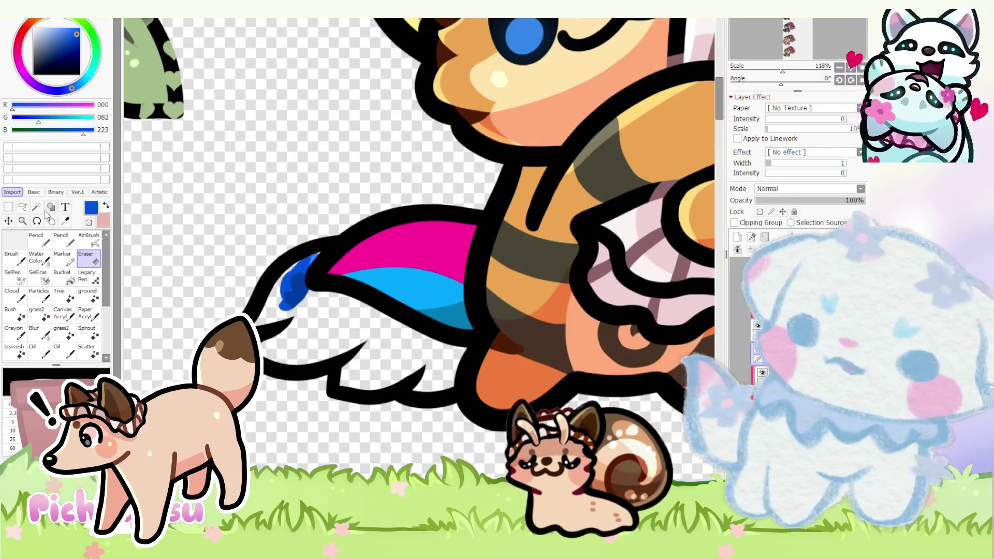
pyautogui.click(45, 243)
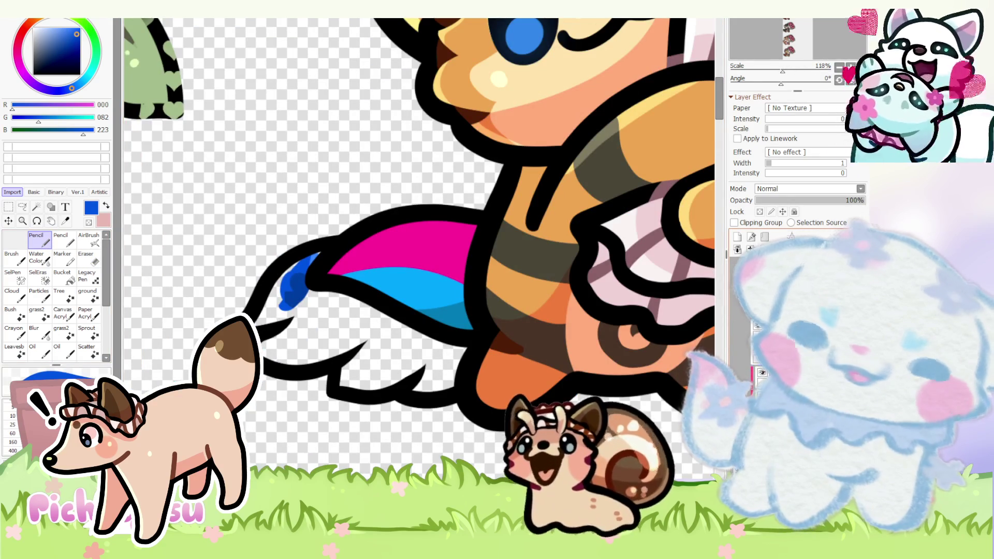
pyautogui.scroll(1, 302, 266)
# - Fill the lower tail section with dark blue and sample purple from the blue dragon's tail
pyautogui.moveTo(295, 282)
pyautogui.mouseDown()
pyautogui.moveTo(264, 327)
pyautogui.moveTo(307, 310)
pyautogui.moveTo(287, 368)
pyautogui.moveTo(349, 329)
pyautogui.mouseUp()
pyautogui.moveTo(377, 361)
pyautogui.mouseDown()
pyautogui.moveTo(353, 388)
pyautogui.moveTo(458, 389)
pyautogui.moveTo(480, 405)
pyautogui.mouseUp()
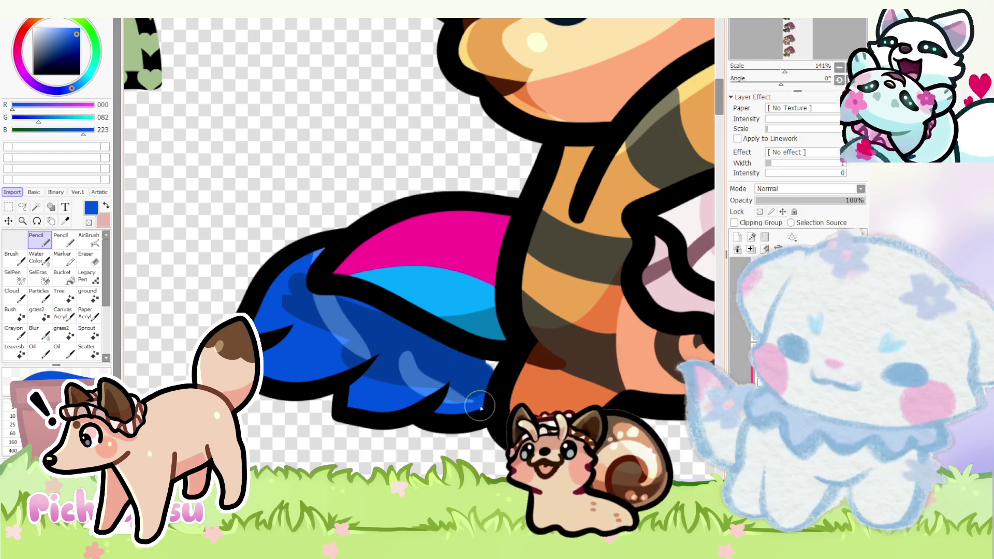
pyautogui.scroll(-4, 296, 282)
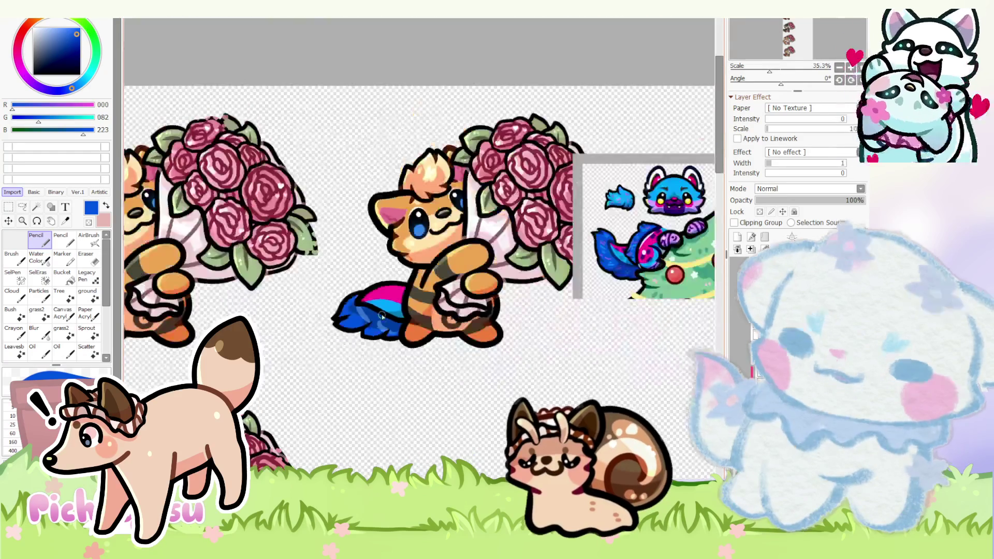
pyautogui.scroll(2, 512, 240)
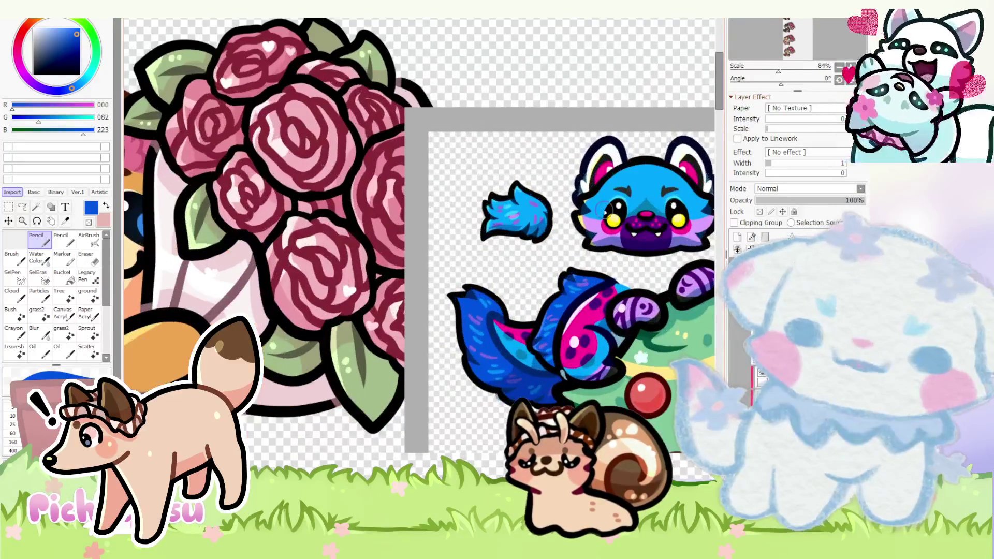
pyautogui.scroll(-2, 512, 241)
pyautogui.scroll(-1, 512, 241)
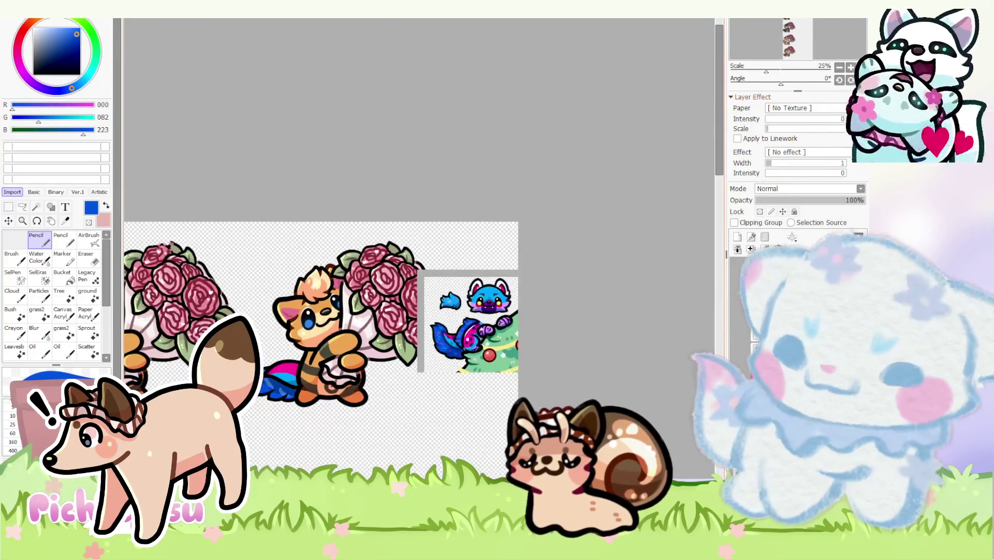
pyautogui.scroll(3, 283, 415)
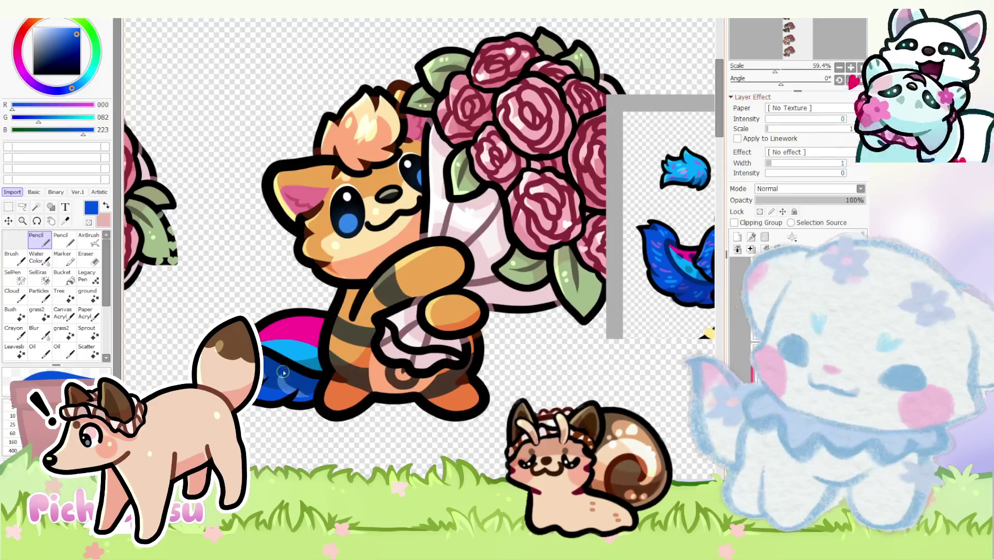
pyautogui.scroll(-1, 303, 273)
pyautogui.scroll(3, 571, 291)
pyautogui.scroll(2, 552, 289)
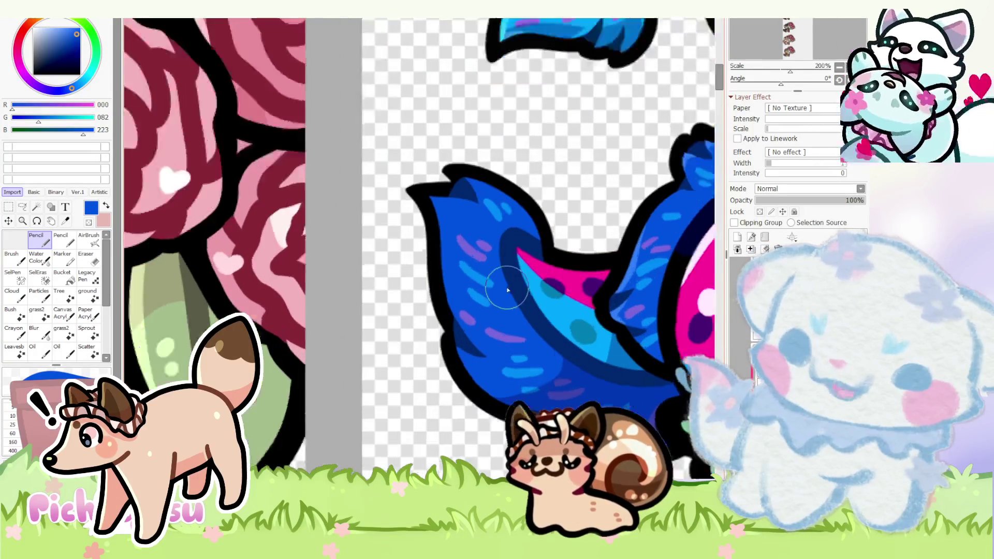
pyautogui.scroll(1, 509, 289)
pyautogui.keyDown('alt'); pyautogui.click(468, 241); pyautogui.keyUp('alt')
pyautogui.scroll(-4, 472, 247)
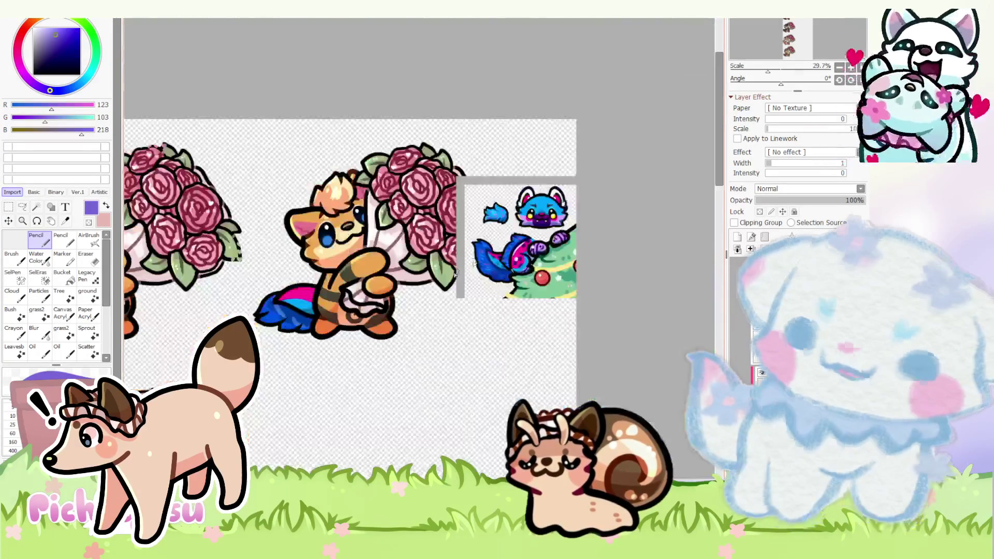
pyautogui.scroll(1, 271, 324)
pyautogui.scroll(1, 271, 324)
pyautogui.scroll(2, 202, 214)
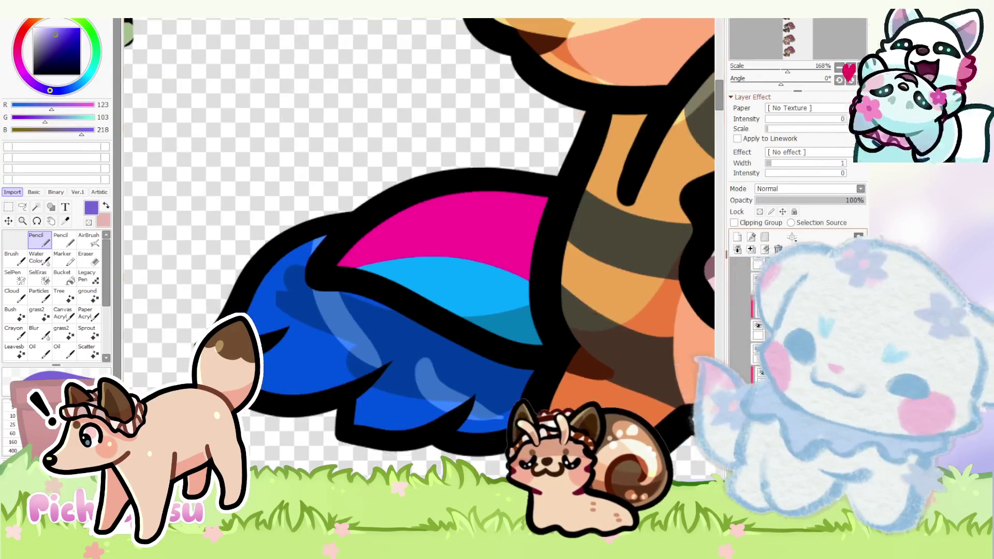
pyautogui.hotkey('ctrl', 'z')
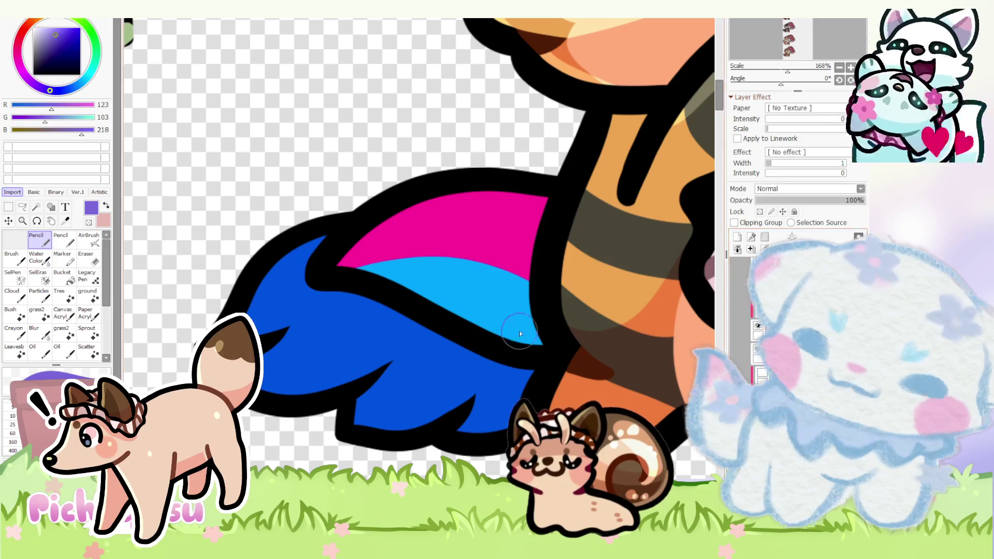
pyautogui.scroll(3, 348, 326)
# - Paint purple and light-blue fur marks on the blue tail, pick dark purple, and enable Clipping Group
pyautogui.moveTo(354, 332)
pyautogui.mouseDown()
pyautogui.moveTo(303, 356)
pyautogui.moveTo(169, 297)
pyautogui.mouseUp()
pyautogui.moveTo(435, 360); pyautogui.dragTo(397, 383)
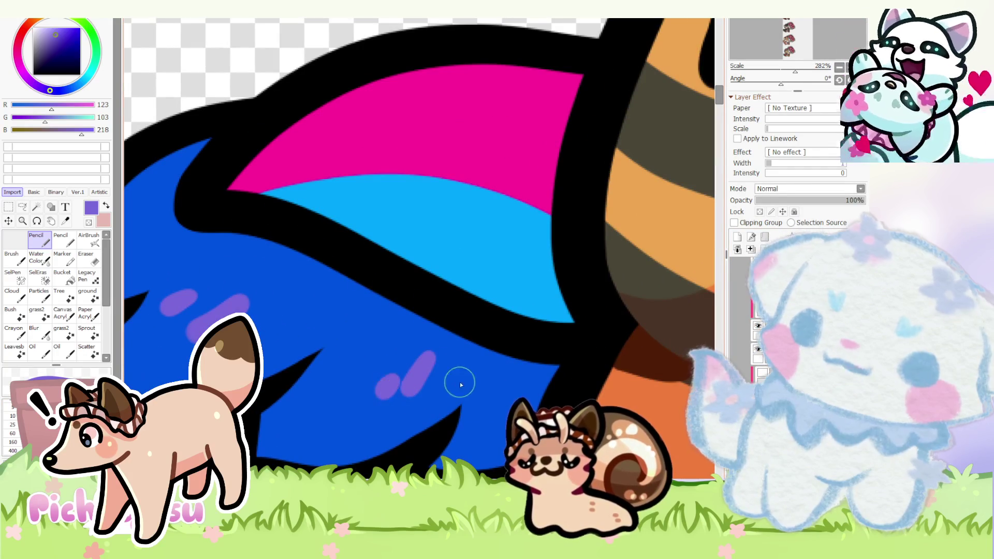
pyautogui.scroll(-3, 439, 364)
pyautogui.scroll(-4, 269, 288)
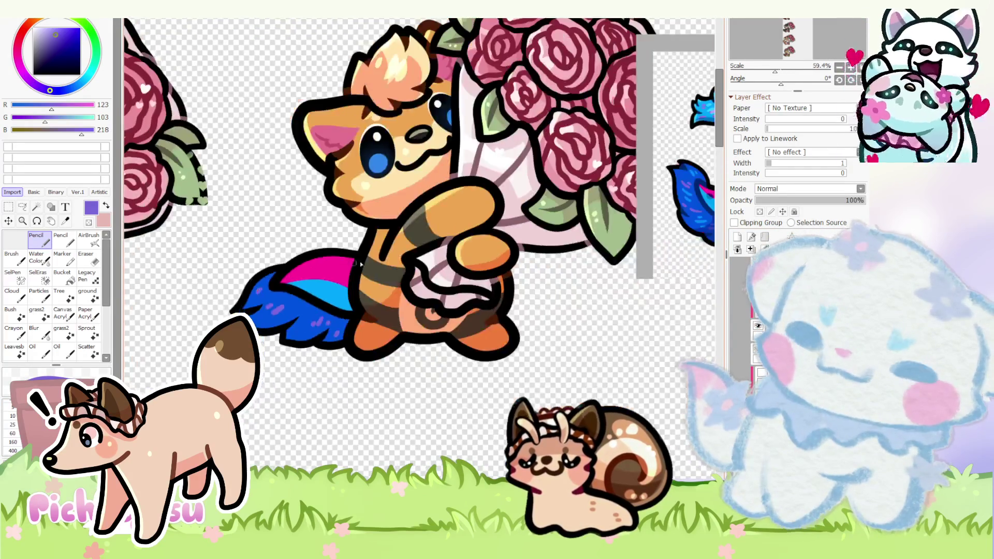
pyautogui.scroll(-4, 270, 289)
pyautogui.scroll(-2, 353, 292)
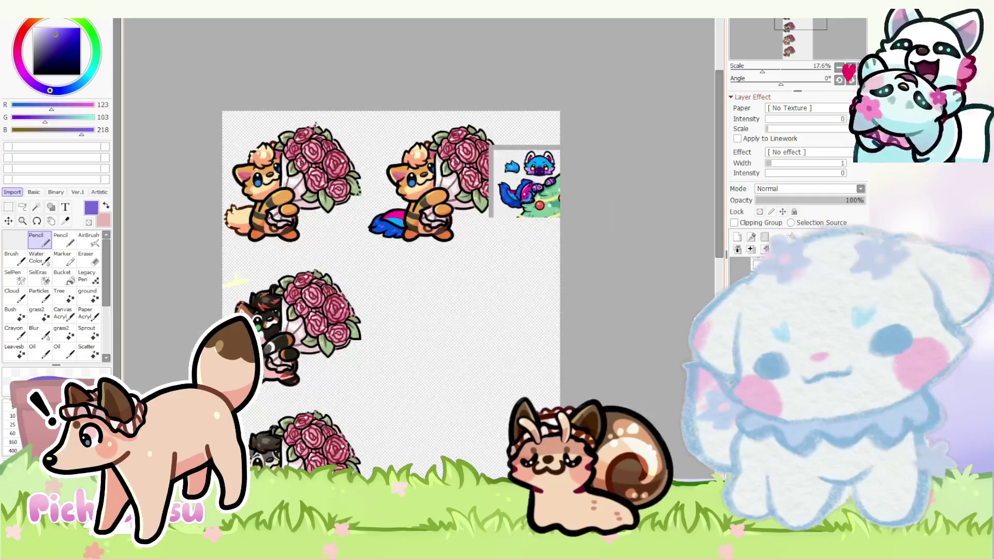
pyautogui.scroll(-1, 354, 290)
pyautogui.scroll(-1, 353, 291)
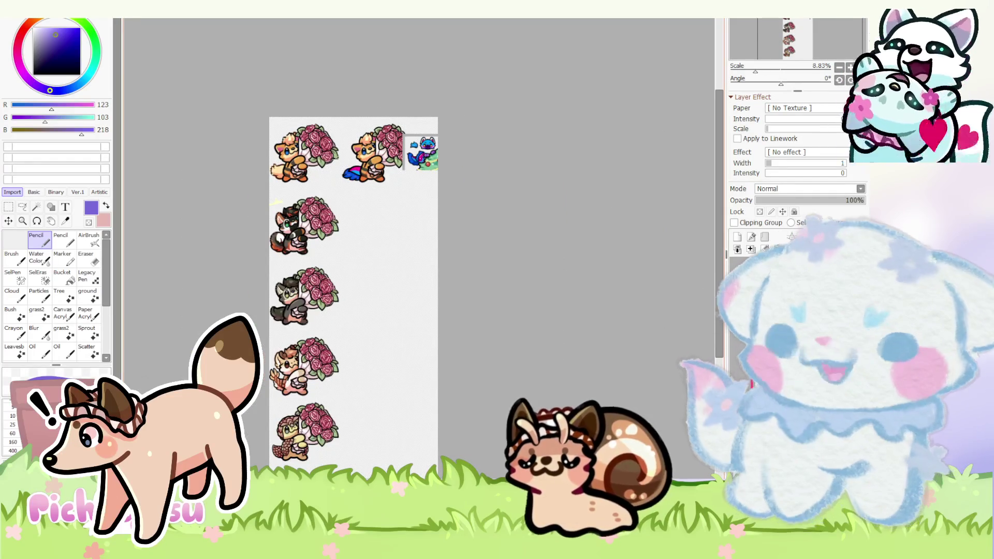
pyautogui.scroll(2, 434, 109)
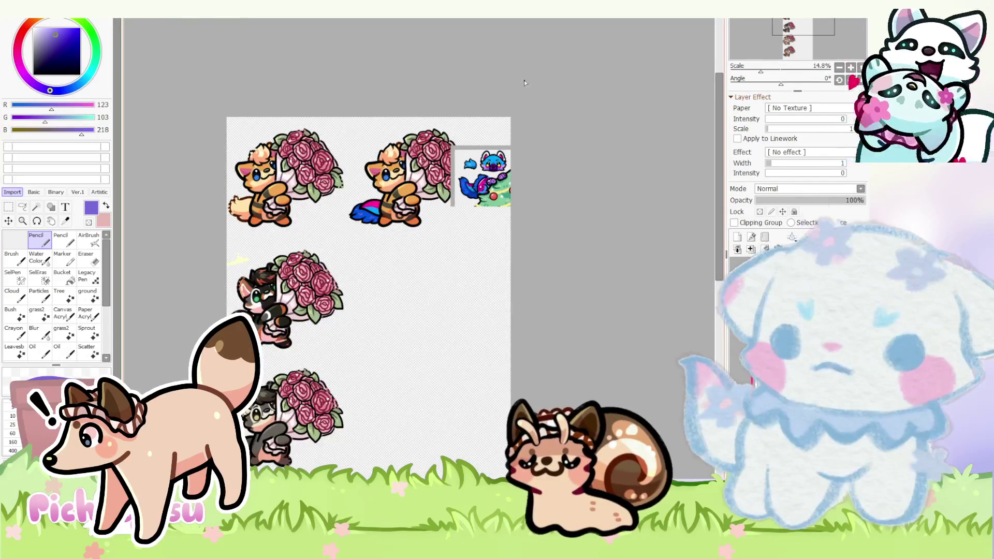
pyautogui.scroll(2, 512, 101)
pyautogui.scroll(2, 529, 163)
pyautogui.scroll(3, 544, 225)
pyautogui.scroll(1, 544, 226)
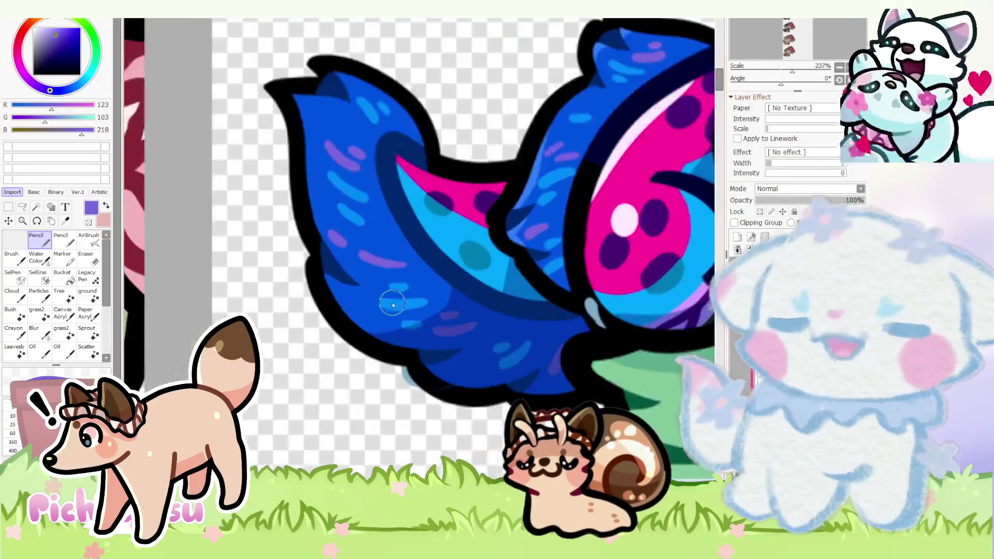
pyautogui.scroll(-3, 544, 225)
pyautogui.scroll(-3, 544, 225)
pyautogui.scroll(-2, 544, 225)
pyautogui.scroll(1, 473, 261)
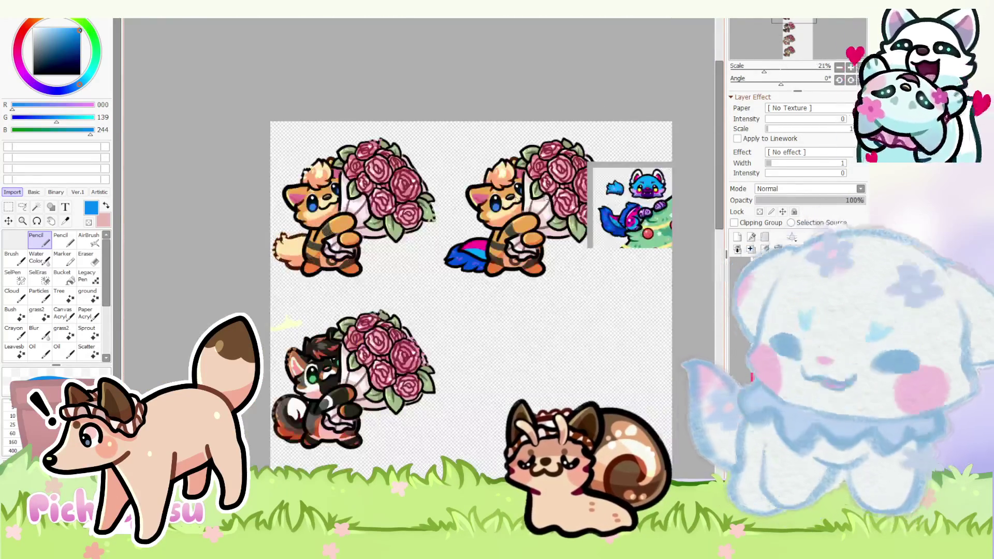
pyautogui.scroll(2, 474, 261)
pyautogui.scroll(4, 473, 261)
pyautogui.scroll(2, 396, 288)
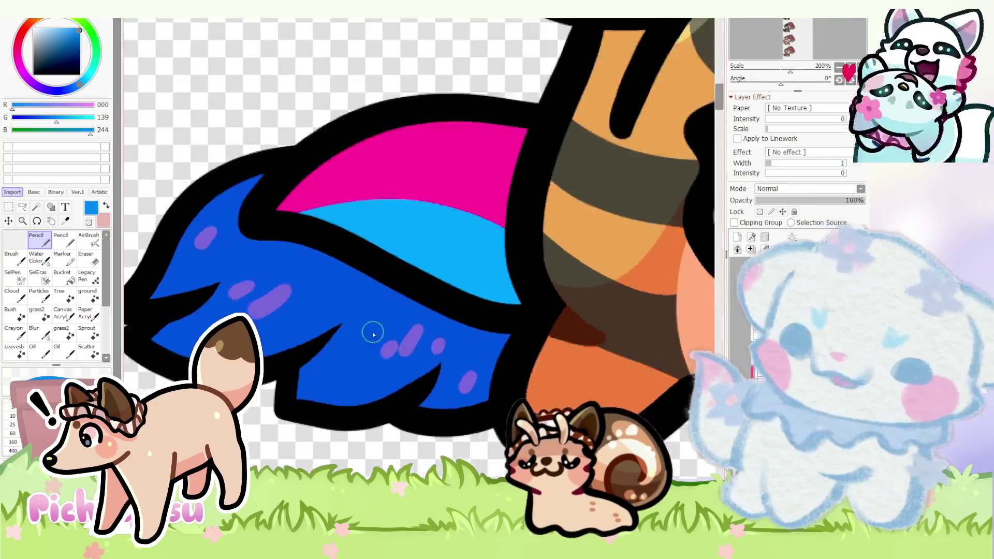
pyautogui.scroll(2, 373, 333)
pyautogui.moveTo(381, 312); pyautogui.dragTo(359, 347)
pyautogui.scroll(-3, 310, 380)
pyautogui.scroll(1, 305, 329)
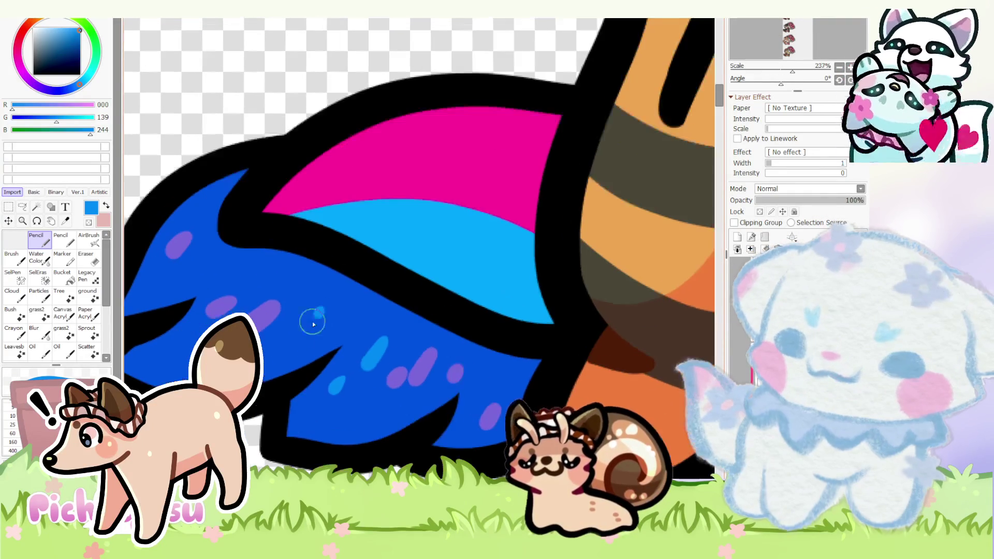
pyautogui.scroll(-2, 310, 319)
pyautogui.scroll(2, 302, 329)
pyautogui.scroll(-3, 212, 317)
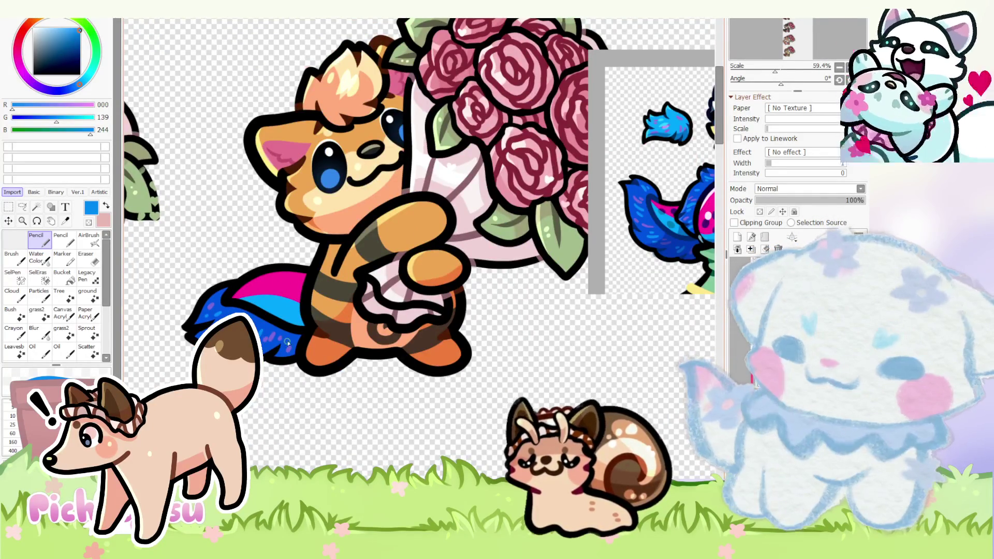
pyautogui.scroll(3, 287, 342)
pyautogui.scroll(1, 271, 345)
pyautogui.scroll(-2, 264, 365)
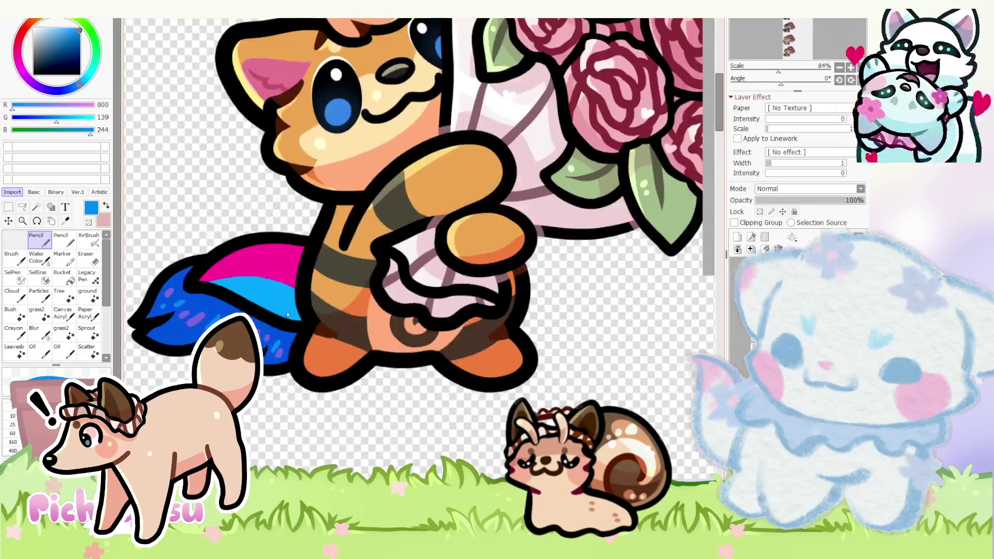
pyautogui.scroll(-2, 131, 353)
pyautogui.scroll(1, 132, 353)
pyautogui.scroll(2, 162, 262)
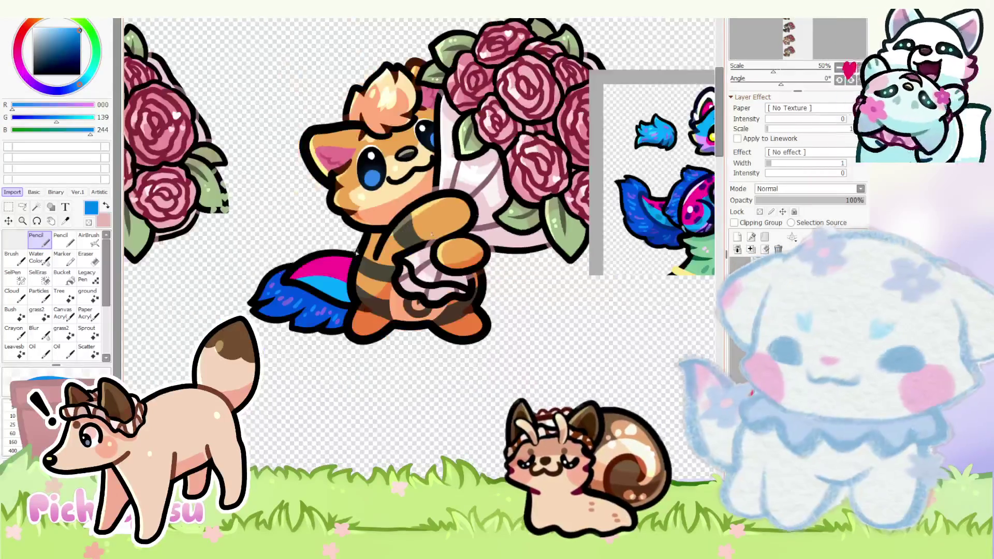
pyautogui.scroll(2, 296, 326)
pyautogui.scroll(2, 321, 325)
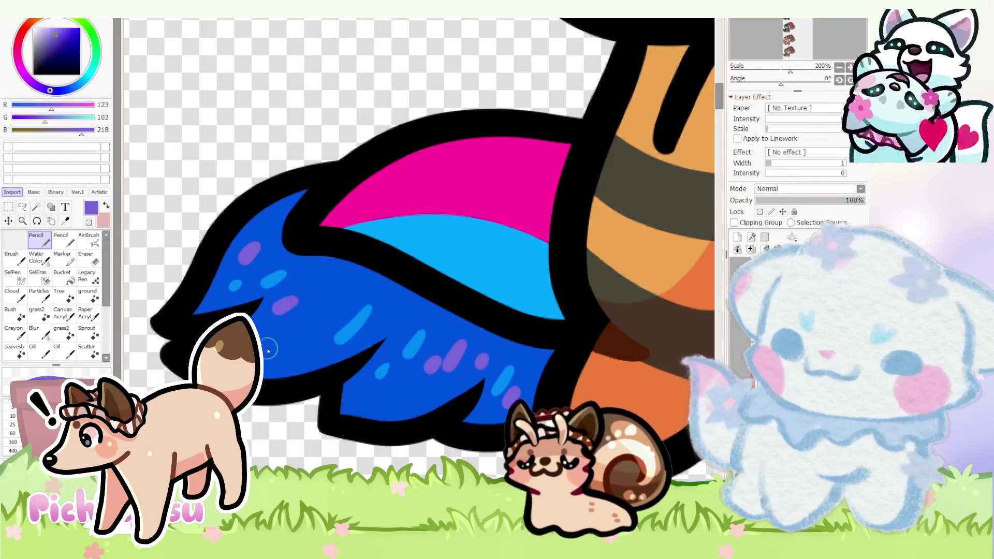
pyautogui.keyDown('alt'); pyautogui.click(249, 253); pyautogui.keyUp('alt')
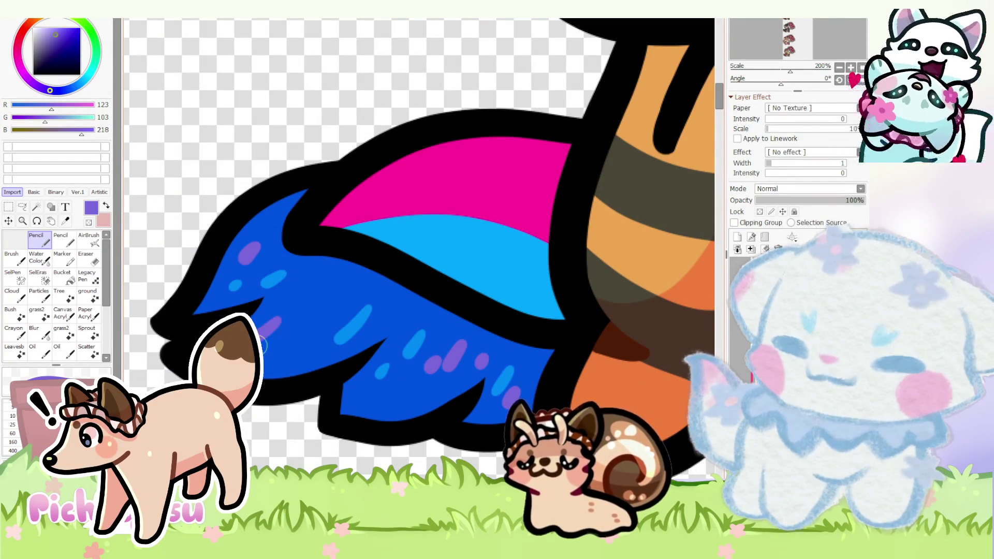
pyautogui.scroll(-3, 264, 341)
pyautogui.scroll(-1, 237, 285)
pyautogui.scroll(2, 488, 239)
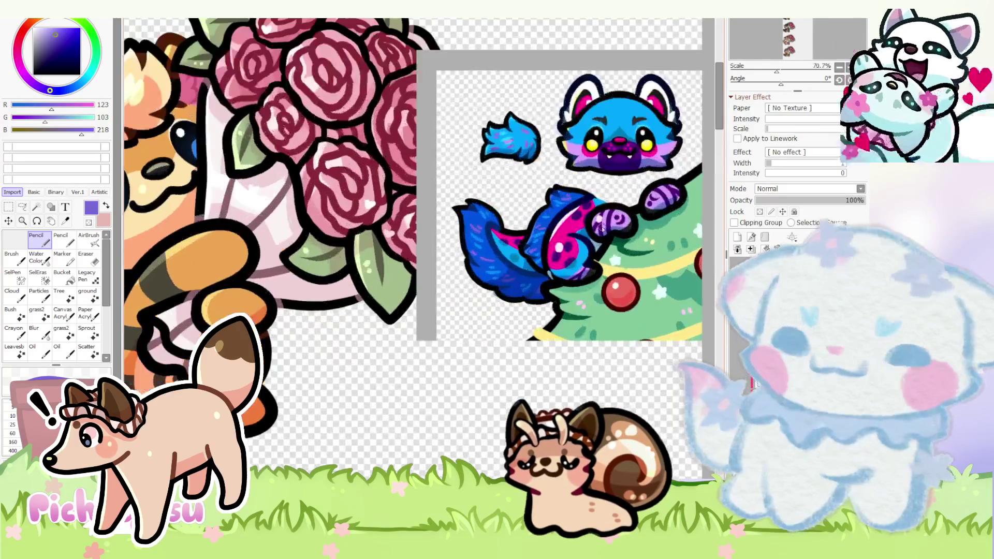
pyautogui.scroll(2, 488, 240)
pyautogui.scroll(1, 488, 239)
pyautogui.keyDown('alt'); pyautogui.click(490, 241); pyautogui.keyUp('alt')
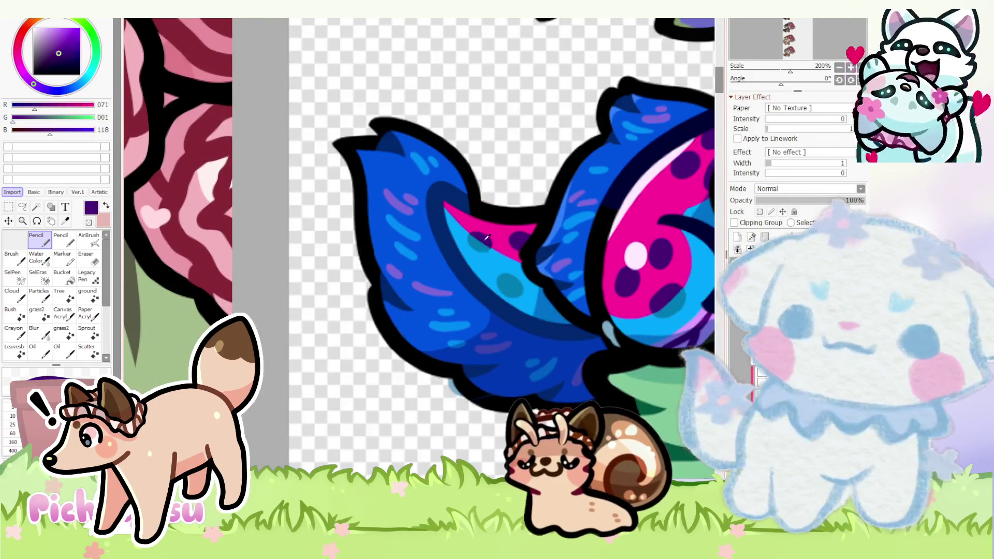
pyautogui.scroll(-2, 490, 240)
pyautogui.scroll(-2, 490, 240)
pyautogui.click(743, 245)
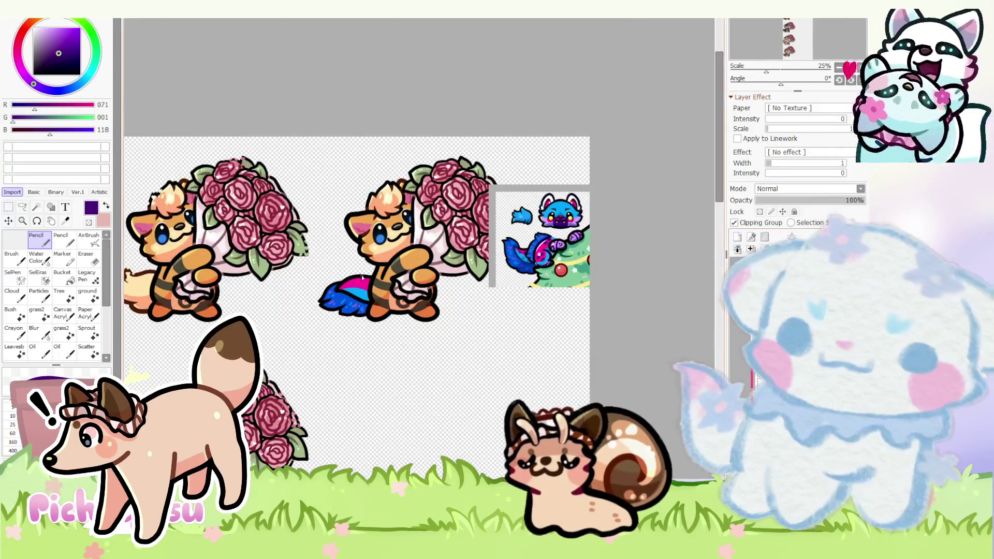
pyautogui.scroll(3, 359, 277)
pyautogui.scroll(5, 363, 314)
pyautogui.scroll(2, 363, 315)
# - Paint four dark purple oval spots over the magenta stripe, then pick blue from the blue character
pyautogui.moveTo(328, 322)
pyautogui.mouseDown()
pyautogui.moveTo(288, 271)
pyautogui.moveTo(366, 303)
pyautogui.mouseUp()
pyautogui.scroll(-3, 342, 295)
pyautogui.scroll(2, 341, 295)
pyautogui.moveTo(310, 280)
pyautogui.mouseDown()
pyautogui.moveTo(279, 307)
pyautogui.moveTo(303, 306)
pyautogui.mouseUp()
pyautogui.moveTo(374, 186); pyautogui.dragTo(346, 186)
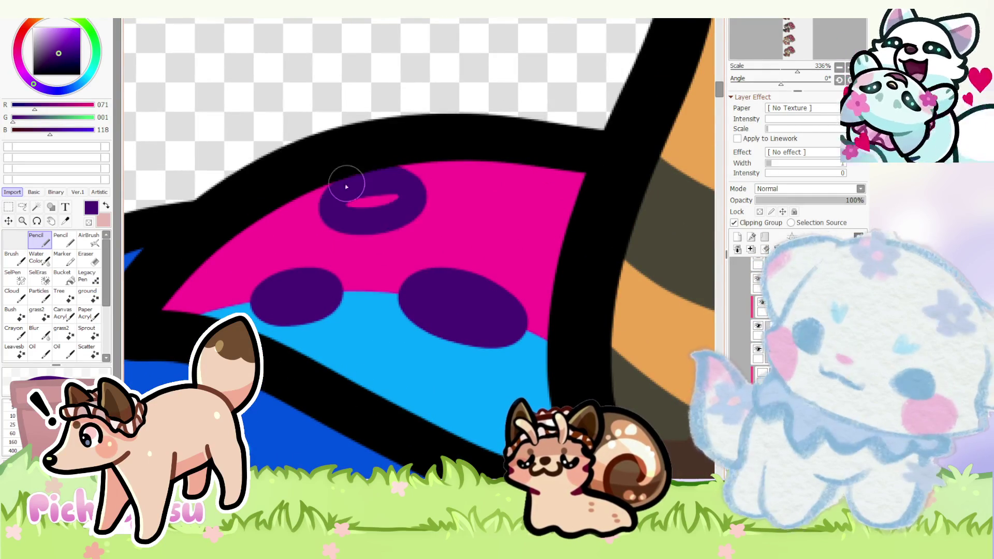
pyautogui.moveTo(552, 191); pyautogui.dragTo(515, 196)
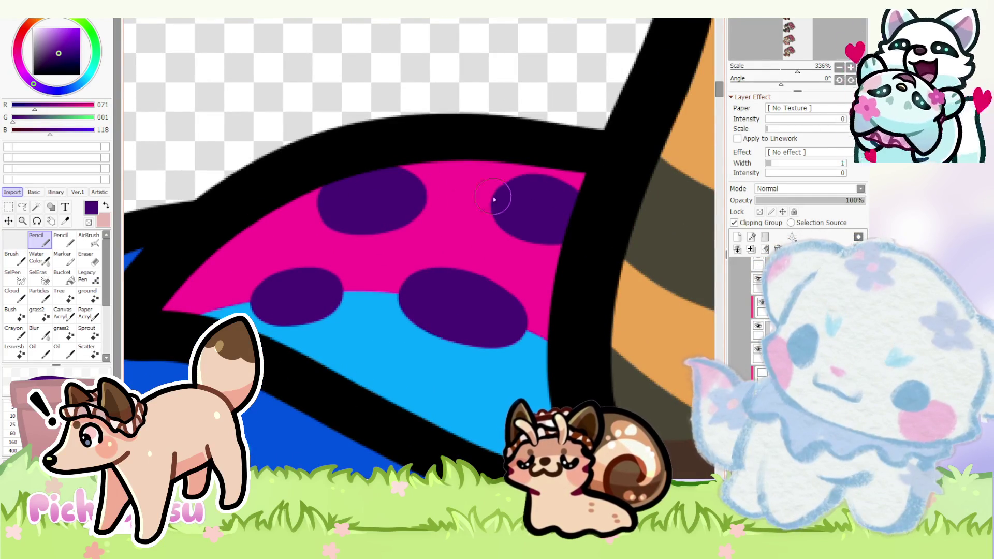
pyautogui.scroll(-10, 493, 199)
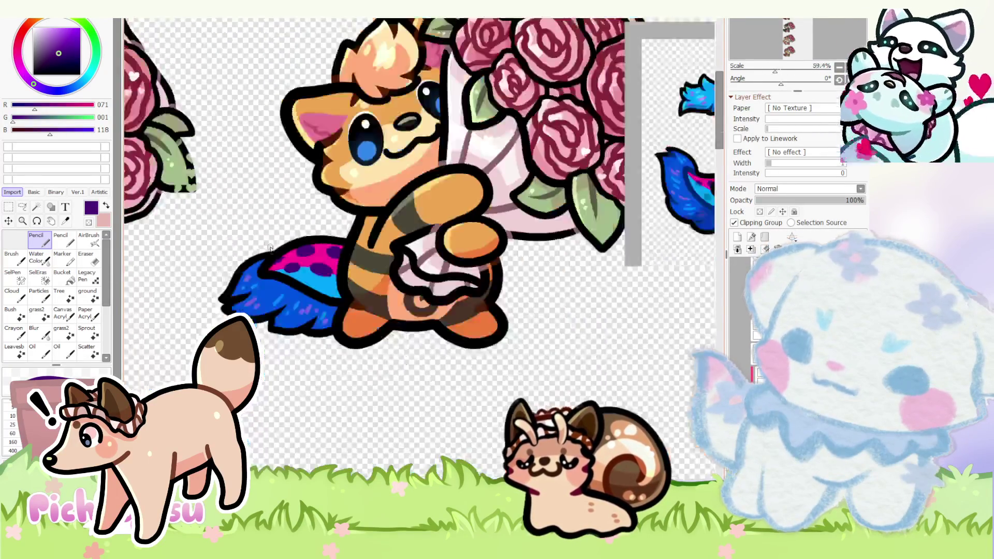
pyautogui.scroll(-2, 444, 271)
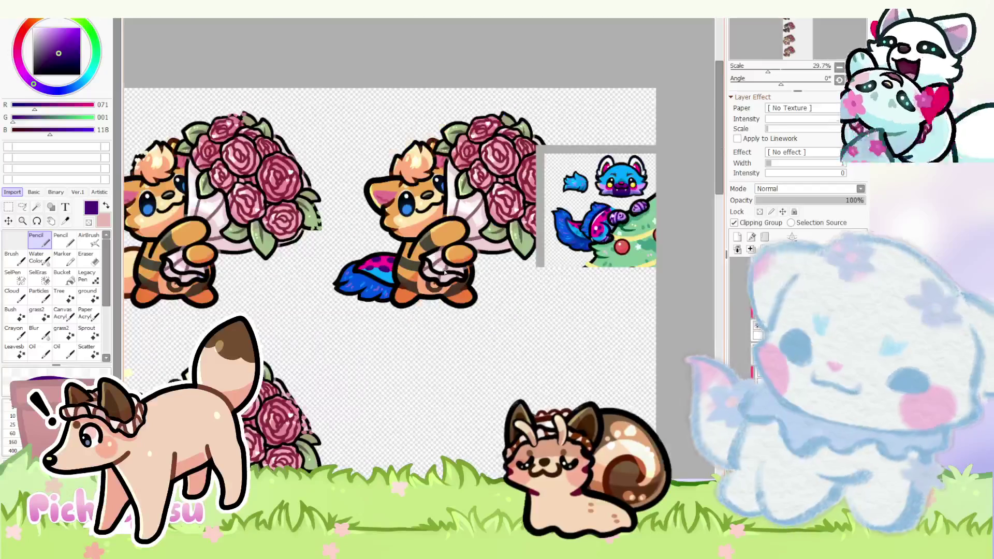
pyautogui.moveTo(854, 88); pyautogui.dragTo(435, 233)
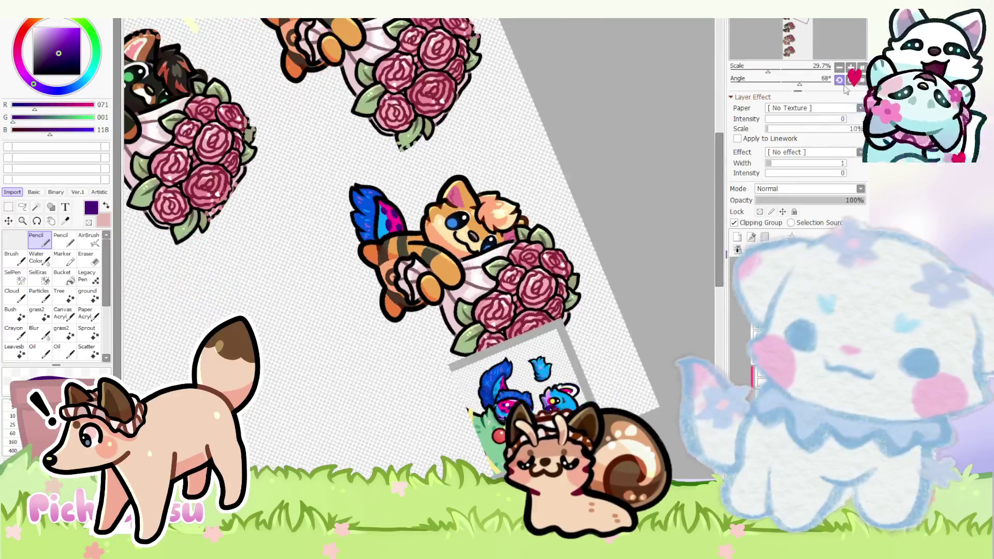
pyautogui.scroll(5, 311, 268)
pyautogui.scroll(4, 311, 267)
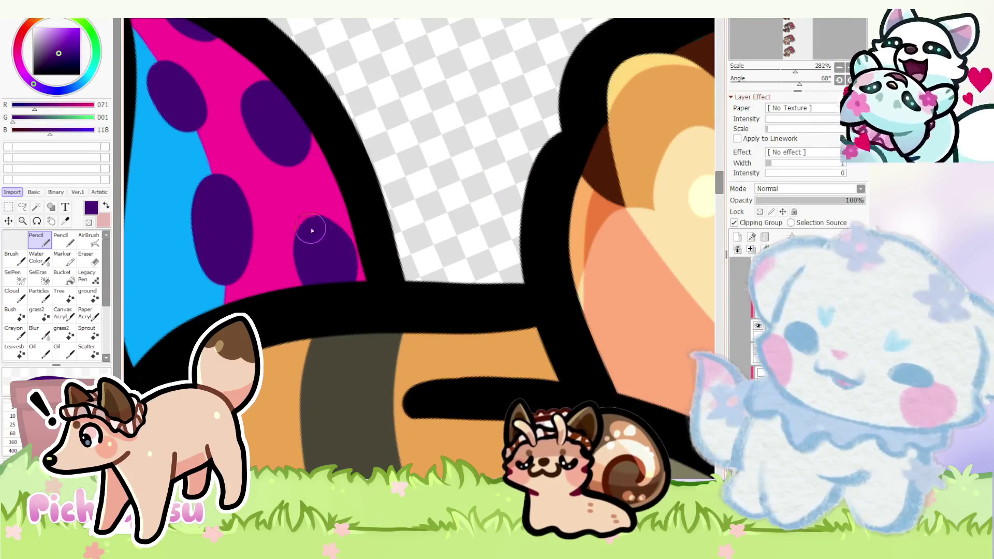
pyautogui.scroll(-10, 271, 221)
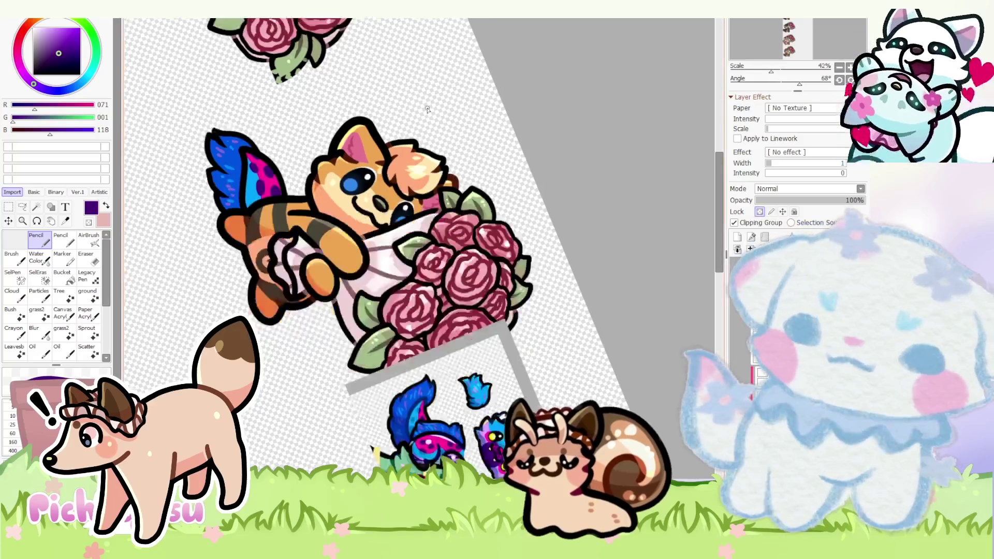
pyautogui.moveTo(466, 466); pyautogui.dragTo(466, 256)
pyautogui.scroll(3, 437, 354)
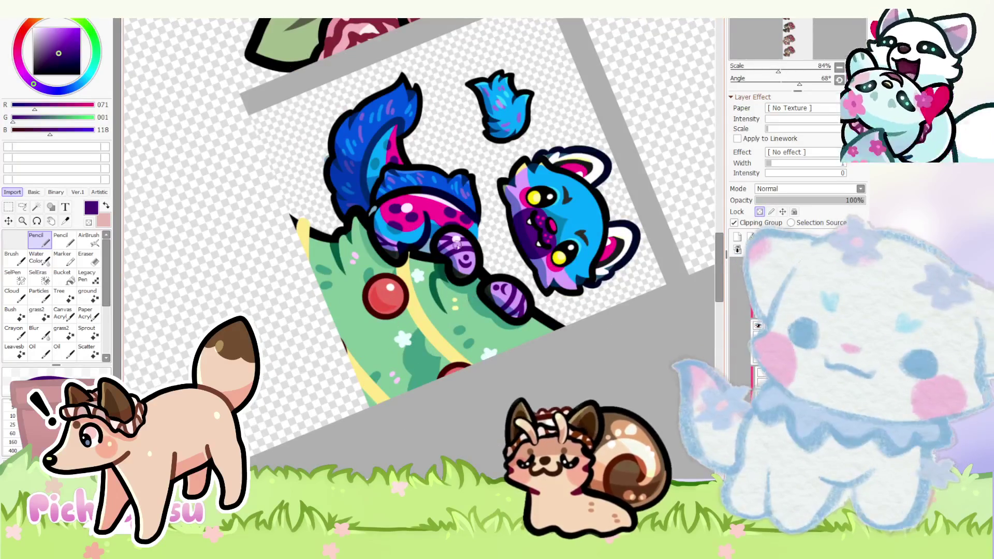
pyautogui.scroll(2, 435, 217)
pyautogui.scroll(1, 428, 194)
pyautogui.keyDown('alt'); pyautogui.click(419, 180); pyautogui.keyUp('alt')
pyautogui.scroll(-3, 412, 163)
pyautogui.scroll(-2, 407, 148)
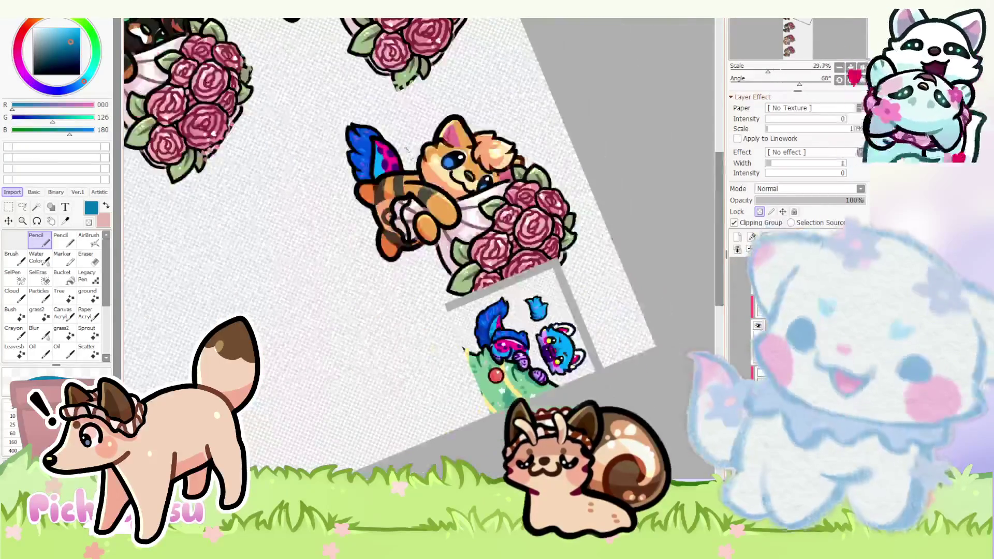
pyautogui.scroll(8, 377, 155)
pyautogui.scroll(5, 342, 218)
pyautogui.scroll(2, 340, 238)
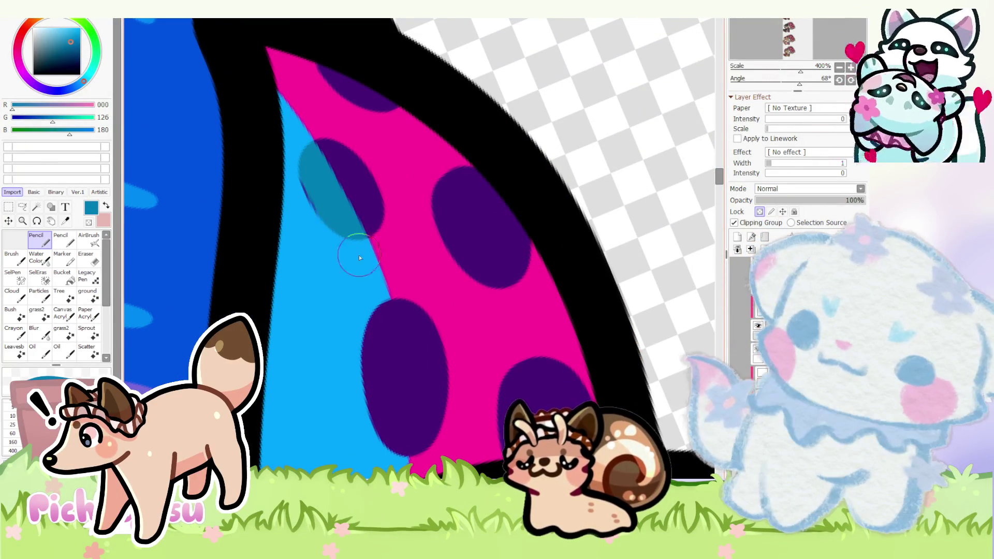
# - Tint the spots blue where they cross the light-blue stripe and reset the canvas rotation upright
pyautogui.moveTo(370, 364)
pyautogui.mouseDown()
pyautogui.moveTo(383, 344)
pyautogui.moveTo(389, 364)
pyautogui.mouseUp()
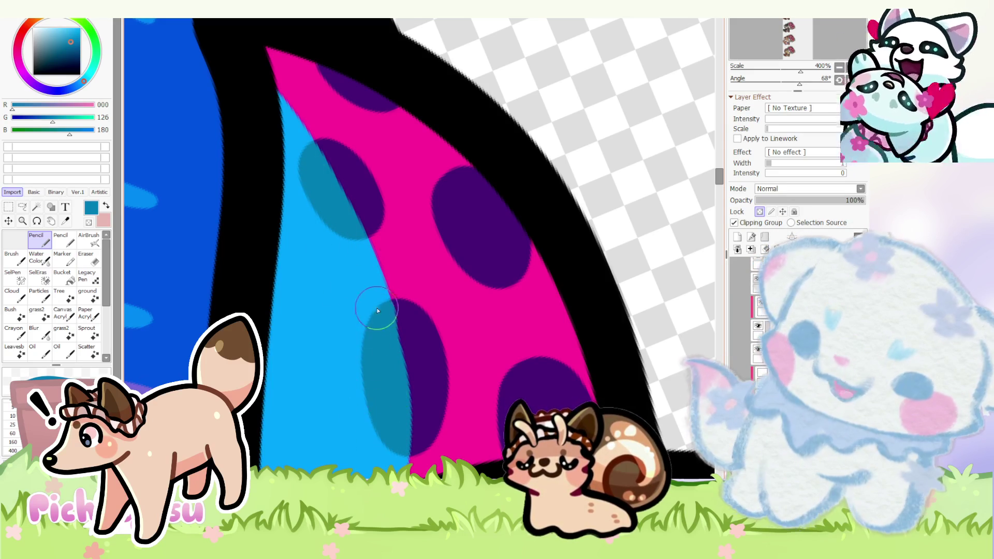
pyautogui.scroll(-4, 382, 415)
pyautogui.scroll(-2, 382, 415)
pyautogui.scroll(-2, 382, 415)
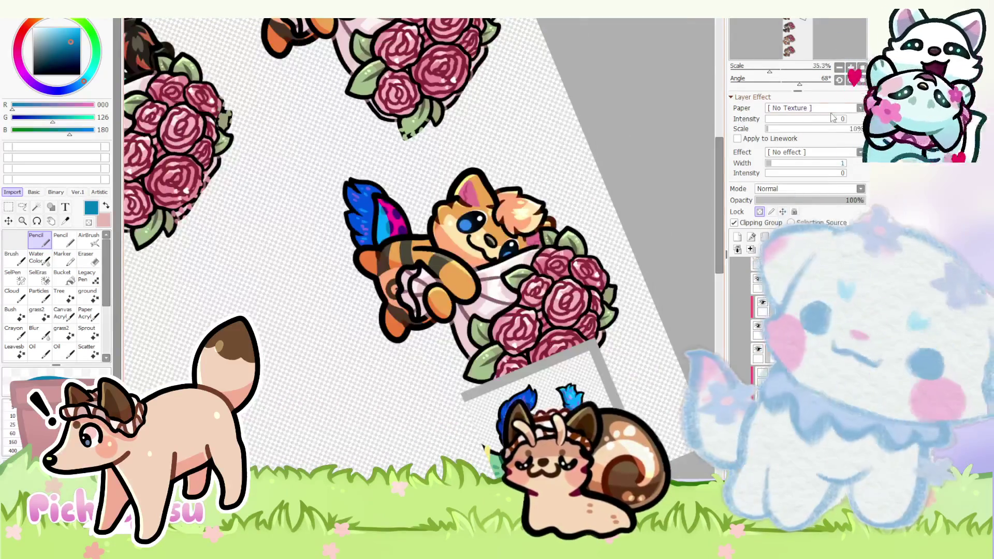
pyautogui.click(860, 80)
pyautogui.scroll(-5, 535, 194)
pyautogui.scroll(4, 536, 195)
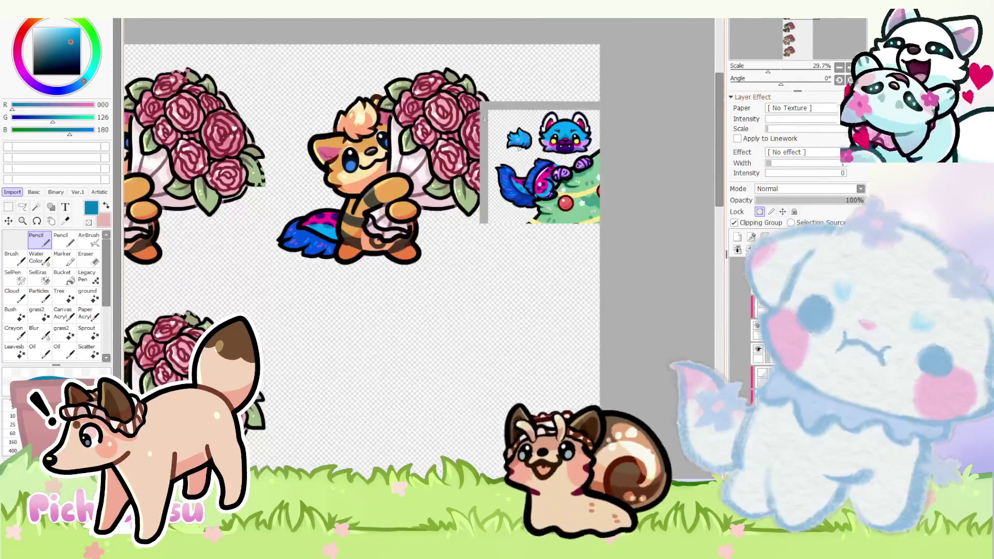
pyautogui.scroll(5, 535, 194)
pyautogui.scroll(3, 535, 195)
pyautogui.rightClick(429, 223)
pyautogui.scroll(-10, 429, 223)
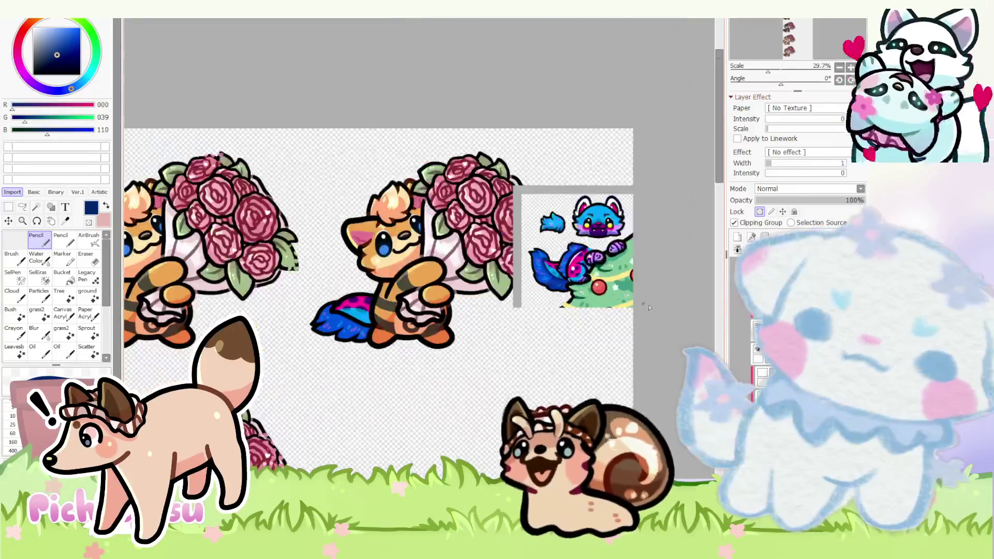
pyautogui.scroll(5, 411, 349)
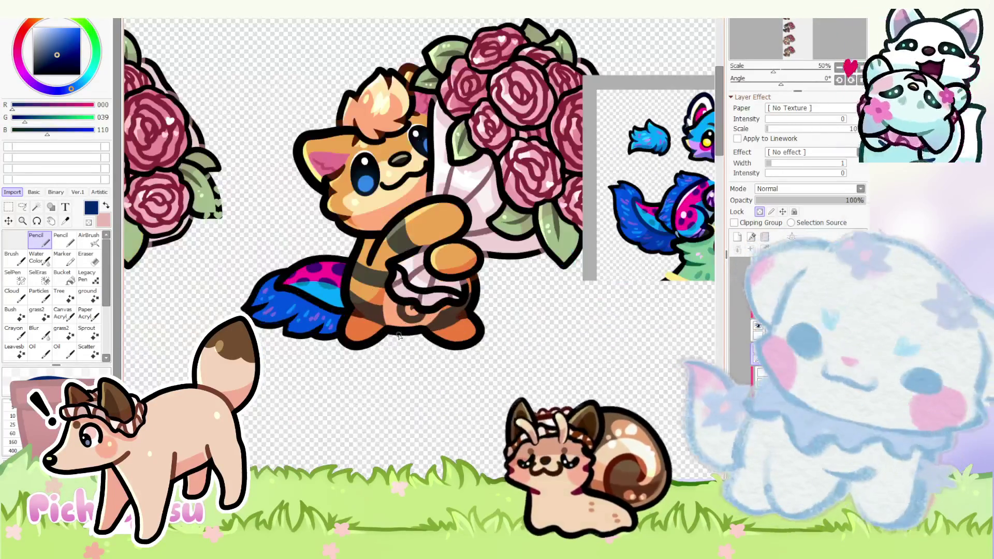
pyautogui.scroll(4, 271, 289)
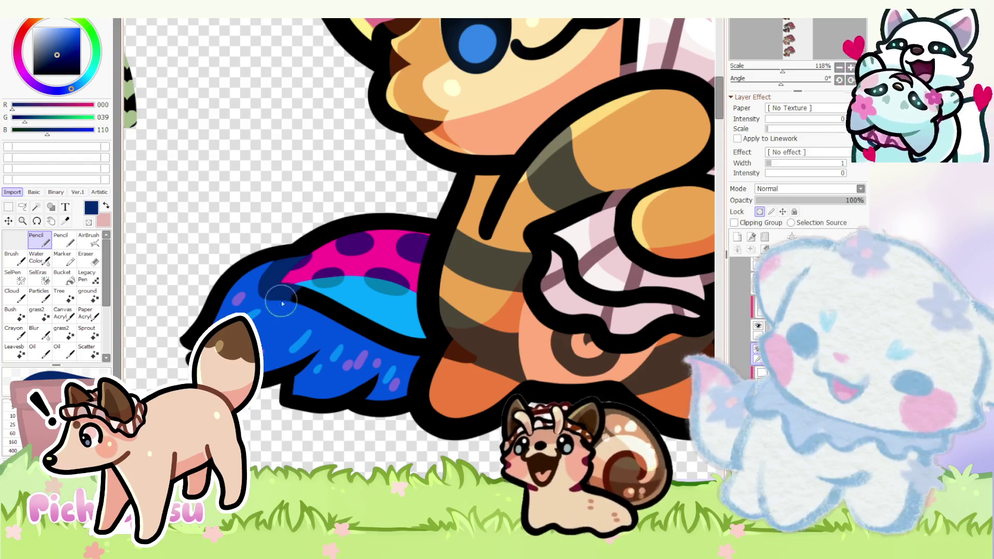
# - Stroke a dark navy line along the tail's colour boundary and erase stray paint around it
pyautogui.moveTo(281, 303); pyautogui.dragTo(424, 342)
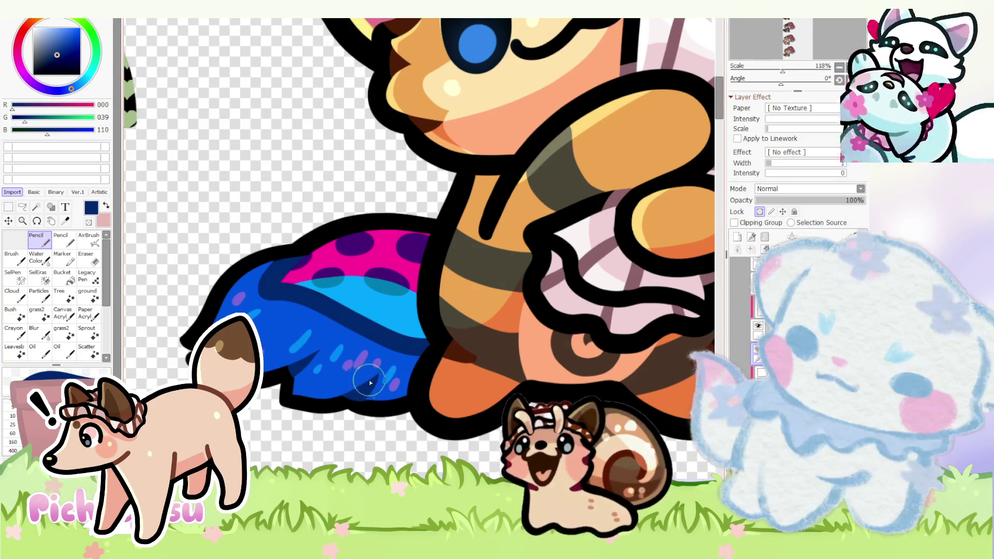
pyautogui.scroll(-3, 478, 319)
pyautogui.scroll(3, 357, 319)
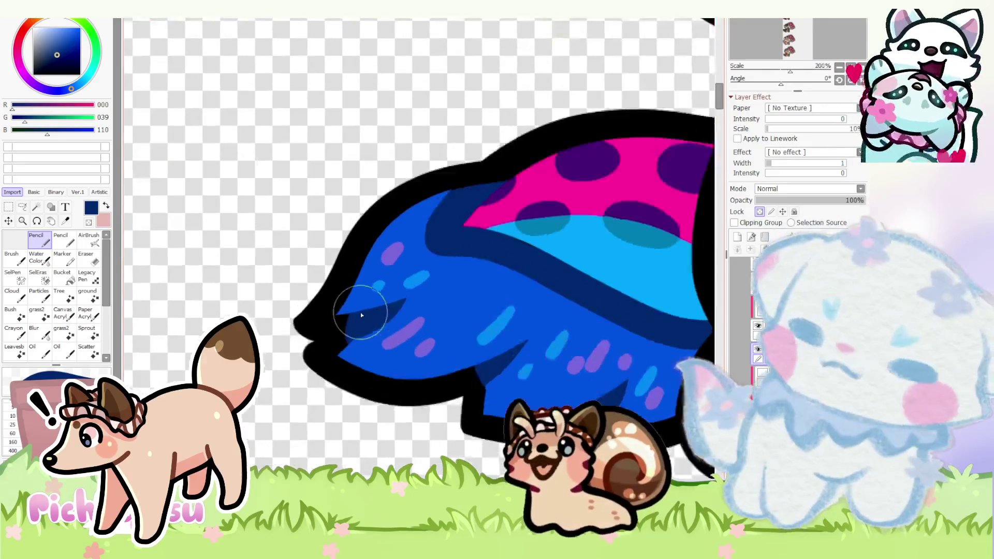
pyautogui.scroll(3, 359, 327)
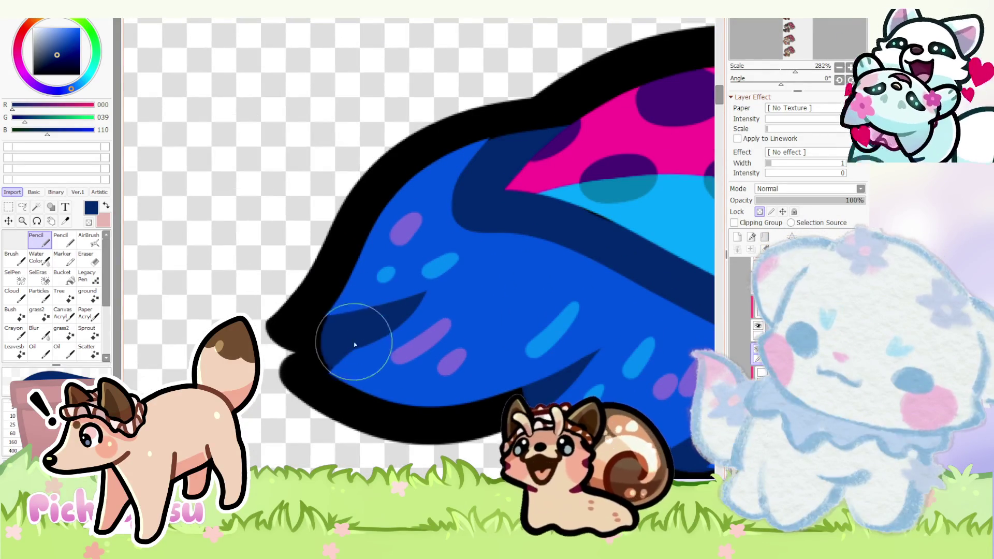
pyautogui.scroll(-4, 327, 337)
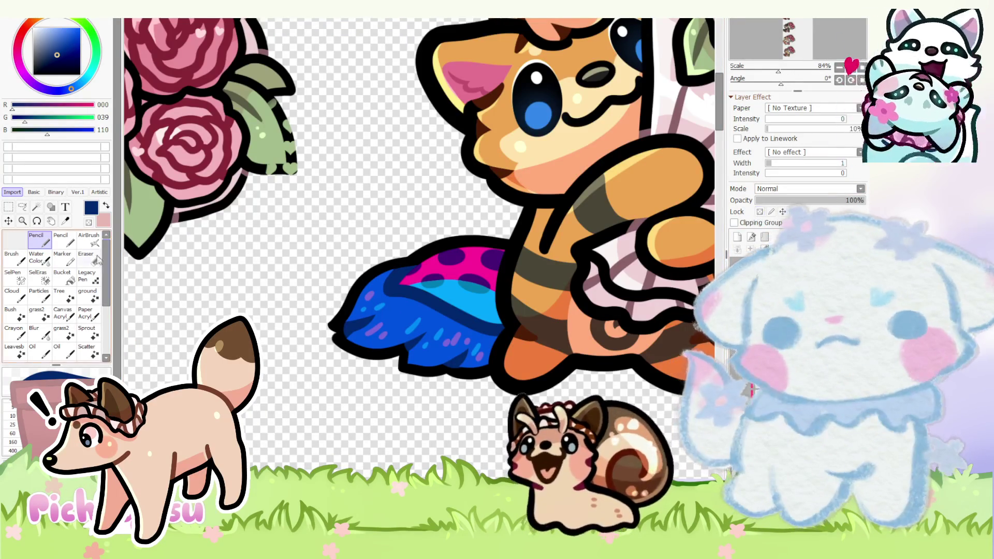
pyautogui.press('e')
pyautogui.scroll(3, 445, 336)
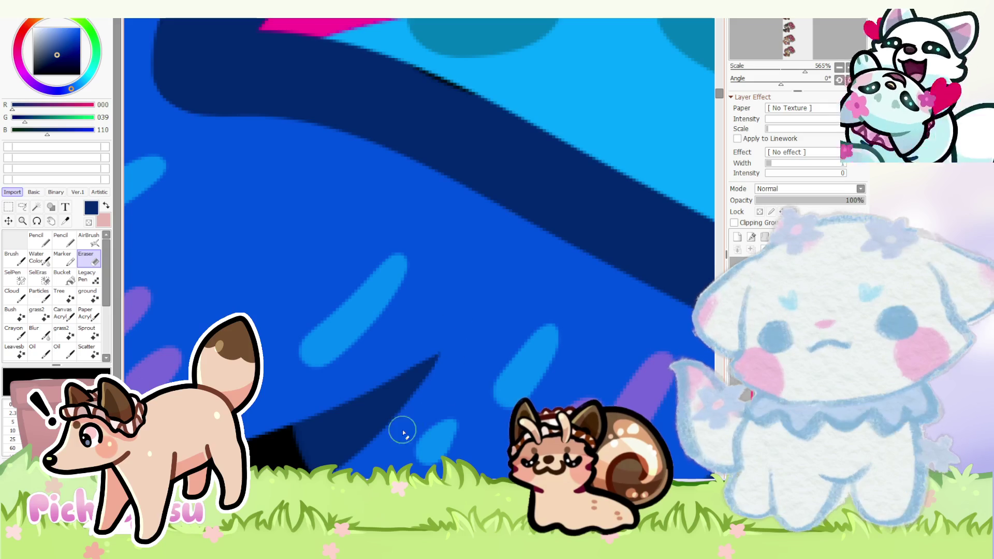
pyautogui.scroll(-5, 414, 421)
pyautogui.scroll(5, 339, 255)
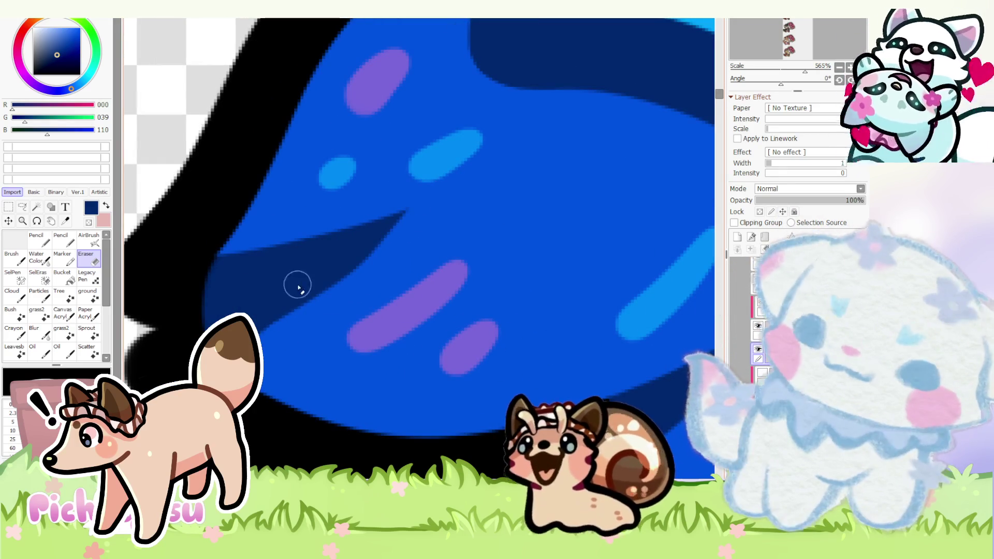
pyautogui.scroll(-4, 421, 189)
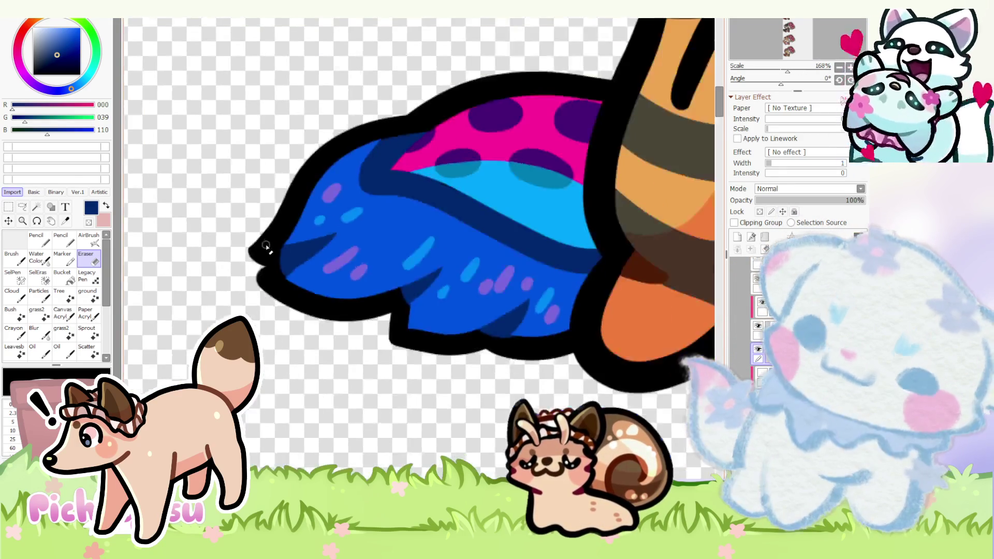
pyautogui.scroll(5, 431, 284)
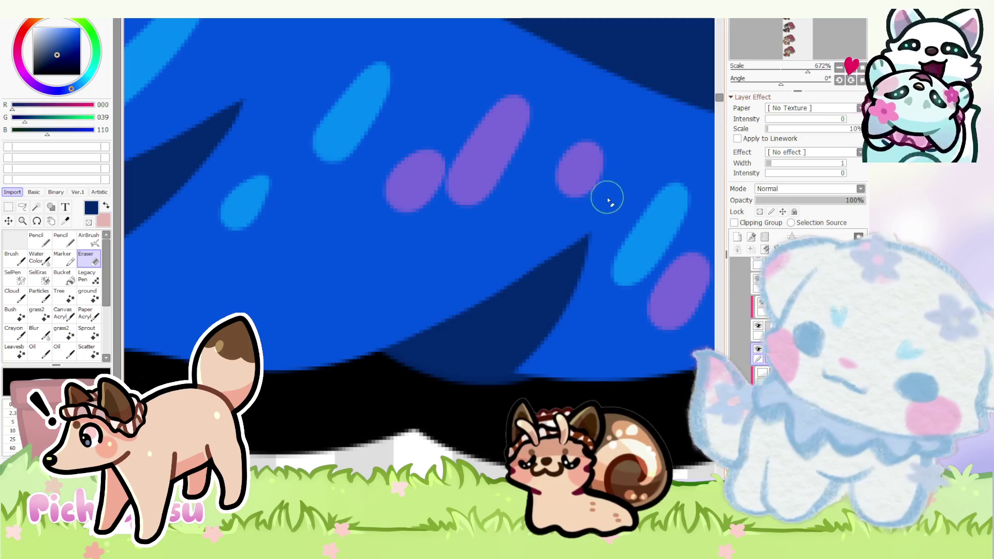
pyautogui.scroll(-5, 604, 194)
pyautogui.scroll(-9, 604, 195)
pyautogui.click(37, 243)
pyautogui.scroll(-2, 443, 354)
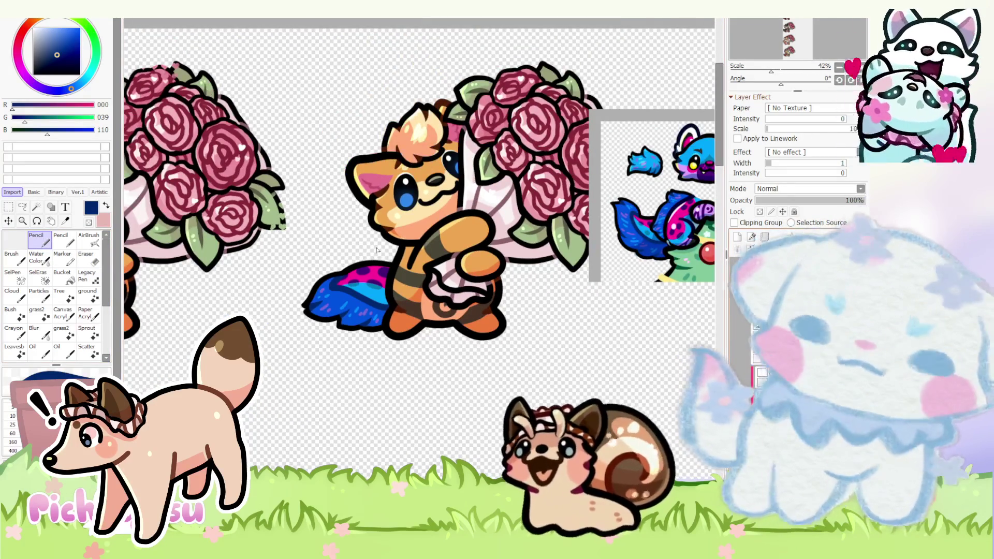
pyautogui.scroll(4, 317, 305)
# - Pick magenta, then sample the light blue from the wolf's fur
pyautogui.keyDown('alt'); pyautogui.click(317, 306); pyautogui.keyUp('alt')
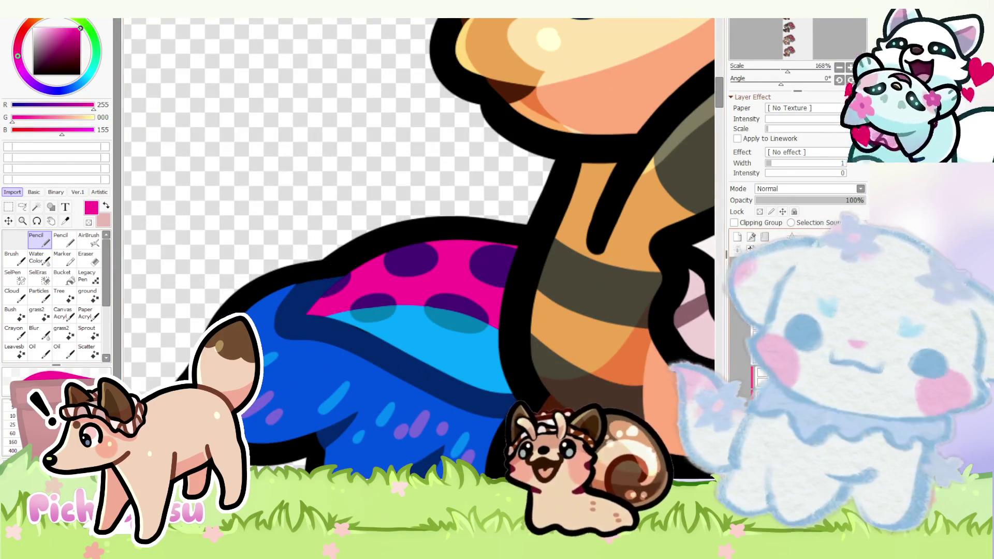
pyautogui.scroll(-2, 355, 275)
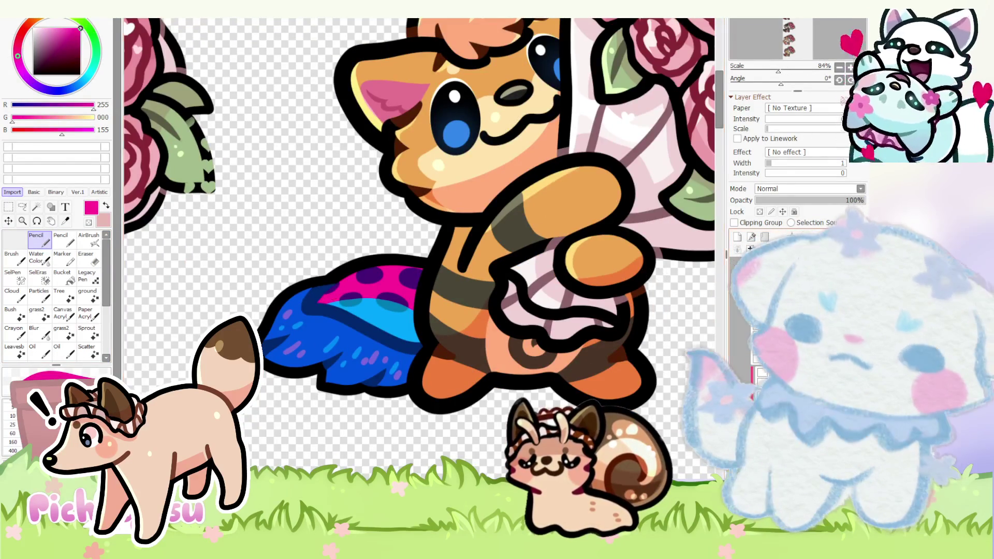
pyautogui.scroll(3, 340, 286)
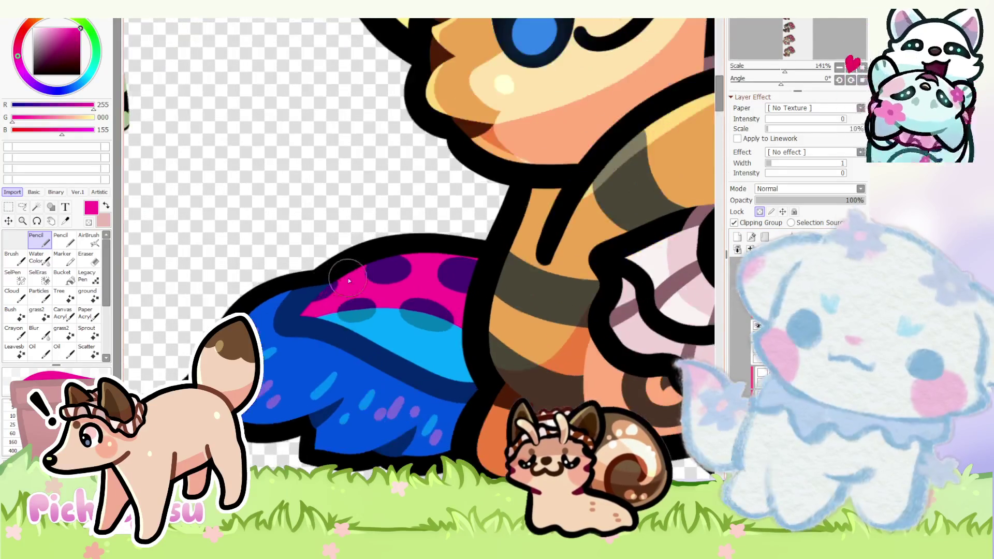
pyautogui.scroll(-3, 317, 299)
pyautogui.scroll(-2, 326, 303)
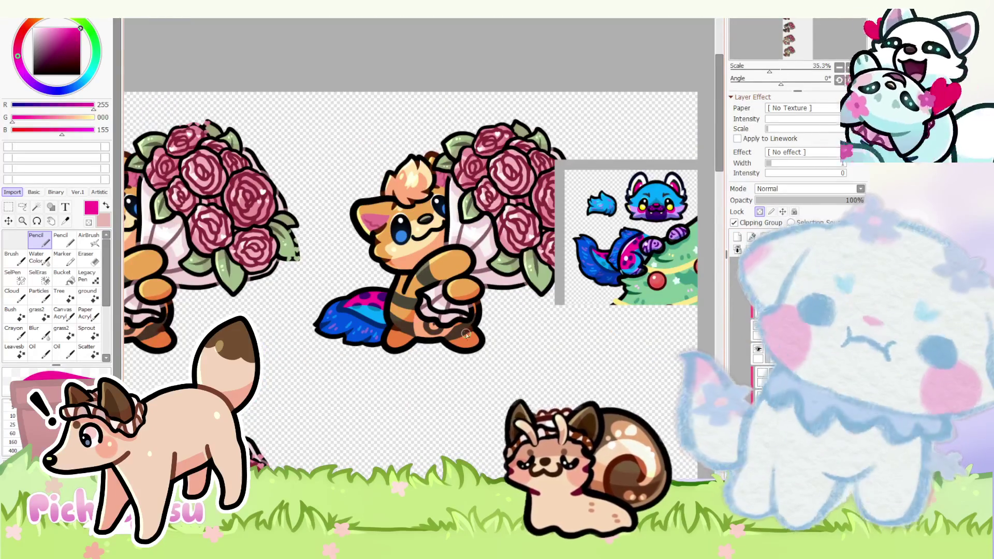
pyautogui.scroll(3, 369, 313)
pyautogui.scroll(-1, 370, 315)
pyautogui.scroll(-2, 365, 307)
pyautogui.scroll(2, 529, 241)
pyautogui.scroll(2, 529, 241)
pyautogui.scroll(-4, 528, 241)
pyautogui.scroll(6, 573, 242)
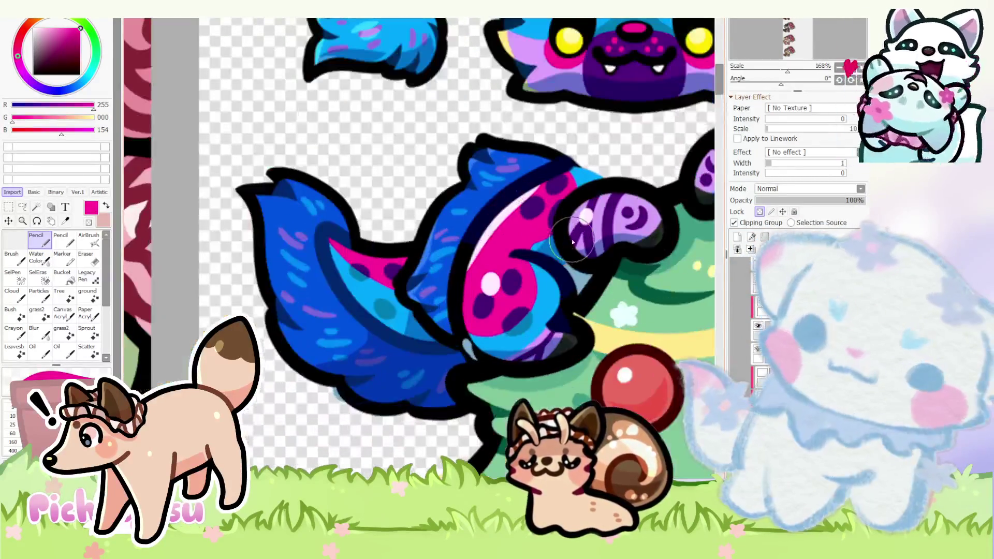
pyautogui.keyDown('alt'); pyautogui.click(586, 181); pyautogui.keyUp('alt')
pyautogui.scroll(-3, 484, 340)
pyautogui.scroll(1, 286, 353)
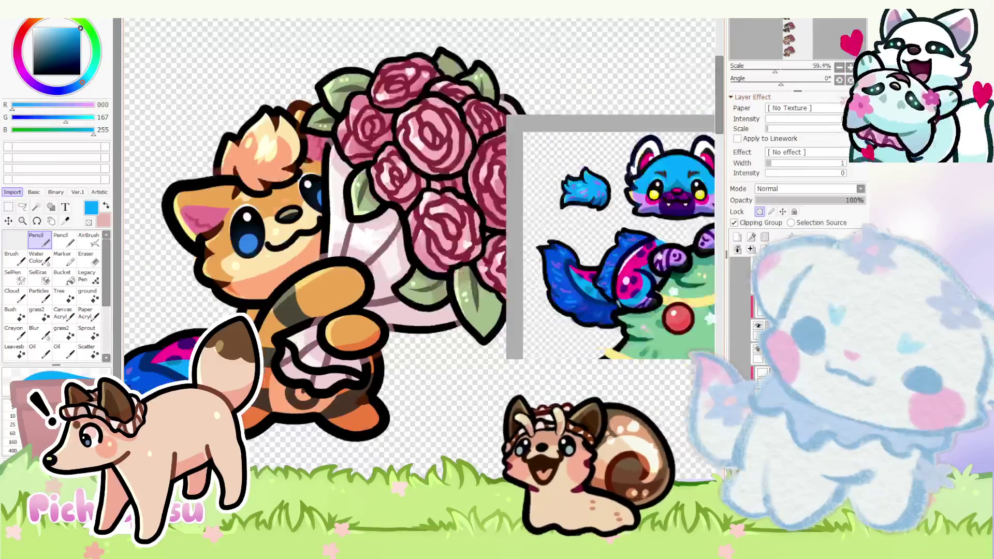
pyautogui.scroll(1, 268, 353)
# - Fill the fox's lower body light blue, then sample the tail's dark navy
pyautogui.click(273, 345)
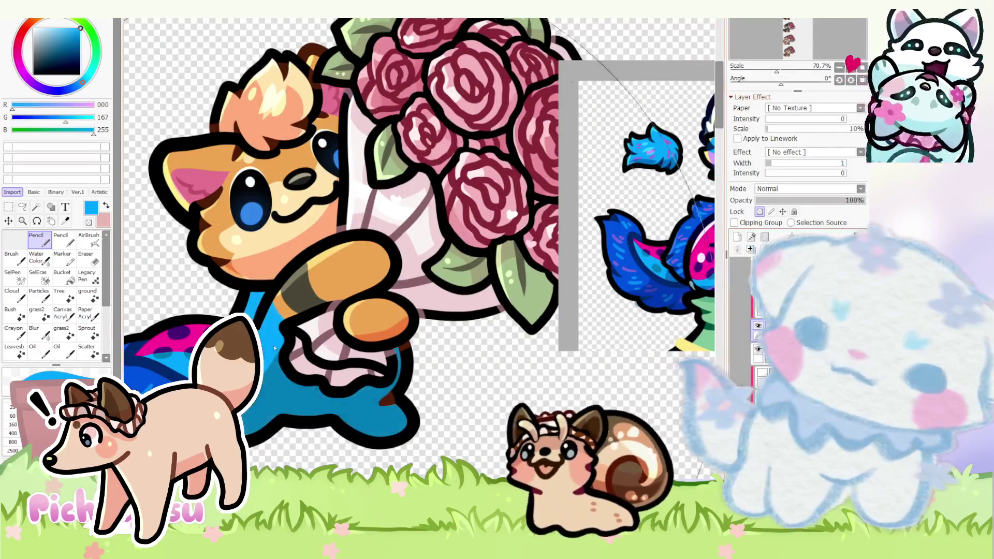
pyautogui.scroll(-2, 353, 347)
pyautogui.scroll(1, 291, 356)
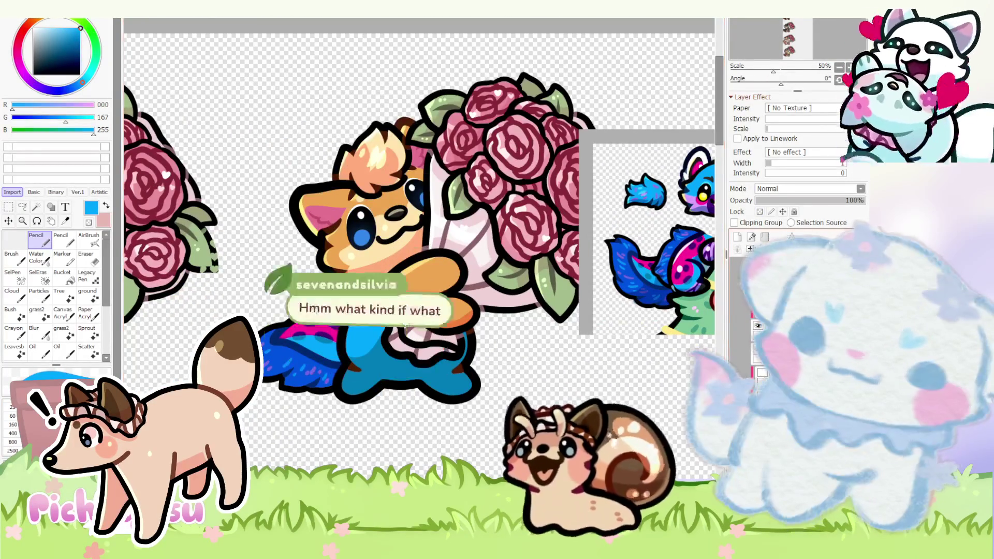
pyautogui.scroll(-1, 518, 298)
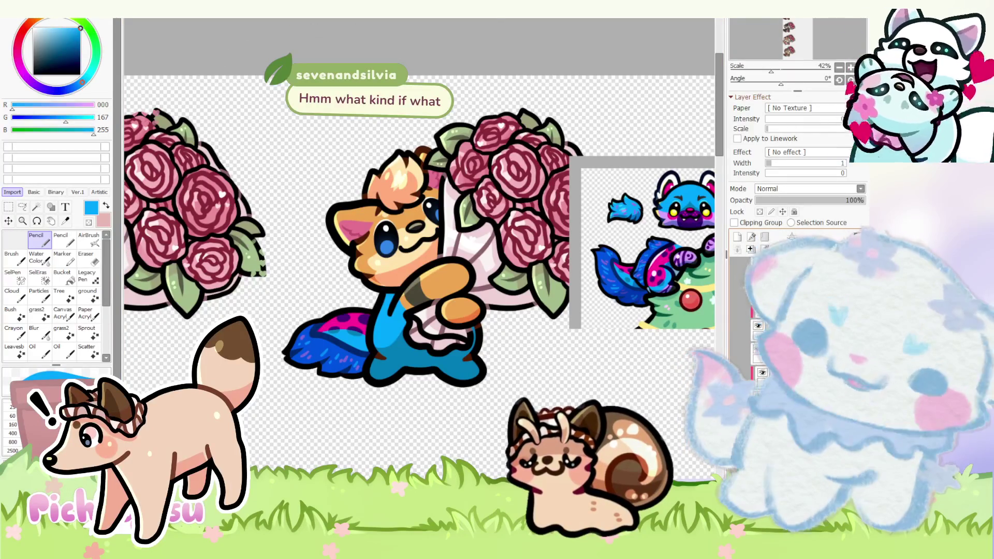
pyautogui.scroll(3, 329, 334)
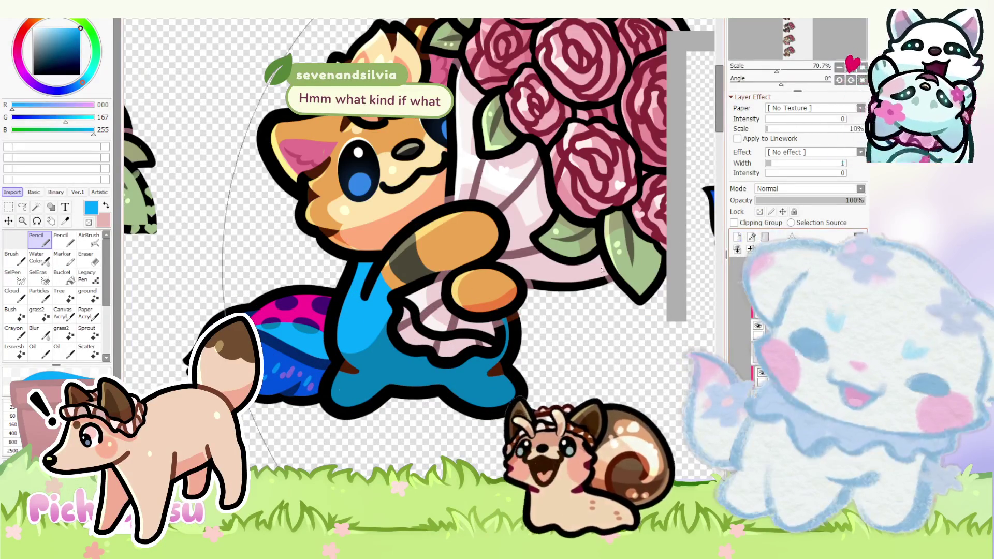
pyautogui.scroll(-2, 610, 246)
pyautogui.scroll(3, 609, 247)
pyautogui.scroll(1, 610, 247)
pyautogui.keyDown('alt'); pyautogui.click(610, 247); pyautogui.keyUp('alt')
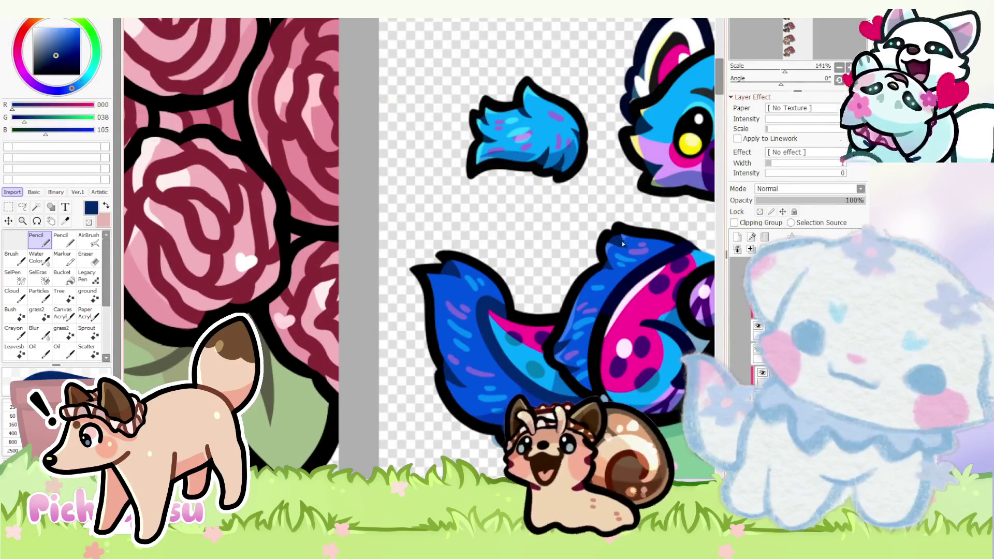
pyautogui.scroll(-3, 609, 247)
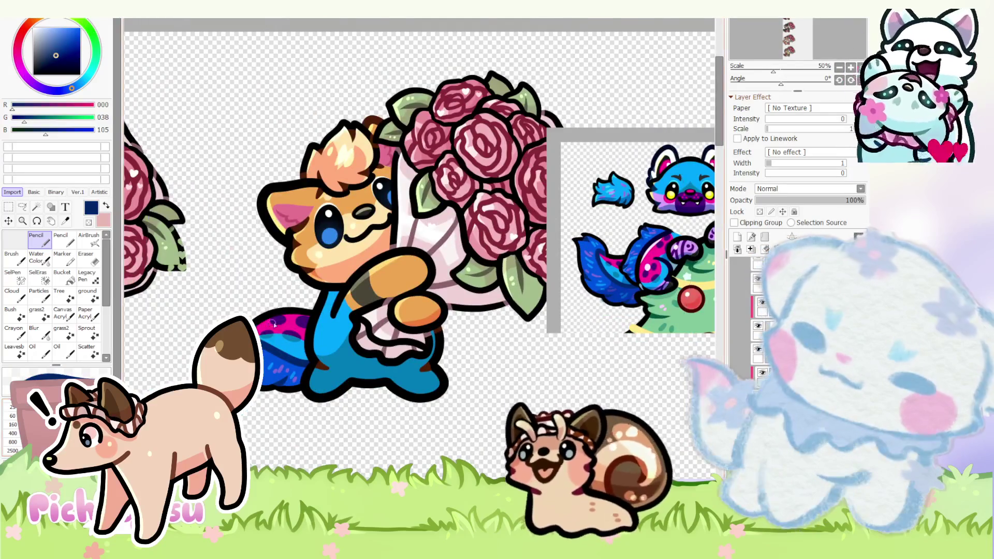
pyautogui.scroll(3, 339, 262)
pyautogui.scroll(-2, 296, 295)
pyautogui.scroll(2, 296, 295)
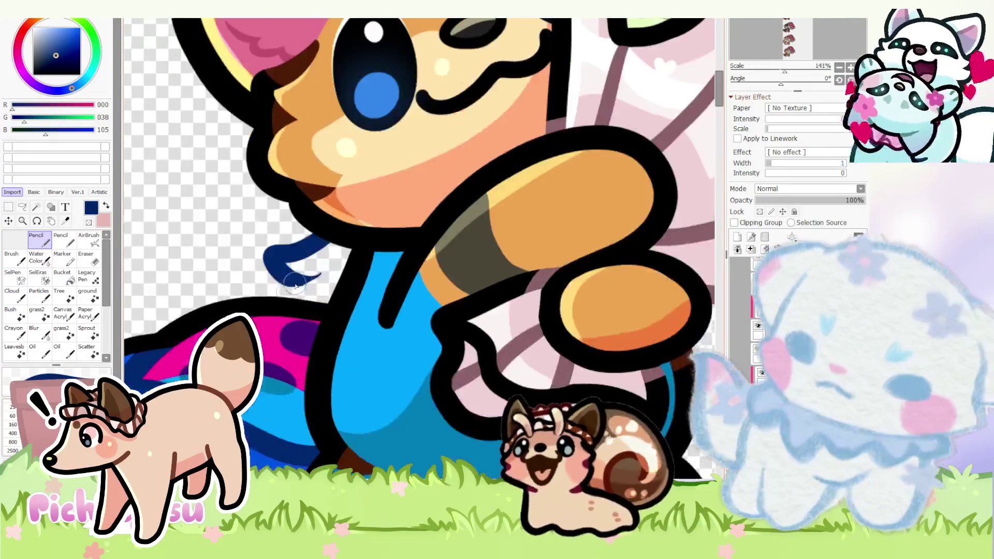
pyautogui.scroll(-4, 280, 295)
pyautogui.scroll(4, 267, 328)
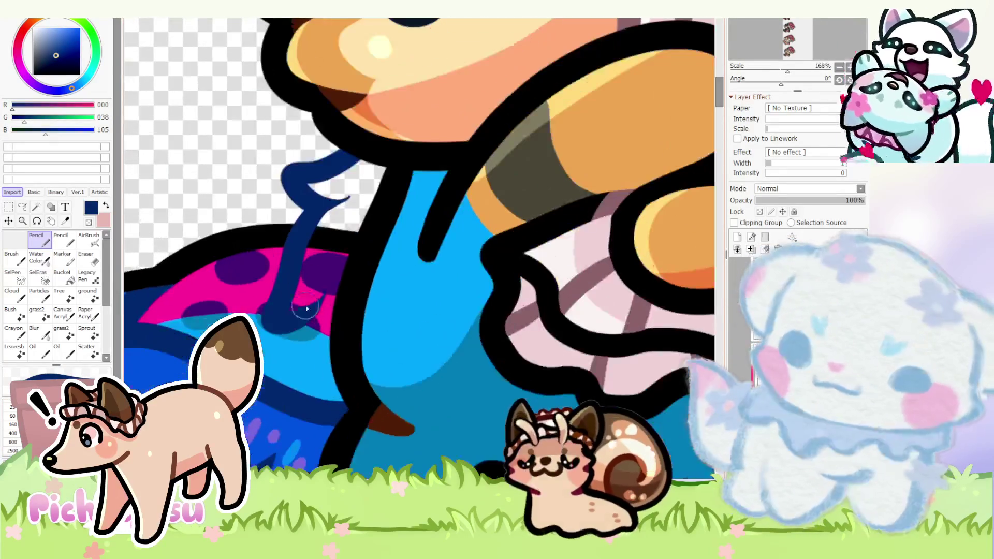
# - Draw a dark blue line where tail meets body, lock transparency, and erase stray paint
pyautogui.moveTo(297, 352); pyautogui.dragTo(304, 406)
pyautogui.scroll(-4, 230, 270)
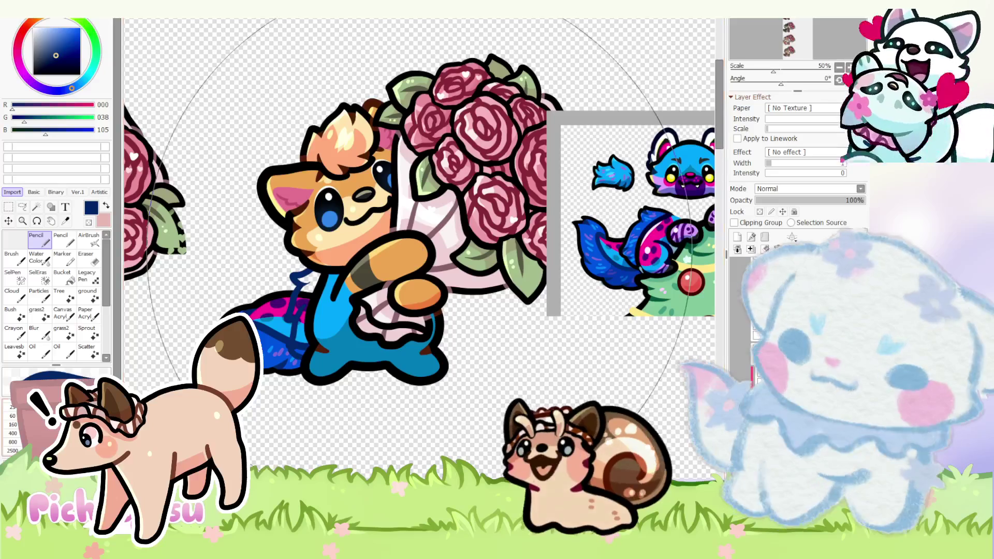
pyautogui.keyDown('ctrl'); pyautogui.click(454, 282); pyautogui.keyUp('ctrl')
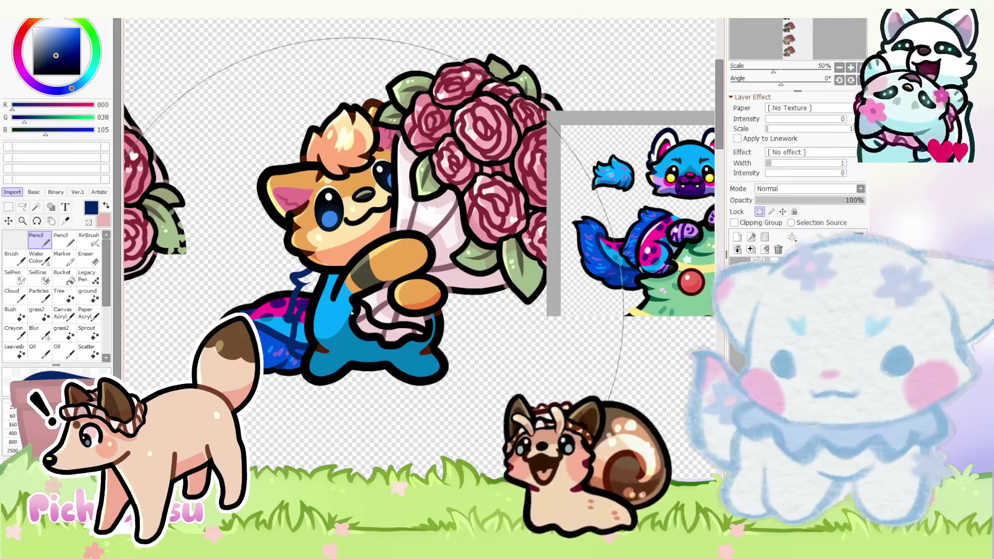
pyautogui.keyDown('alt'); pyautogui.click(311, 327); pyautogui.keyUp('alt')
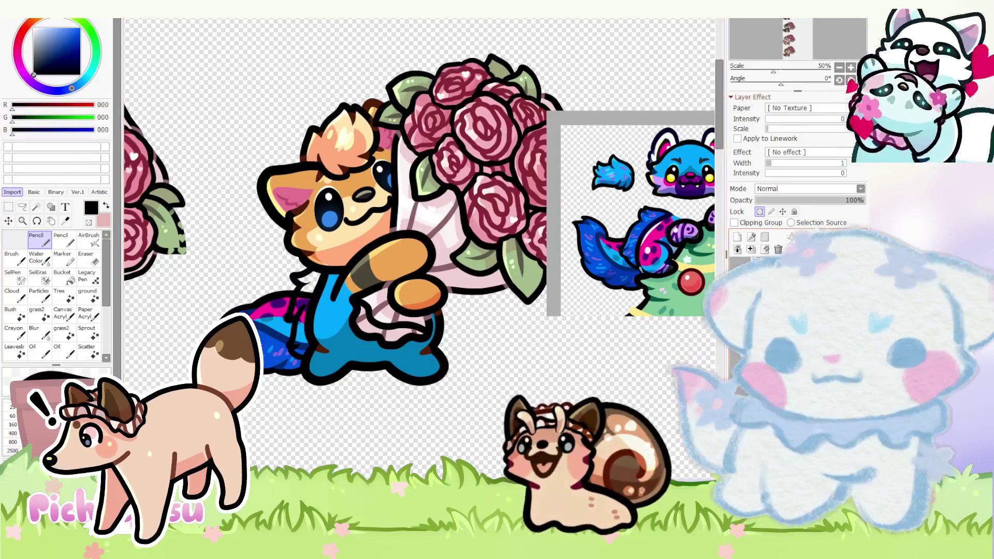
pyautogui.press('e')
pyautogui.scroll(3, 249, 280)
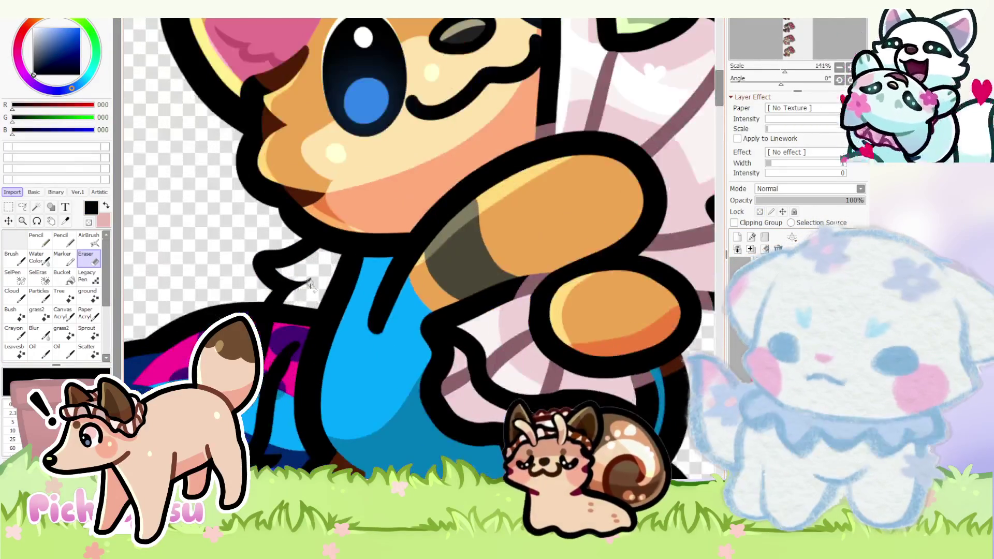
pyautogui.scroll(2, 293, 301)
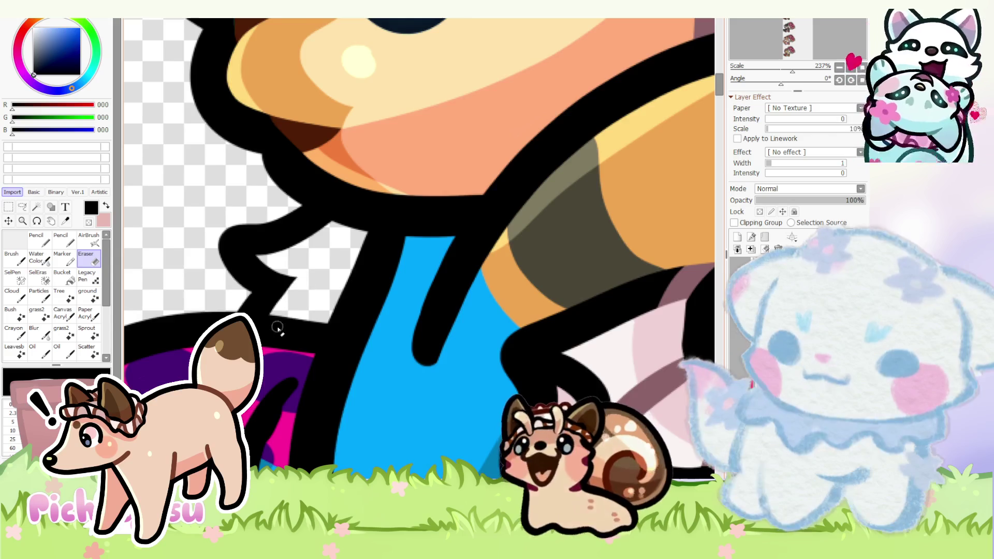
pyautogui.scroll(2, 277, 329)
pyautogui.scroll(2, 295, 310)
pyautogui.scroll(1, 326, 295)
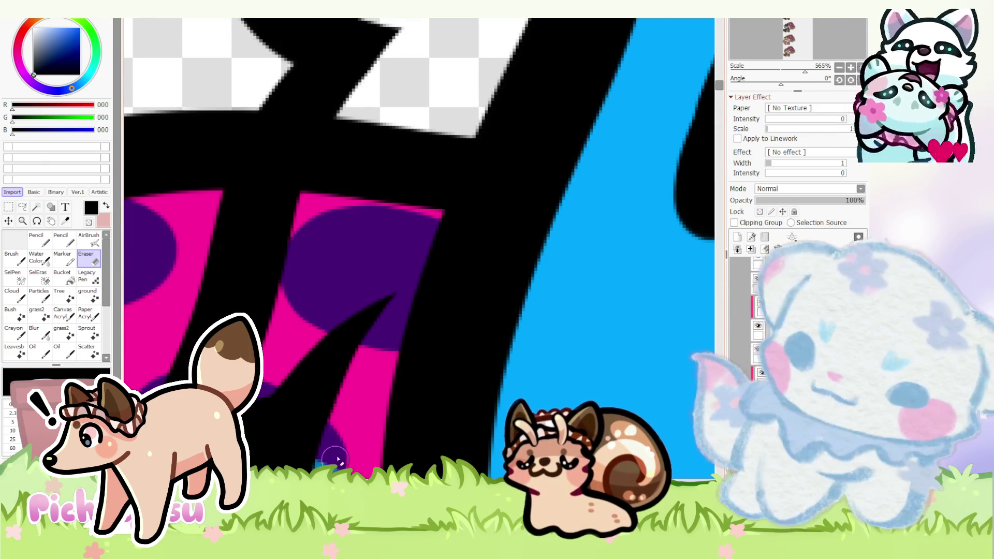
pyautogui.scroll(-8, 260, 273)
pyautogui.scroll(11, 302, 391)
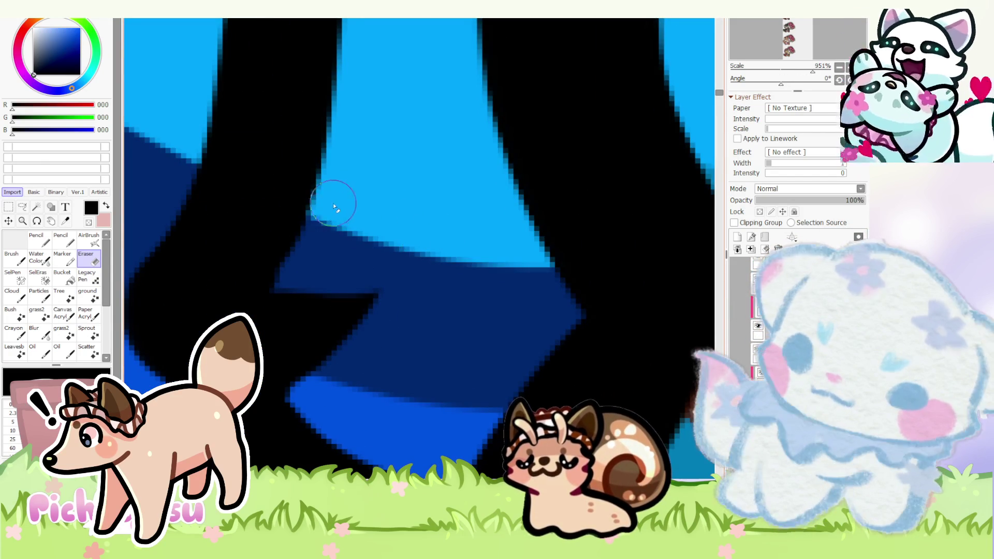
pyautogui.scroll(-15, 422, 253)
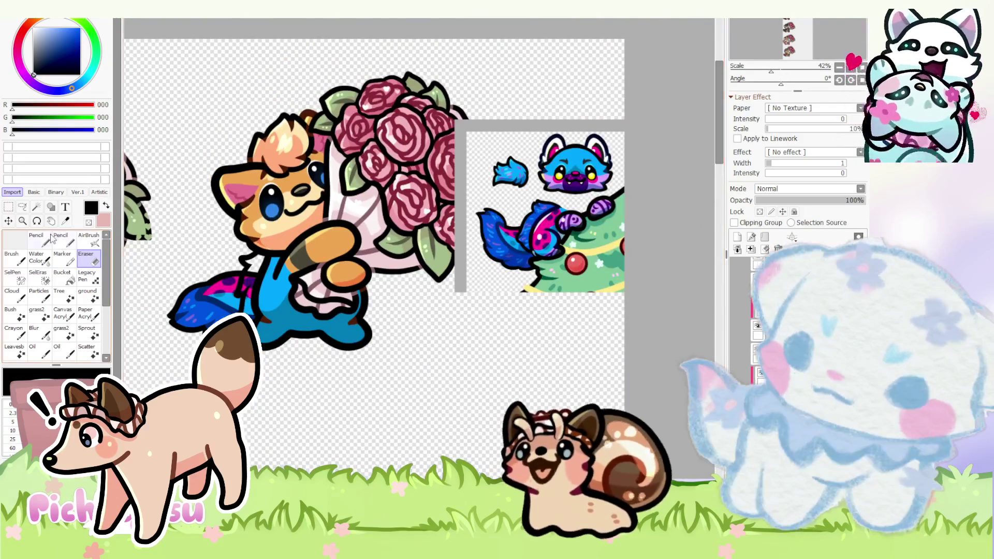
pyautogui.click(38, 239)
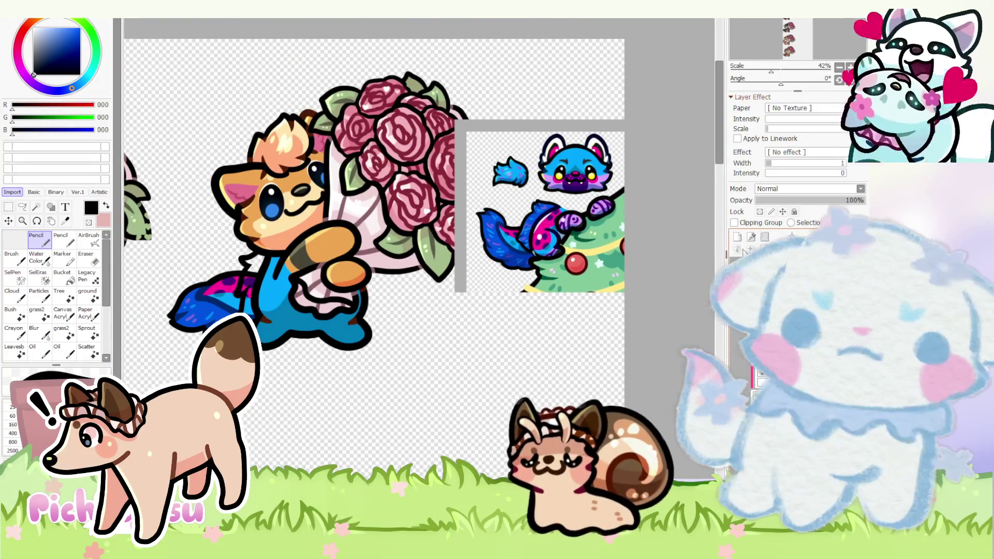
pyautogui.scroll(5, 418, 247)
pyautogui.scroll(-4, 419, 248)
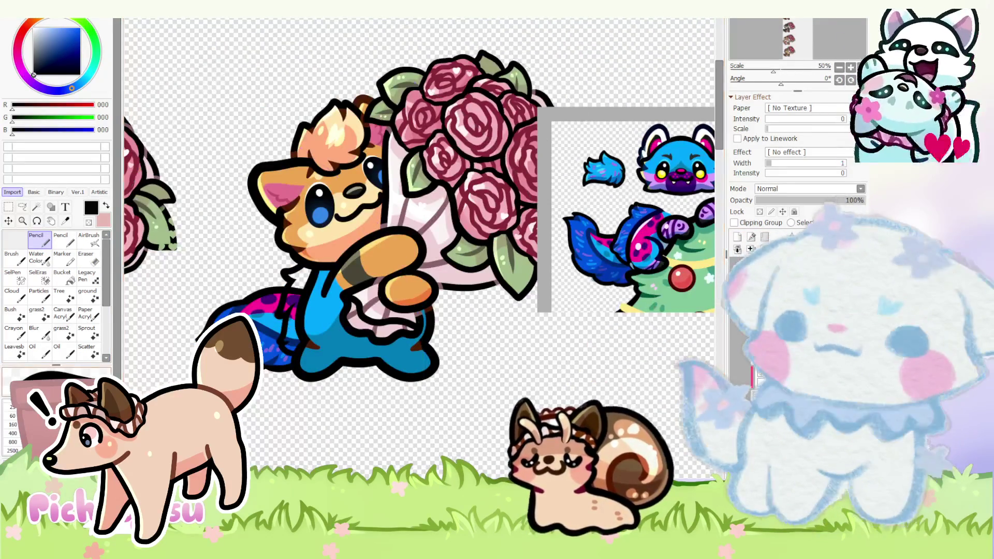
pyautogui.scroll(2, 420, 248)
# - Paint deep blue into the fur beside the arm, then pick purple and lighter blue for markings
pyautogui.keyDown('alt'); pyautogui.click(223, 318); pyautogui.keyUp('alt')
pyautogui.scroll(2, 302, 299)
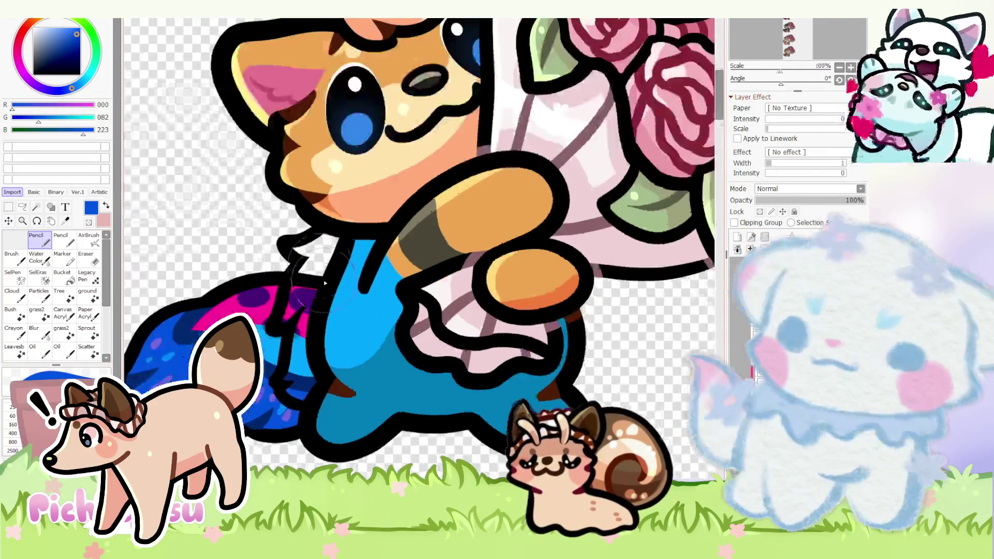
pyautogui.scroll(2, 303, 299)
pyautogui.scroll(-1, 309, 292)
pyautogui.scroll(-1, 322, 281)
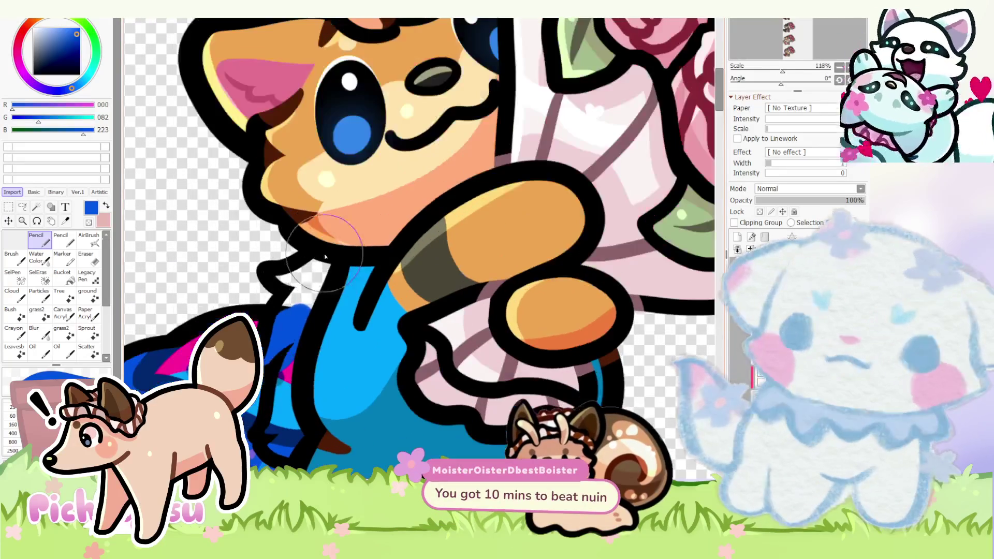
pyautogui.moveTo(335, 267)
pyautogui.mouseDown()
pyautogui.moveTo(280, 287)
pyautogui.moveTo(302, 278)
pyautogui.mouseUp()
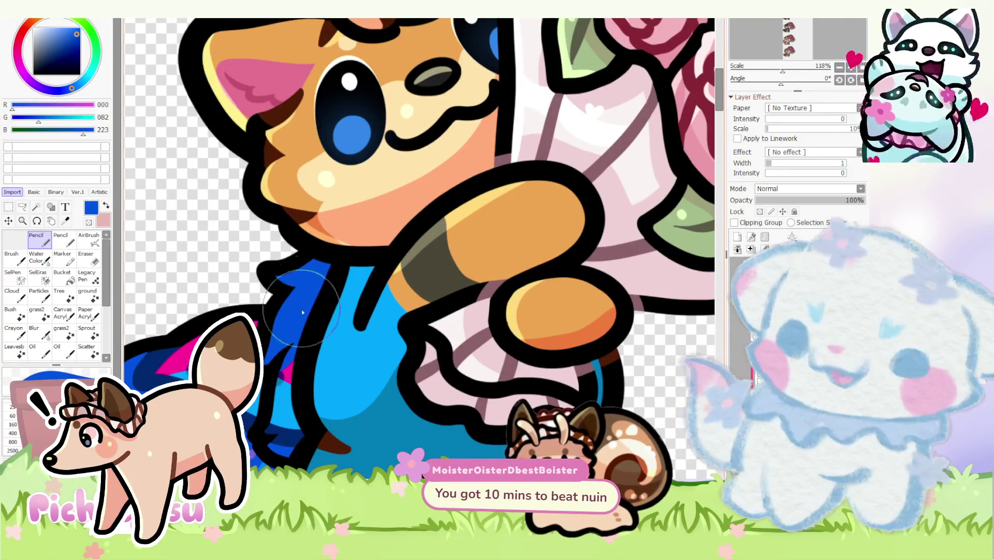
pyautogui.scroll(-2, 302, 312)
pyautogui.scroll(2, 311, 284)
pyautogui.scroll(-7, 312, 354)
pyautogui.scroll(7, 280, 326)
pyautogui.keyDown('alt'); pyautogui.click(272, 357); pyautogui.keyUp('alt')
pyautogui.scroll(-3, 272, 358)
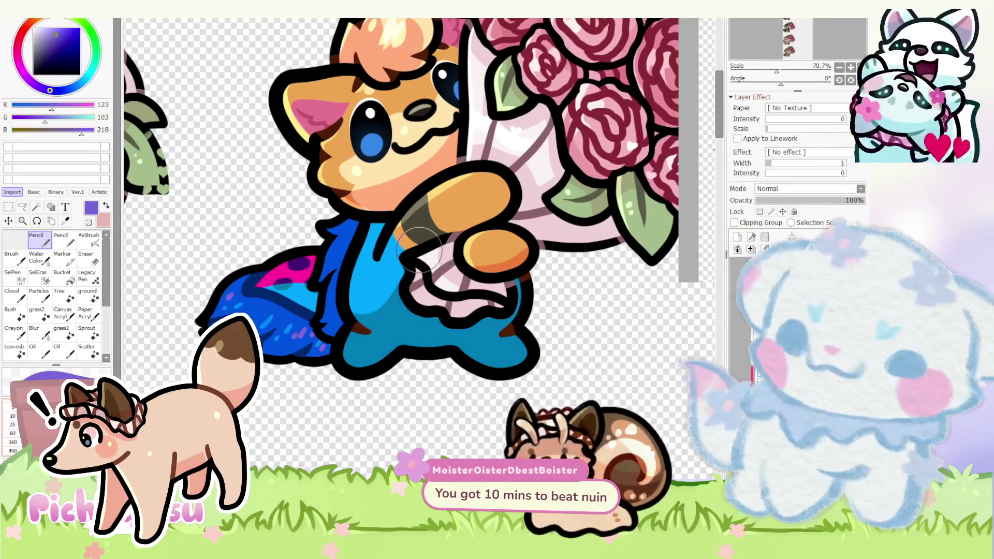
pyautogui.scroll(4, 325, 267)
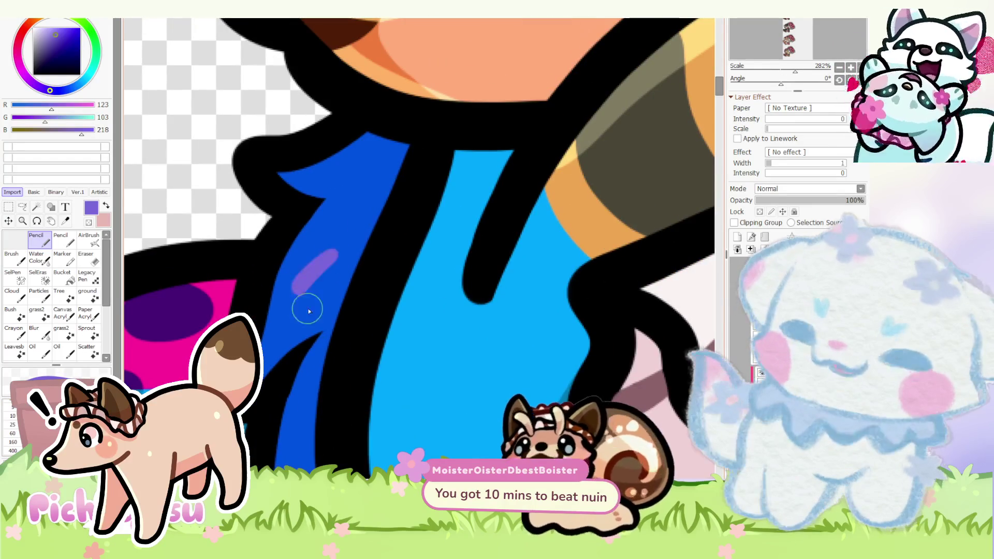
pyautogui.scroll(-3, 308, 311)
pyautogui.scroll(-1, 308, 315)
pyautogui.scroll(-1, 309, 327)
pyautogui.scroll(4, 310, 343)
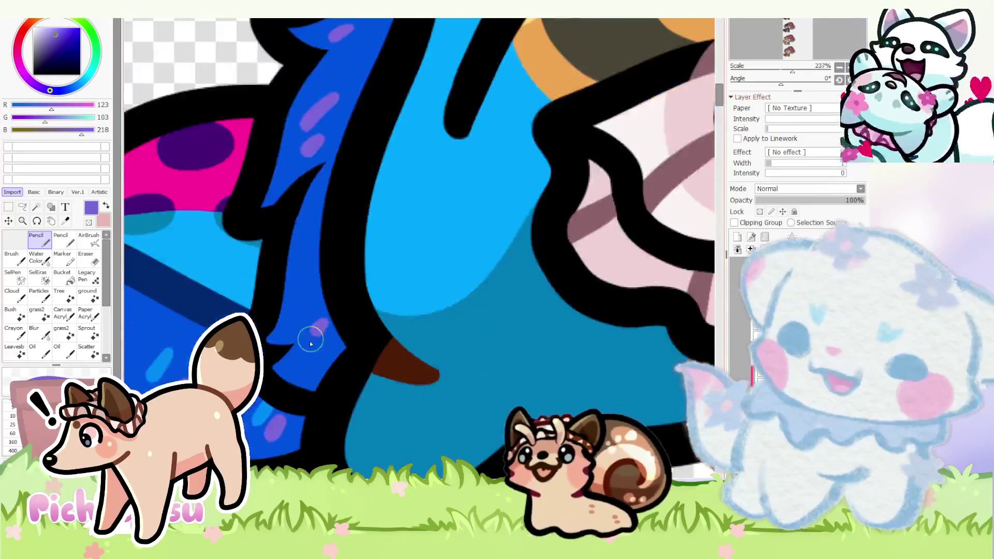
pyautogui.keyDown('alt'); pyautogui.click(300, 312); pyautogui.keyUp('alt')
pyautogui.scroll(-1, 306, 271)
pyautogui.scroll(-2, 298, 249)
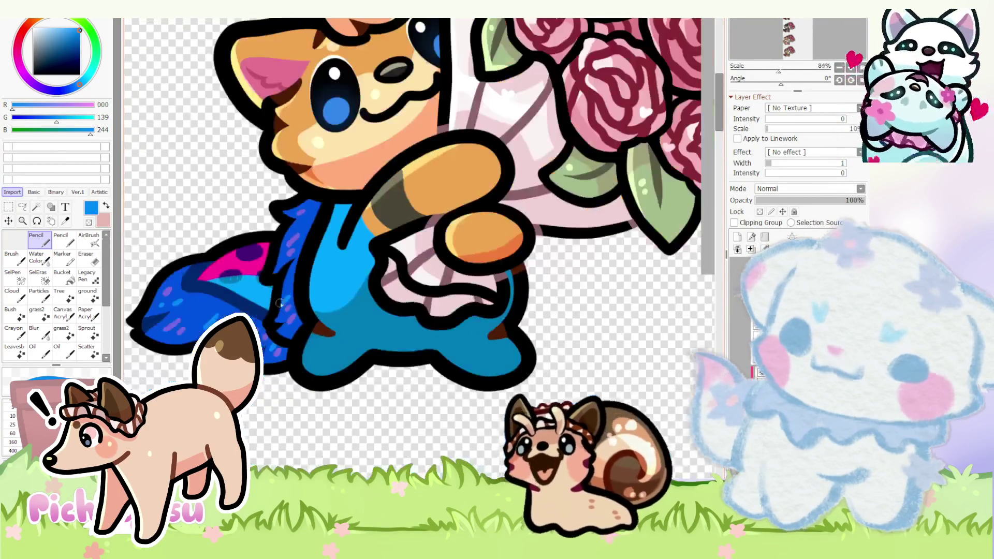
pyautogui.scroll(2, 296, 221)
pyautogui.scroll(-1, 294, 226)
pyautogui.scroll(-2, 295, 243)
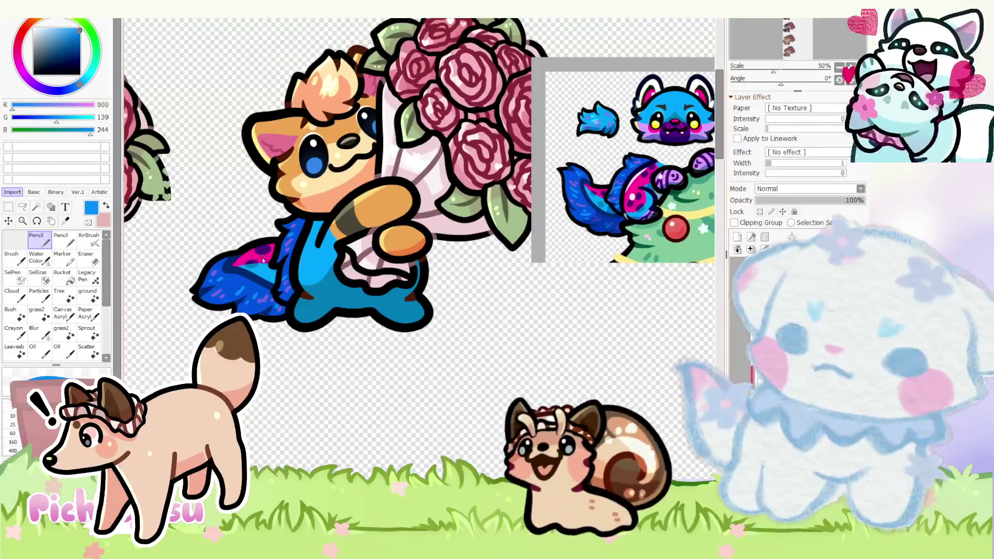
pyautogui.scroll(2, 286, 280)
pyautogui.scroll(2, 288, 311)
pyautogui.scroll(-3, 279, 280)
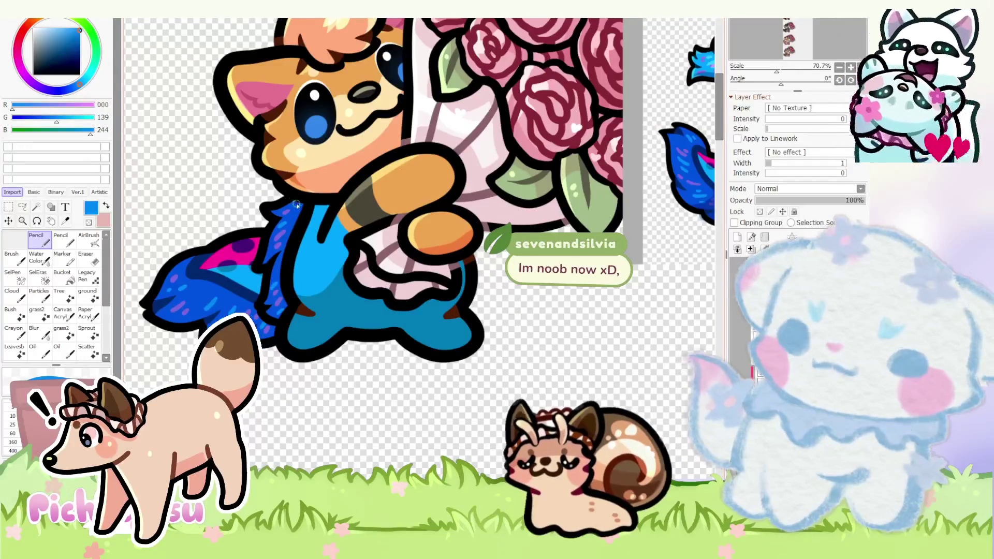
pyautogui.scroll(6, 297, 212)
pyautogui.scroll(5, 262, 238)
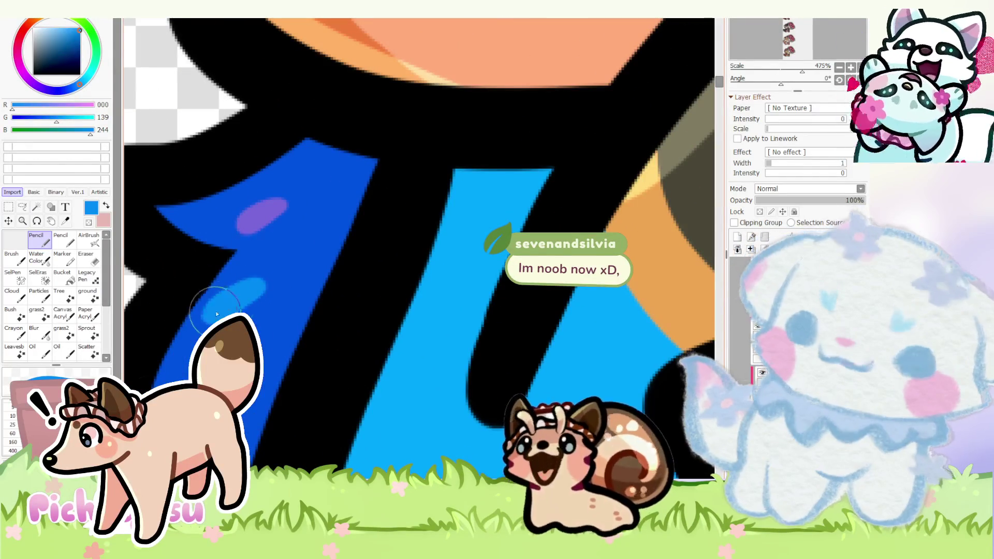
pyautogui.scroll(-2, 268, 279)
pyautogui.scroll(-2, 289, 247)
pyautogui.scroll(-1, 306, 240)
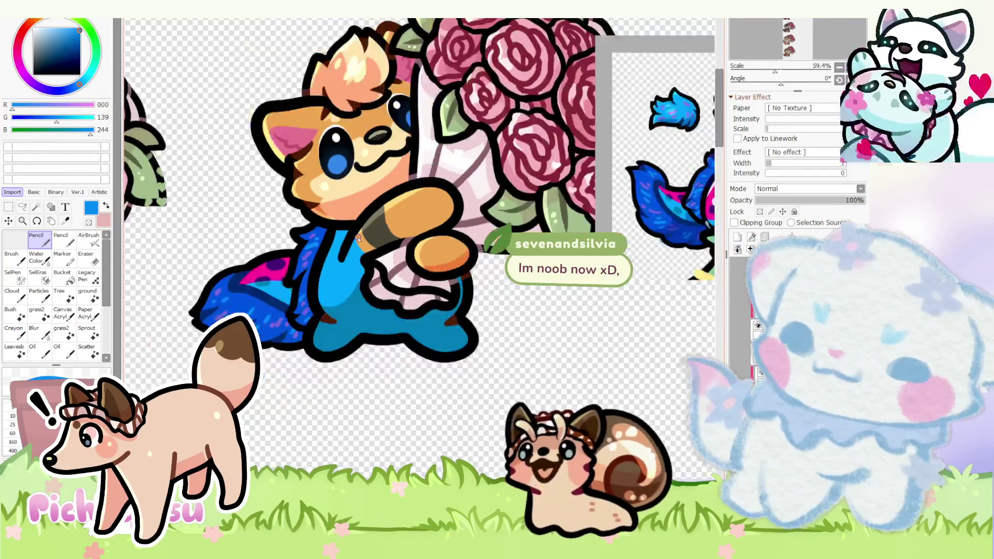
pyautogui.scroll(2, 324, 236)
pyautogui.scroll(2, 324, 238)
pyautogui.scroll(3, 260, 291)
# - Dab light blue dashes along the dark fur strip, then sample navy and choose magenta
pyautogui.moveTo(260, 291)
pyautogui.mouseDown()
pyautogui.moveTo(259, 274)
pyautogui.moveTo(243, 278)
pyautogui.mouseUp()
pyautogui.keyDown('alt'); pyautogui.click(269, 291); pyautogui.keyUp('alt')
pyautogui.keyDown('alt'); pyautogui.click(337, 223); pyautogui.keyUp('alt')
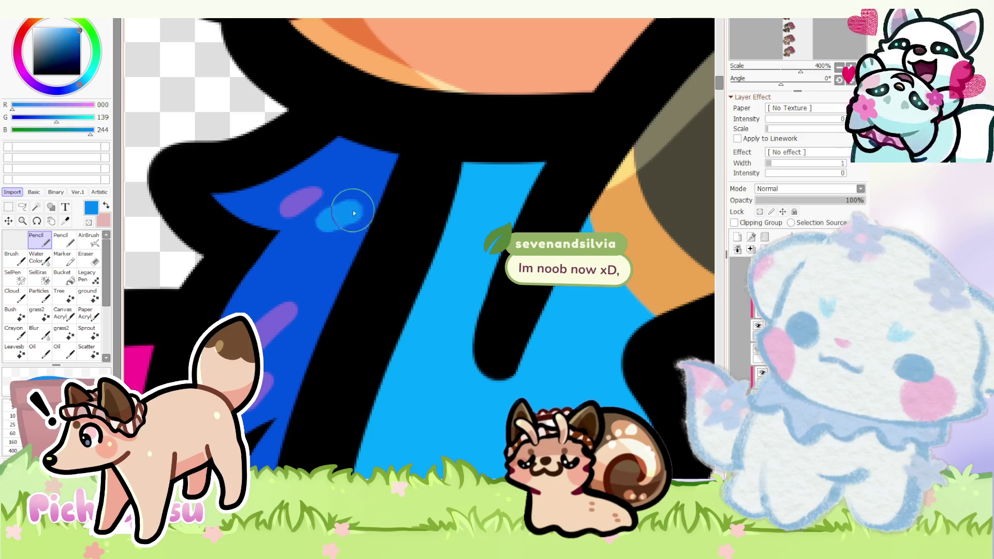
pyautogui.scroll(-3, 324, 260)
pyautogui.scroll(-2, 324, 259)
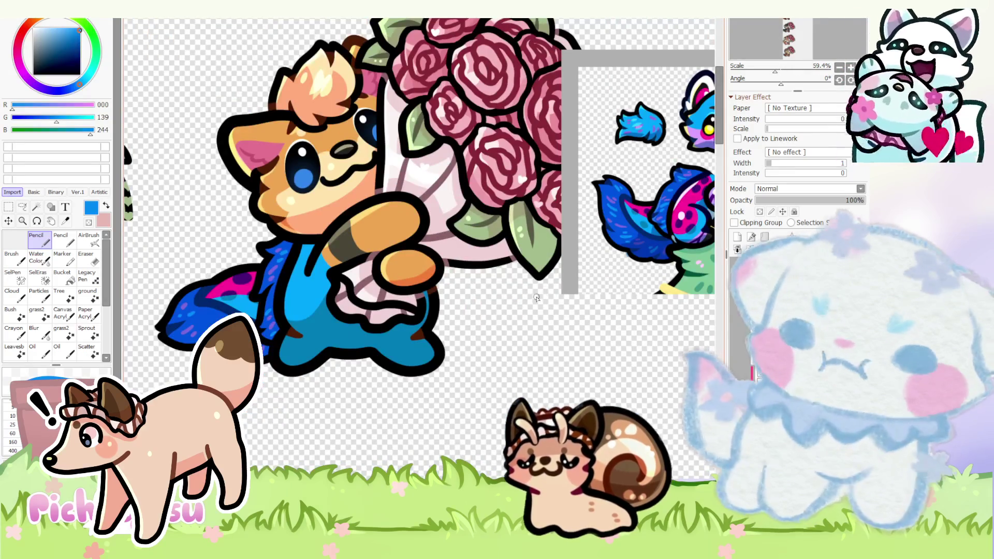
pyautogui.scroll(-1, 537, 297)
pyautogui.scroll(1, 271, 312)
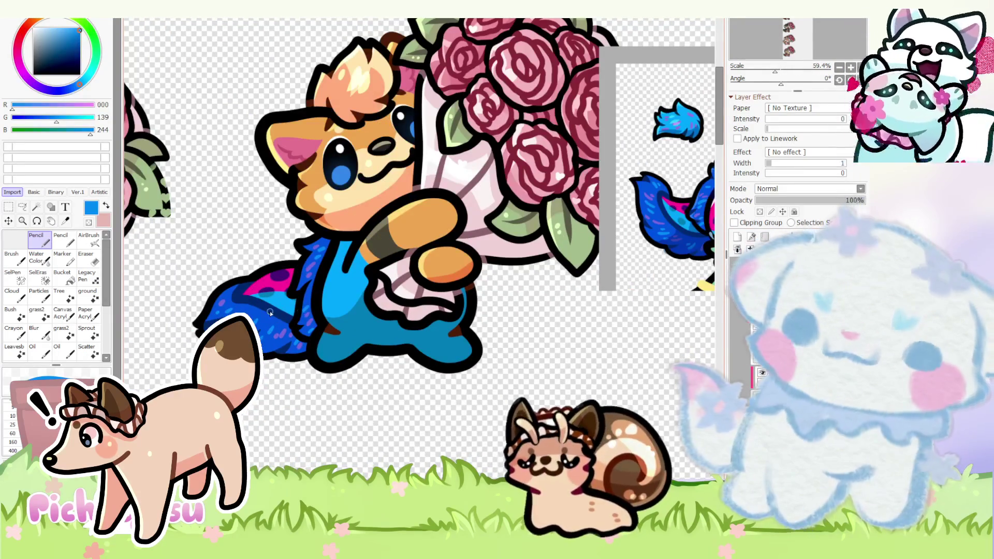
pyautogui.keyDown('alt'); pyautogui.click(270, 313); pyautogui.keyUp('alt')
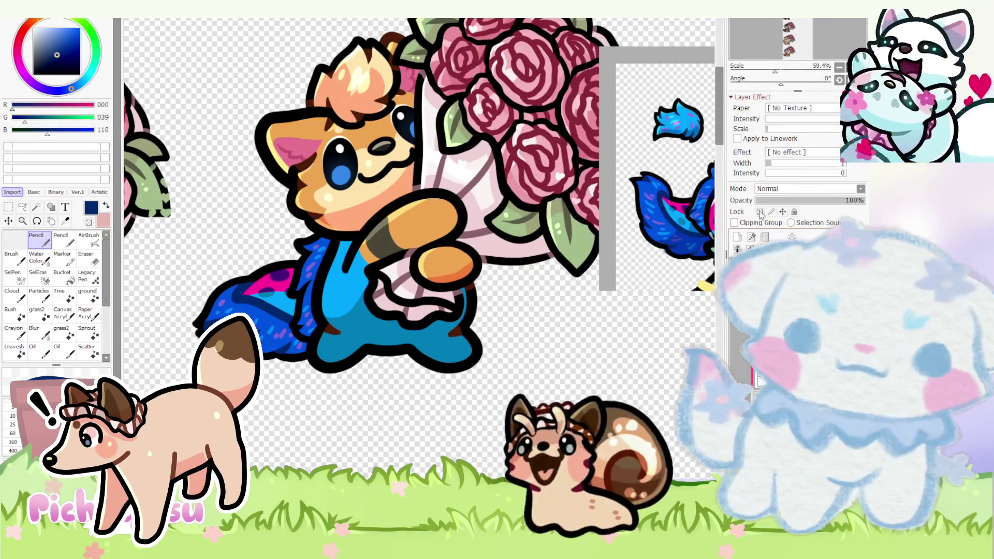
pyautogui.scroll(9, 306, 281)
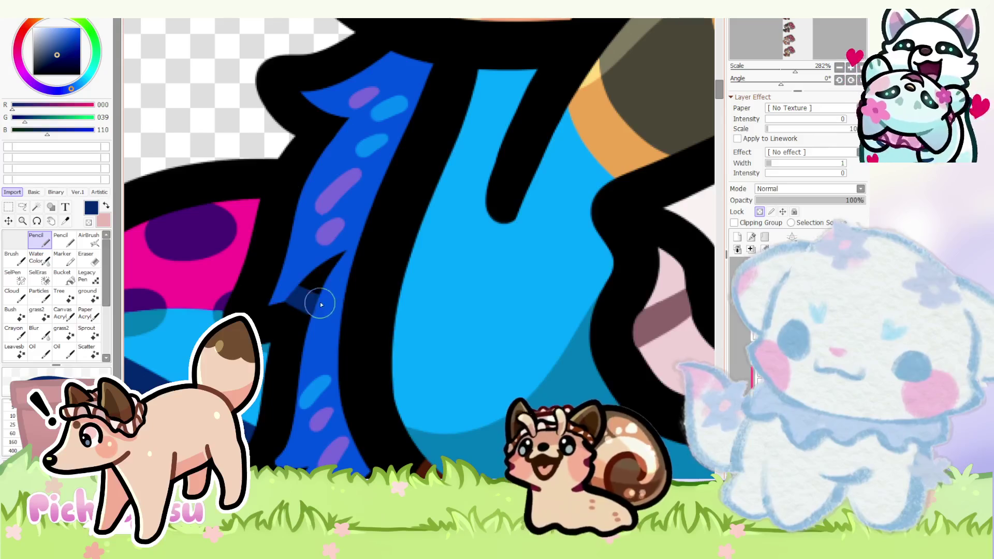
pyautogui.scroll(-3, 351, 247)
pyautogui.scroll(3, 317, 151)
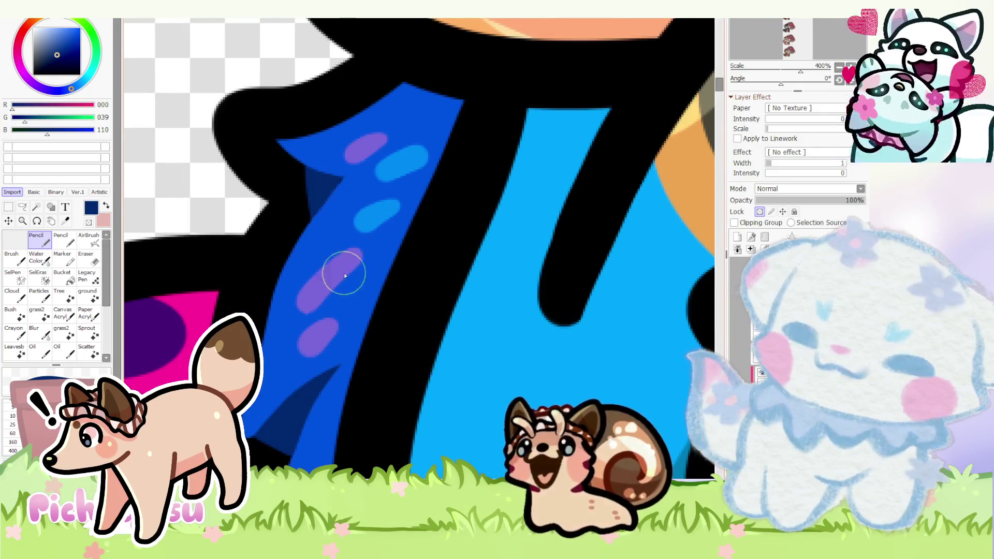
pyautogui.scroll(-5, 340, 271)
pyautogui.scroll(3, 314, 177)
pyautogui.scroll(-3, 308, 269)
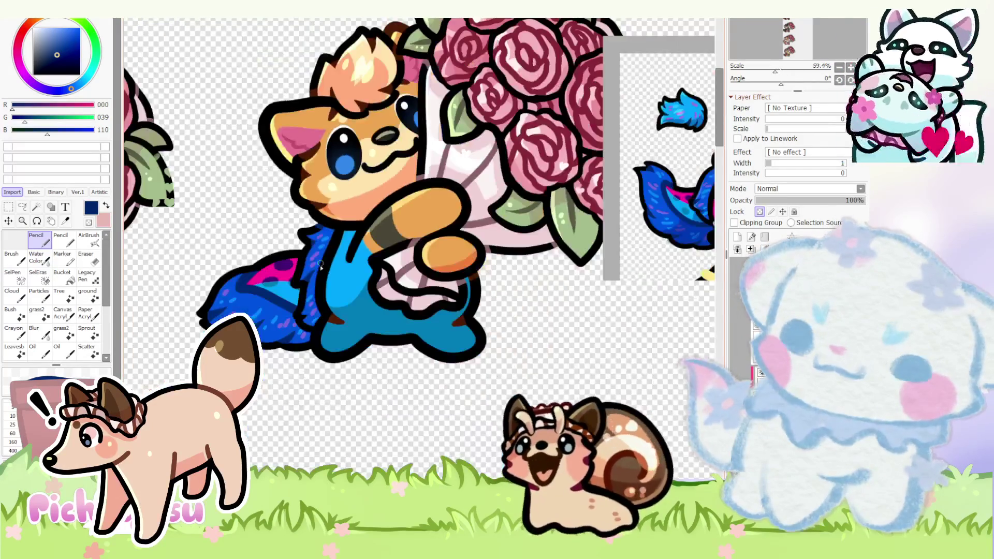
pyautogui.scroll(5, 300, 288)
pyautogui.scroll(1, 297, 327)
pyautogui.scroll(-4, 282, 305)
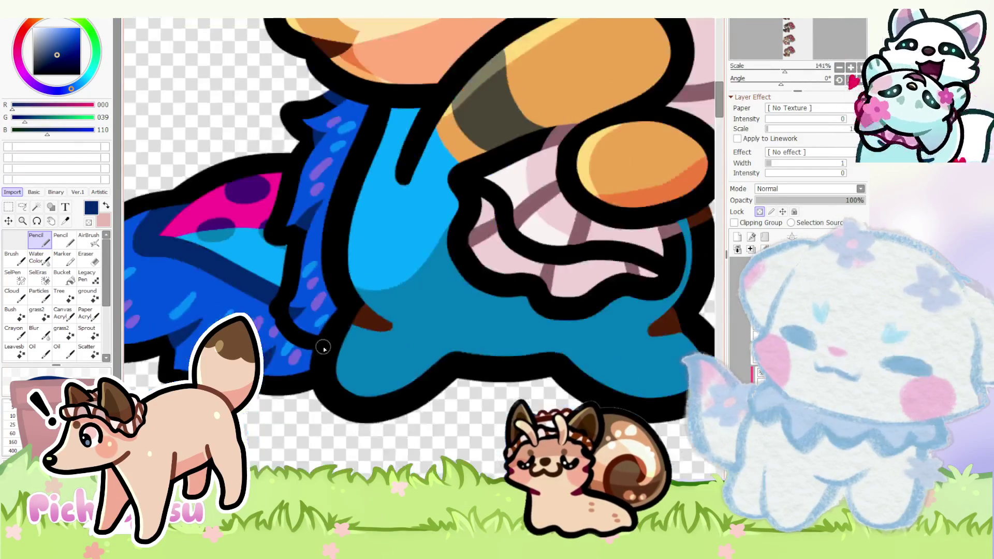
pyautogui.scroll(3, 321, 344)
pyautogui.scroll(-3, 380, 321)
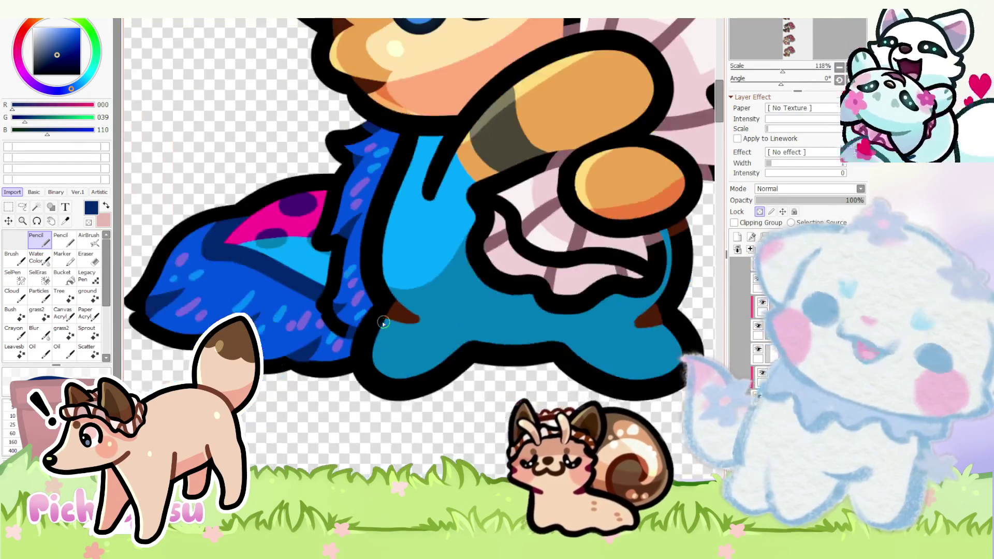
pyautogui.scroll(-2, 380, 322)
pyautogui.scroll(-2, 388, 311)
pyautogui.scroll(1, 592, 246)
pyautogui.scroll(2, 591, 246)
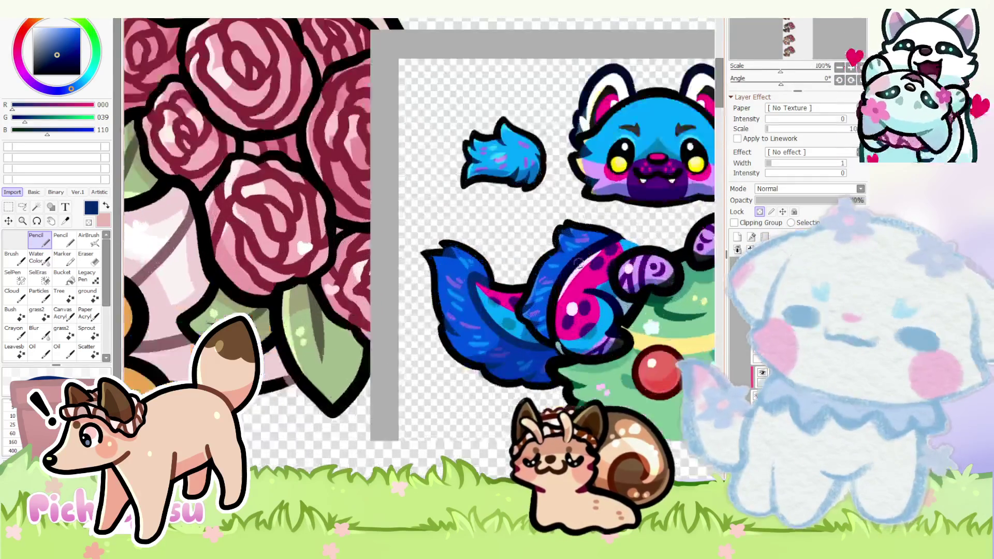
pyautogui.scroll(1, 595, 266)
pyautogui.keyDown('alt'); pyautogui.click(595, 266); pyautogui.keyUp('alt')
pyautogui.scroll(-2, 595, 266)
pyautogui.scroll(-2, 348, 347)
pyautogui.scroll(4, 347, 347)
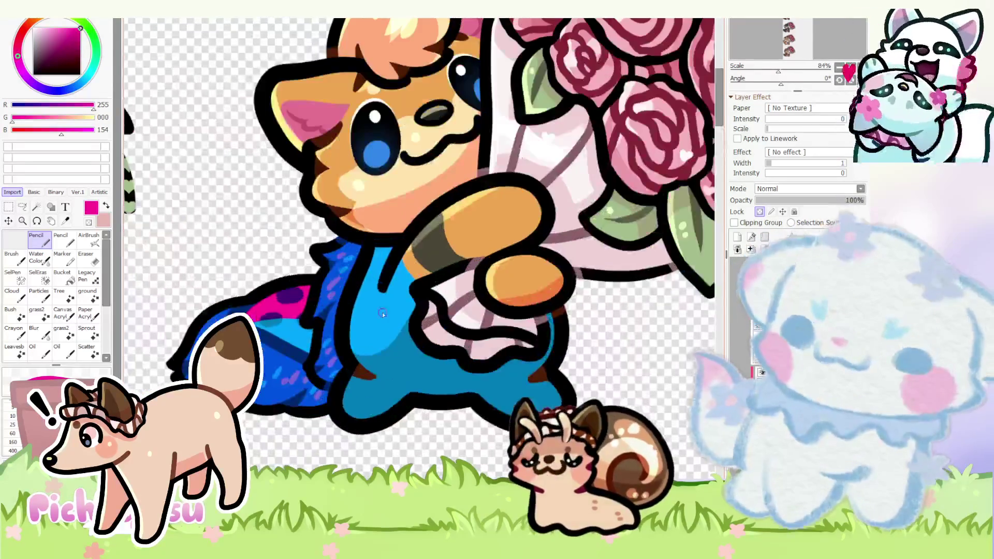
pyautogui.scroll(2, 581, 374)
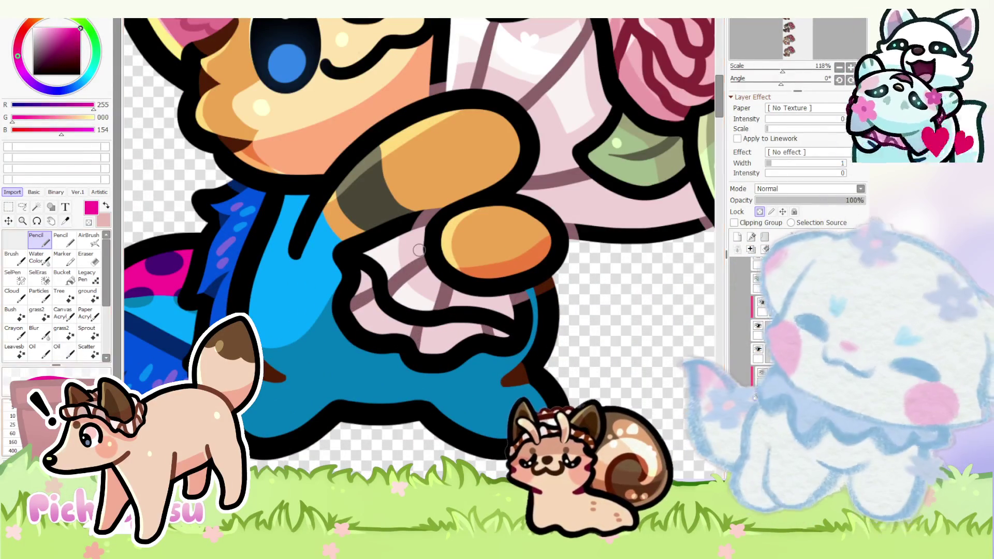
# - Paint magenta over the fox's blue body and extend it along the blue strip
pyautogui.moveTo(281, 268)
pyautogui.mouseDown()
pyautogui.moveTo(292, 310)
pyautogui.moveTo(270, 325)
pyautogui.moveTo(288, 217)
pyautogui.moveTo(260, 301)
pyautogui.moveTo(262, 334)
pyautogui.mouseUp()
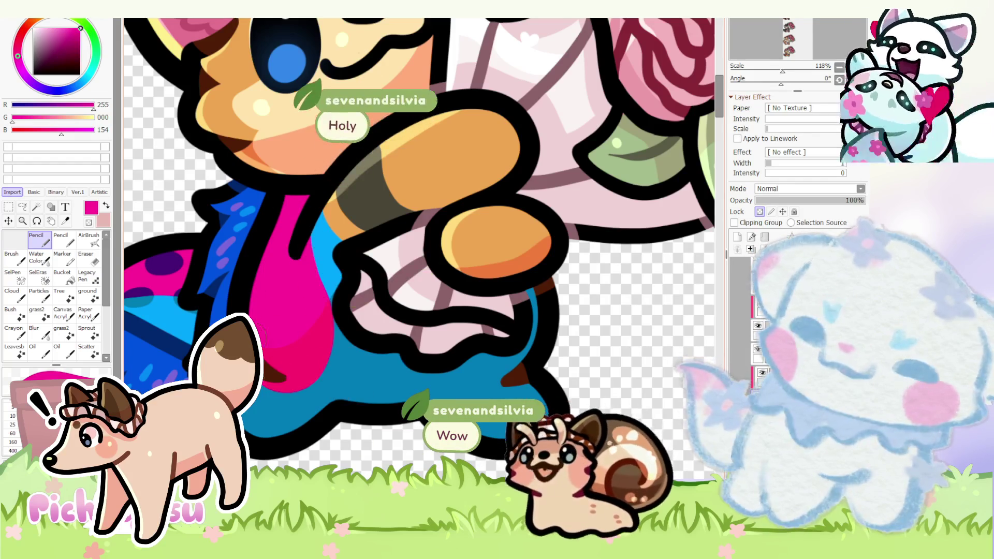
pyautogui.keyDown('alt'); pyautogui.click(329, 275); pyautogui.keyUp('alt')
pyautogui.keyDown('alt'); pyautogui.click(277, 299); pyautogui.keyUp('alt')
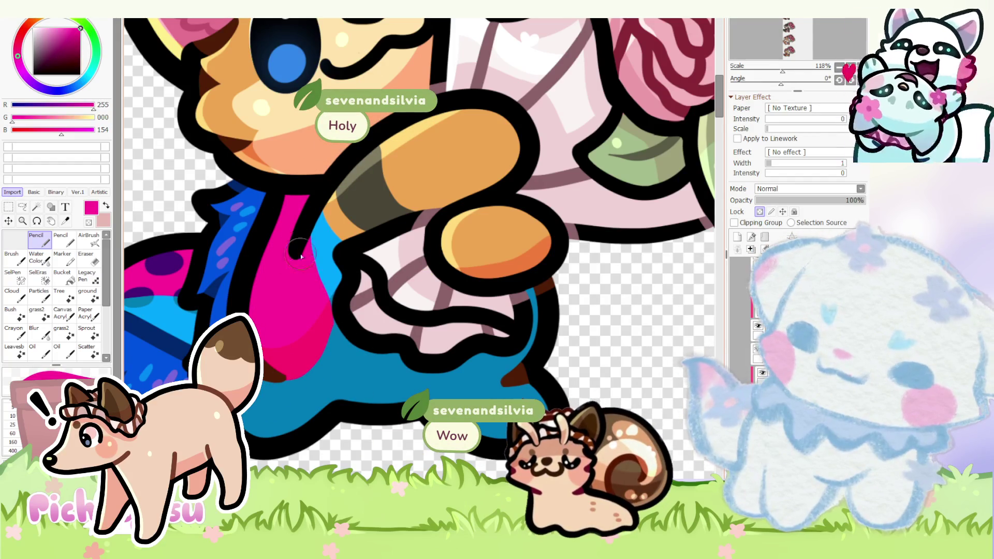
pyautogui.scroll(-5, 420, 314)
pyautogui.scroll(6, 419, 315)
pyautogui.moveTo(365, 376); pyautogui.dragTo(419, 314)
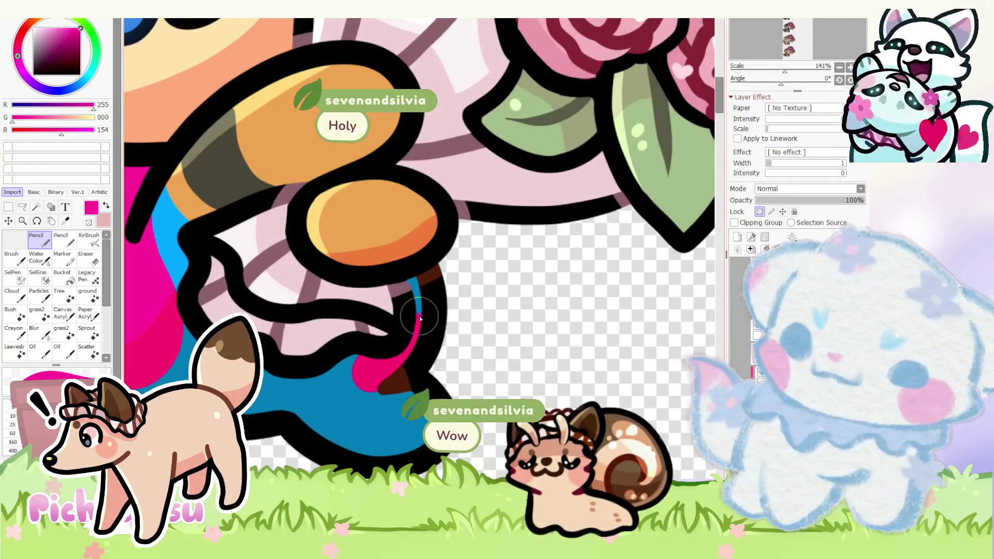
pyautogui.scroll(-3, 454, 330)
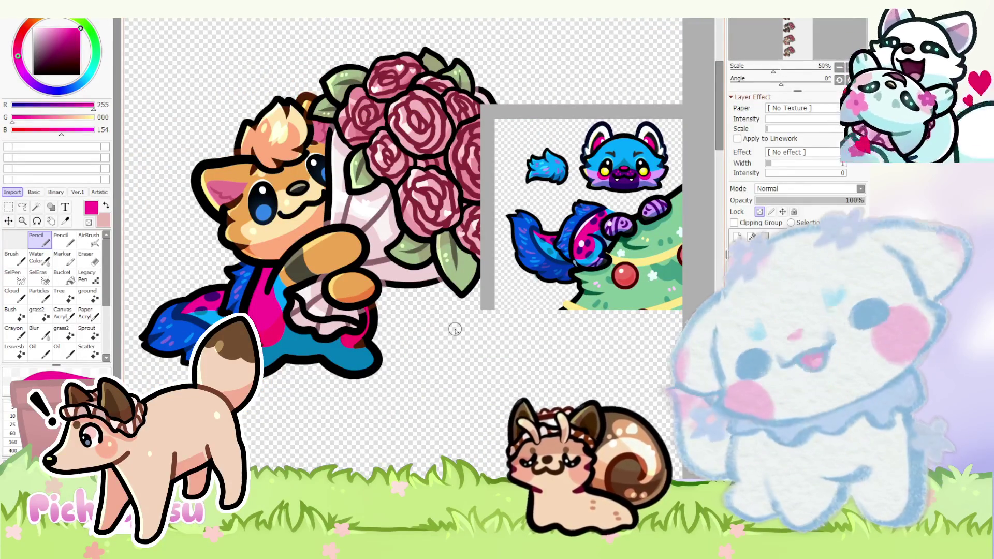
pyautogui.scroll(3, 447, 326)
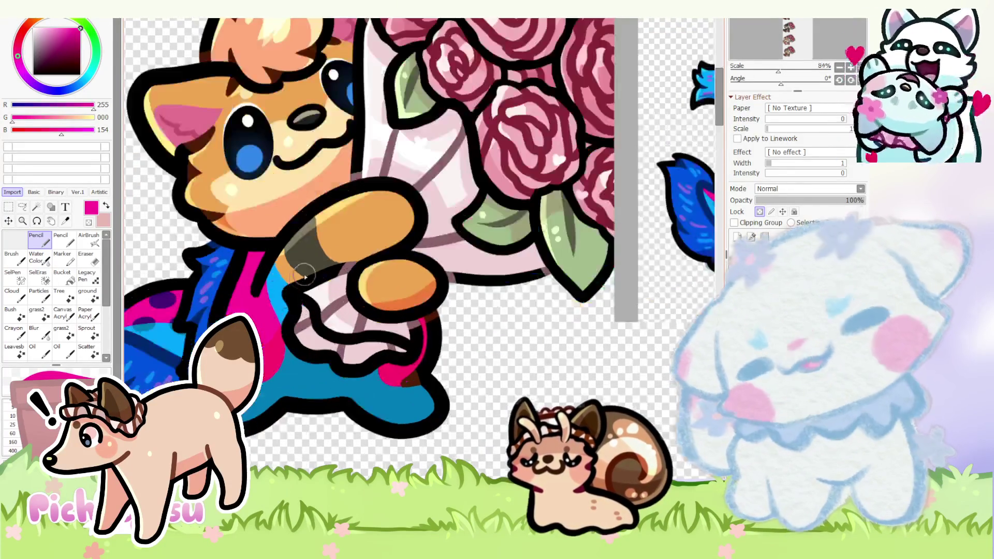
pyautogui.scroll(2, 261, 309)
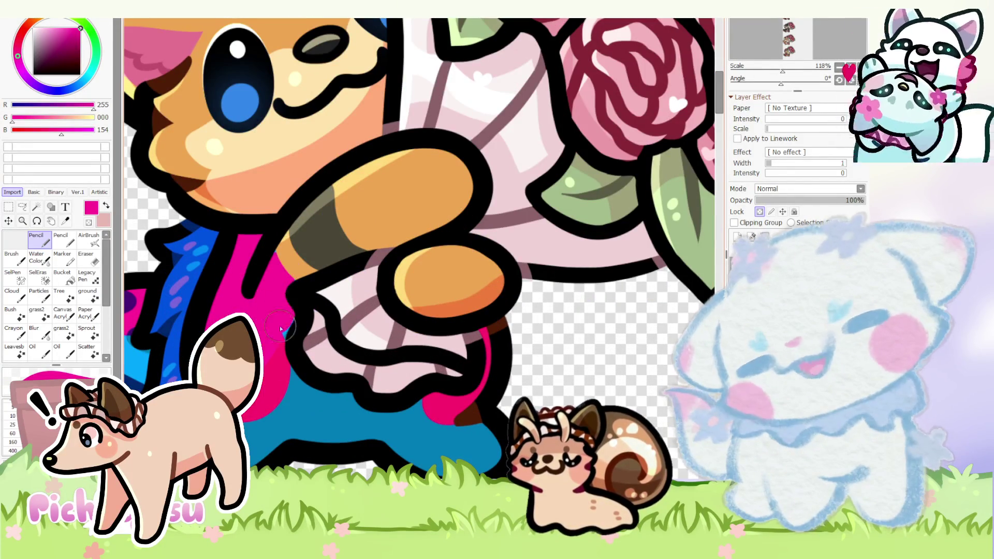
pyautogui.scroll(-5, 292, 288)
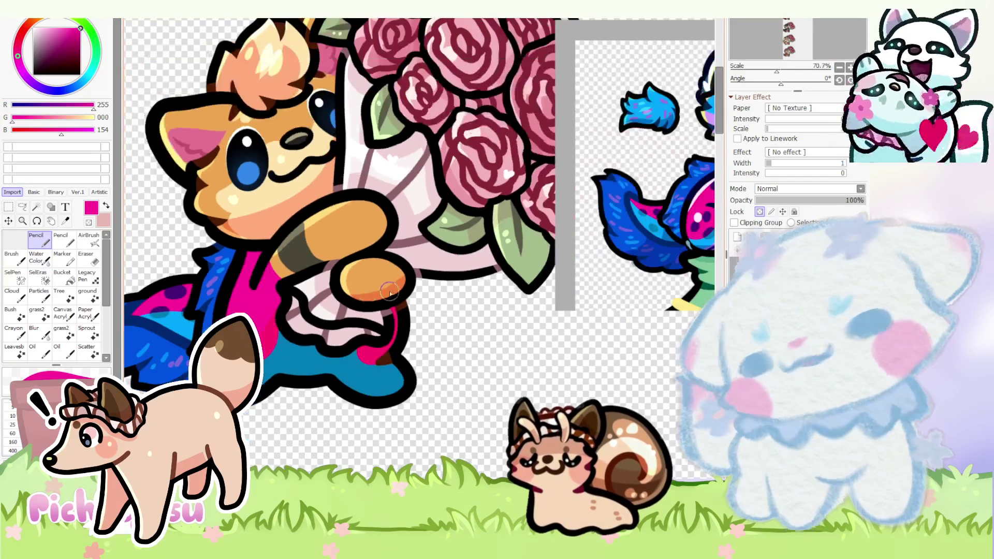
# - Clip the working layer to the body paint below
pyautogui.click(734, 223)
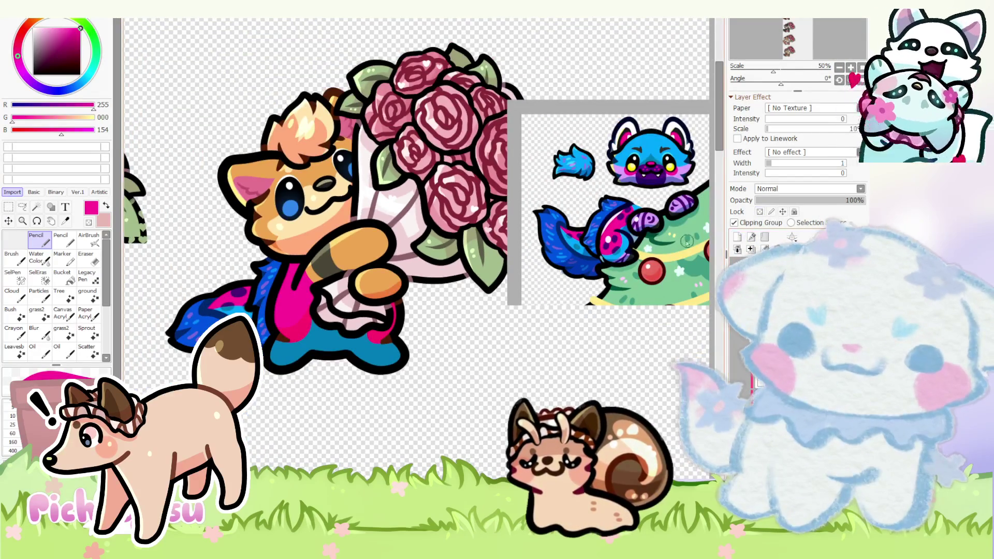
pyautogui.scroll(3, 614, 248)
# - Sample dark purple and bright blue, paint blue over part of the pink body, and pick magenta back up
pyautogui.rightClick(544, 280)
pyautogui.scroll(-2, 544, 288)
pyautogui.scroll(-1, 513, 292)
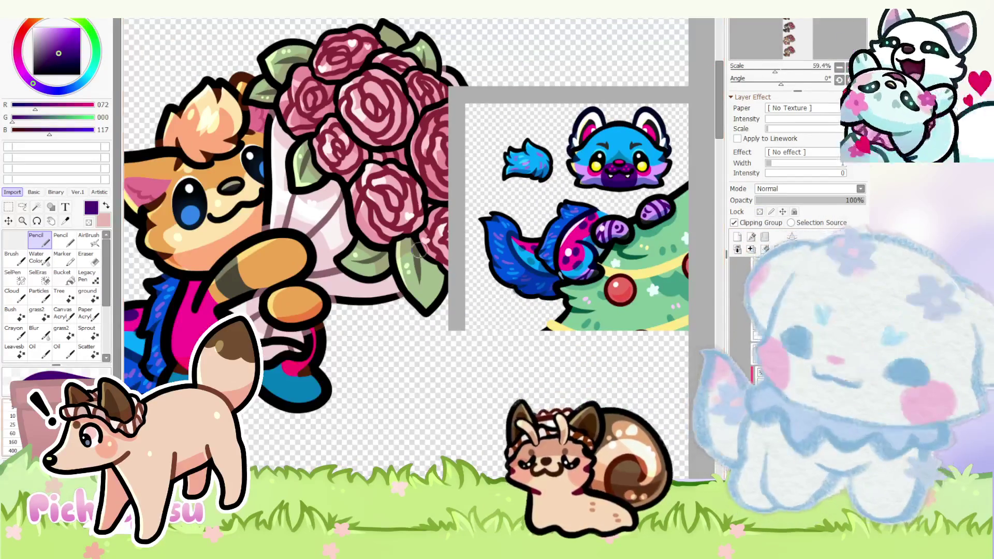
pyautogui.scroll(2, 419, 250)
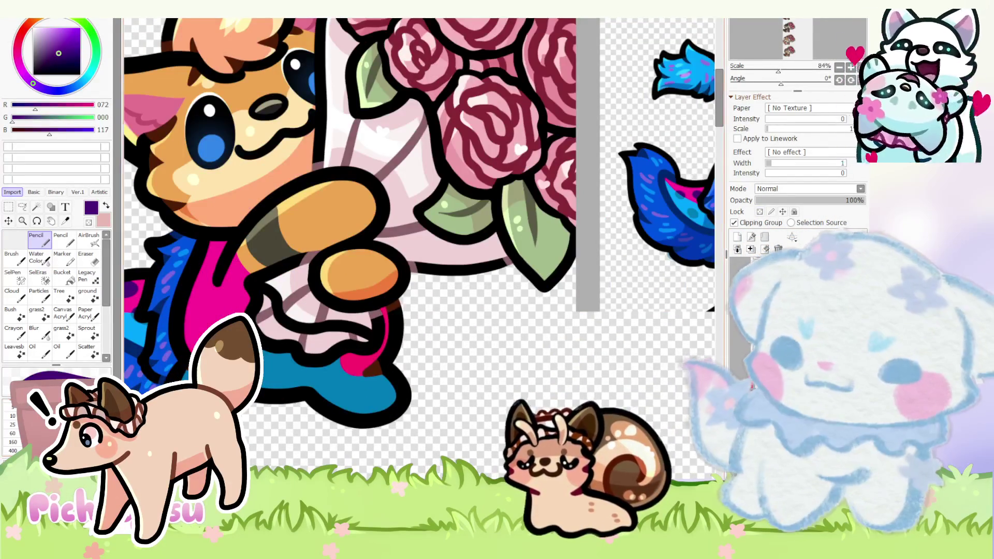
pyautogui.scroll(3, 232, 327)
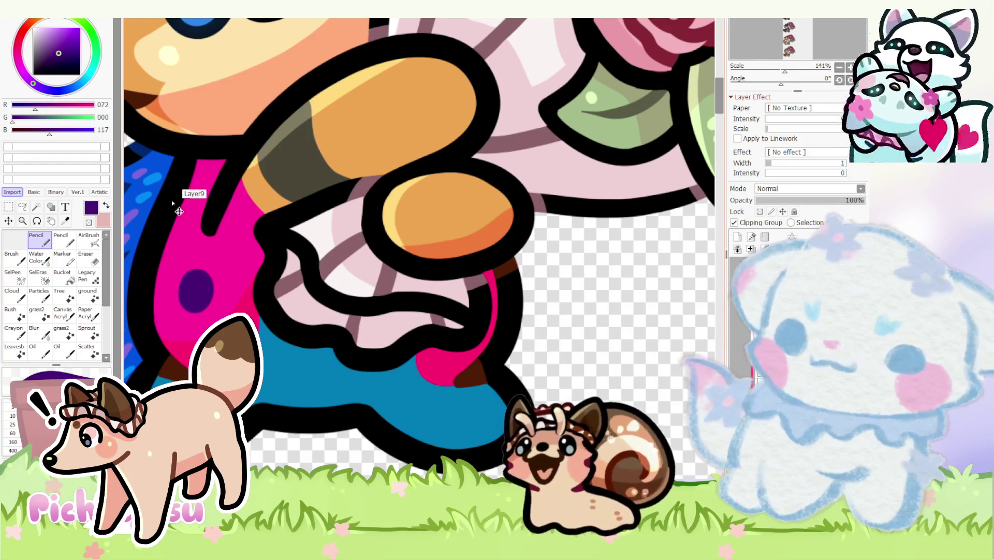
pyautogui.scroll(-2, 613, 405)
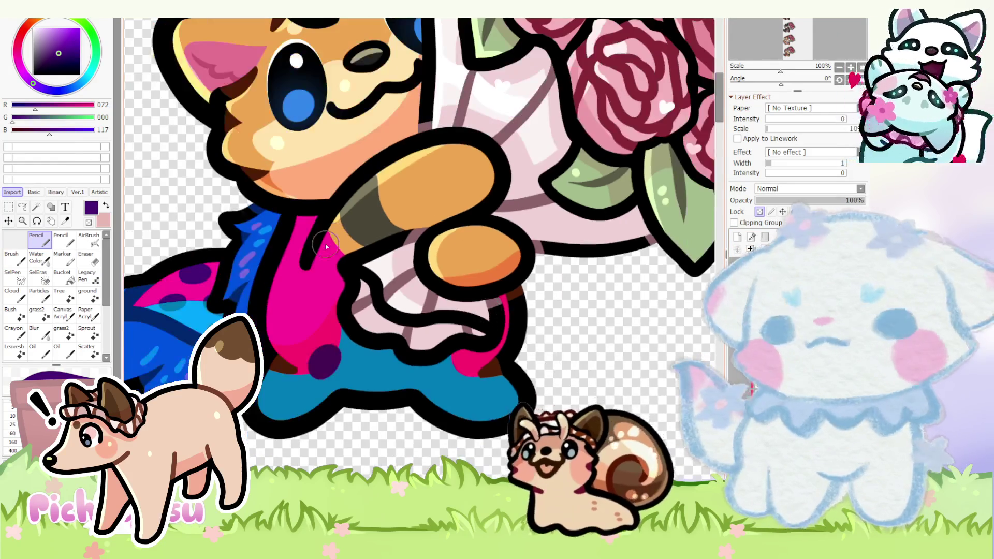
pyautogui.keyDown('alt'); pyautogui.click(336, 339); pyautogui.keyUp('alt')
pyautogui.scroll(2, 338, 339)
pyautogui.moveTo(338, 341); pyautogui.dragTo(264, 392)
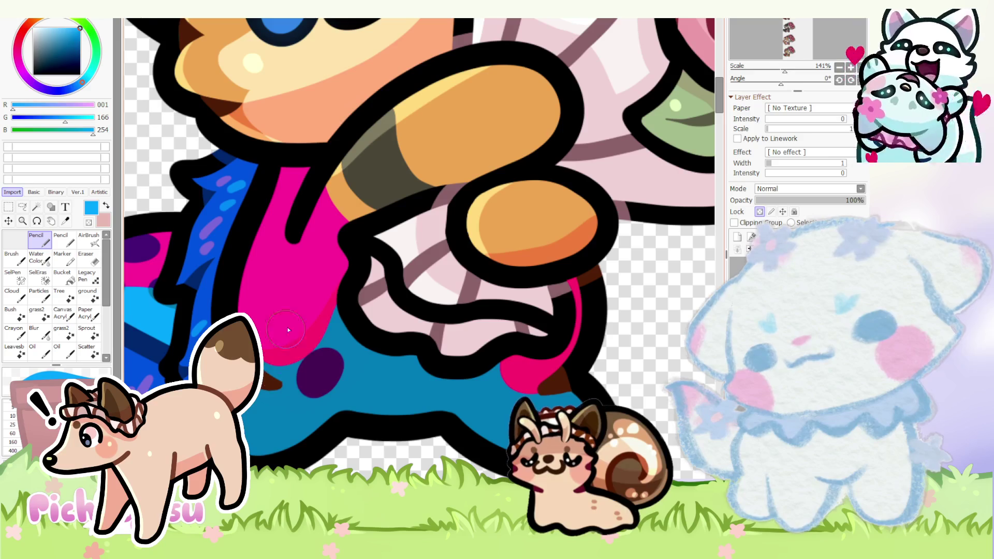
pyautogui.keyDown('alt'); pyautogui.click(343, 299); pyautogui.keyUp('alt')
pyautogui.scroll(-2, 290, 290)
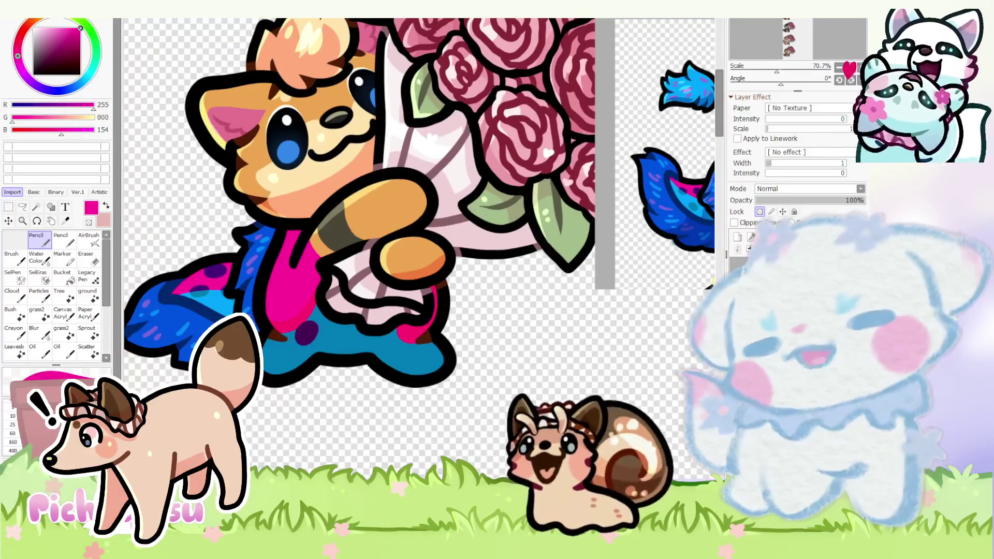
# - On another clipped layer, dab dark purple spots on the fox's leg
pyautogui.click(759, 373)
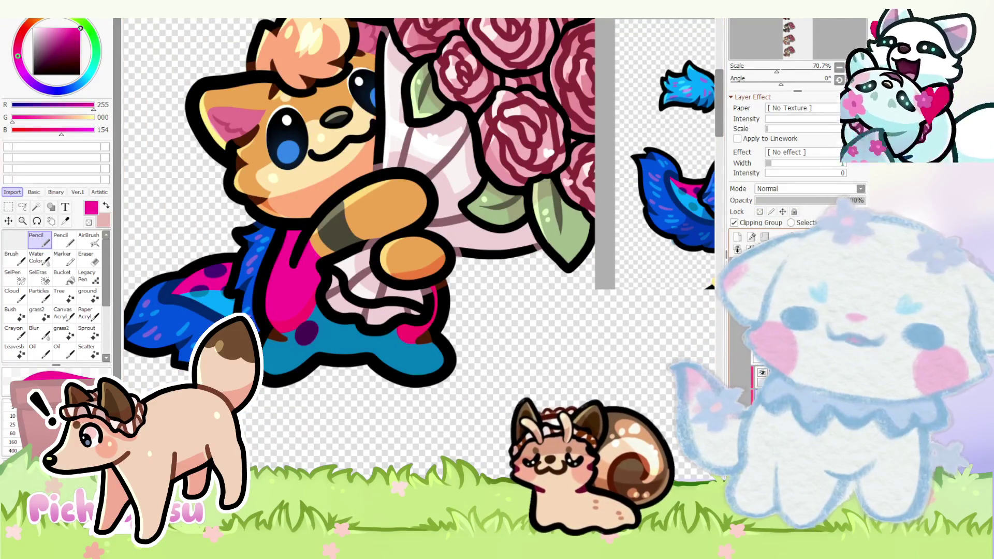
pyautogui.scroll(-1, 307, 333)
pyautogui.scroll(-1, 306, 333)
pyautogui.scroll(1, 524, 329)
pyautogui.scroll(2, 524, 329)
pyautogui.scroll(1, 525, 329)
pyautogui.keyDown('alt'); pyautogui.click(544, 326); pyautogui.keyUp('alt')
pyautogui.scroll(-2, 544, 326)
pyautogui.scroll(-1, 543, 327)
pyautogui.scroll(2, 435, 295)
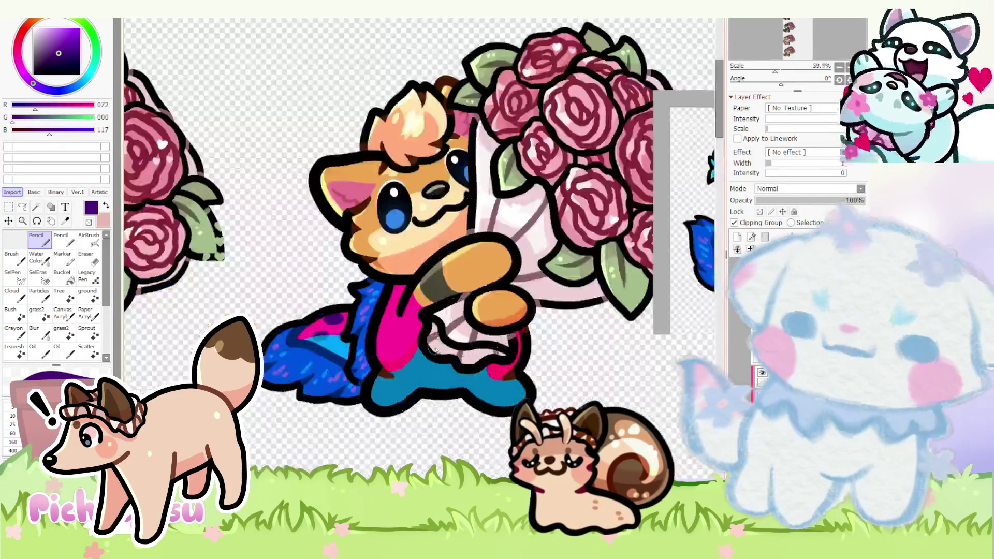
pyautogui.scroll(3, 381, 365)
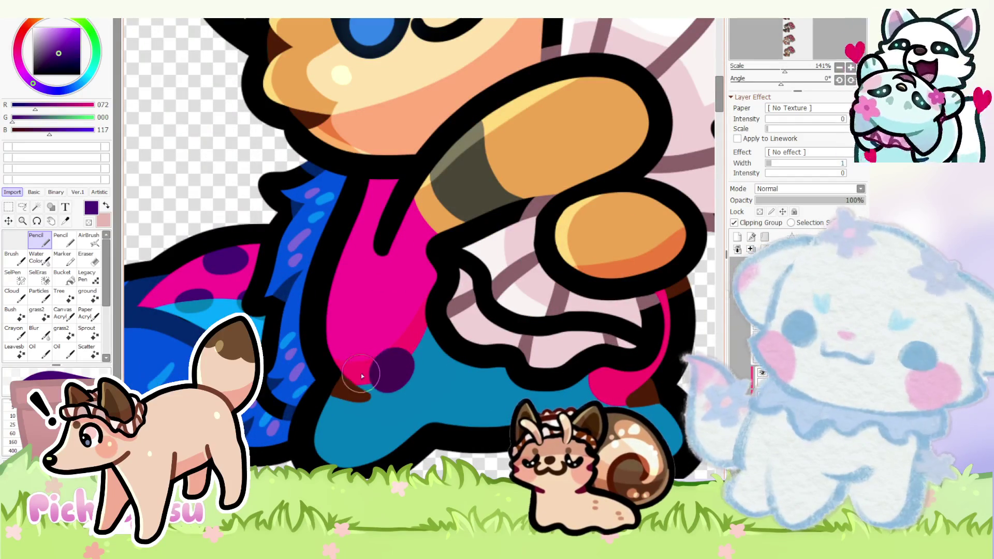
pyautogui.moveTo(370, 381)
pyautogui.mouseDown()
pyautogui.moveTo(378, 377)
pyautogui.moveTo(367, 387)
pyautogui.mouseUp()
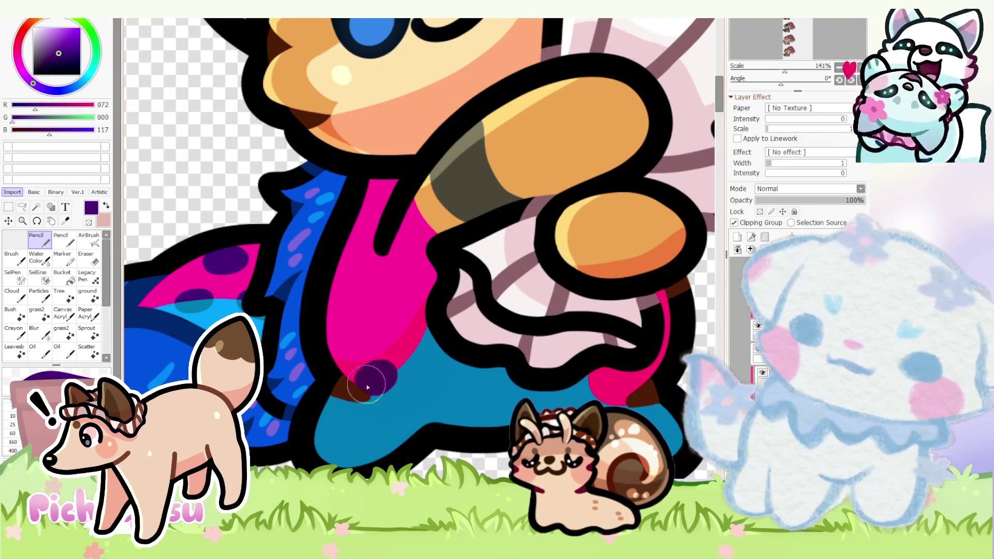
pyautogui.moveTo(380, 333); pyautogui.dragTo(377, 320)
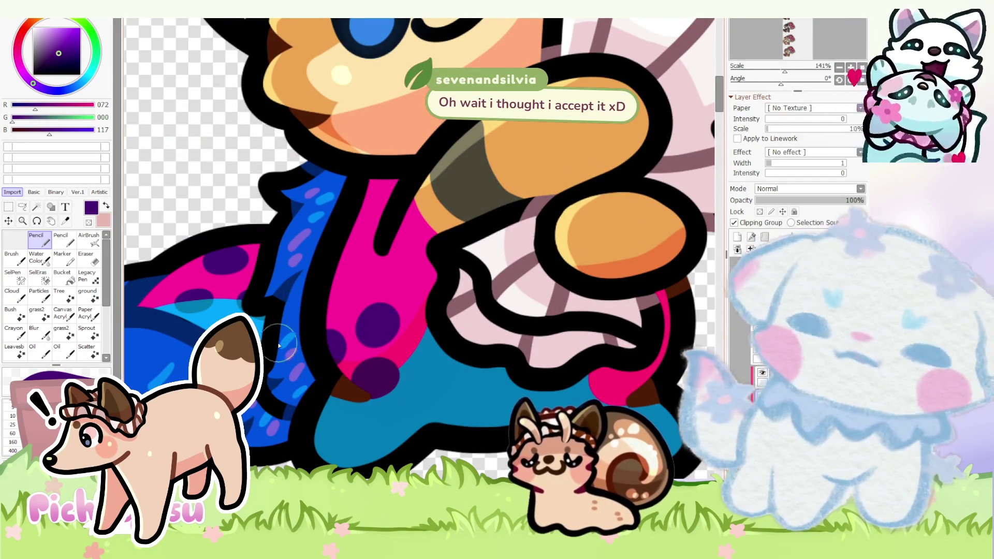
pyautogui.scroll(-3, 379, 320)
pyautogui.scroll(2, 698, 256)
pyautogui.scroll(-3, 633, 283)
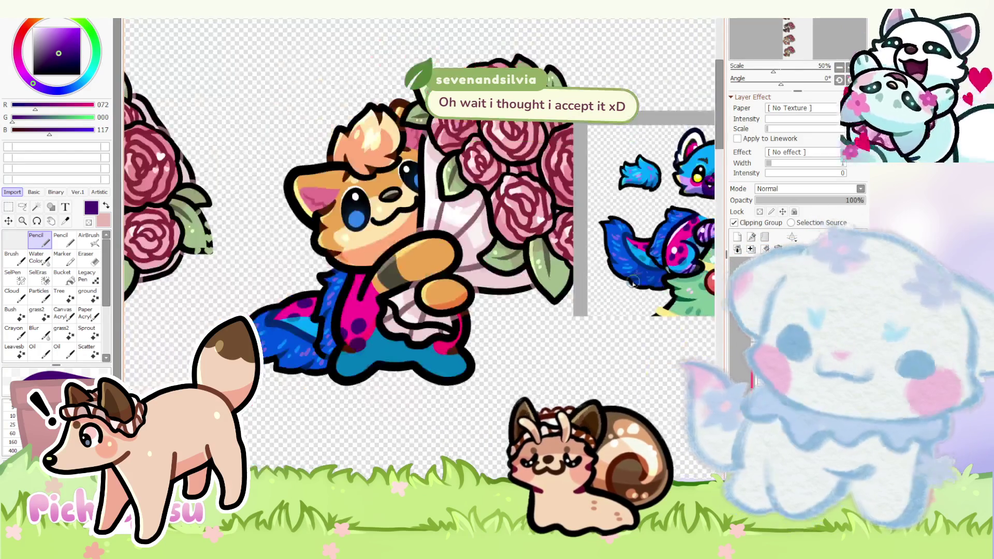
pyautogui.scroll(2, 533, 333)
pyautogui.scroll(1, 533, 333)
pyautogui.scroll(-2, 533, 333)
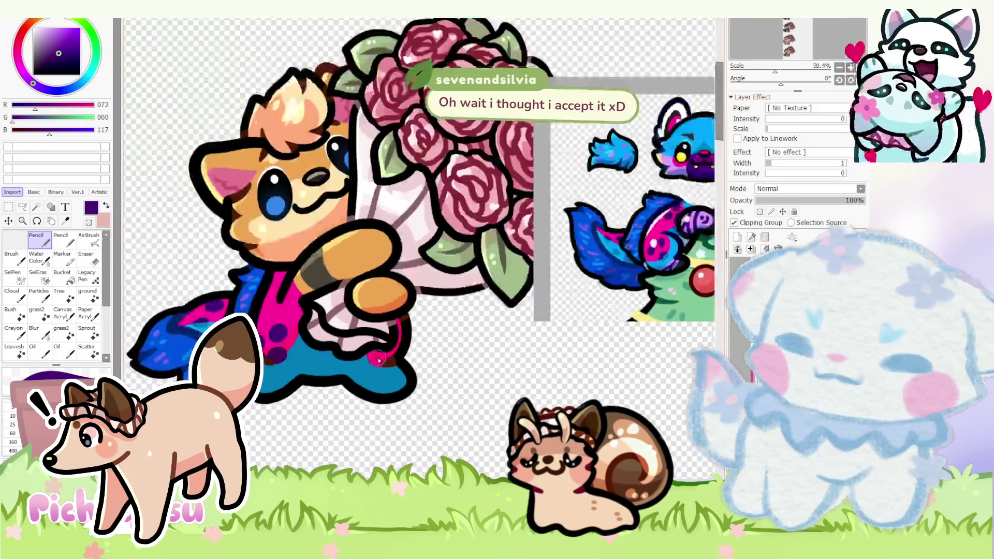
pyautogui.scroll(3, 388, 354)
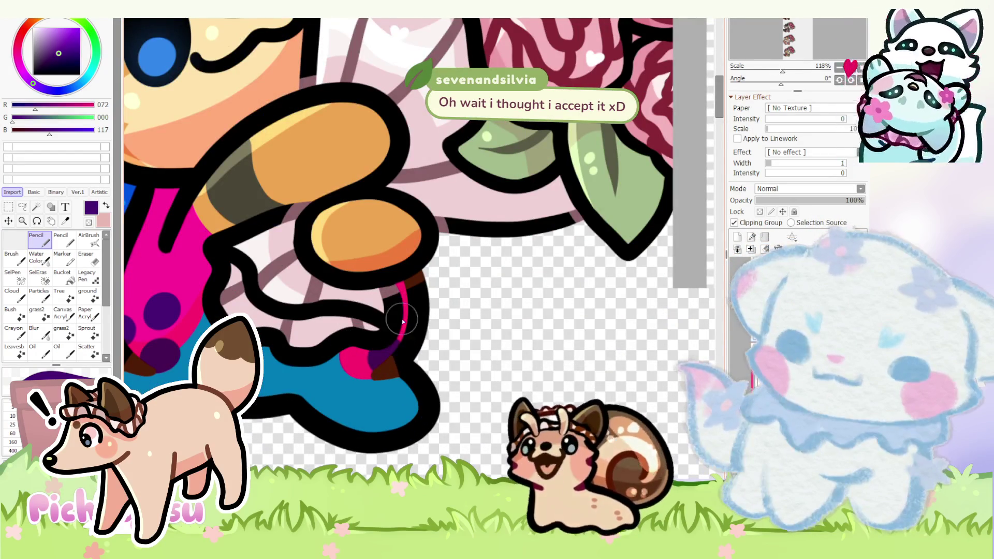
pyautogui.scroll(-3, 406, 319)
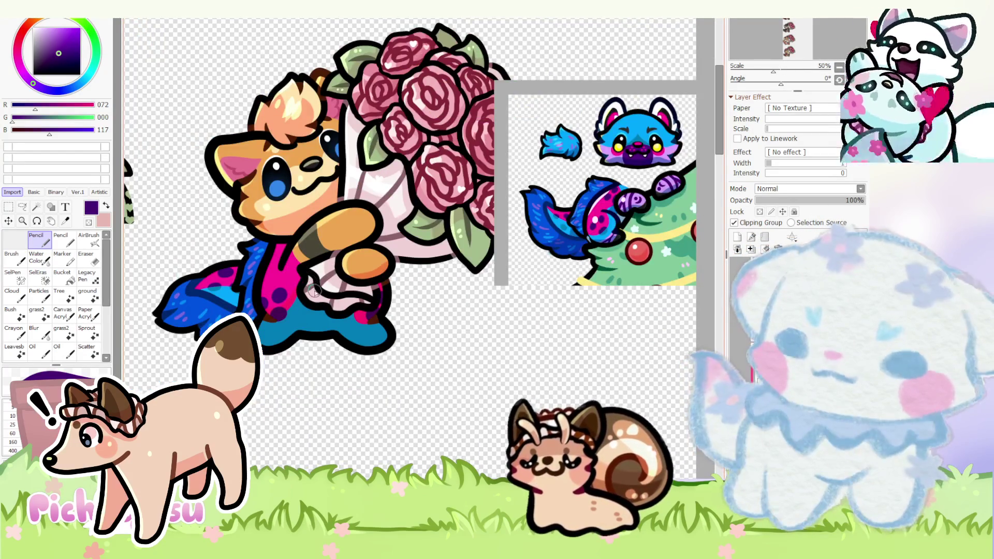
pyautogui.scroll(1, 313, 289)
pyautogui.scroll(-1, 647, 208)
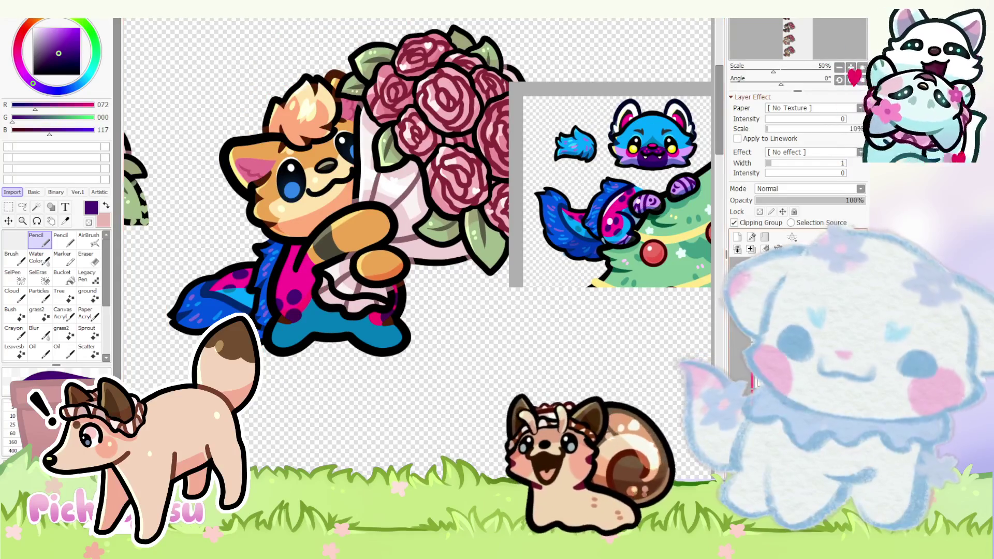
pyautogui.scroll(2, 431, 314)
# - Tidy with the eraser, clip the layer, and paint the leg's pink patch bright blue
pyautogui.press('e')
pyautogui.scroll(2, 331, 314)
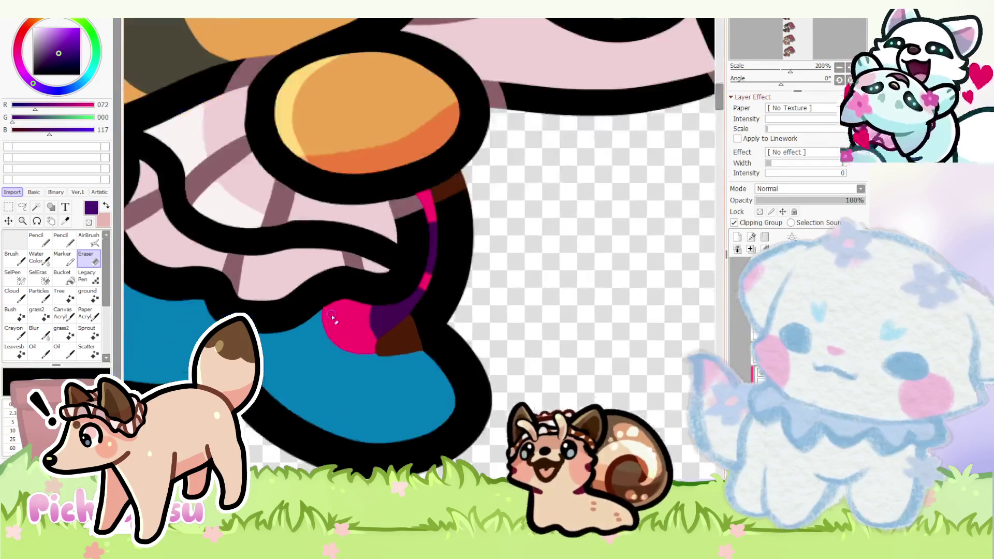
pyautogui.scroll(1, 340, 332)
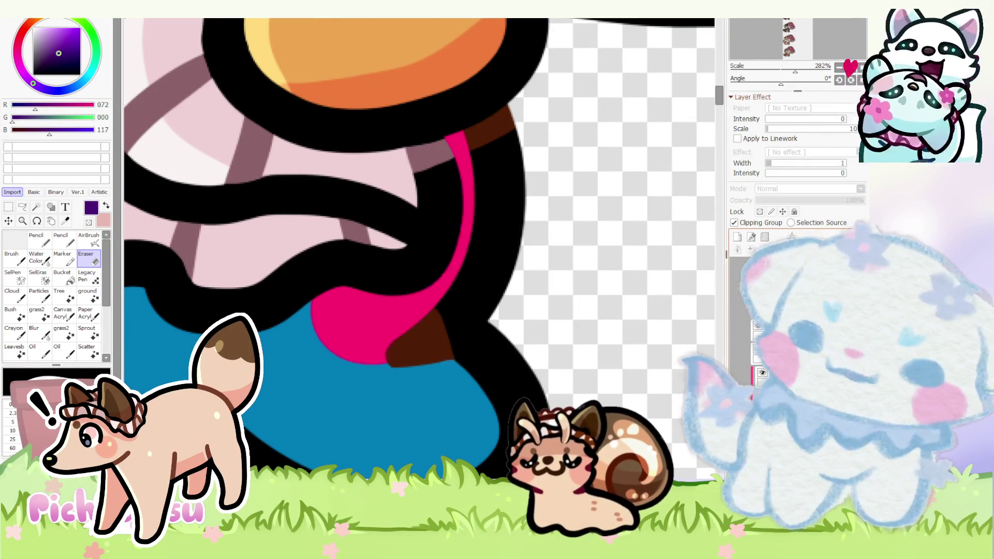
pyautogui.scroll(-7, 419, 256)
pyautogui.press('n')
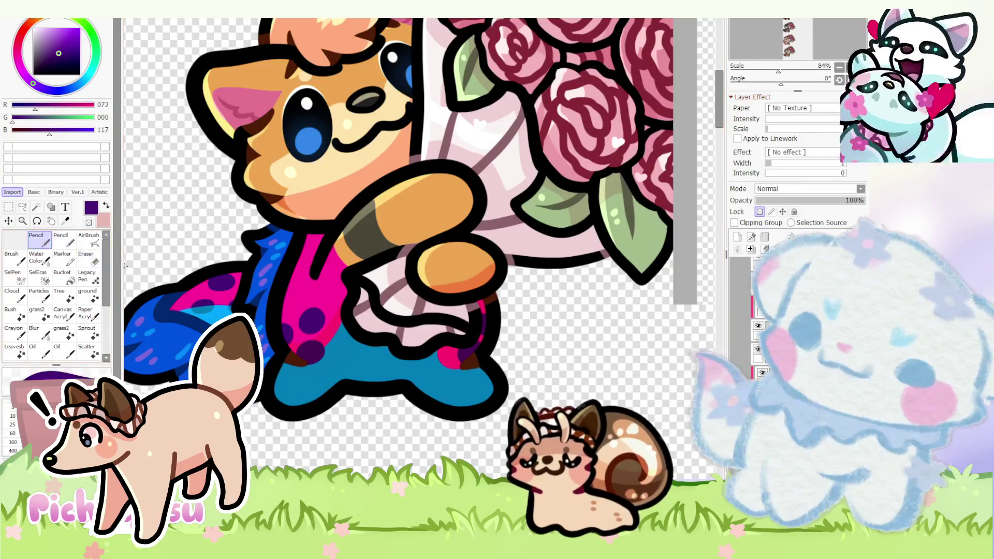
pyautogui.keyDown('alt'); pyautogui.click(336, 341); pyautogui.keyUp('alt')
pyautogui.scroll(4, 420, 333)
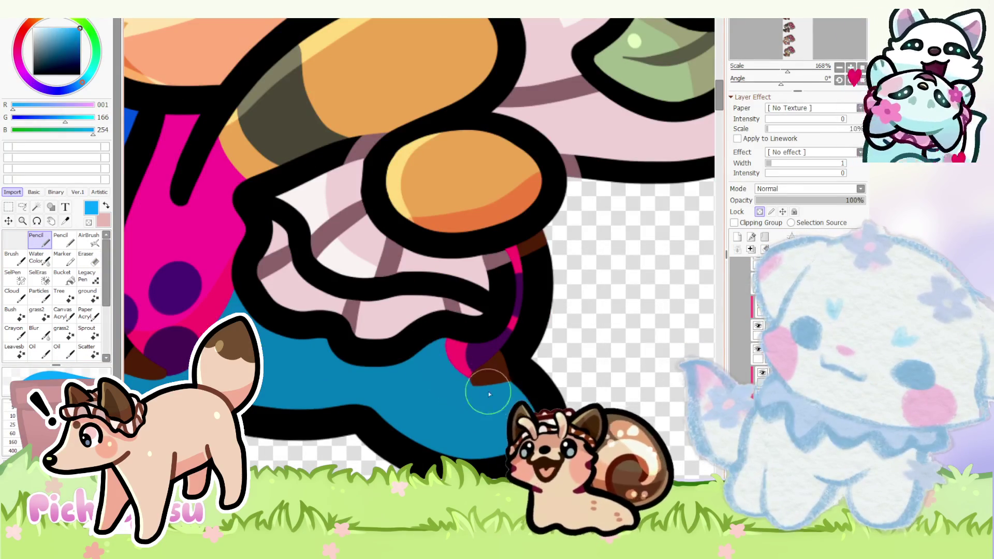
pyautogui.scroll(-3, 427, 339)
pyautogui.scroll(-2, 427, 339)
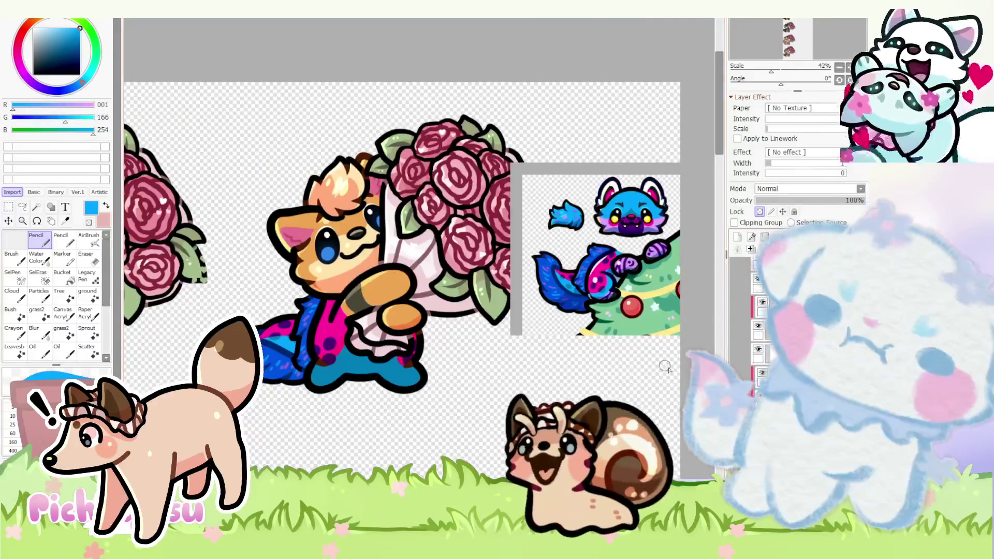
pyautogui.scroll(3, 698, 268)
pyautogui.scroll(2, 699, 268)
pyautogui.keyDown('alt'); pyautogui.click(698, 268); pyautogui.keyUp('alt')
pyautogui.scroll(-3, 698, 267)
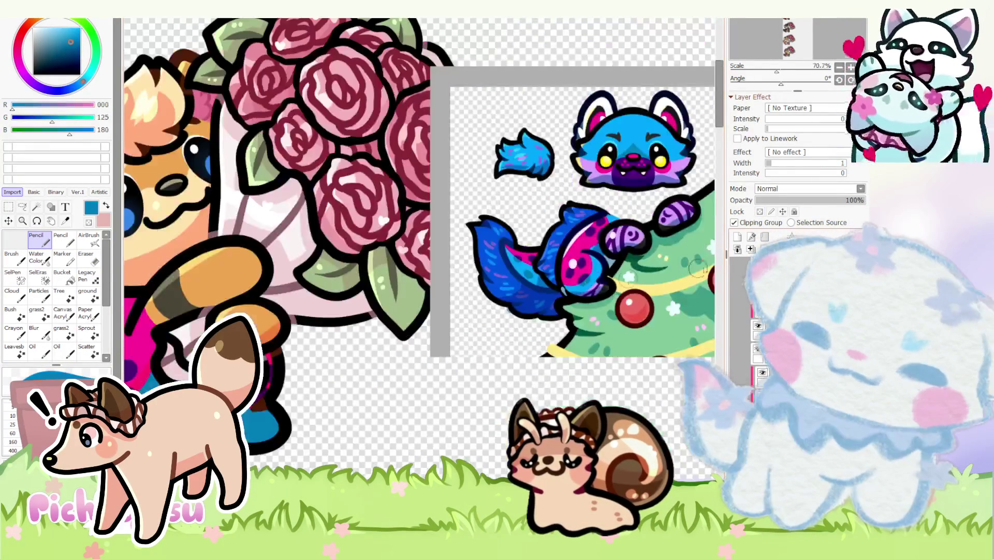
pyautogui.scroll(-2, 769, 214)
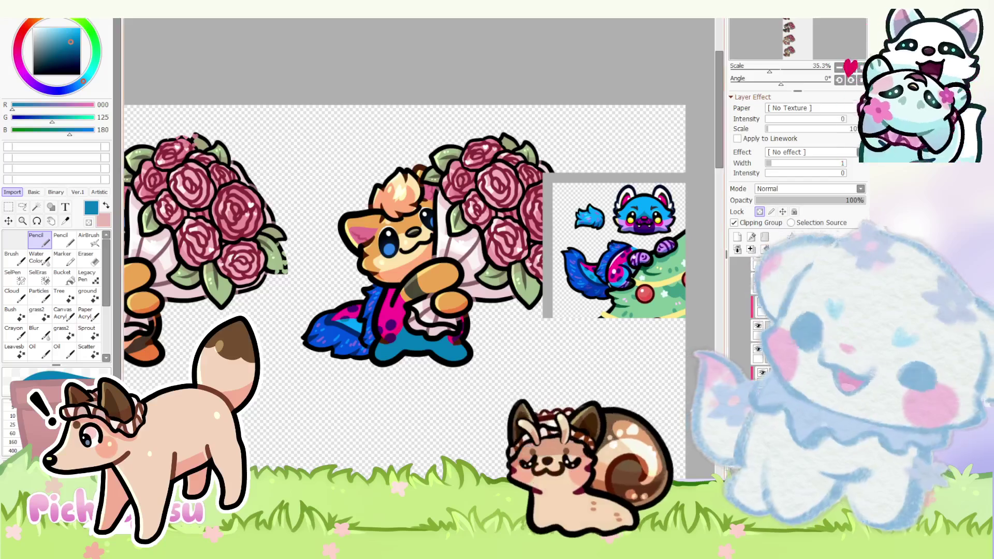
pyautogui.scroll(2, 420, 333)
pyautogui.scroll(2, 420, 332)
pyautogui.scroll(3, 420, 332)
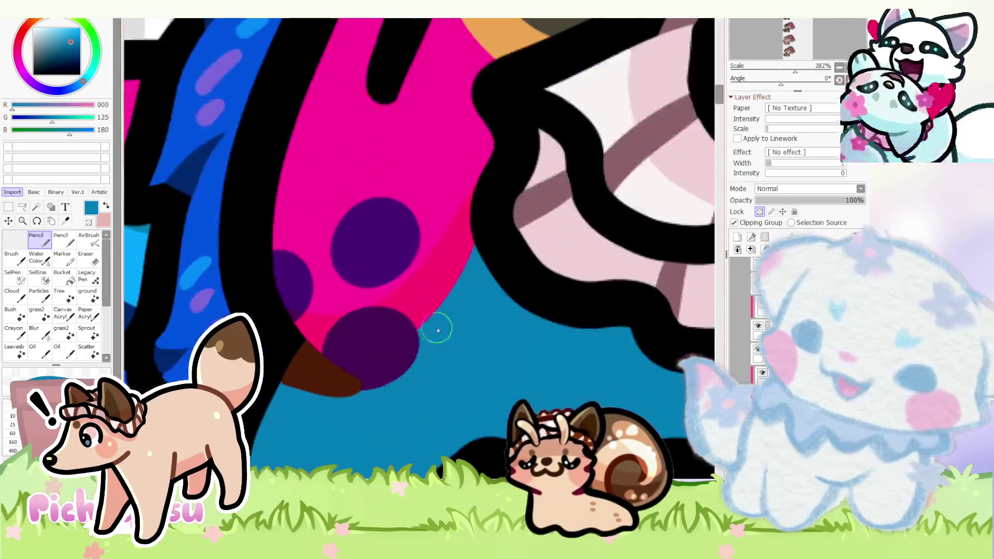
pyautogui.scroll(-3, 401, 354)
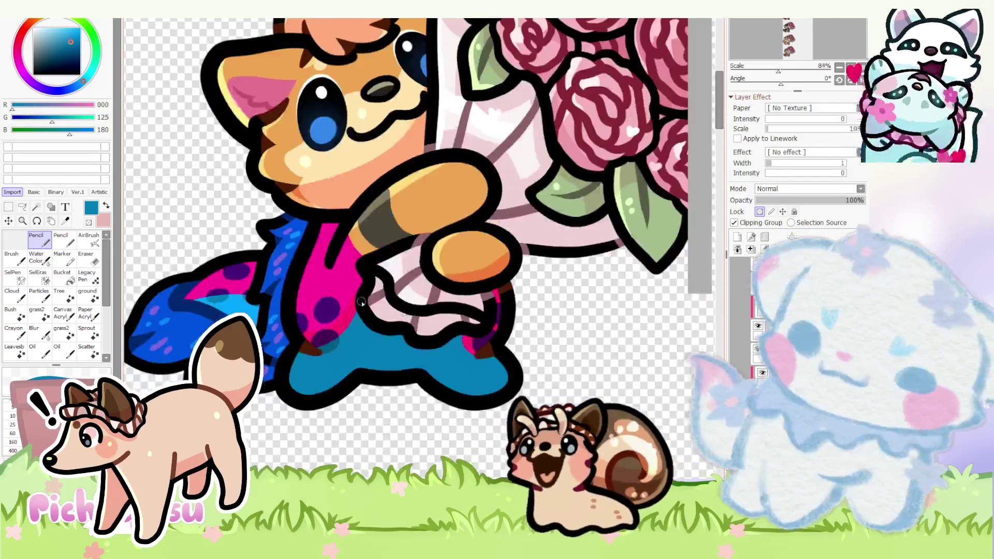
pyautogui.scroll(-2, 464, 314)
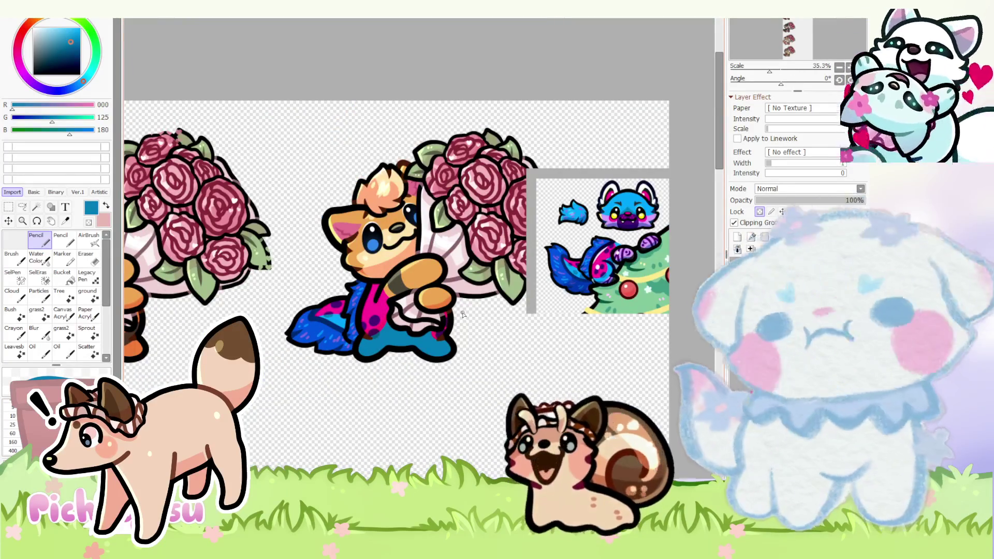
pyautogui.scroll(2, 366, 304)
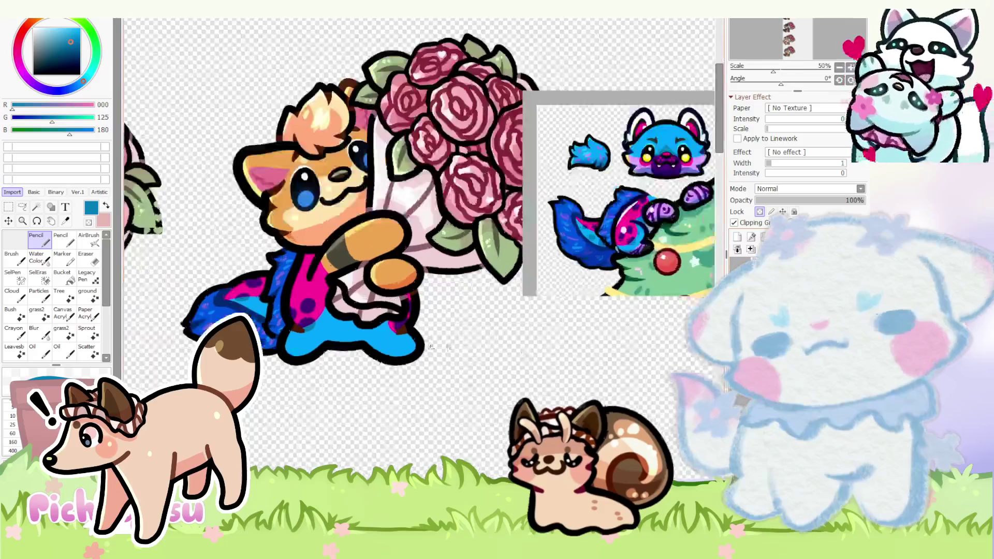
pyautogui.scroll(2, 367, 306)
pyautogui.scroll(1, 367, 306)
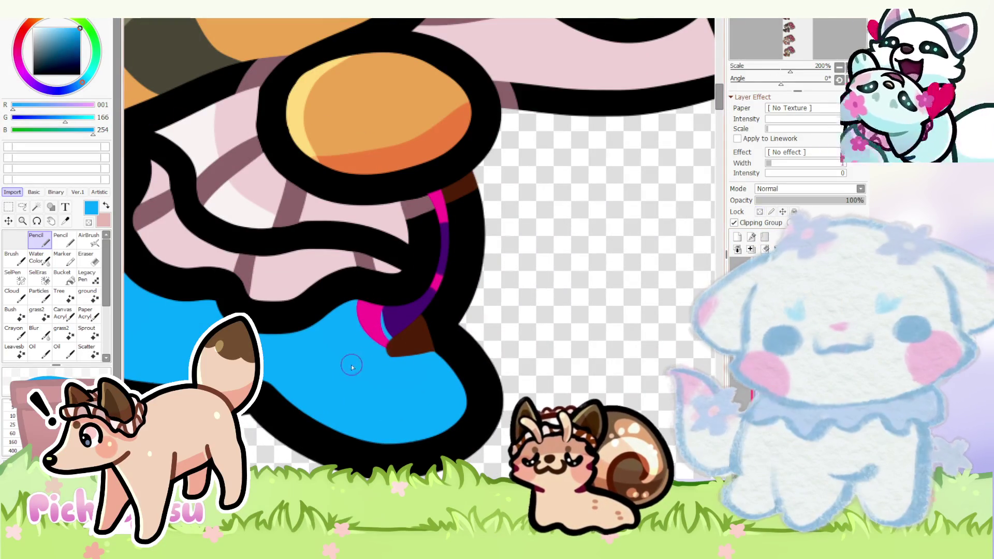
pyautogui.moveTo(377, 302)
pyautogui.mouseDown()
pyautogui.moveTo(364, 326)
pyautogui.moveTo(374, 314)
pyautogui.mouseUp()
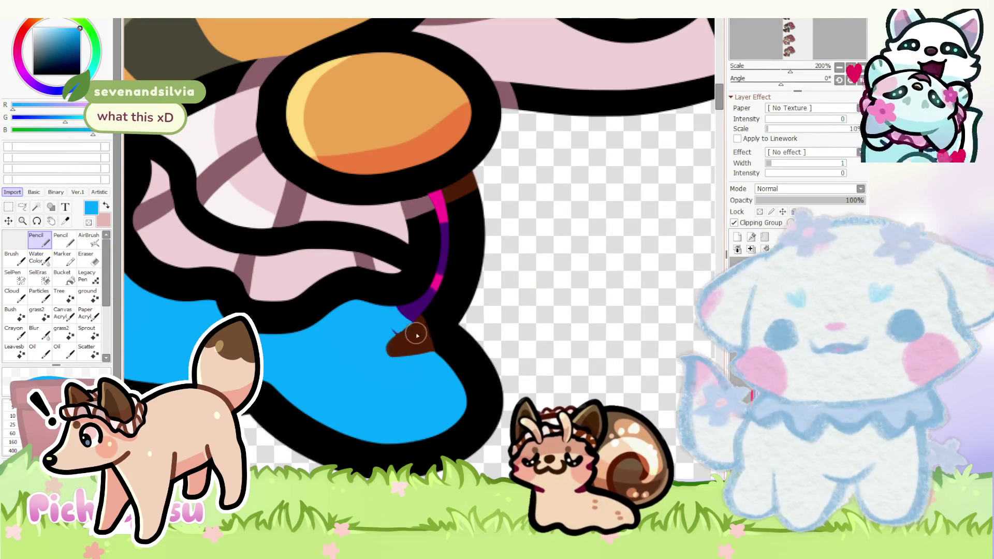
pyautogui.scroll(-5, 388, 332)
# - Shade the leg's outline dark purple and add a white patch on the blue leg
pyautogui.keyDown('alt'); pyautogui.click(388, 299); pyautogui.keyUp('alt')
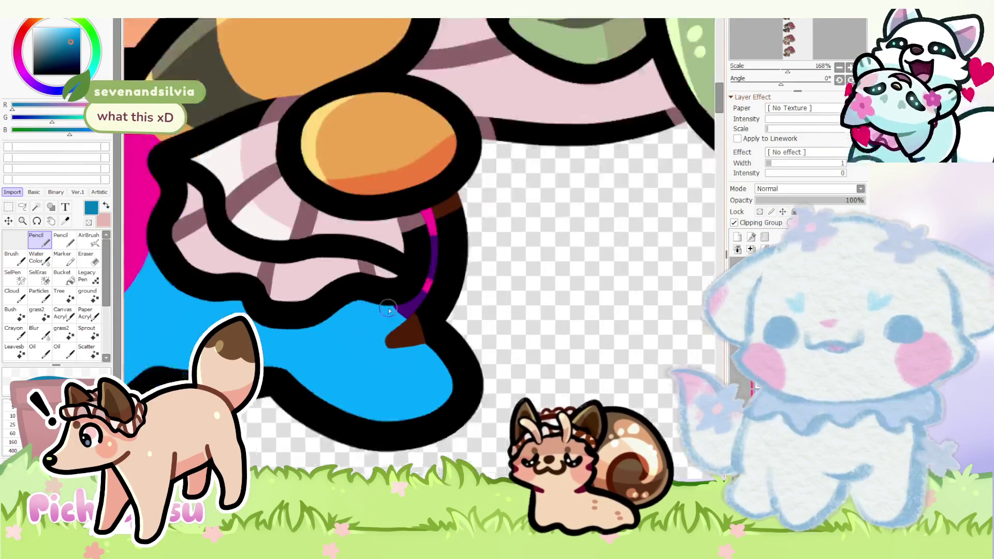
pyautogui.scroll(7, 387, 295)
pyautogui.moveTo(388, 295)
pyautogui.mouseDown()
pyautogui.moveTo(381, 285)
pyautogui.moveTo(432, 311)
pyautogui.mouseUp()
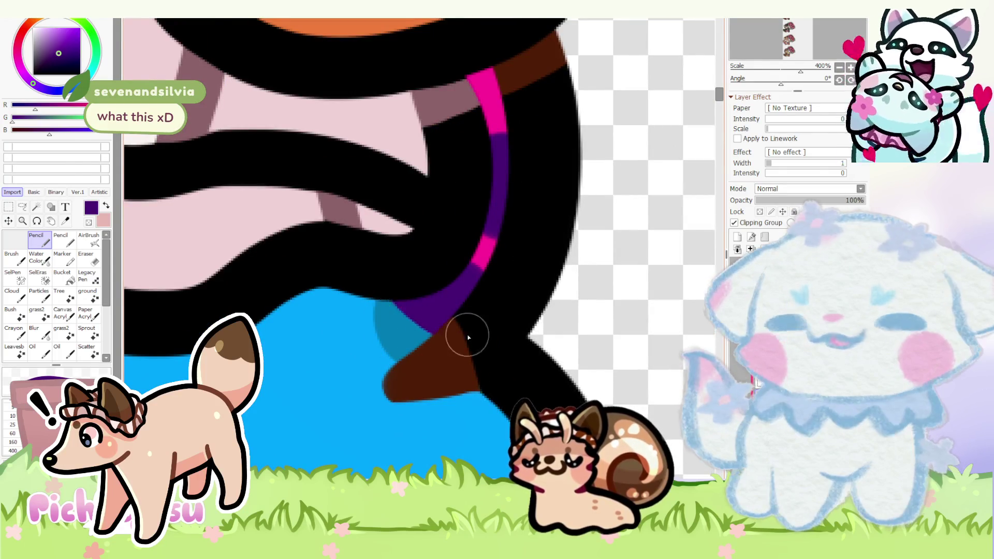
pyautogui.scroll(-5, 466, 333)
pyautogui.scroll(-4, 467, 333)
pyautogui.scroll(-3, 466, 333)
pyautogui.scroll(2, 660, 155)
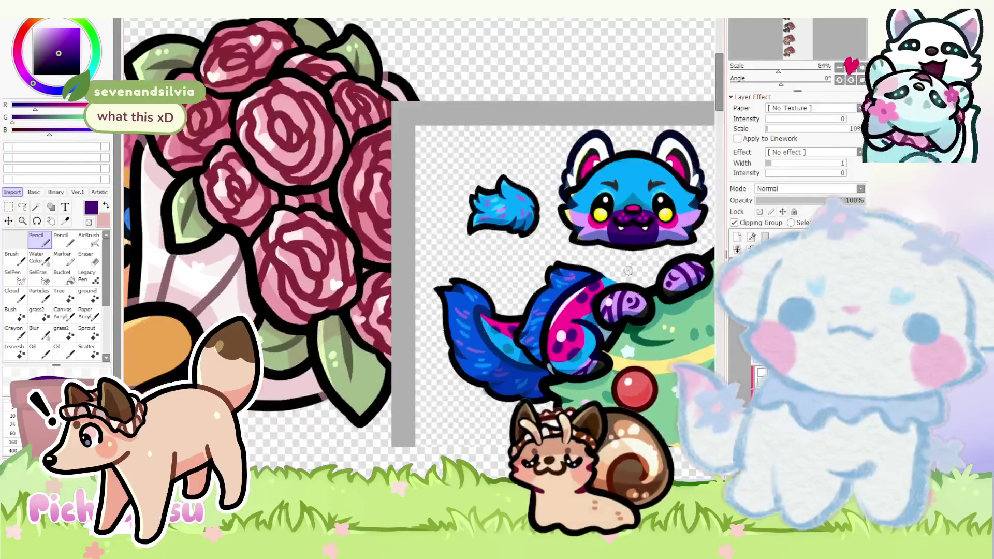
pyautogui.scroll(1, 660, 156)
pyautogui.scroll(-3, 660, 155)
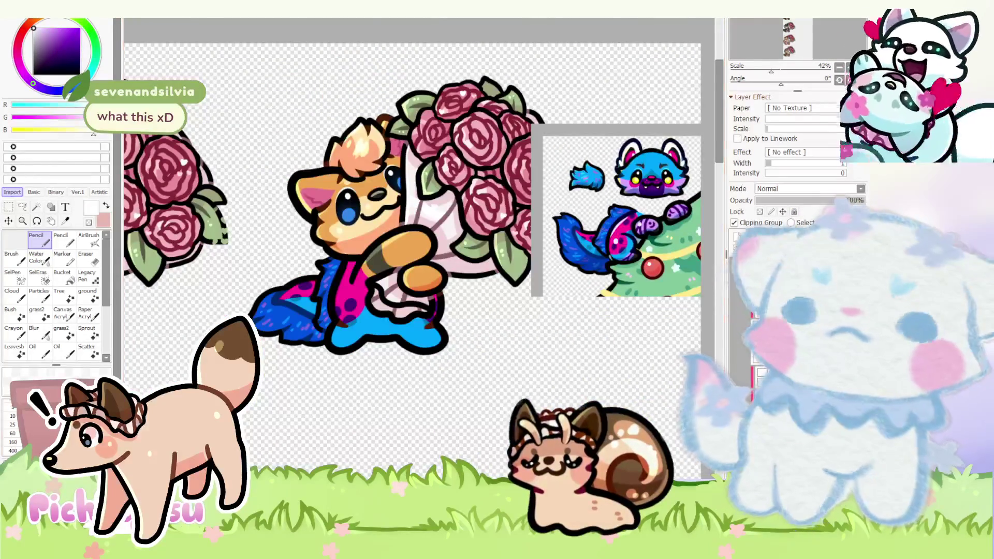
pyautogui.scroll(3, 406, 326)
pyautogui.moveTo(405, 327); pyautogui.dragTo(318, 359)
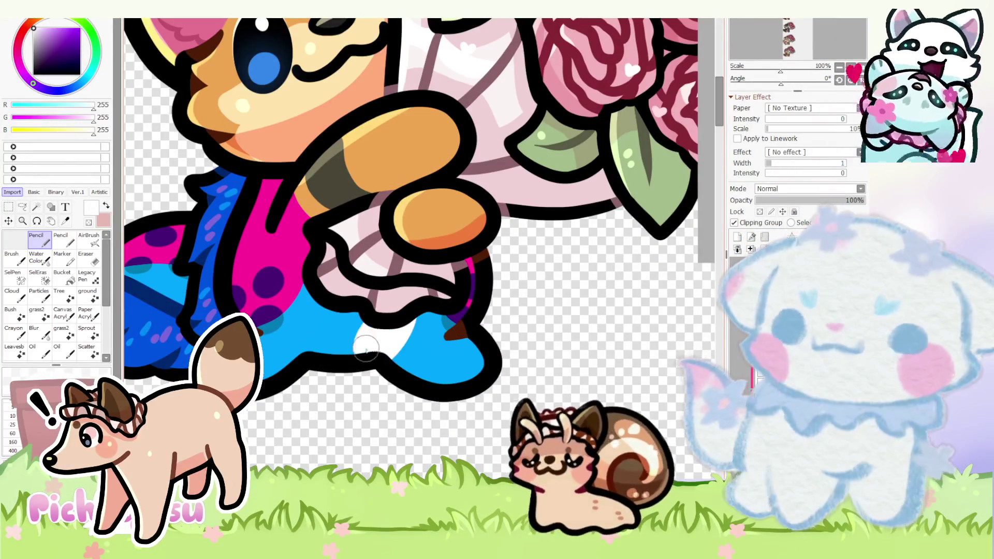
pyautogui.scroll(-3, 334, 320)
pyautogui.scroll(1, 334, 320)
pyautogui.scroll(2, 334, 320)
pyautogui.keyDown('alt'); pyautogui.click(353, 334); pyautogui.keyUp('alt')
pyautogui.scroll(-3, 315, 378)
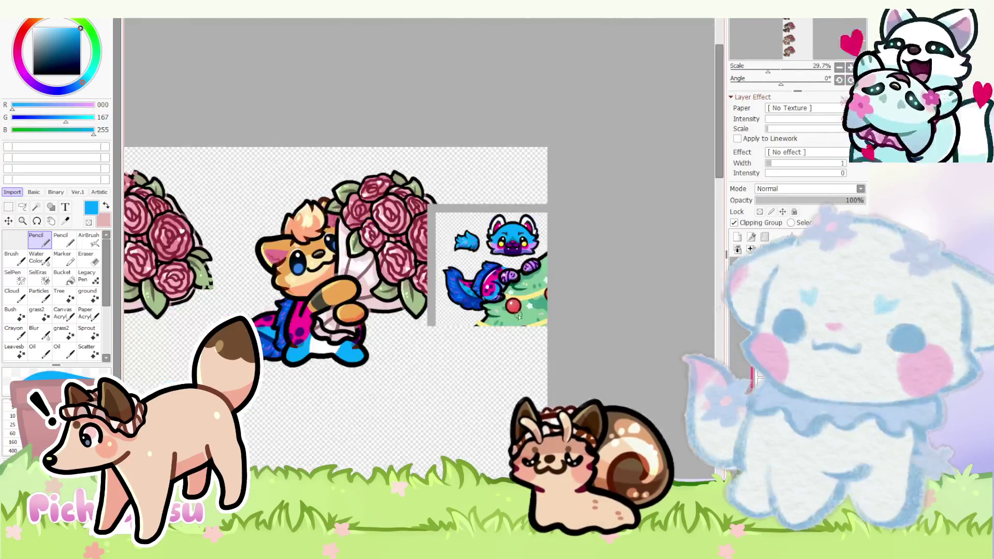
pyautogui.scroll(-1, 314, 378)
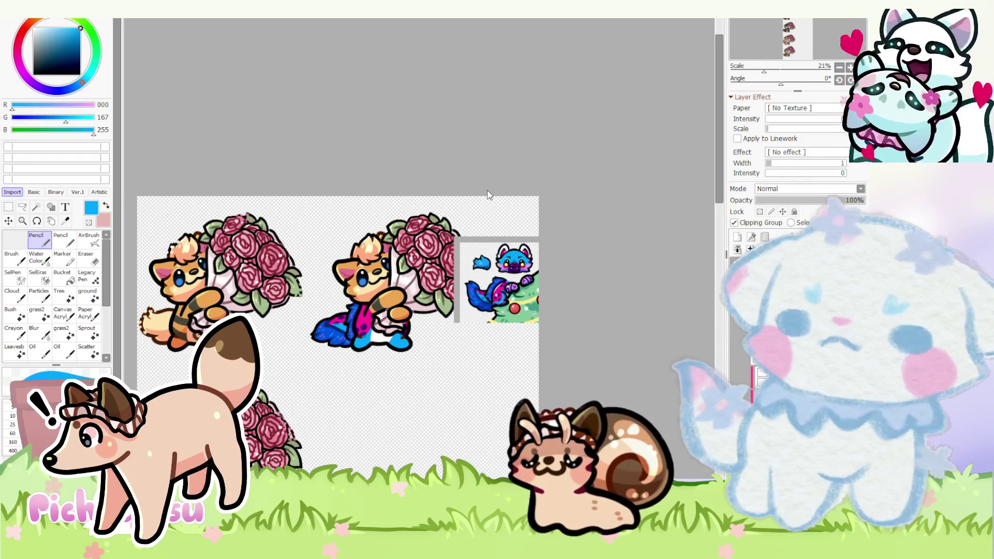
# - Switch to the gaming-chair emote document and sample near-black from the reference sheet
pyautogui.hotkey('ctrl', 'Tab')
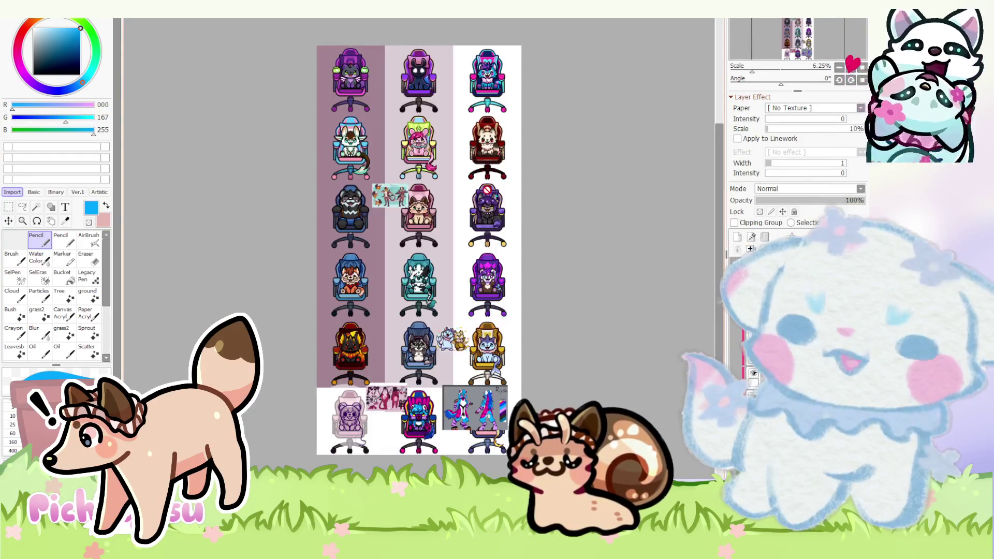
pyautogui.scroll(3, 569, 340)
pyautogui.scroll(1, 569, 340)
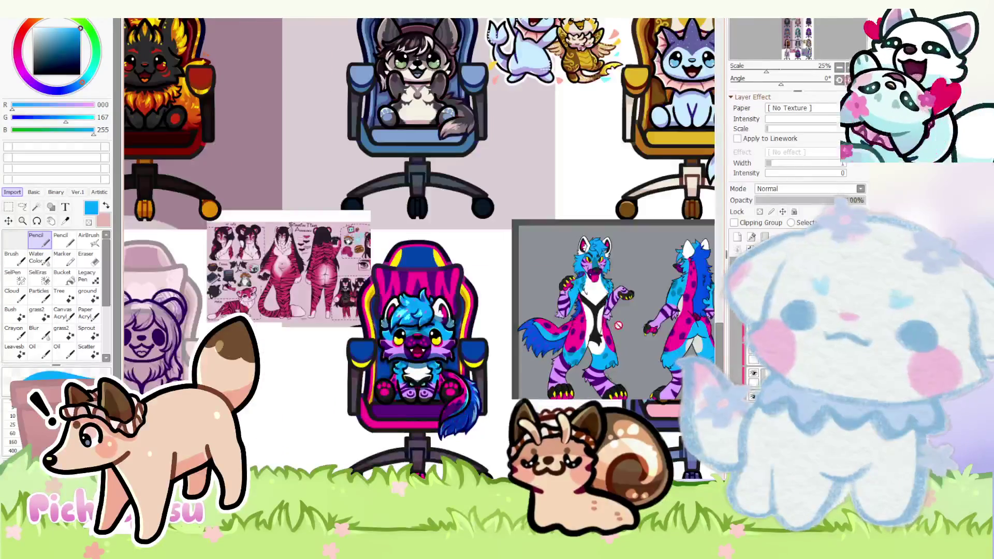
pyautogui.scroll(-1, 569, 340)
pyautogui.scroll(2, 568, 340)
pyautogui.keyDown('alt'); pyautogui.click(493, 341); pyautogui.keyUp('alt')
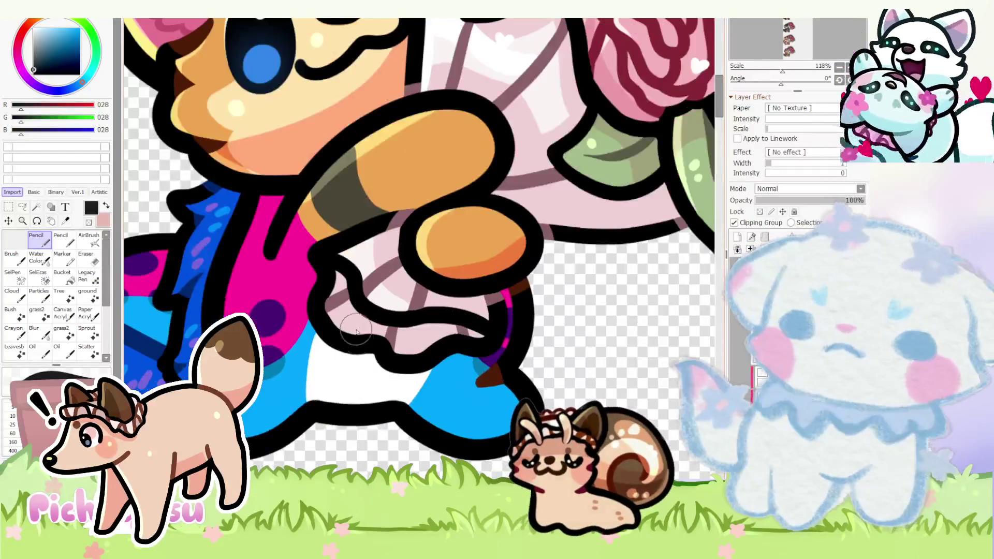
# - Stroke a near-black stripe across the leg between its white and blue areas
pyautogui.moveTo(356, 334)
pyautogui.mouseDown()
pyautogui.moveTo(341, 404)
pyautogui.moveTo(372, 399)
pyautogui.mouseUp()
pyautogui.moveTo(341, 357); pyautogui.dragTo(377, 396)
pyautogui.moveTo(326, 342); pyautogui.dragTo(383, 383)
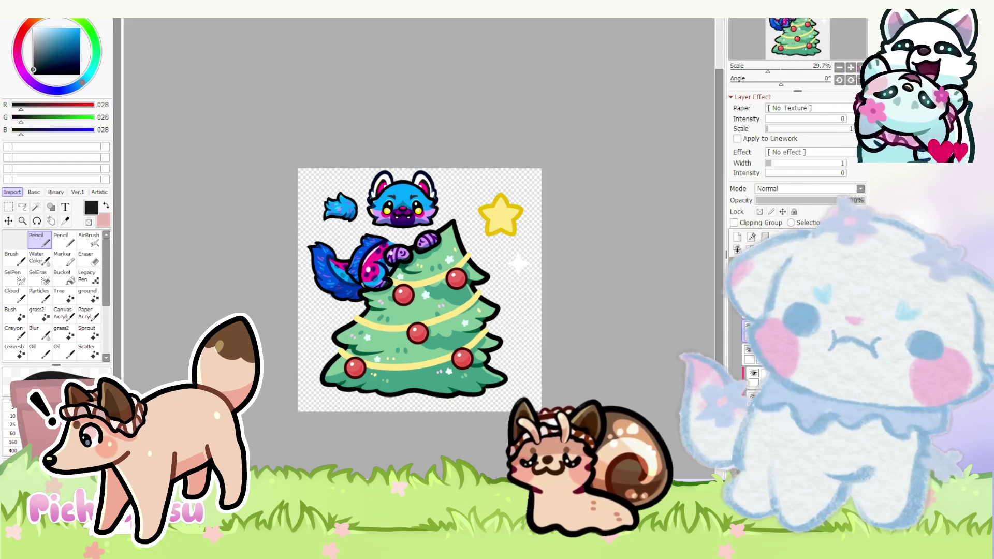
pyautogui.scroll(-2, 431, 373)
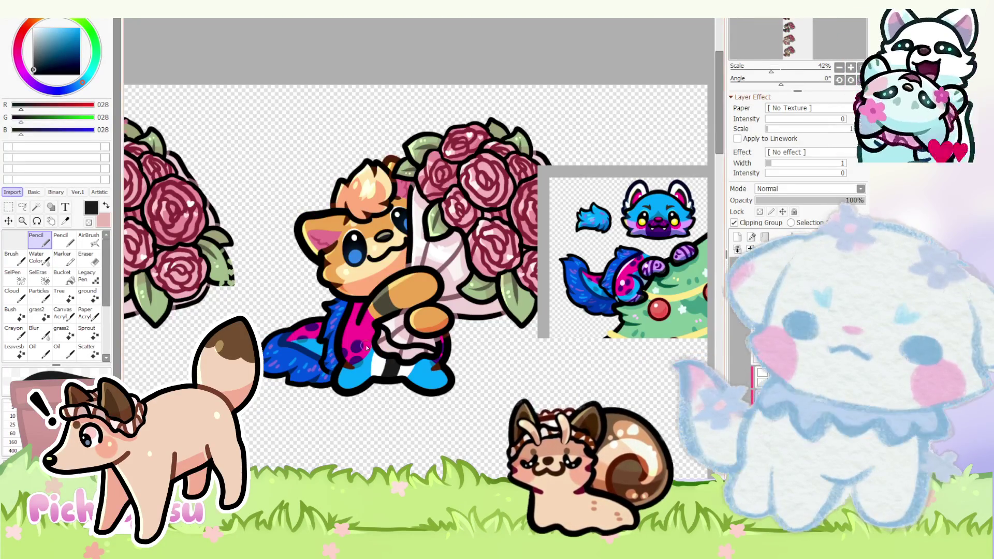
pyautogui.scroll(2, 366, 347)
pyautogui.scroll(2, 366, 348)
pyautogui.scroll(2, 356, 274)
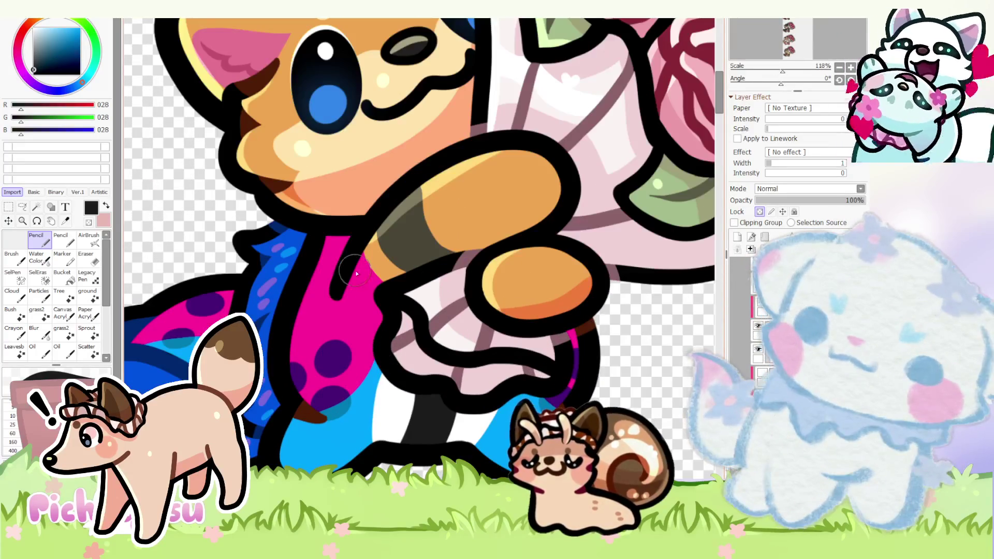
# - Sample bright blue and fill the dark strip beside the pink chest with it
pyautogui.keyDown('alt'); pyautogui.click(372, 386); pyautogui.keyUp('alt')
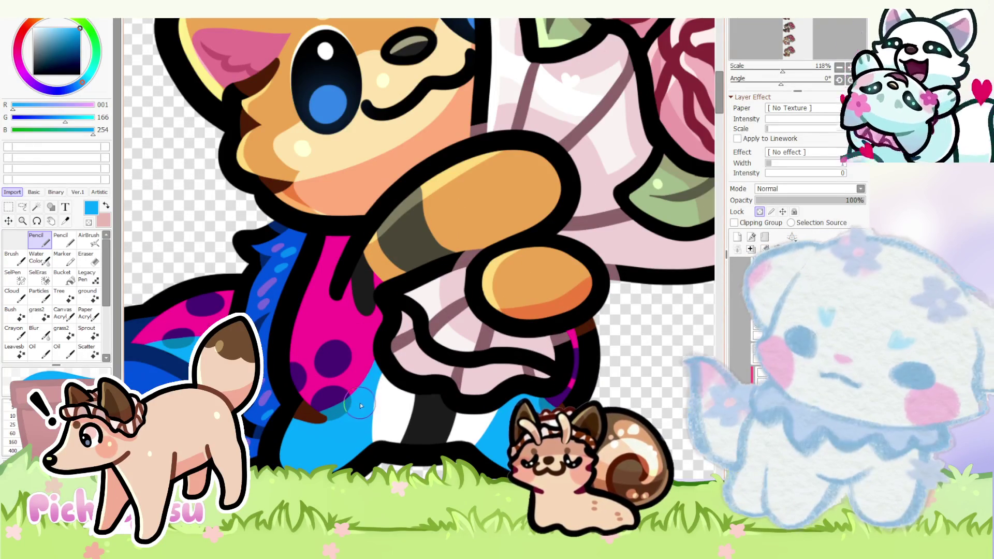
pyautogui.moveTo(372, 342); pyautogui.dragTo(364, 268)
pyautogui.scroll(-5, 382, 287)
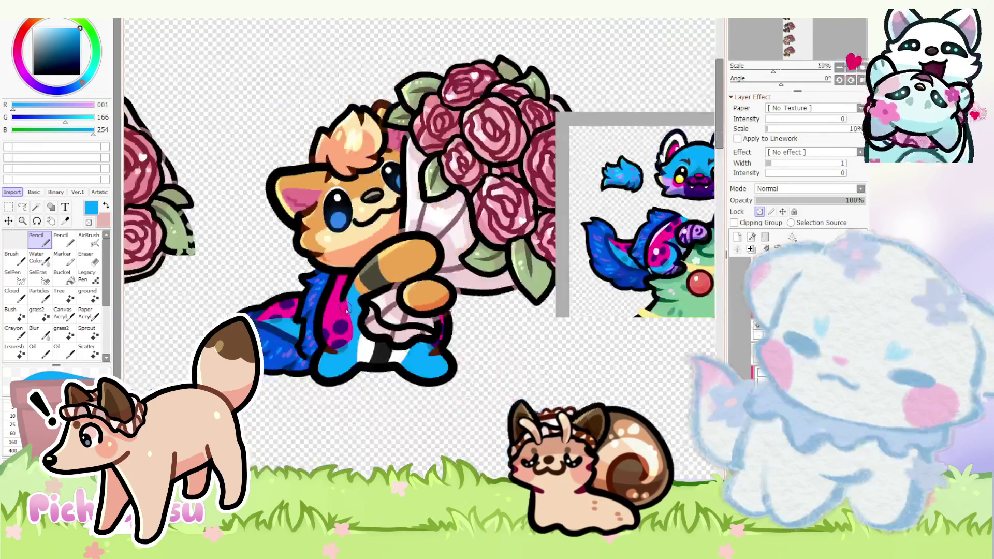
pyautogui.scroll(5, 380, 349)
pyautogui.scroll(2, 381, 349)
pyautogui.scroll(2, 381, 349)
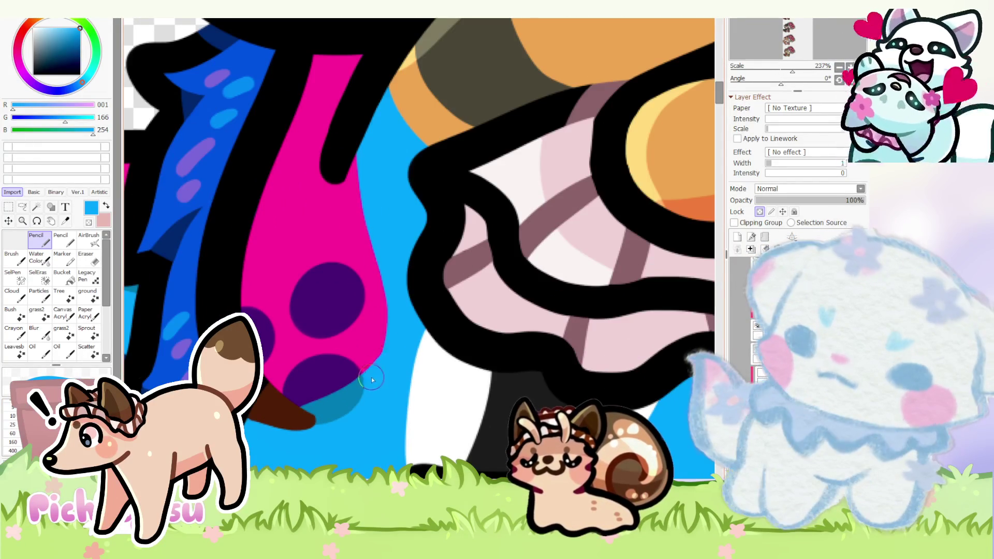
pyautogui.scroll(-3, 383, 219)
pyautogui.scroll(-2, 383, 219)
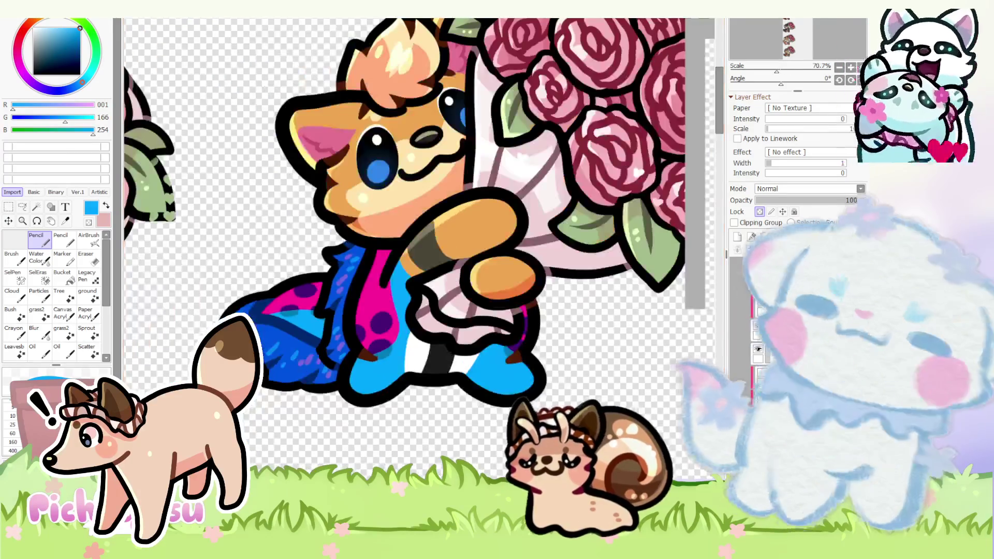
pyautogui.scroll(-3, 384, 219)
# - Cycle through the open documents to the Christmas-tree sticker
pyautogui.hotkey('ctrl', 'Tab')
pyautogui.hotkey('ctrl', 'Tab')
pyautogui.hotkey('ctrl', 'Tab')
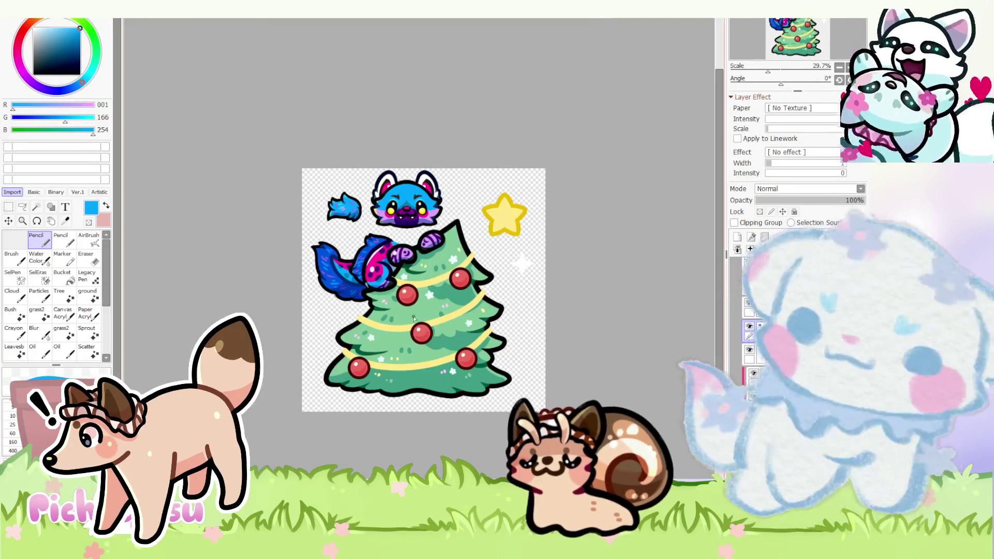
pyautogui.hotkey('ctrl', 'Tab')
pyautogui.hotkey('ctrl', 'Tab')
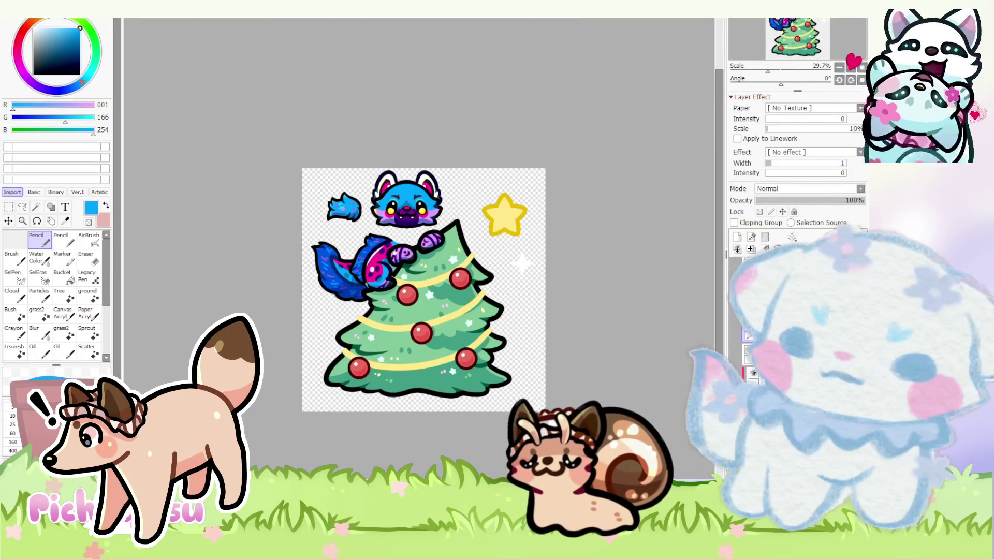
pyautogui.hotkey('ctrl', 'Tab')
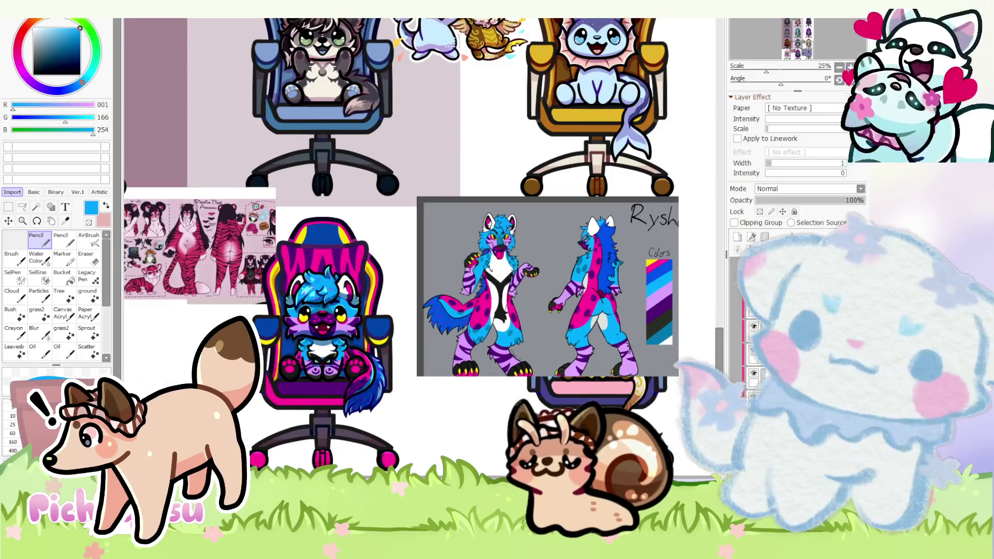
# - Switch back to the fox-with-roses document and sample the dark purple of its body spots
pyautogui.hotkey('ctrl', 'Tab')
pyautogui.scroll(3, 404, 203)
pyautogui.keyDown('alt'); pyautogui.click(358, 404); pyautogui.keyUp('alt')
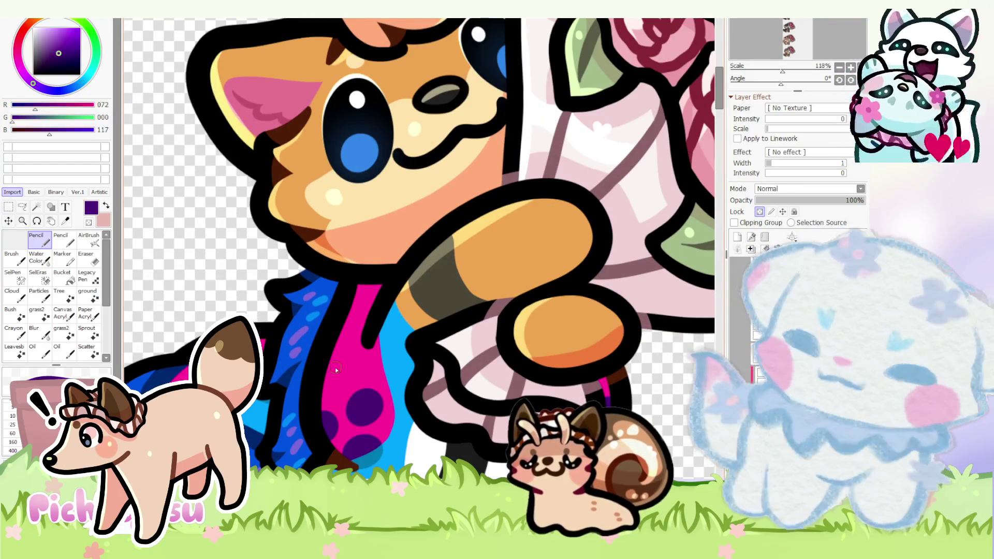
pyautogui.scroll(-7, 362, 318)
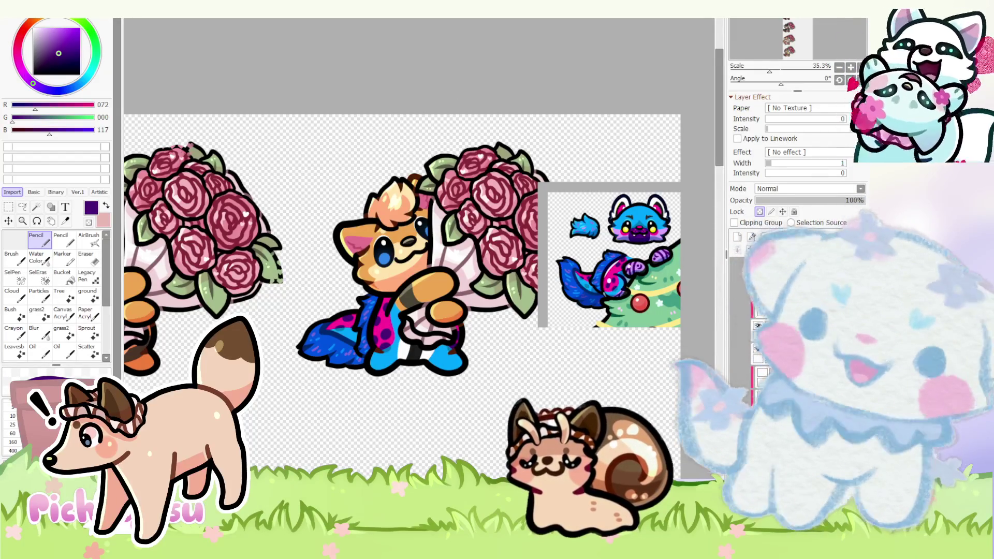
pyautogui.scroll(2, 376, 277)
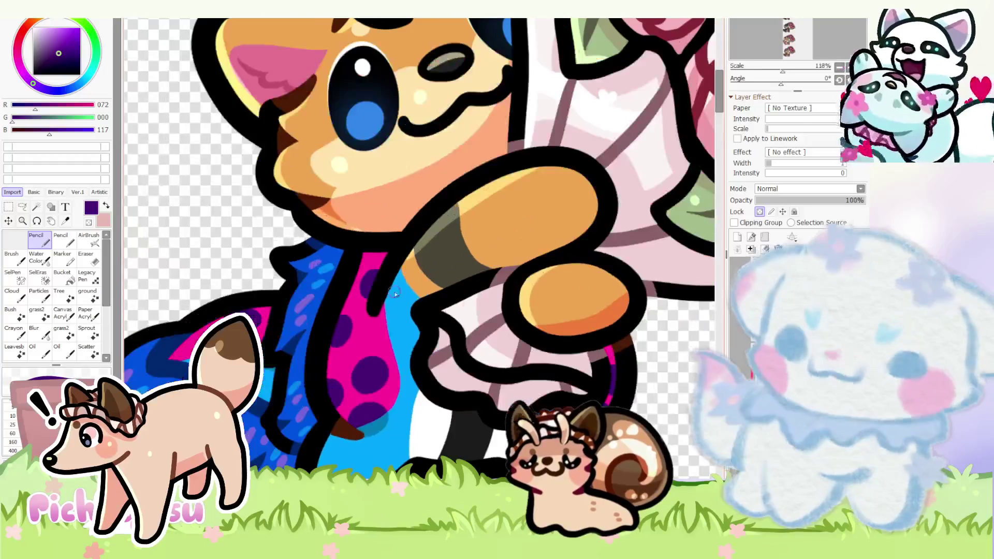
pyautogui.scroll(2, 376, 277)
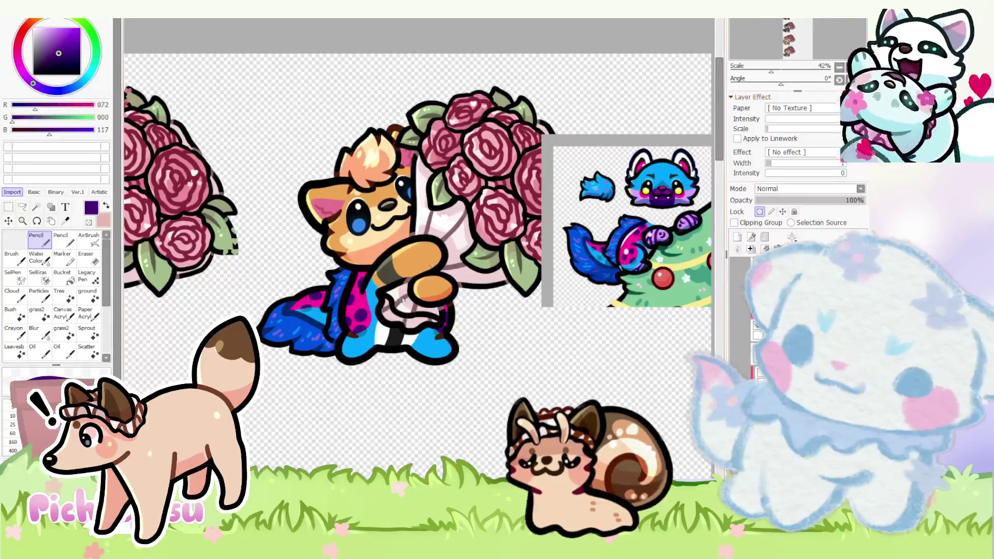
pyautogui.scroll(6, 332, 311)
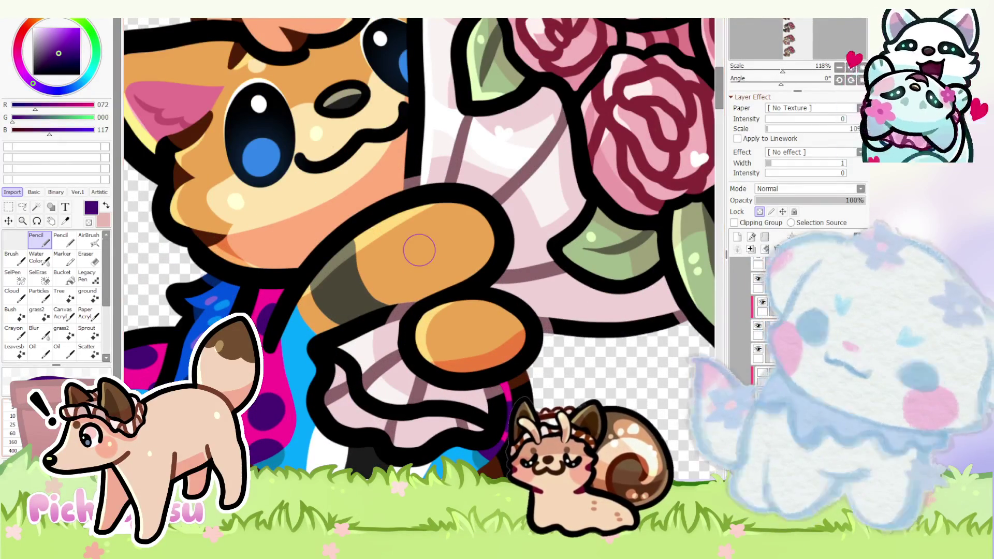
# - With Lock Transparency on, paint the fox's arm purple and switch to bright cyan for the shoulder band
pyautogui.click(760, 212)
pyautogui.moveTo(342, 252)
pyautogui.mouseDown()
pyautogui.moveTo(337, 325)
pyautogui.moveTo(330, 264)
pyautogui.moveTo(365, 241)
pyautogui.moveTo(364, 310)
pyautogui.mouseUp()
pyautogui.keyDown('alt'); pyautogui.click(311, 347); pyautogui.keyUp('alt')
pyautogui.scroll(-5, 363, 309)
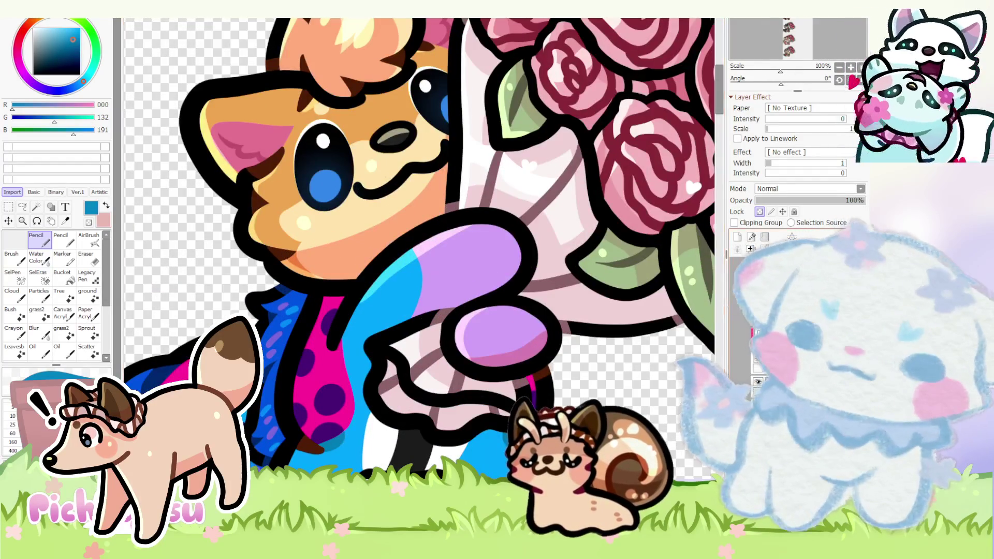
pyautogui.scroll(3, 355, 311)
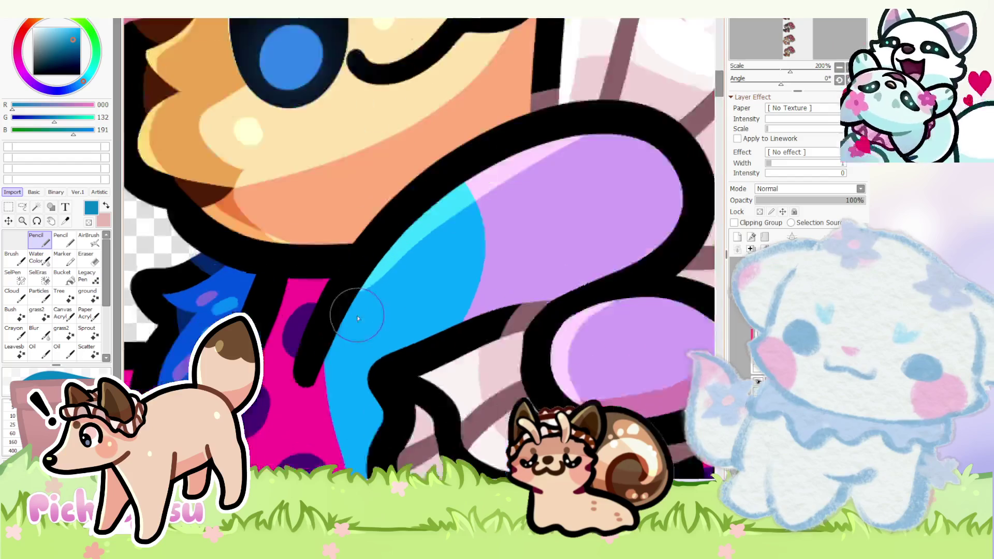
# - Shade the blue arm dark blue, then cover the blue on both legs with lavender
pyautogui.moveTo(334, 323); pyautogui.dragTo(352, 301)
pyautogui.click(404, 299)
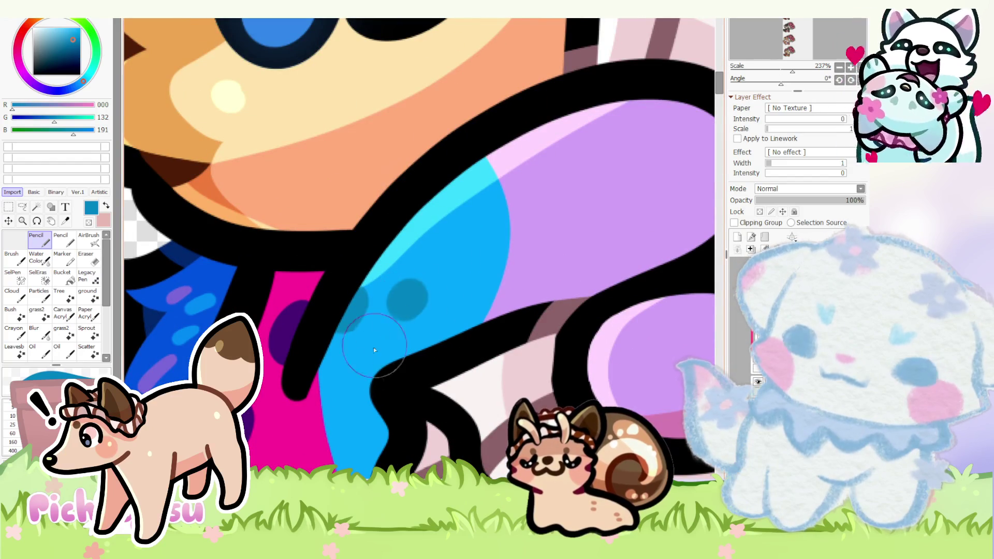
pyautogui.scroll(-2, 412, 295)
pyautogui.scroll(-3, 394, 293)
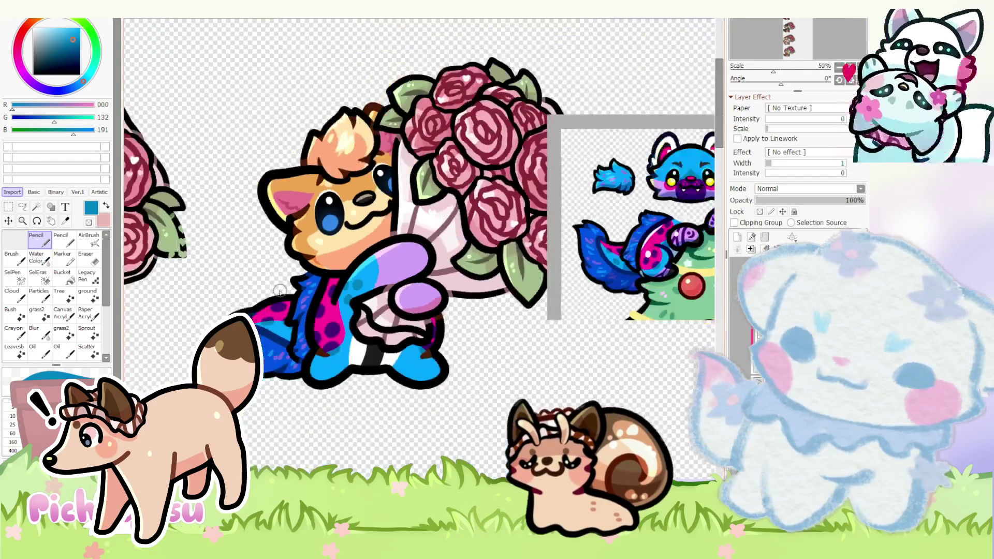
pyautogui.scroll(1, 308, 354)
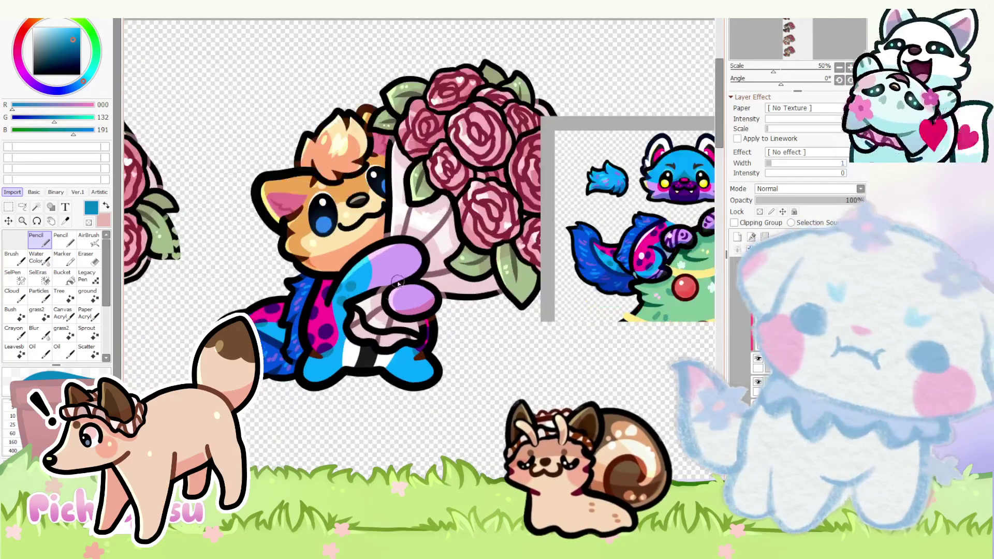
pyautogui.keyDown('alt'); pyautogui.click(388, 280); pyautogui.keyUp('alt')
pyautogui.scroll(2, 315, 335)
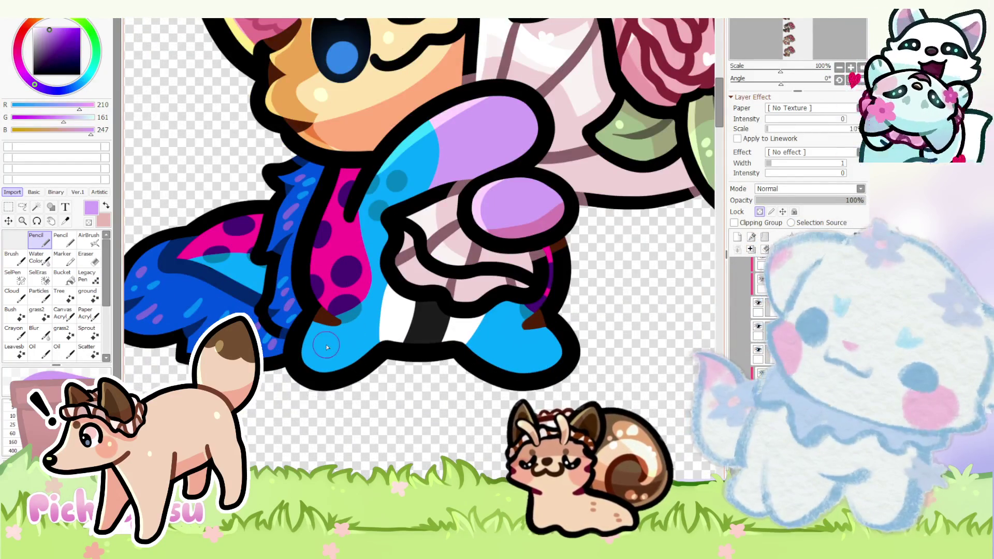
pyautogui.scroll(2, 318, 335)
pyautogui.moveTo(298, 307)
pyautogui.mouseDown()
pyautogui.moveTo(351, 329)
pyautogui.moveTo(304, 354)
pyautogui.mouseUp()
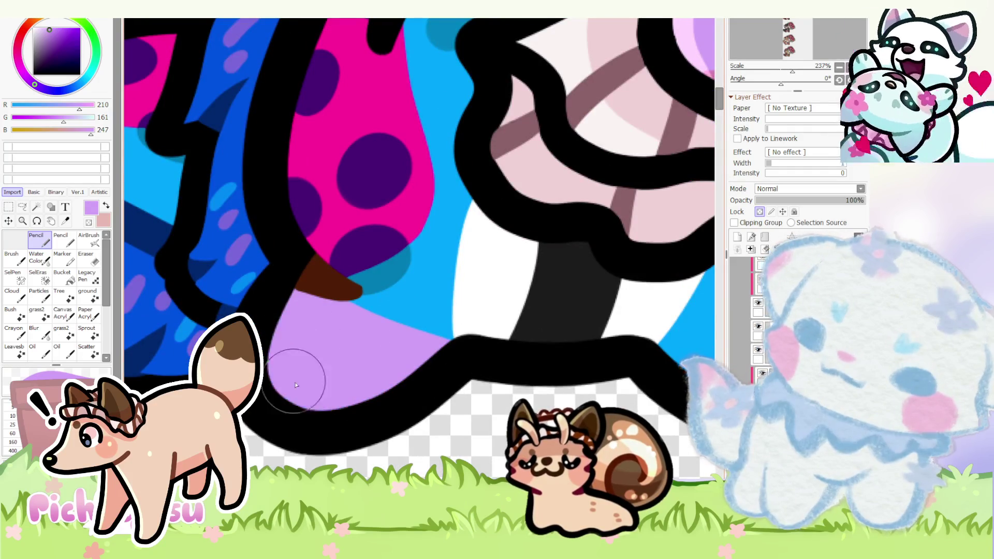
pyautogui.scroll(-2, 303, 354)
pyautogui.scroll(2, 416, 366)
pyautogui.moveTo(416, 366)
pyautogui.mouseDown()
pyautogui.moveTo(582, 329)
pyautogui.moveTo(526, 344)
pyautogui.moveTo(598, 366)
pyautogui.moveTo(517, 388)
pyautogui.mouseUp()
pyautogui.scroll(-4, 516, 388)
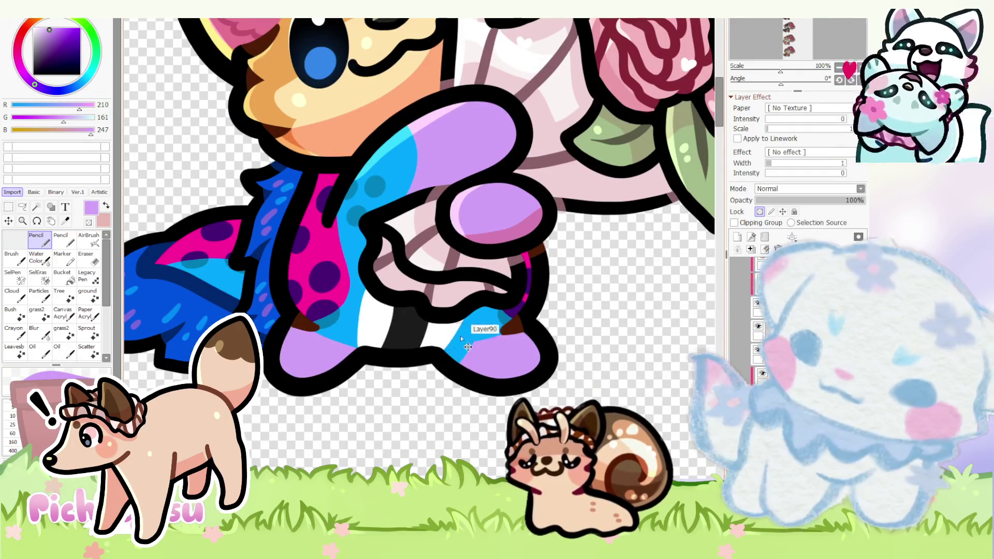
pyautogui.moveTo(334, 296); pyautogui.dragTo(494, 321)
pyautogui.scroll(3, 493, 321)
# - Erase the stray blue from the fox's foot, then sample the body blue and switch to white
pyautogui.press('e')
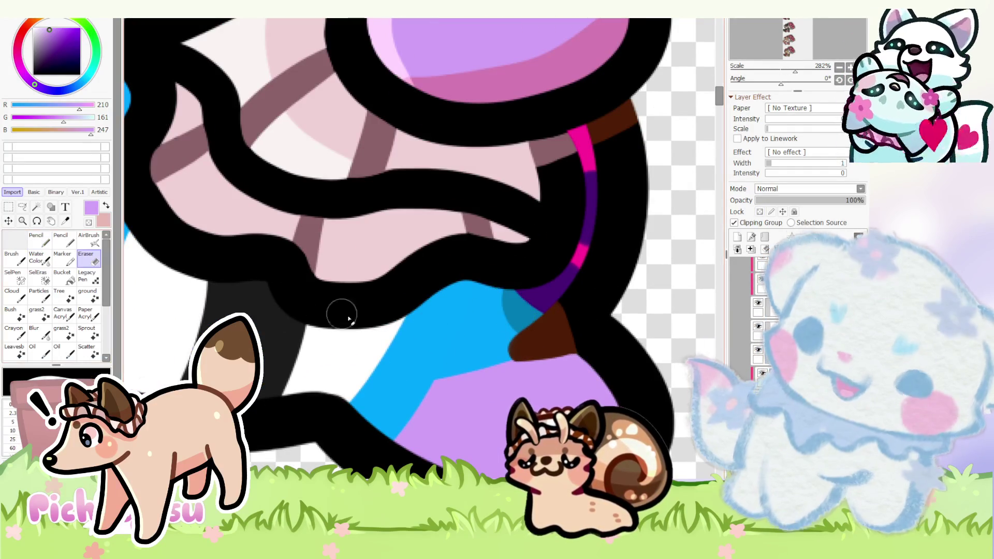
pyautogui.moveTo(388, 412); pyautogui.dragTo(411, 381)
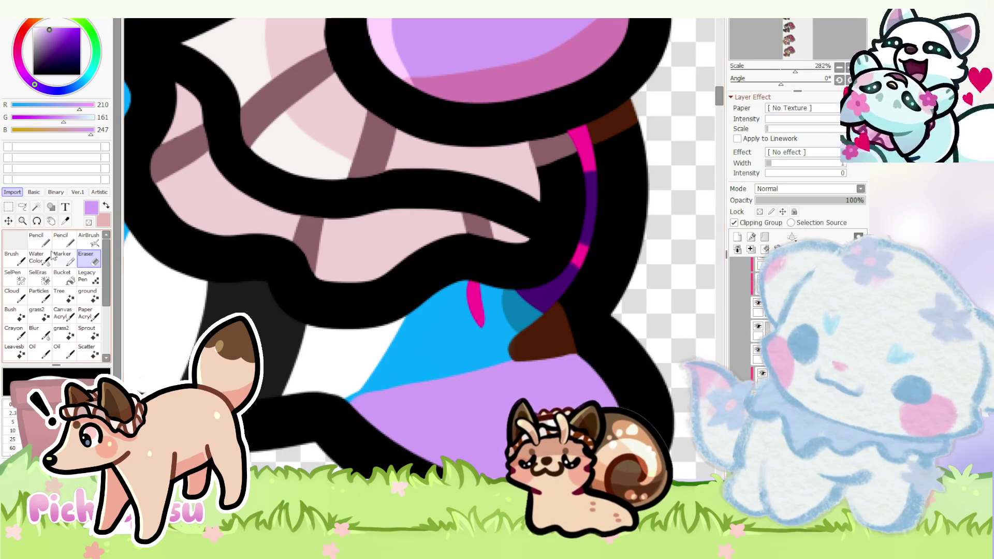
pyautogui.press('n')
pyautogui.keyDown('alt'); pyautogui.click(466, 315); pyautogui.keyUp('alt')
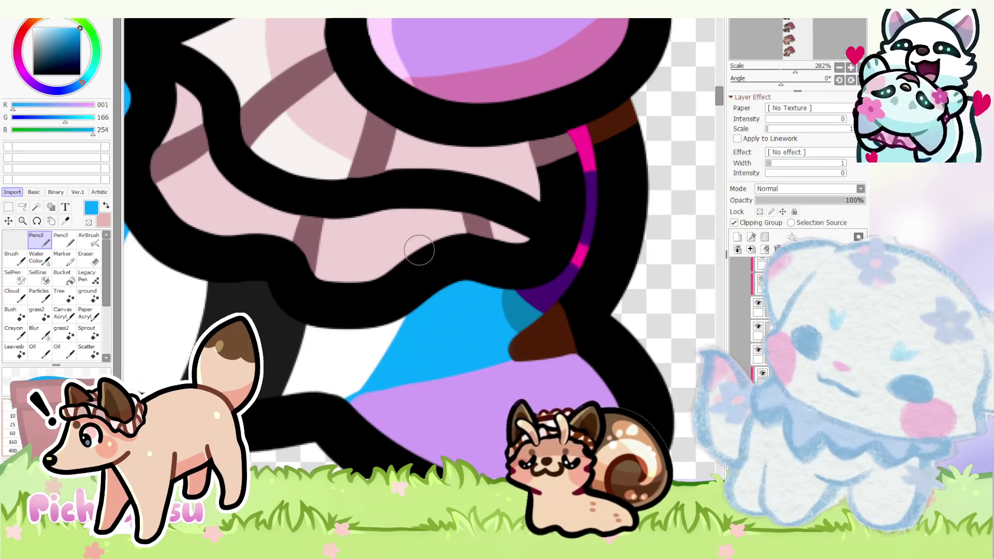
pyautogui.keyDown('alt'); pyautogui.click(366, 342); pyautogui.keyUp('alt')
pyautogui.scroll(-3, 336, 395)
pyautogui.scroll(-5, 335, 395)
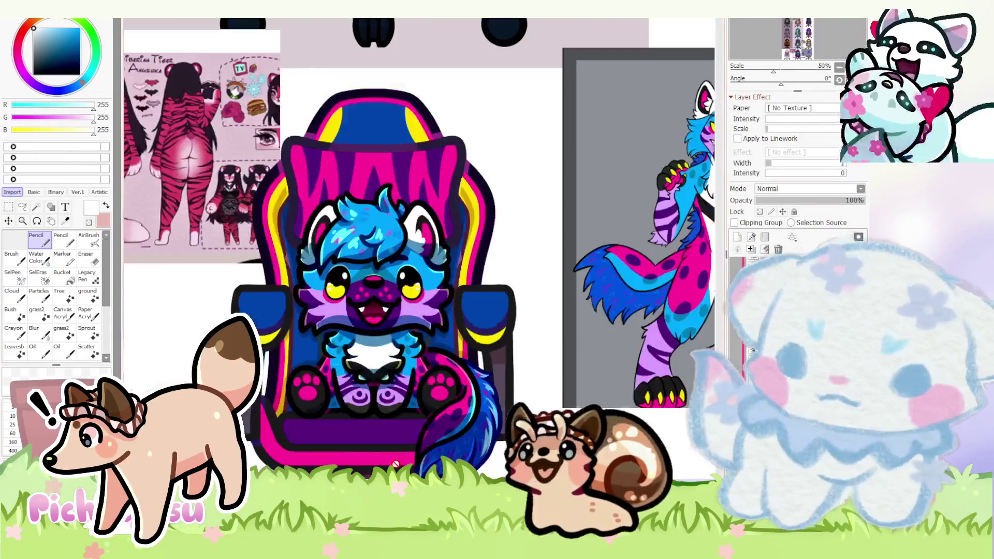
pyautogui.scroll(3, 574, 224)
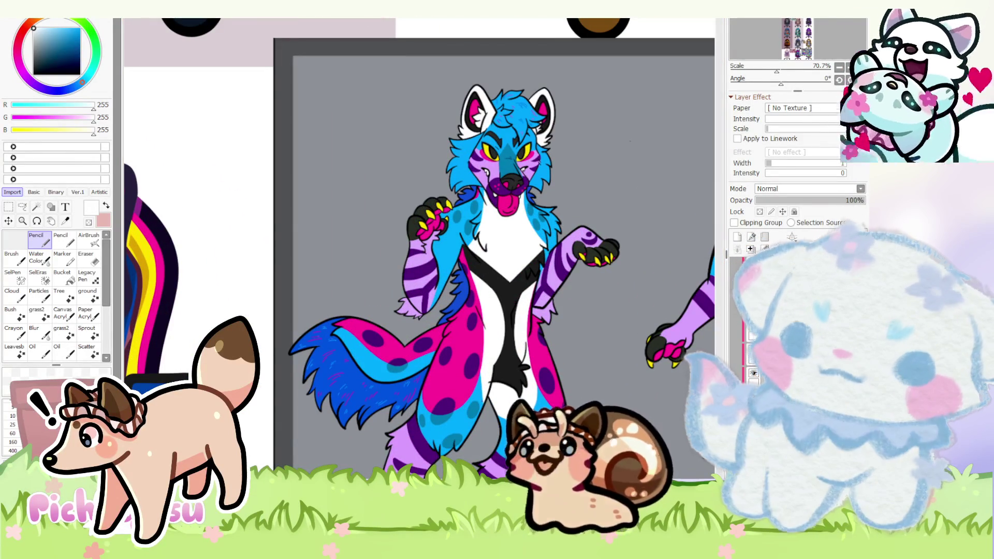
pyautogui.scroll(5, 424, 254)
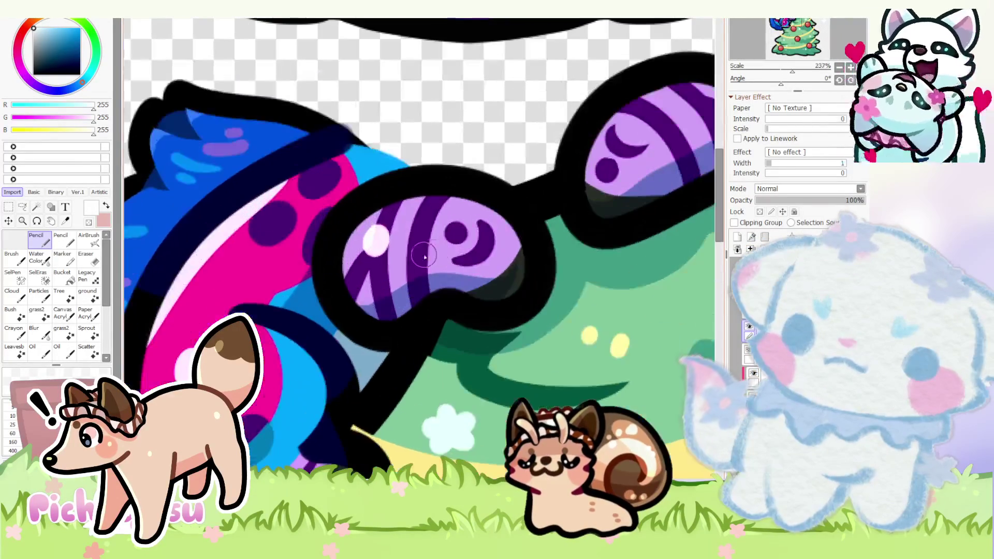
# - Sample the dark purple from the tree-costume sticker's stripe
pyautogui.keyDown('alt'); pyautogui.click(424, 255); pyautogui.keyUp('alt')
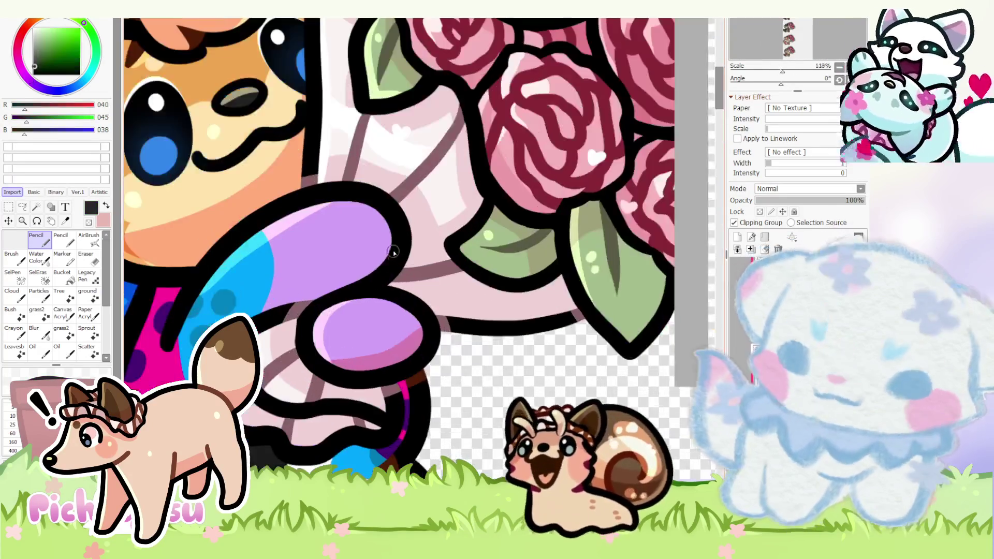
pyautogui.scroll(3, 394, 252)
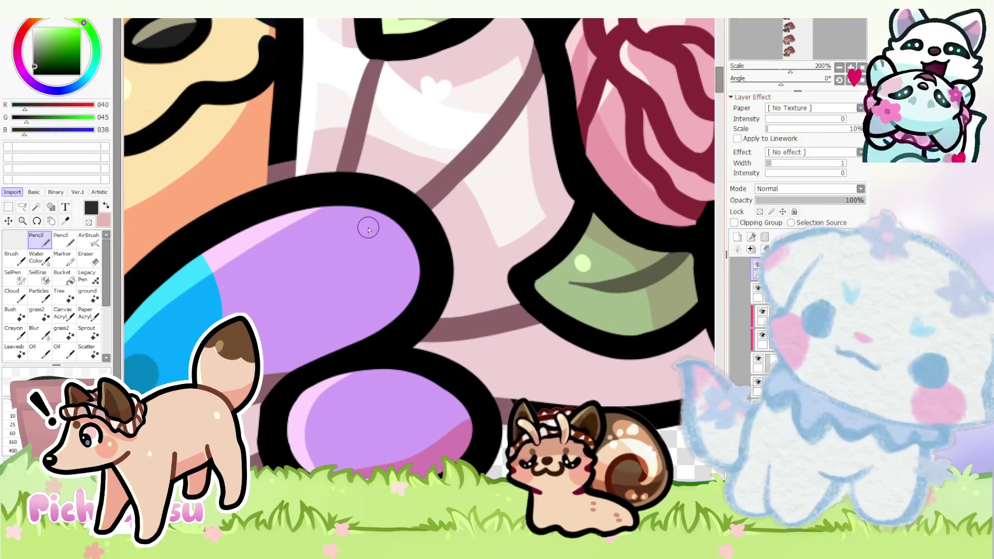
# - Shade the edges of the fox's upper and lower feet dark, undoing and redoing one stroke
pyautogui.moveTo(333, 207)
pyautogui.mouseDown()
pyautogui.moveTo(370, 240)
pyautogui.moveTo(390, 283)
pyautogui.moveTo(382, 206)
pyautogui.mouseUp()
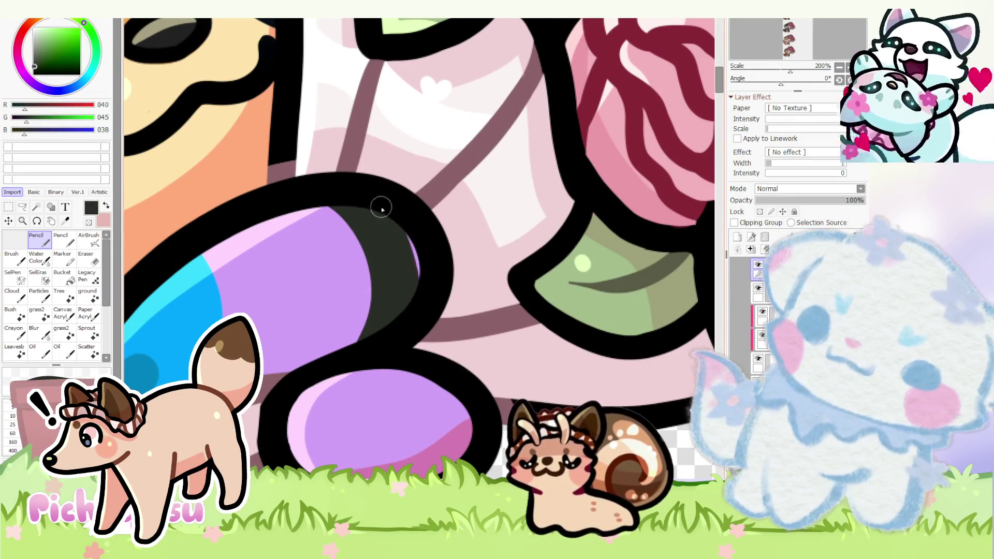
pyautogui.scroll(-1, 349, 194)
pyautogui.scroll(-1, 342, 319)
pyautogui.moveTo(345, 414); pyautogui.dragTo(325, 334)
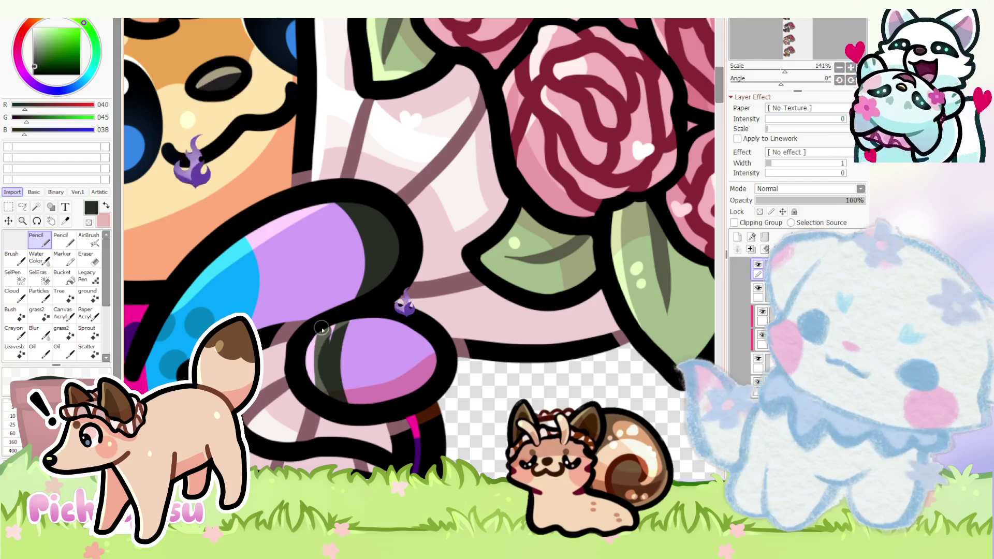
pyautogui.scroll(-3, 313, 368)
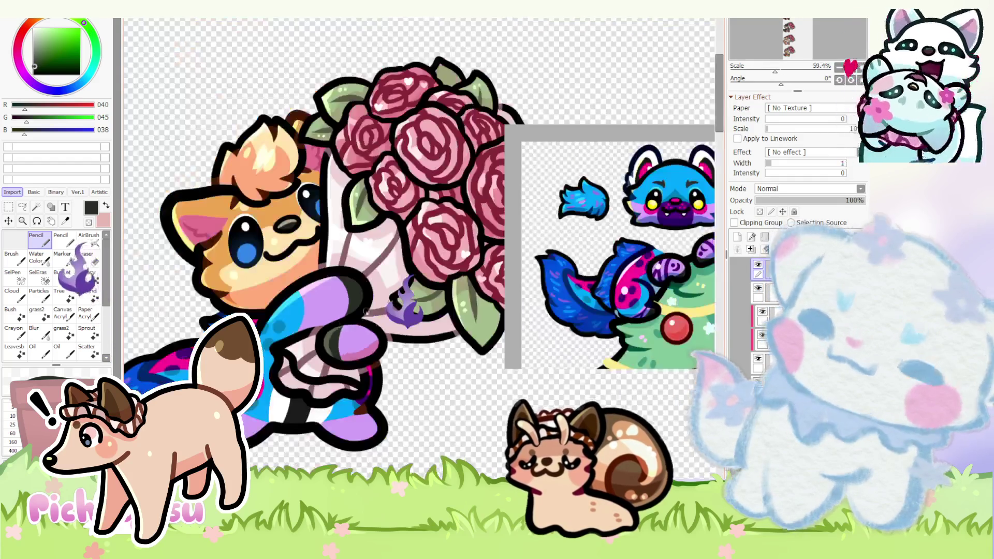
pyautogui.scroll(-2, 319, 365)
pyautogui.scroll(2, 332, 357)
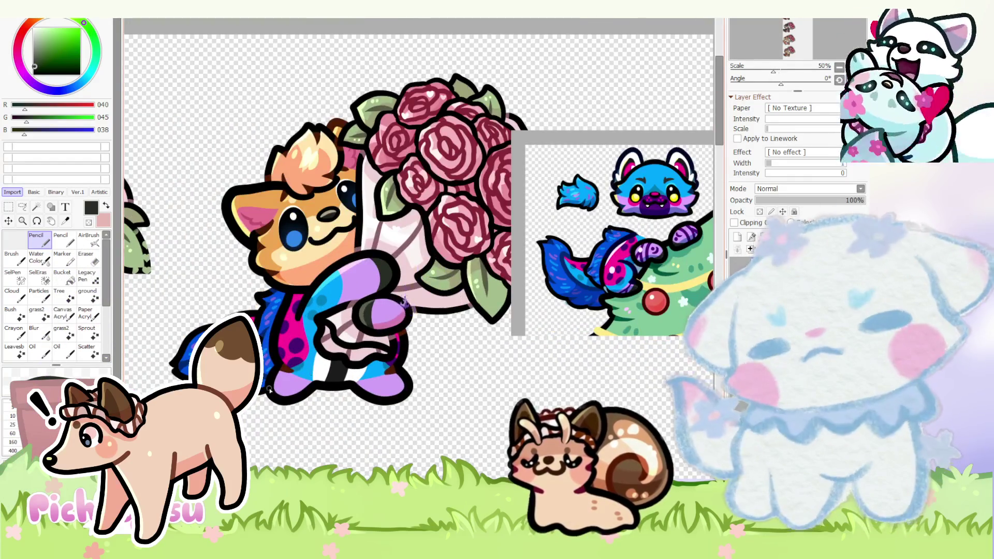
pyautogui.scroll(4, 334, 361)
pyautogui.hotkey('ctrl', 'z')
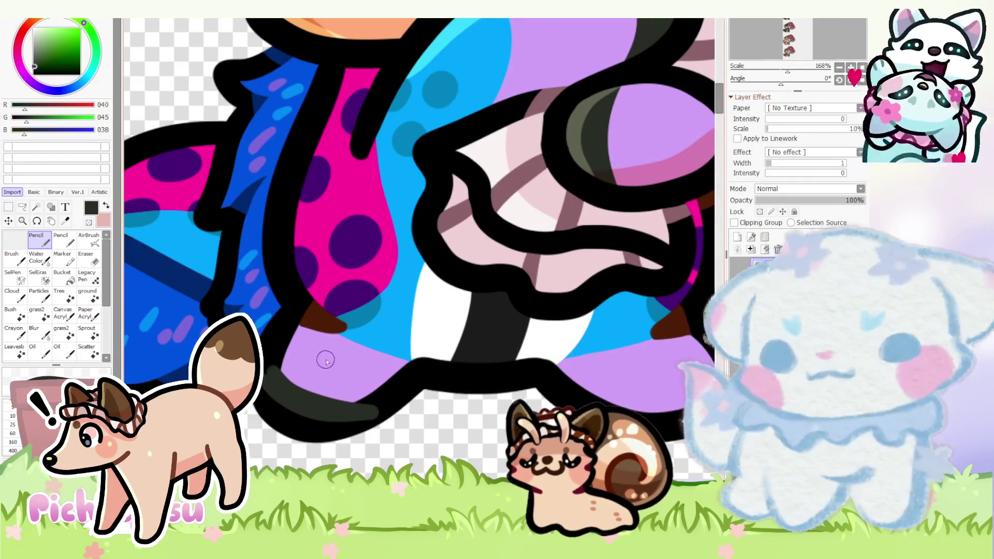
pyautogui.scroll(-1, 303, 393)
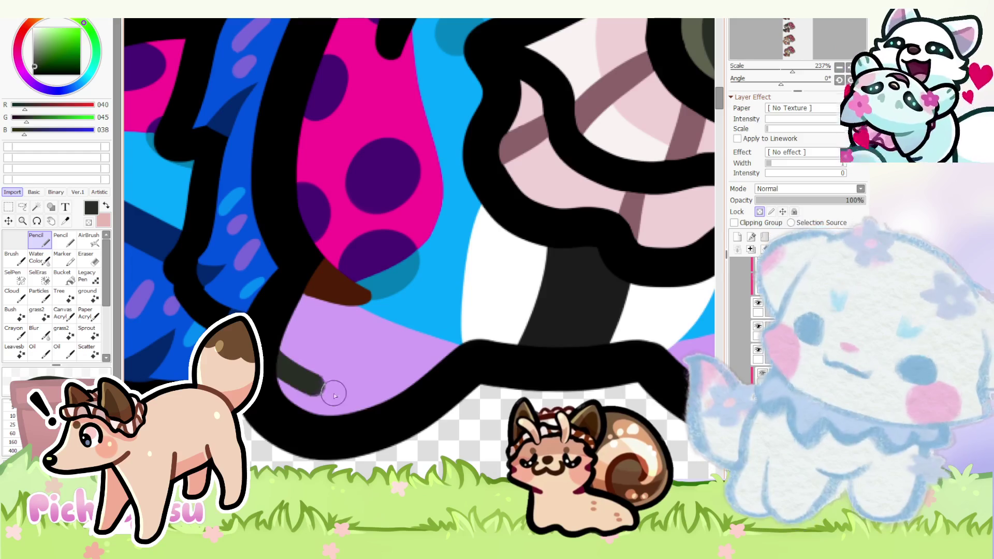
pyautogui.scroll(-1, 342, 388)
pyautogui.scroll(2, 439, 390)
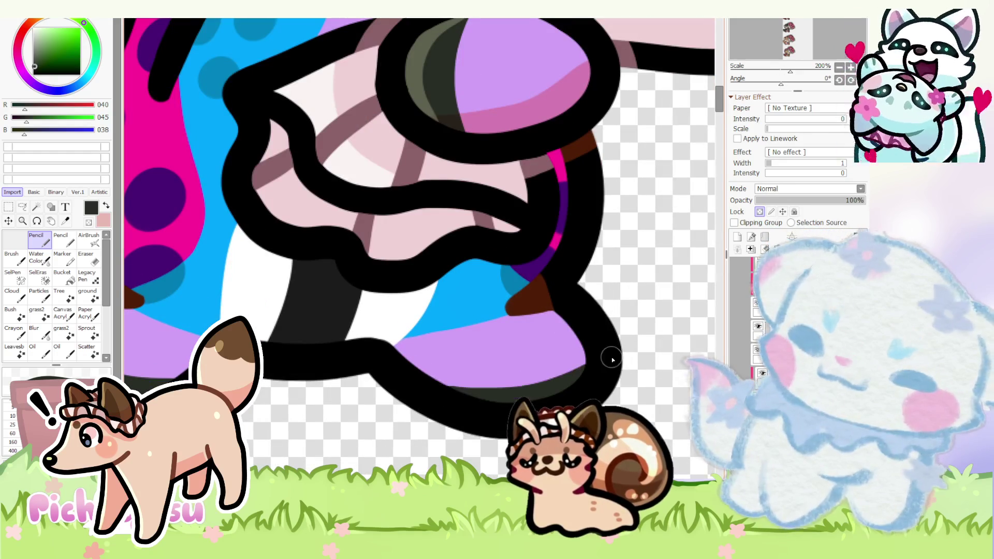
pyautogui.moveTo(602, 337); pyautogui.dragTo(394, 382)
pyautogui.scroll(-3, 524, 389)
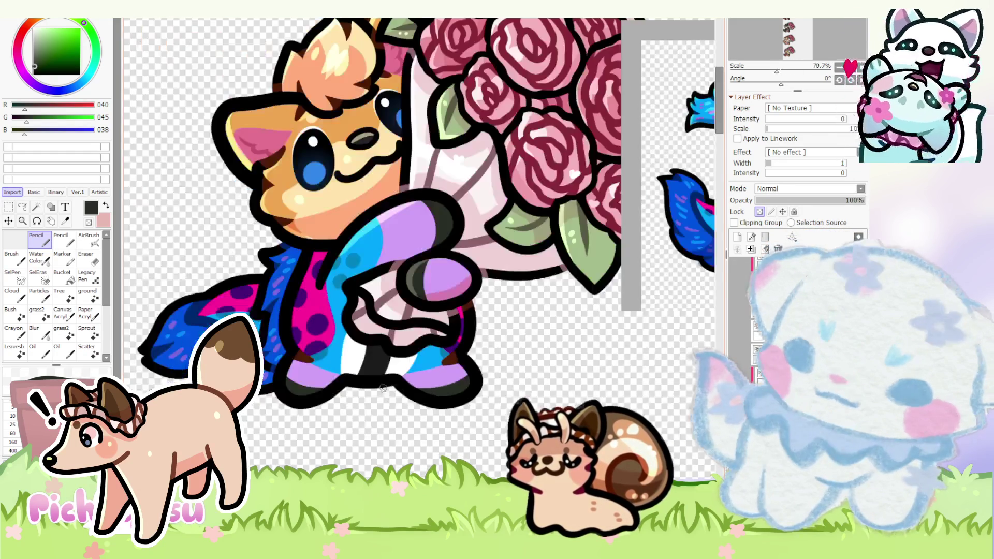
pyautogui.scroll(-1, 335, 371)
pyautogui.scroll(2, 660, 249)
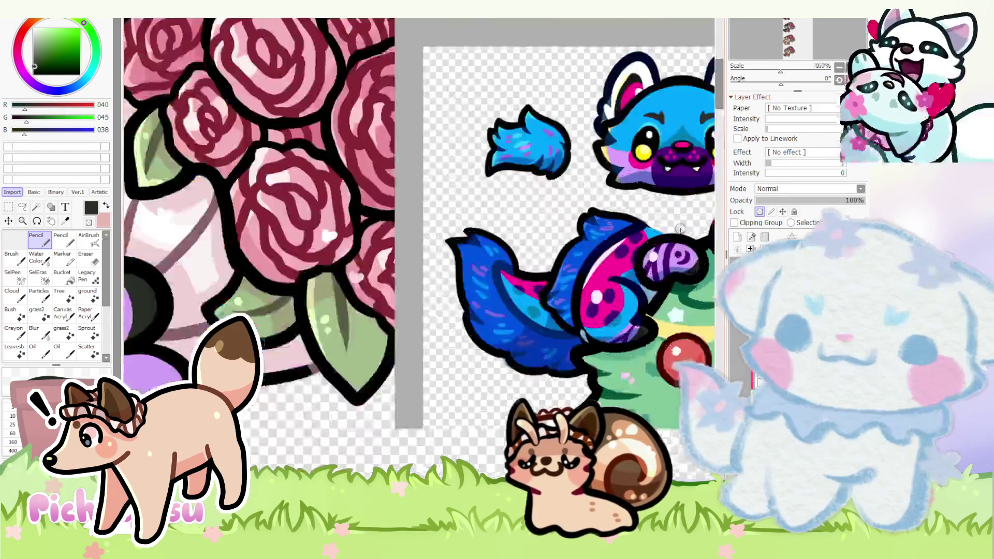
pyautogui.scroll(2, 666, 255)
pyautogui.scroll(-3, 420, 331)
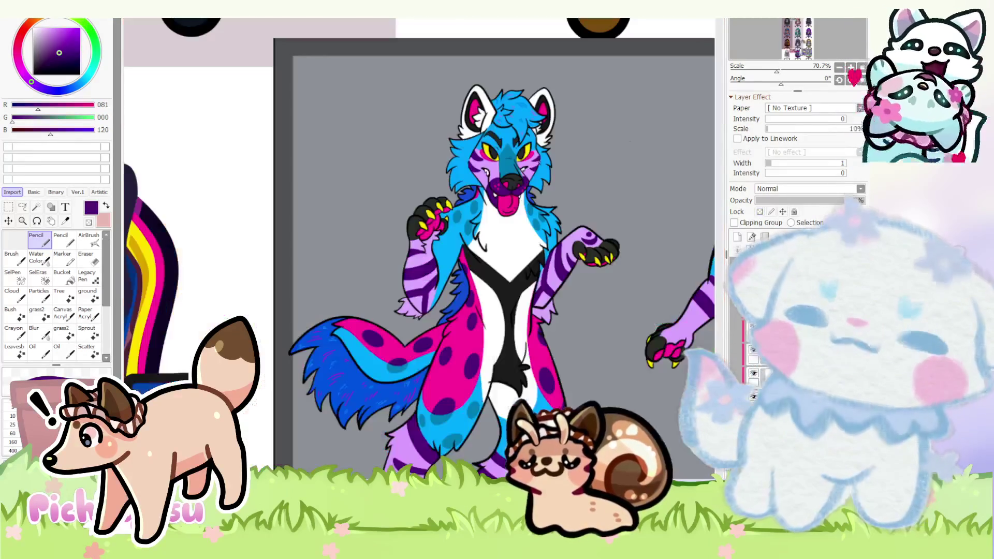
pyautogui.scroll(-1, 420, 332)
pyautogui.scroll(1, 427, 330)
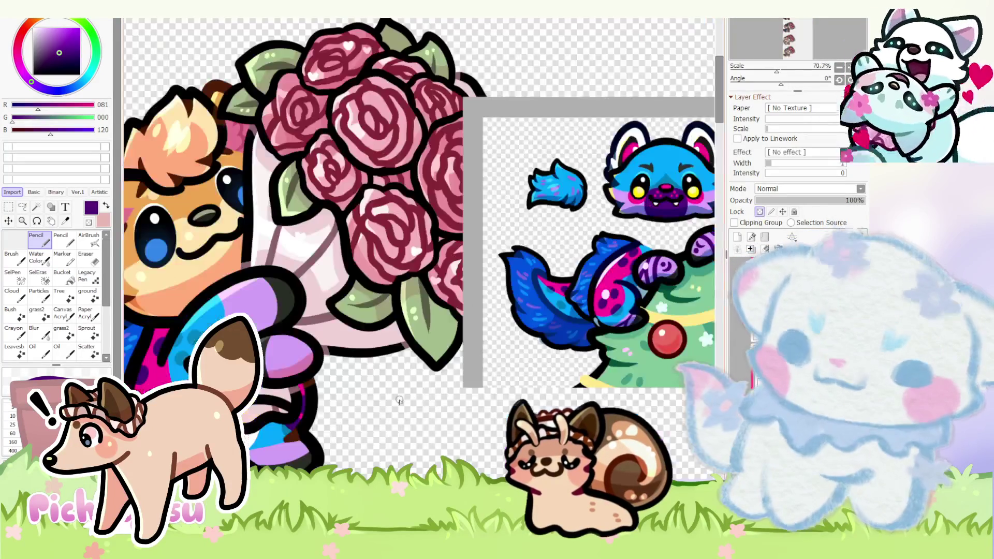
pyautogui.scroll(1, 433, 329)
pyautogui.scroll(3, 304, 360)
pyautogui.scroll(2, 304, 359)
# - Paint dark purple stripes across the foot bottoms, tidying their edges with sampled lavender
pyautogui.moveTo(355, 399)
pyautogui.mouseDown()
pyautogui.moveTo(364, 408)
pyautogui.moveTo(382, 351)
pyautogui.moveTo(355, 349)
pyautogui.moveTo(465, 404)
pyautogui.mouseUp()
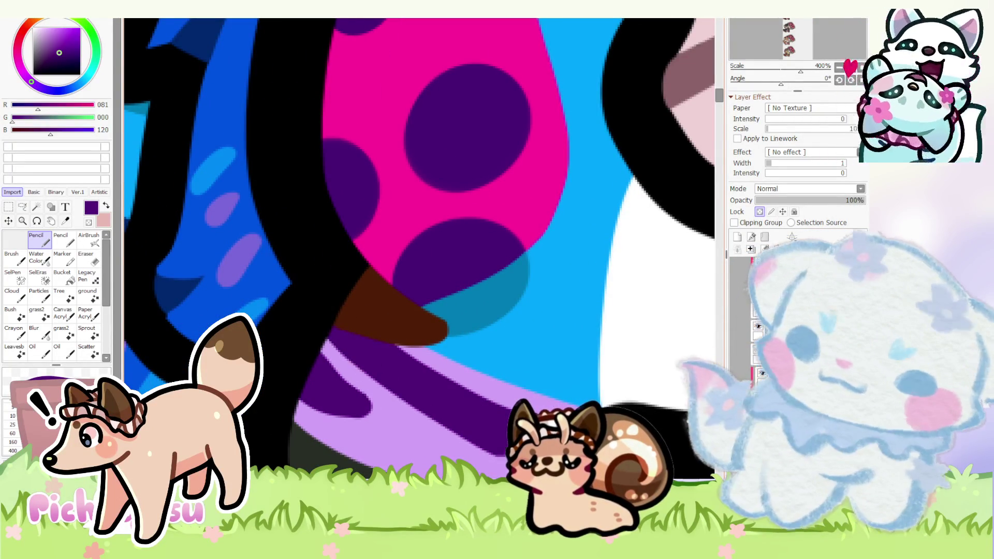
pyautogui.scroll(-3, 344, 340)
pyautogui.scroll(1, 378, 374)
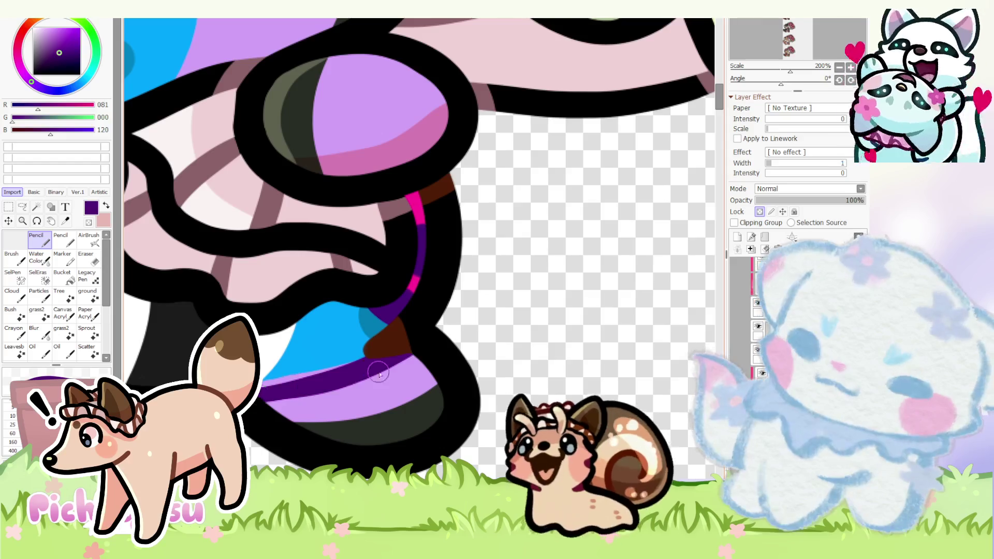
pyautogui.keyDown('alt'); pyautogui.click(376, 398); pyautogui.keyUp('alt')
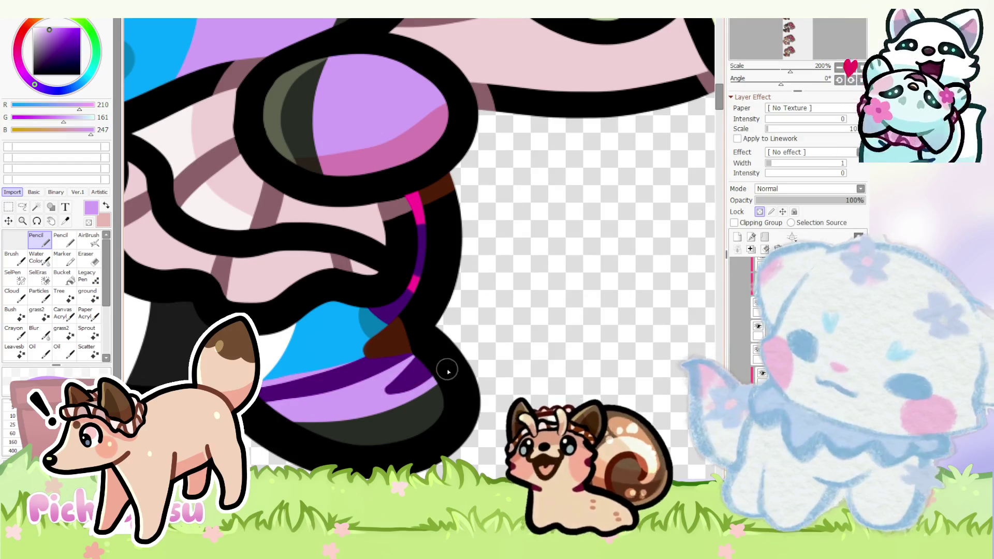
pyautogui.keyDown('alt'); pyautogui.click(414, 375); pyautogui.keyUp('alt')
pyautogui.moveTo(414, 374); pyautogui.dragTo(382, 394)
pyautogui.keyDown('alt'); pyautogui.click(394, 372); pyautogui.keyUp('alt')
pyautogui.moveTo(412, 361); pyautogui.dragTo(369, 395)
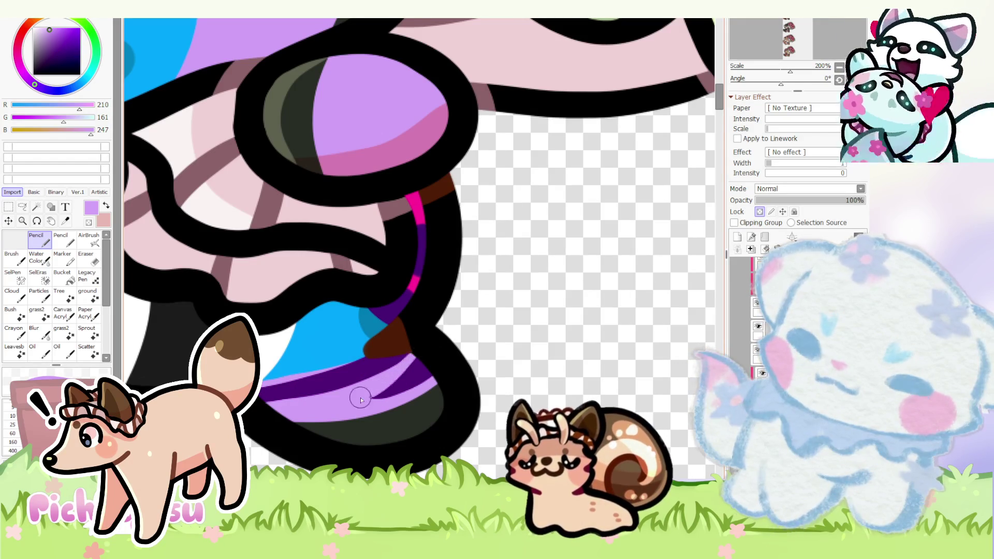
pyautogui.scroll(-3, 492, 358)
pyautogui.scroll(-1, 491, 357)
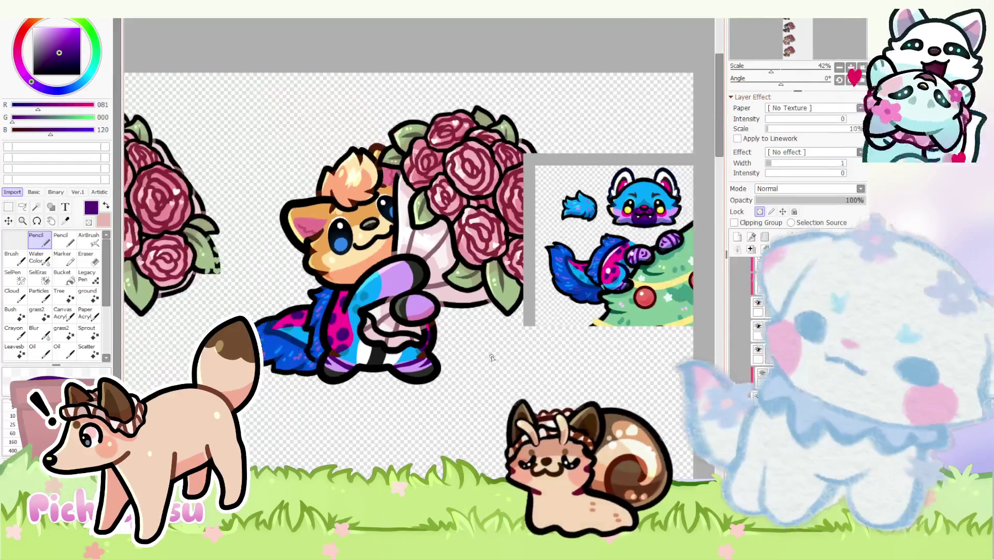
pyautogui.scroll(2, 463, 363)
pyautogui.scroll(2, 422, 344)
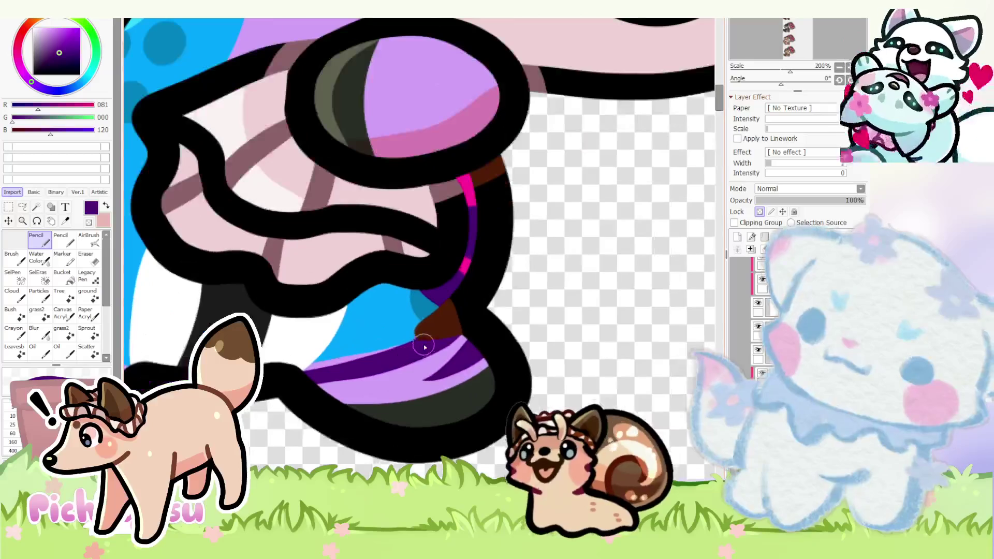
pyautogui.scroll(-3, 373, 392)
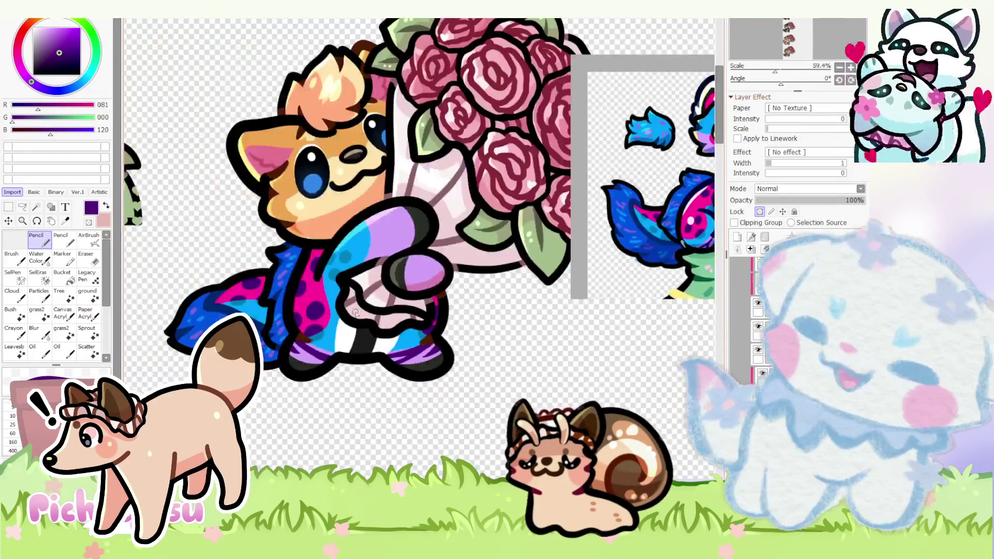
pyautogui.scroll(1, 342, 376)
pyautogui.scroll(1, 314, 360)
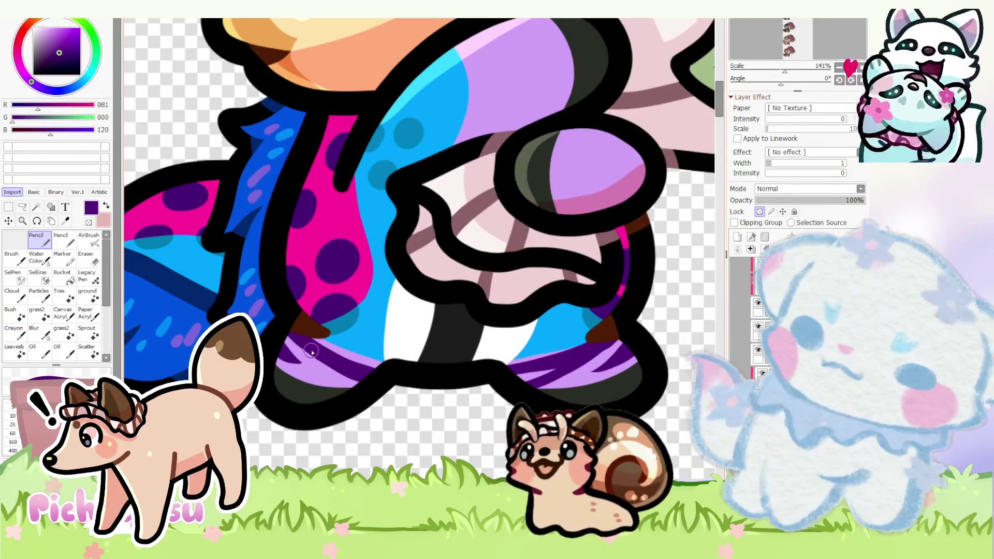
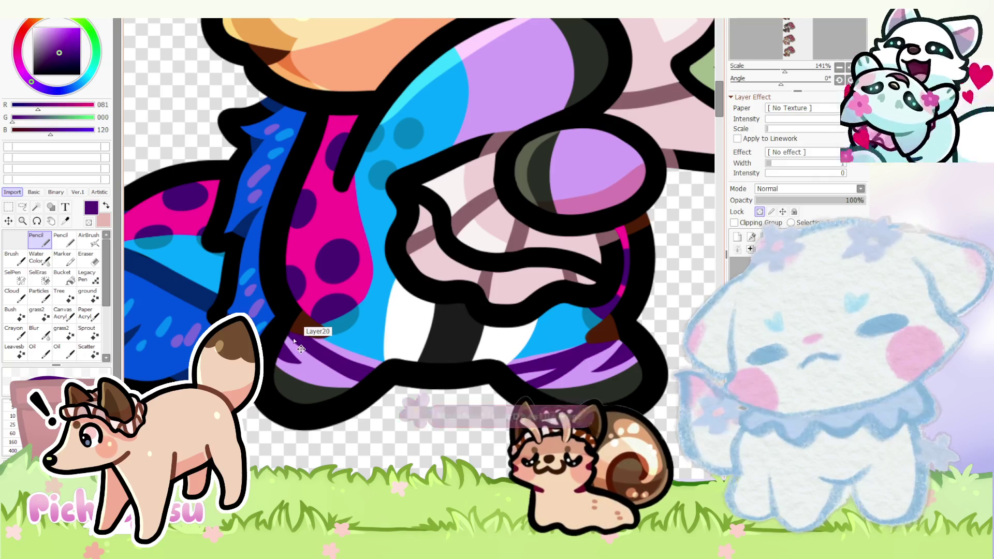
pyautogui.scroll(1, 309, 365)
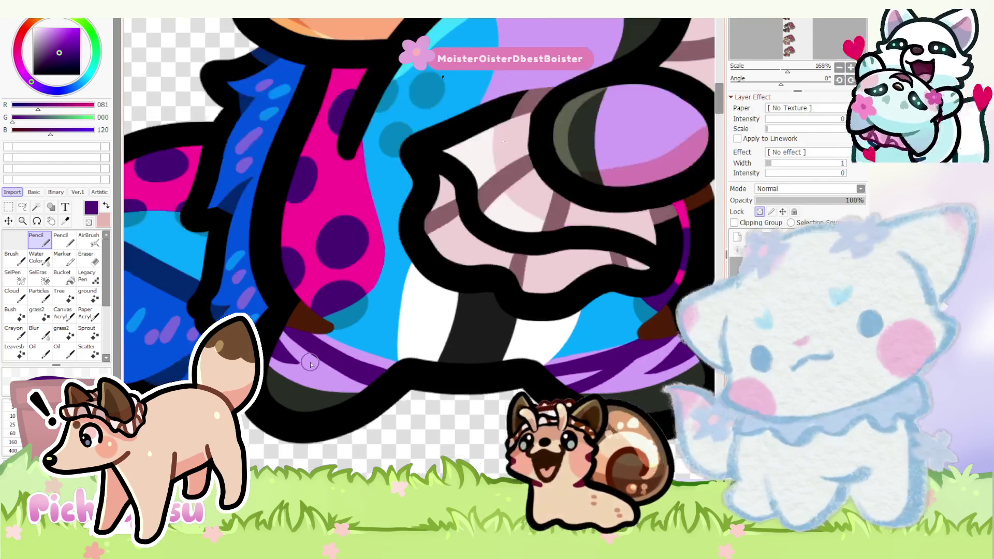
# - Sample the light and dark purples and cover stray dark marks on the cuff with light purple
pyautogui.keyDown('alt'); pyautogui.click(285, 351); pyautogui.keyUp('alt')
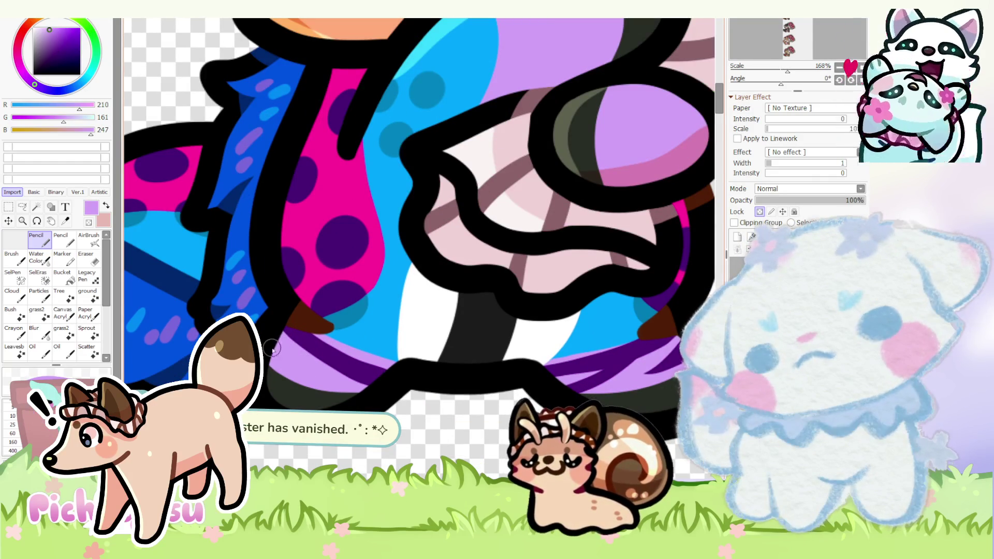
pyautogui.scroll(4, 302, 365)
pyautogui.keyDown('alt'); pyautogui.click(304, 365); pyautogui.keyUp('alt')
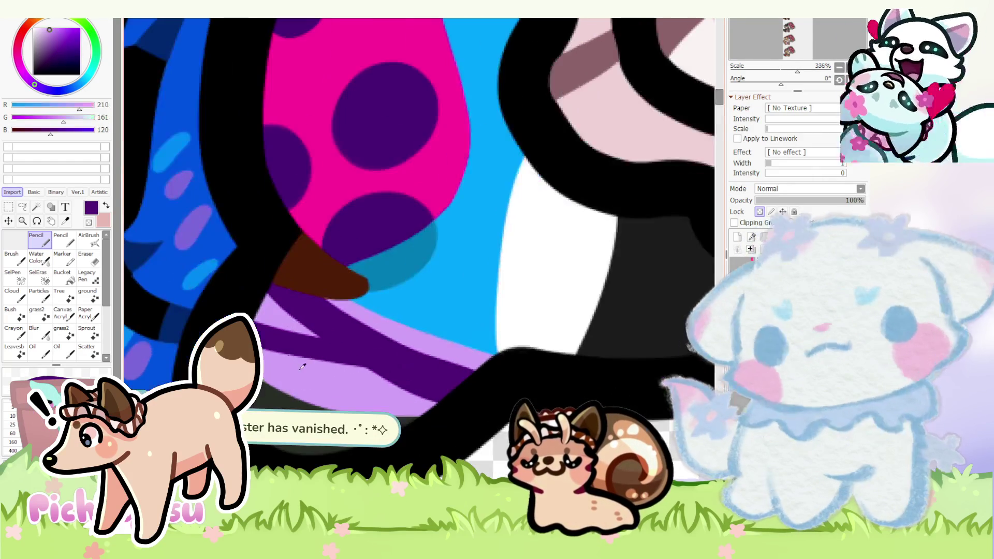
pyautogui.keyDown('alt'); pyautogui.click(277, 344); pyautogui.keyUp('alt')
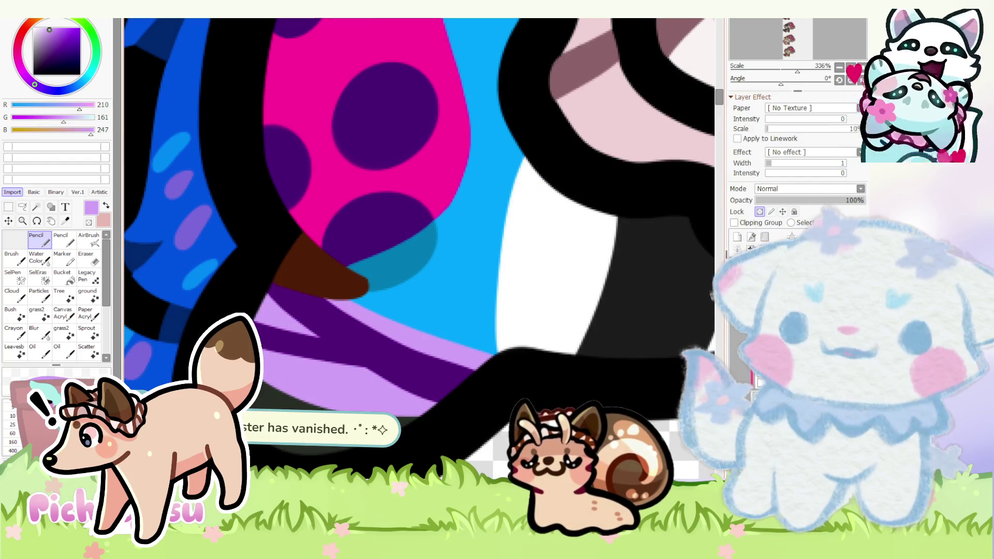
pyautogui.keyDown('alt'); pyautogui.click(361, 349); pyautogui.keyUp('alt')
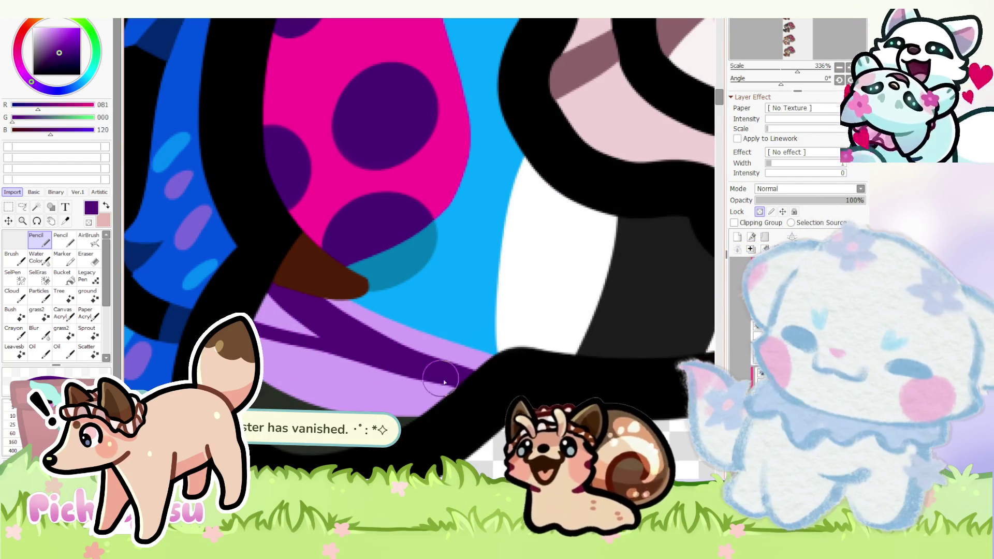
pyautogui.scroll(-5, 459, 325)
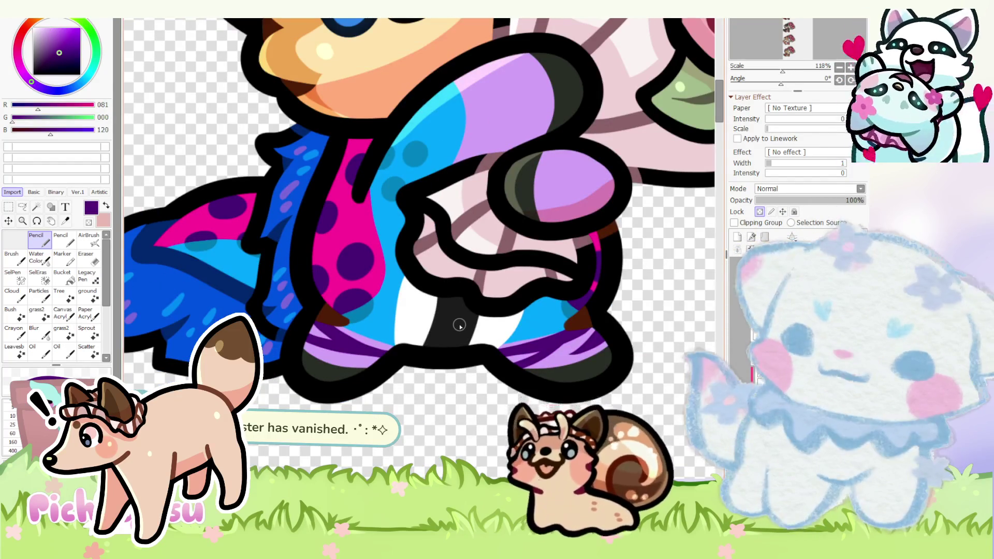
pyautogui.scroll(-1, 459, 326)
pyautogui.scroll(-2, 459, 326)
pyautogui.scroll(2, 536, 294)
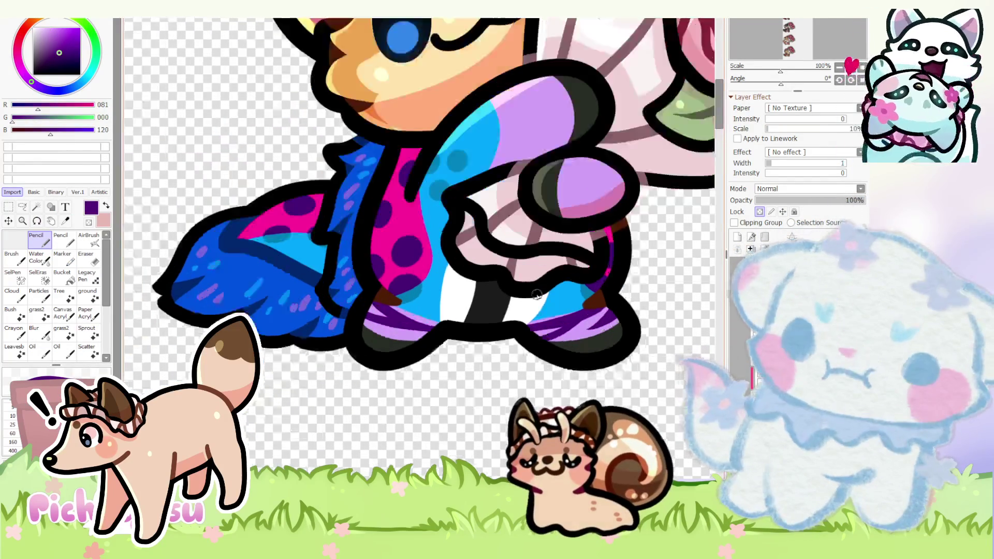
pyautogui.scroll(2, 535, 293)
pyautogui.scroll(3, 533, 284)
pyautogui.keyDown('alt'); pyautogui.click(391, 361); pyautogui.keyUp('alt')
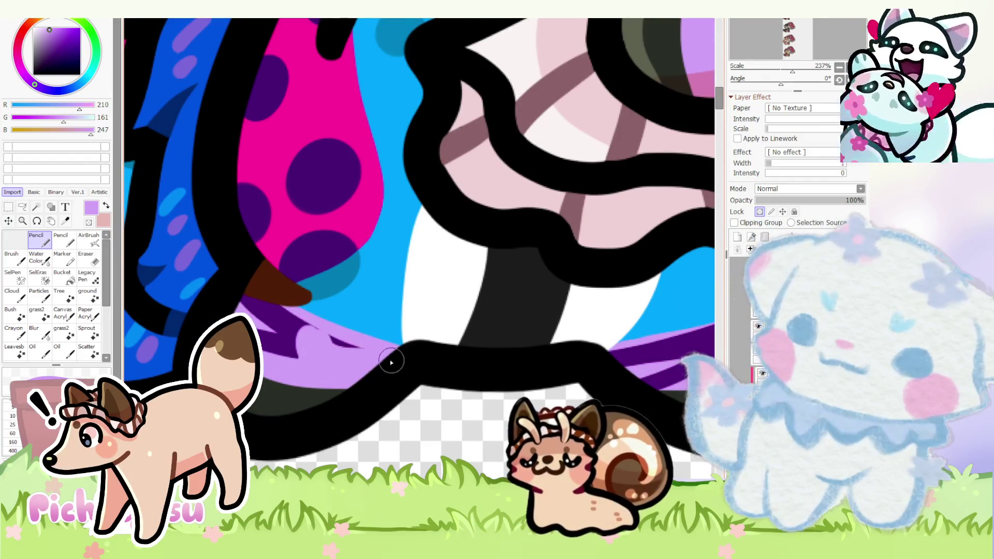
pyautogui.moveTo(390, 361); pyautogui.dragTo(314, 340)
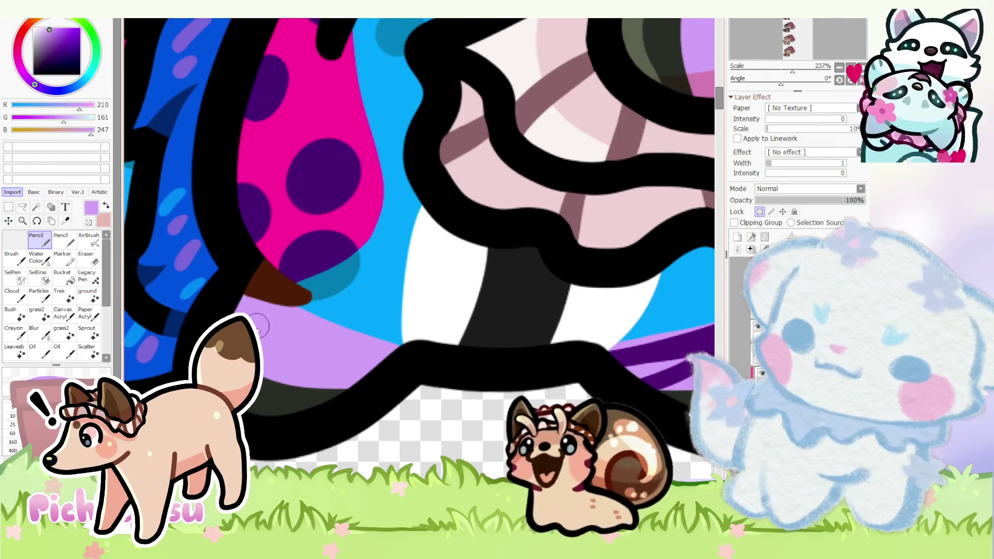
pyautogui.scroll(-3, 259, 326)
# - Repaint the dark purple stripes under the brown patch toward the black outline, undoing one stroke
pyautogui.keyDown('alt'); pyautogui.click(260, 314); pyautogui.keyUp('alt')
pyautogui.scroll(4, 258, 307)
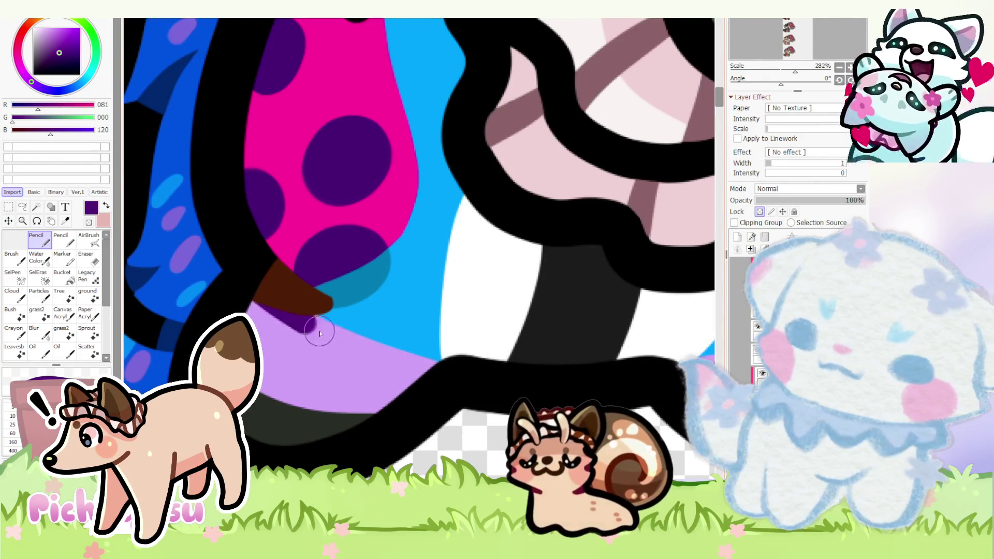
pyautogui.moveTo(318, 333); pyautogui.dragTo(452, 371)
pyautogui.moveTo(246, 295)
pyautogui.mouseDown()
pyautogui.moveTo(295, 344)
pyautogui.moveTo(438, 423)
pyautogui.mouseUp()
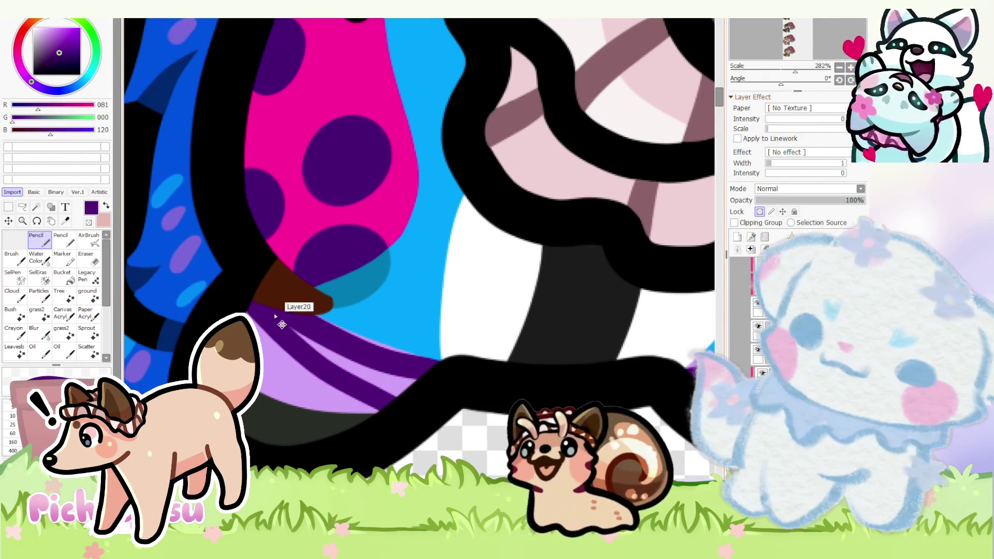
pyautogui.hotkey('ctrl', 'z')
pyautogui.moveTo(263, 299); pyautogui.dragTo(411, 408)
pyautogui.keyDown('alt'); pyautogui.click(280, 379); pyautogui.keyUp('alt')
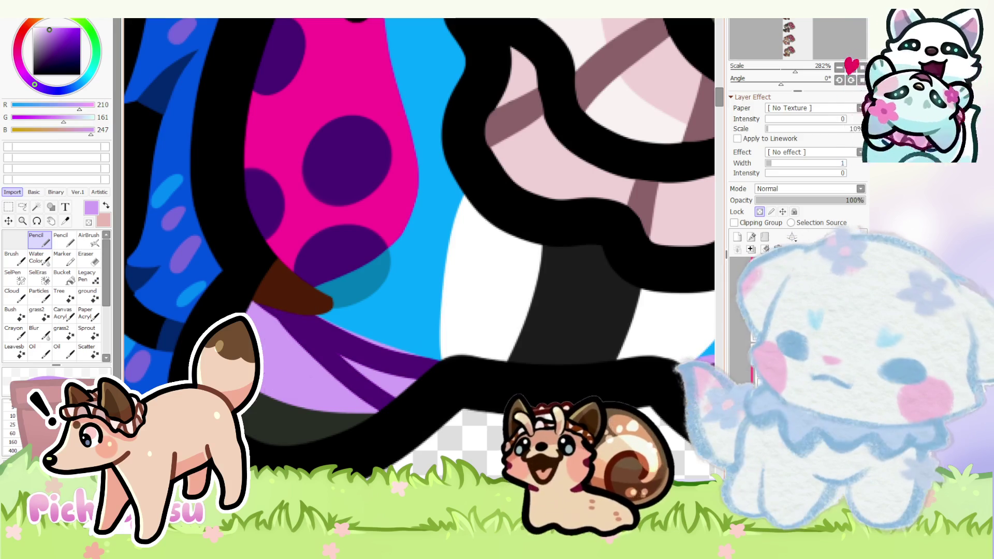
pyautogui.keyDown('alt'); pyautogui.click(318, 345); pyautogui.keyUp('alt')
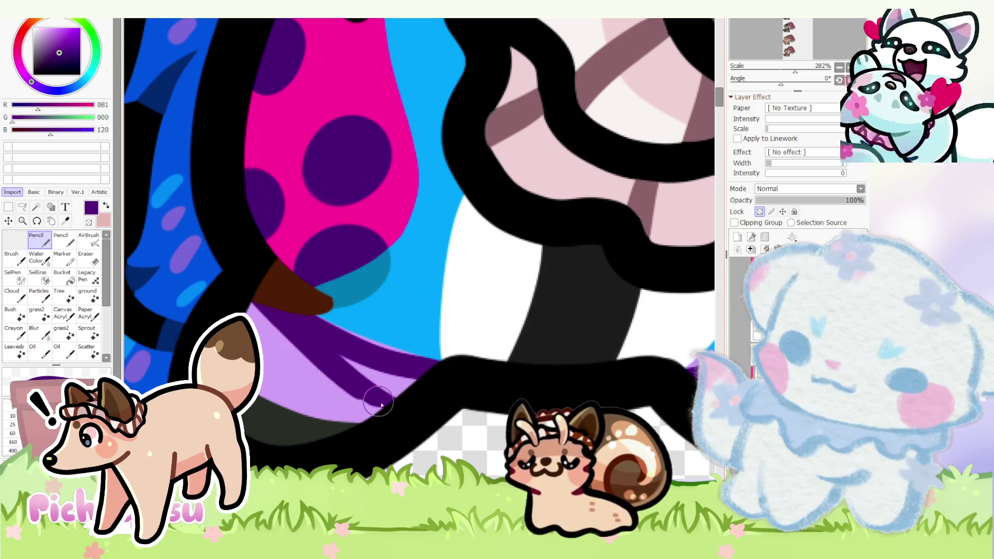
pyautogui.moveTo(291, 322); pyautogui.dragTo(372, 405)
pyautogui.scroll(3, 280, 353)
pyautogui.moveTo(277, 355); pyautogui.dragTo(264, 381)
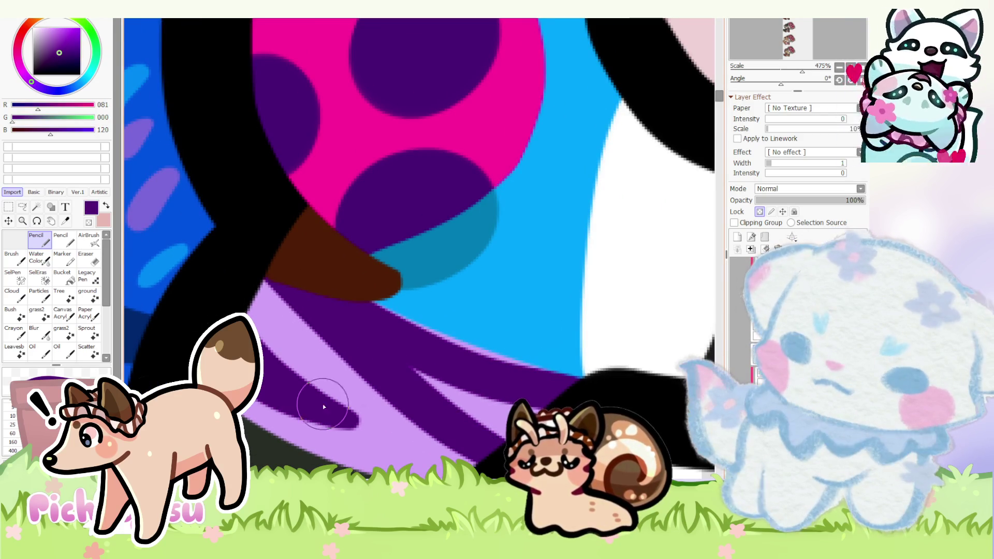
# - Alternate light and dark purple to run the lower stripes down to the spike tip
pyautogui.keyDown('alt'); pyautogui.click(268, 338); pyautogui.keyUp('alt')
pyautogui.moveTo(268, 338); pyautogui.dragTo(365, 432)
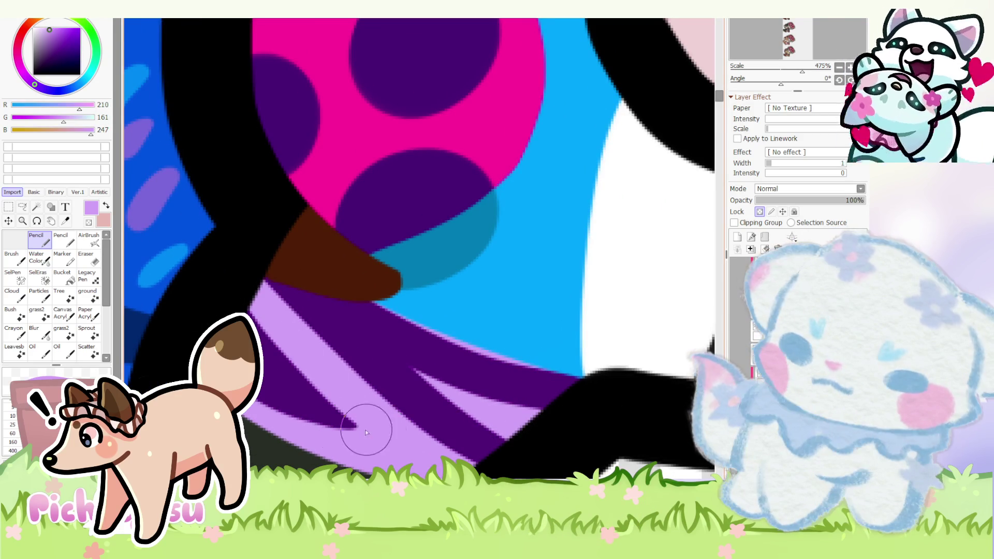
pyautogui.keyDown('alt'); pyautogui.click(334, 400); pyautogui.keyUp('alt')
pyautogui.moveTo(249, 311); pyautogui.dragTo(365, 435)
pyautogui.keyDown('alt'); pyautogui.click(273, 318); pyautogui.keyUp('alt')
pyautogui.moveTo(273, 319); pyautogui.dragTo(370, 421)
pyautogui.scroll(-6, 365, 412)
pyautogui.scroll(-5, 281, 329)
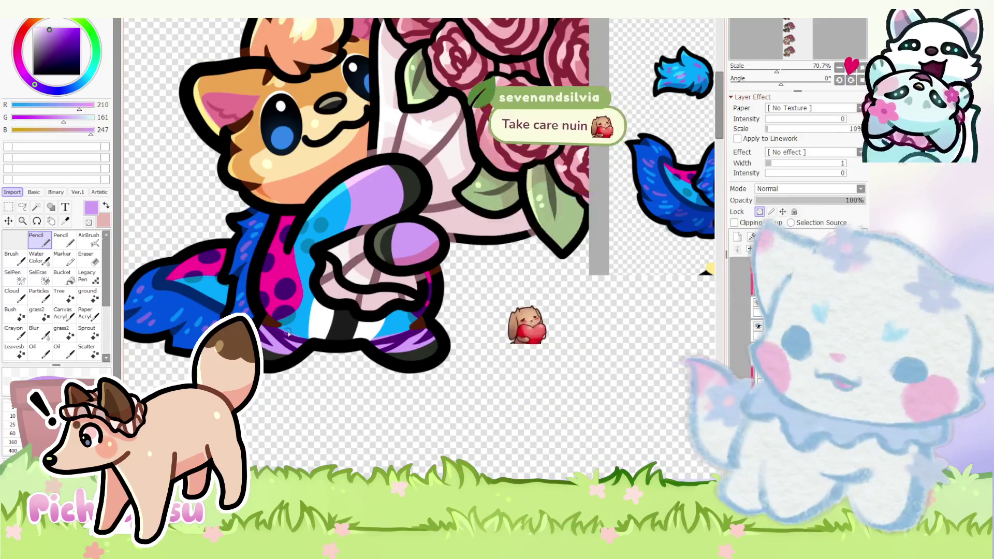
pyautogui.scroll(5, 287, 332)
pyautogui.keyDown('alt'); pyautogui.click(468, 399); pyautogui.keyUp('alt')
pyautogui.scroll(-3, 468, 399)
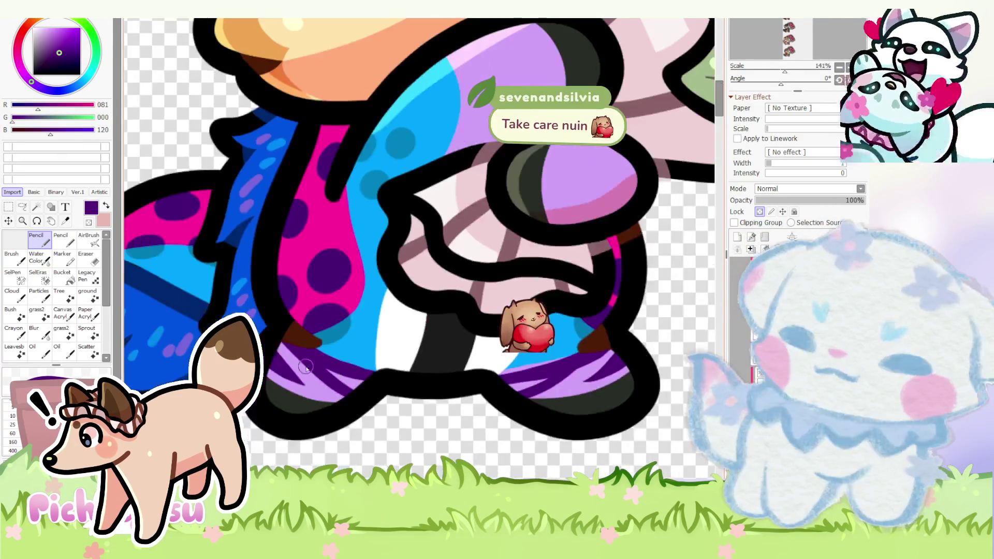
pyautogui.scroll(-2, 496, 370)
pyautogui.keyDown('alt'); pyautogui.click(459, 348); pyautogui.keyUp('alt')
pyautogui.scroll(-3, 396, 374)
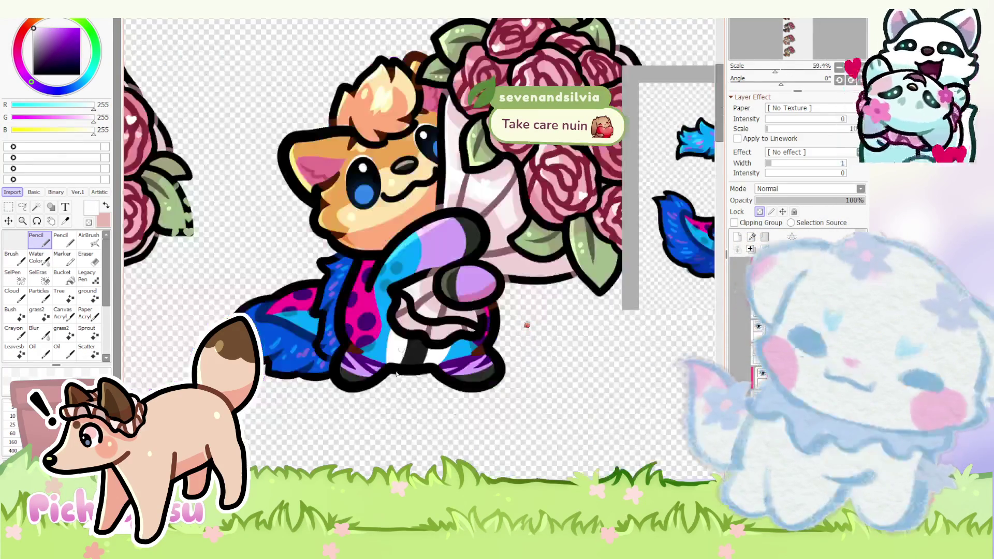
pyautogui.scroll(-1, 396, 375)
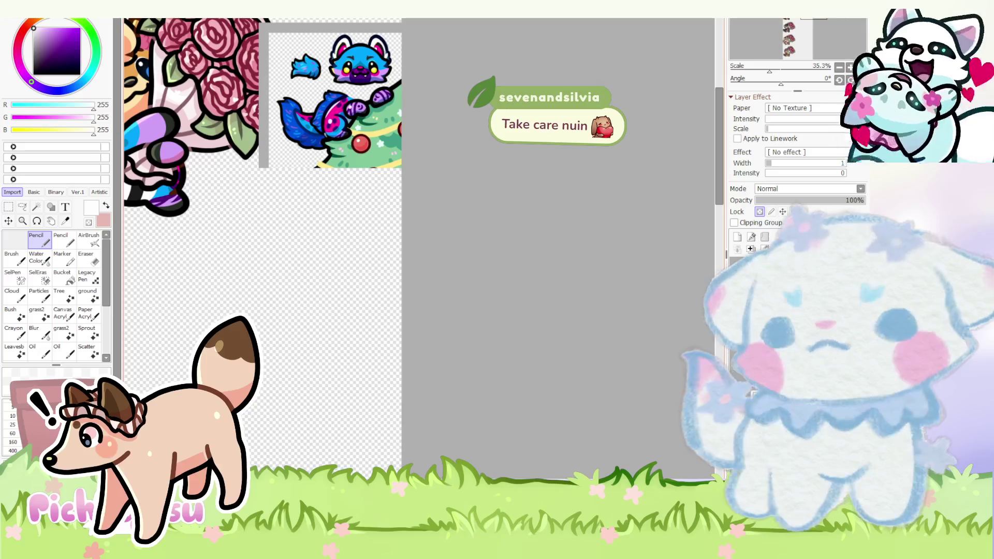
pyautogui.scroll(-1, 396, 375)
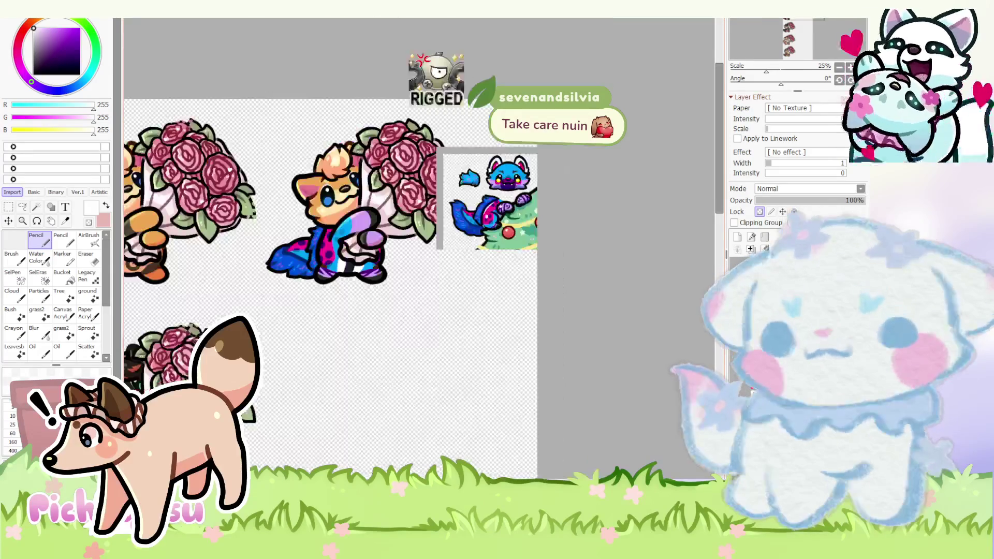
pyautogui.scroll(5, 397, 375)
pyautogui.scroll(-1, 380, 404)
pyautogui.scroll(4, 373, 418)
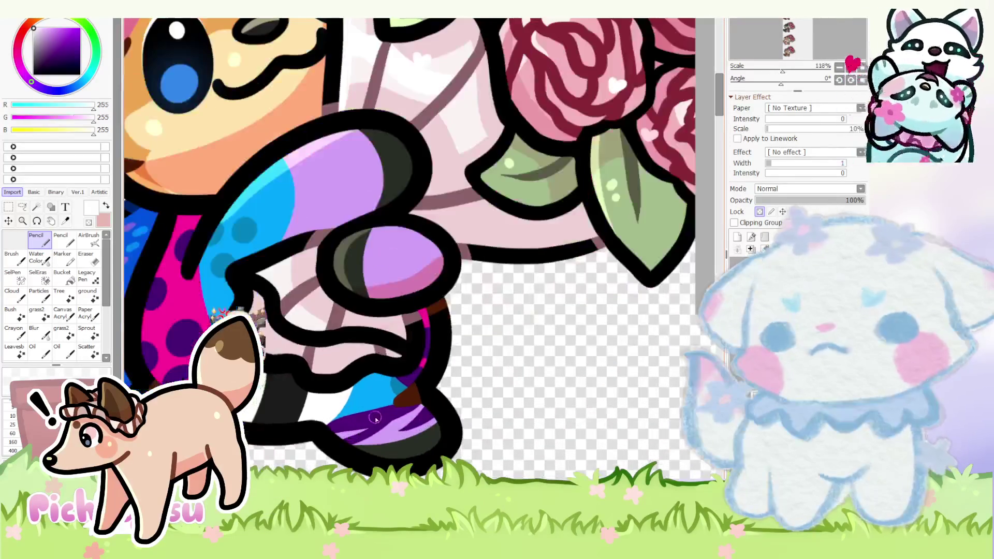
pyautogui.scroll(-3, 373, 418)
pyautogui.scroll(6, 361, 267)
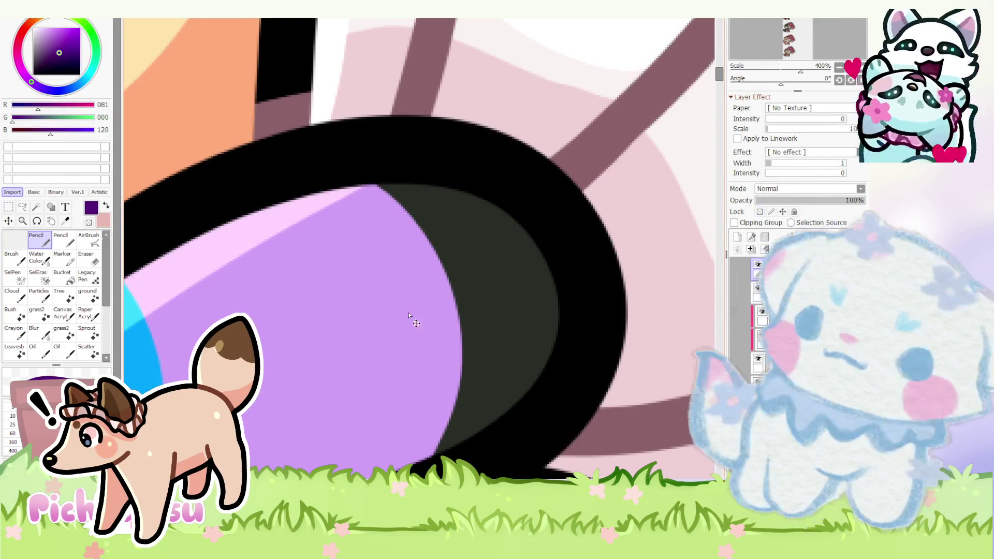
# - Paint a thick dark purple C mark on the first paw and trim its inner edge with light purple
pyautogui.moveTo(347, 249)
pyautogui.mouseDown()
pyautogui.moveTo(384, 350)
pyautogui.moveTo(415, 282)
pyautogui.mouseUp()
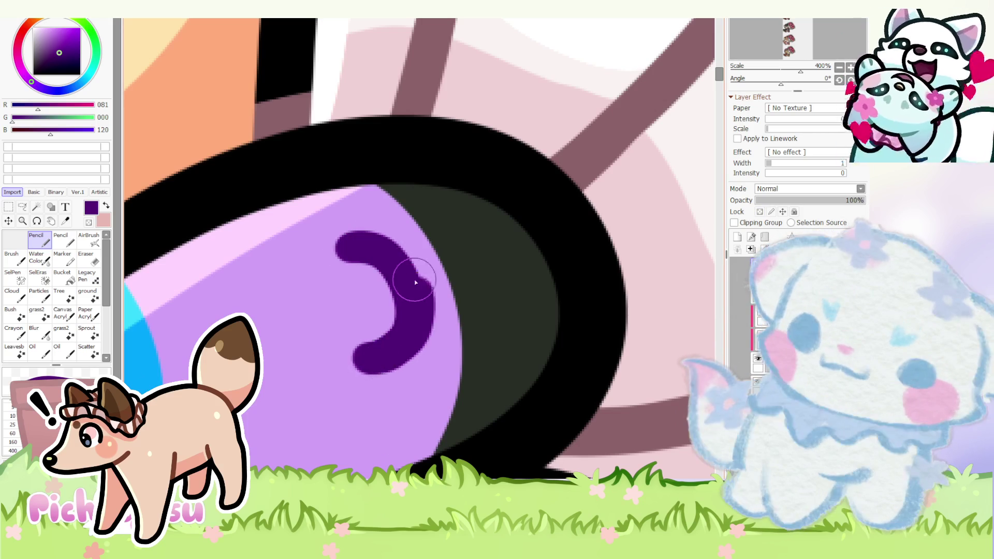
pyautogui.moveTo(354, 267)
pyautogui.mouseDown()
pyautogui.moveTo(381, 362)
pyautogui.moveTo(343, 267)
pyautogui.moveTo(321, 334)
pyautogui.mouseUp()
pyautogui.keyDown('alt'); pyautogui.click(322, 306); pyautogui.keyUp('alt')
pyautogui.keyDown('alt'); pyautogui.click(356, 247); pyautogui.keyUp('alt')
pyautogui.scroll(3, 339, 265)
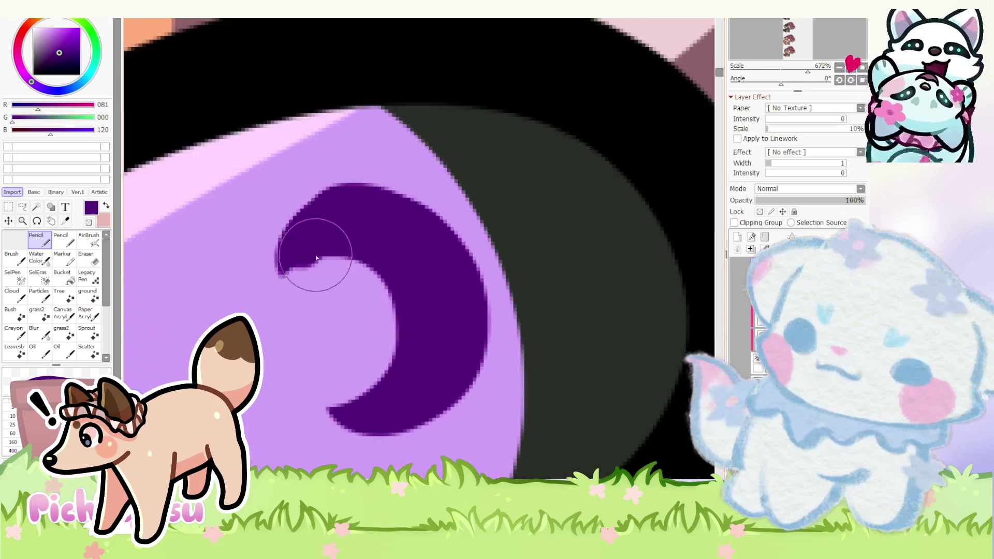
pyautogui.moveTo(367, 268)
pyautogui.mouseDown()
pyautogui.moveTo(378, 422)
pyautogui.moveTo(304, 262)
pyautogui.moveTo(299, 356)
pyautogui.mouseUp()
pyautogui.keyDown('alt'); pyautogui.click(303, 284); pyautogui.keyUp('alt')
pyautogui.scroll(-3, 299, 356)
# - Paint a dark purple C on the second paw and trim it into a thin crescent
pyautogui.keyDown('alt'); pyautogui.click(288, 228); pyautogui.keyUp('alt')
pyautogui.scroll(2, 322, 307)
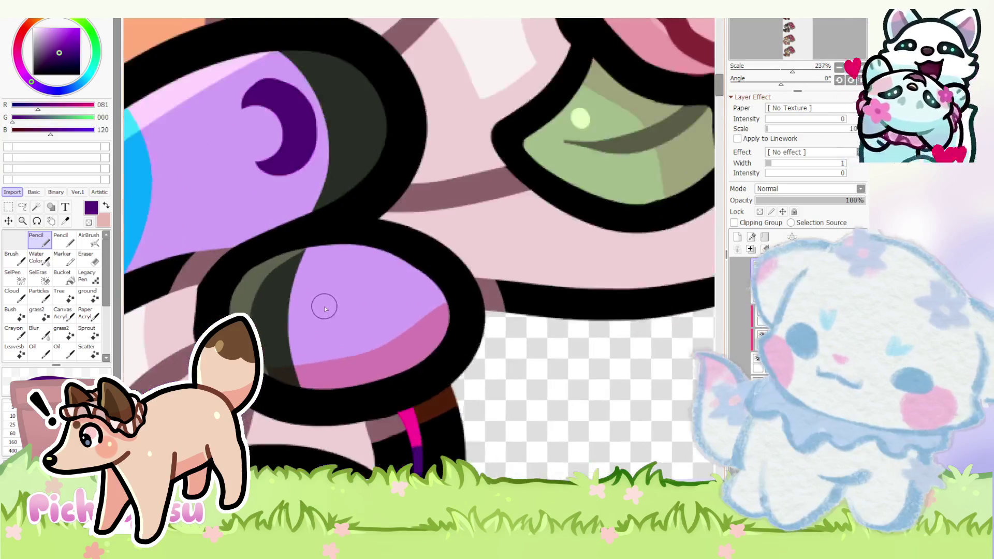
pyautogui.moveTo(335, 271); pyautogui.dragTo(357, 377)
pyautogui.moveTo(302, 329)
pyautogui.mouseDown()
pyautogui.moveTo(339, 355)
pyautogui.moveTo(355, 275)
pyautogui.moveTo(362, 344)
pyautogui.mouseUp()
pyautogui.keyDown('alt'); pyautogui.click(373, 298); pyautogui.keyUp('alt')
pyautogui.scroll(-8, 341, 326)
pyautogui.scroll(5, 298, 233)
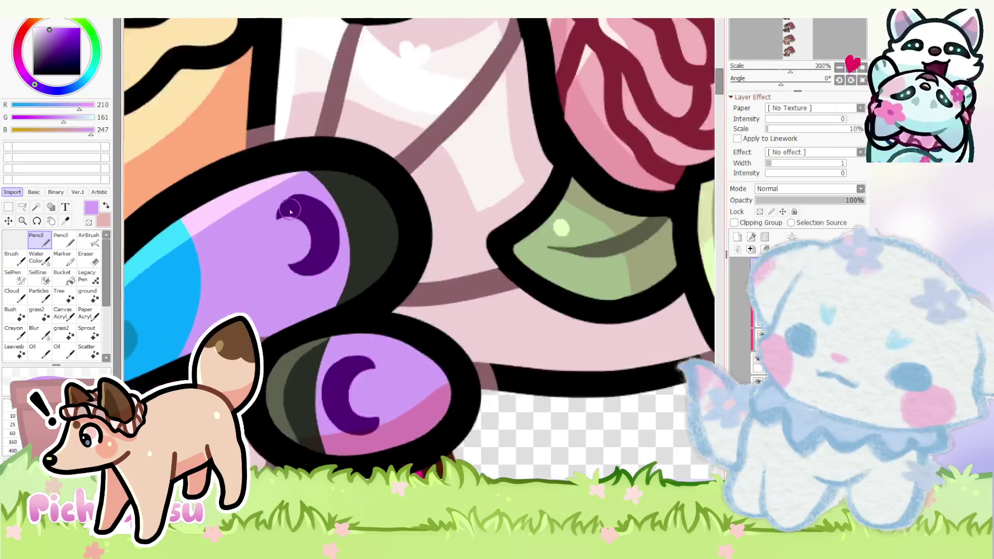
pyautogui.scroll(7, 304, 219)
pyautogui.scroll(2, 303, 220)
# - Add a small dark purple dot inside each of the two crescents
pyautogui.keyDown('alt'); pyautogui.click(307, 223); pyautogui.keyUp('alt')
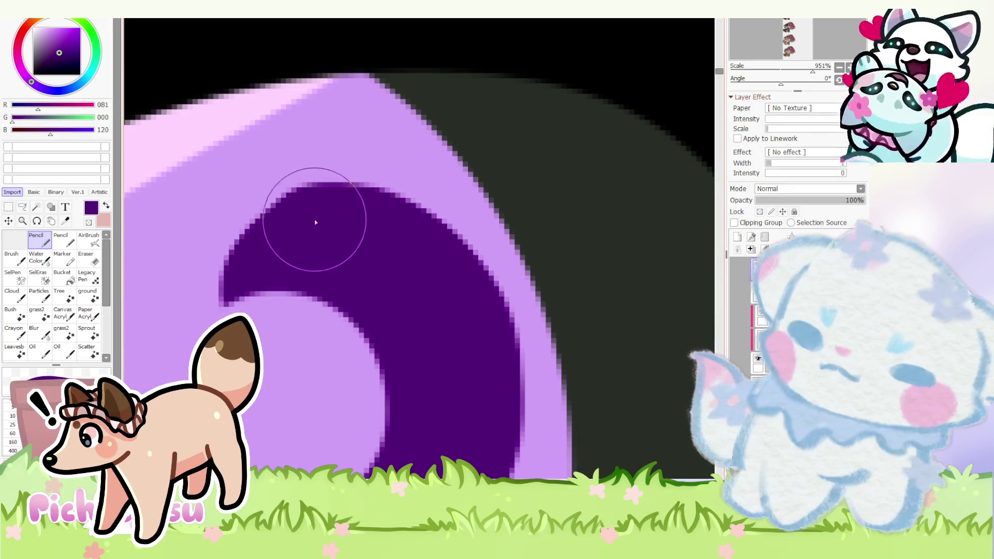
pyautogui.keyDown('alt'); pyautogui.click(266, 173); pyautogui.keyUp('alt')
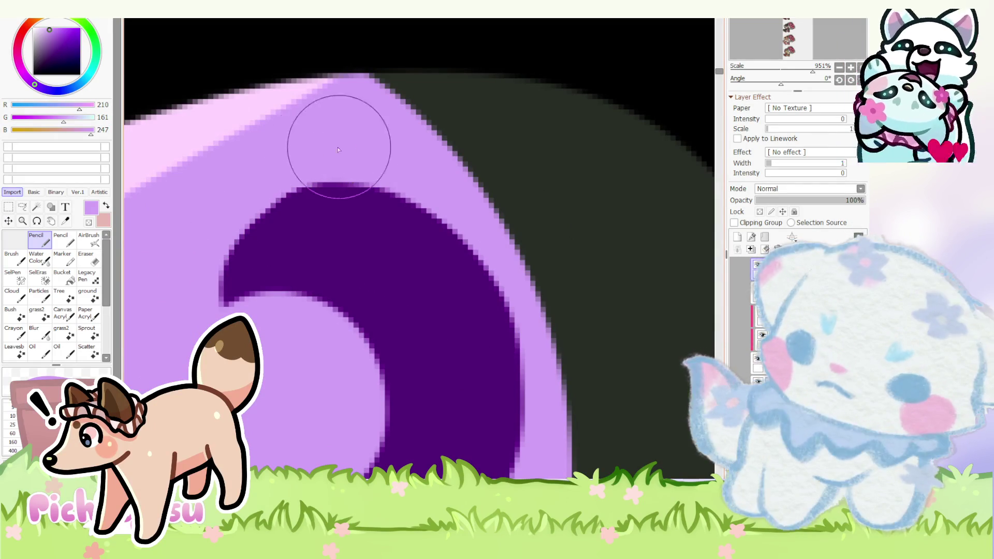
pyautogui.scroll(-7, 335, 244)
pyautogui.keyDown('alt'); pyautogui.click(336, 216); pyautogui.keyUp('alt')
pyautogui.scroll(-2, 336, 216)
pyautogui.moveTo(377, 348); pyautogui.dragTo(384, 362)
pyautogui.scroll(-2, 324, 266)
pyautogui.scroll(5, 325, 267)
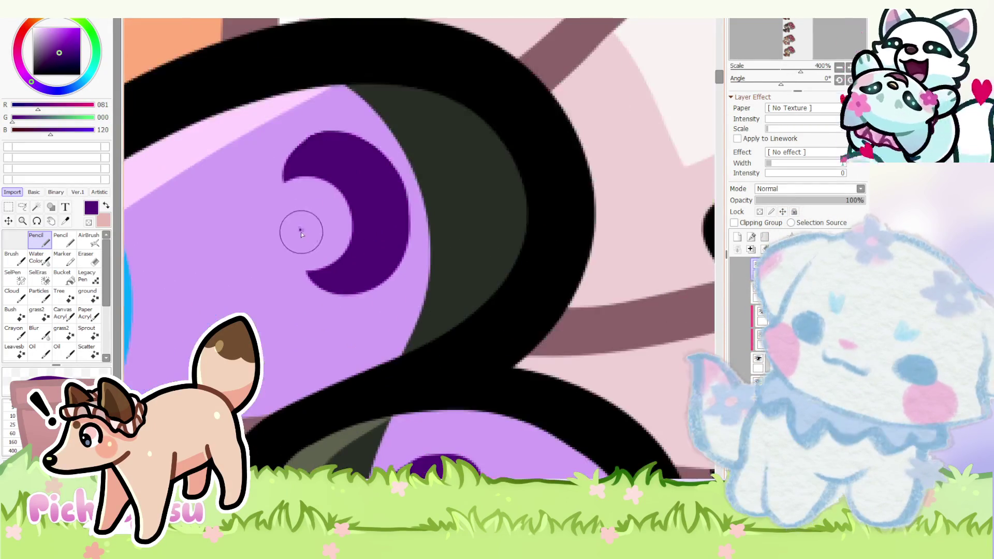
pyautogui.click(304, 226)
pyautogui.scroll(-10, 293, 220)
pyautogui.scroll(-2, 293, 237)
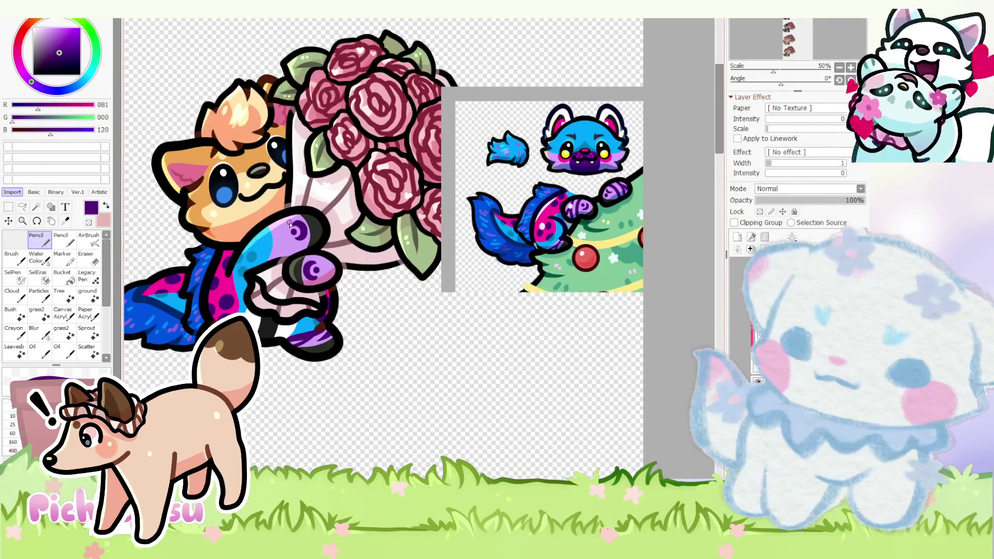
pyautogui.scroll(3, 275, 200)
pyautogui.scroll(2, 274, 201)
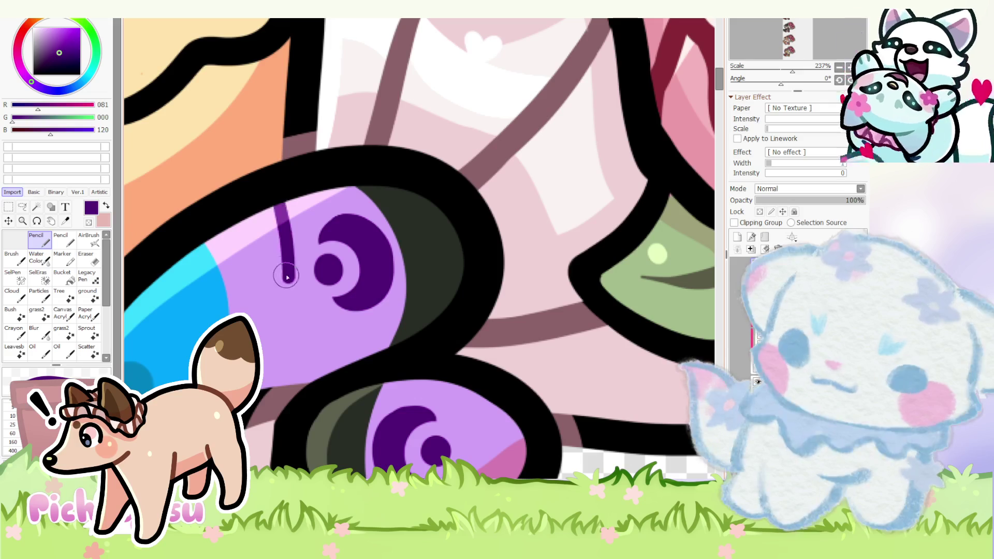
pyautogui.scroll(-4, 274, 194)
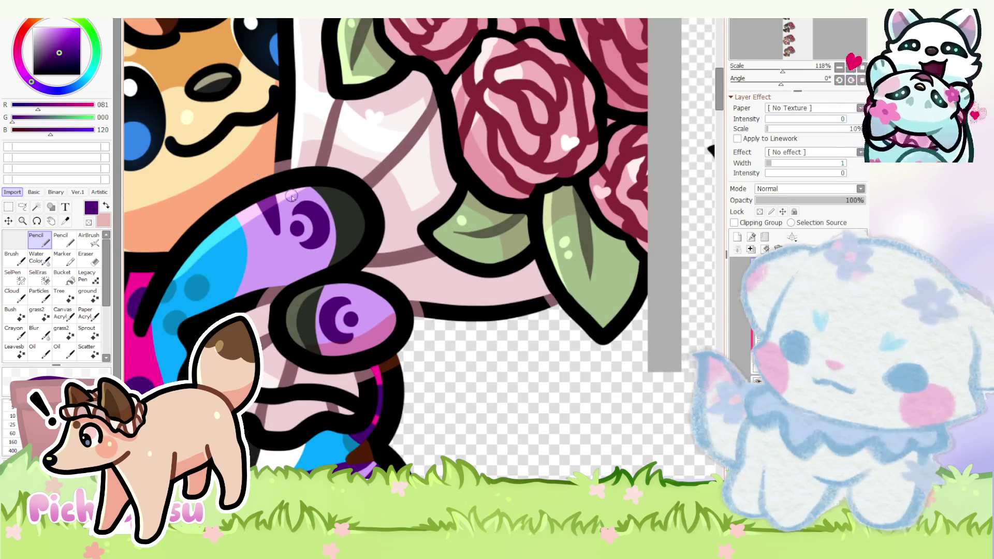
pyautogui.scroll(4, 355, 343)
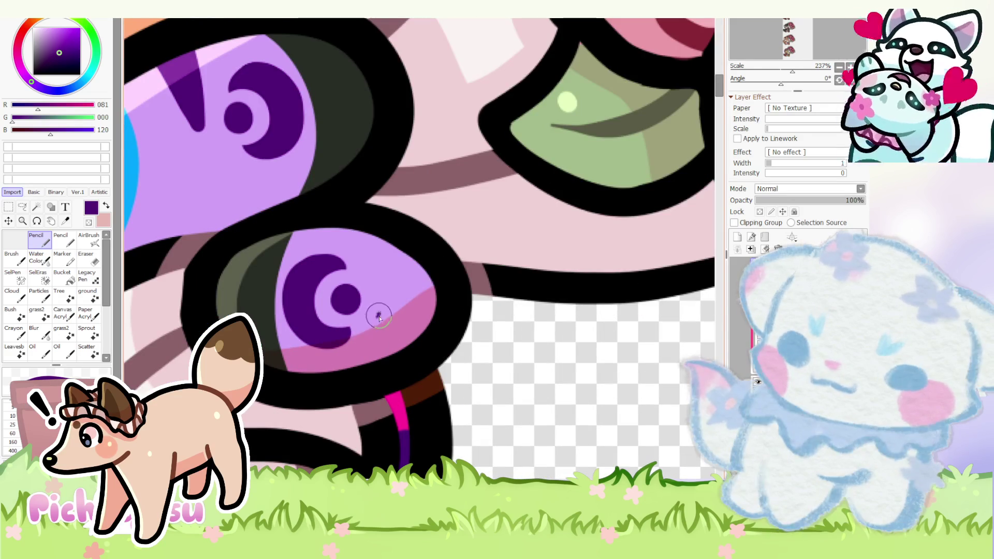
# - Try a dark hook on the lower paw, undo it, and trim a stripe tail back in light purple
pyautogui.moveTo(373, 338); pyautogui.dragTo(379, 375)
pyautogui.keyDown('alt'); pyautogui.click(365, 271); pyautogui.keyUp('alt')
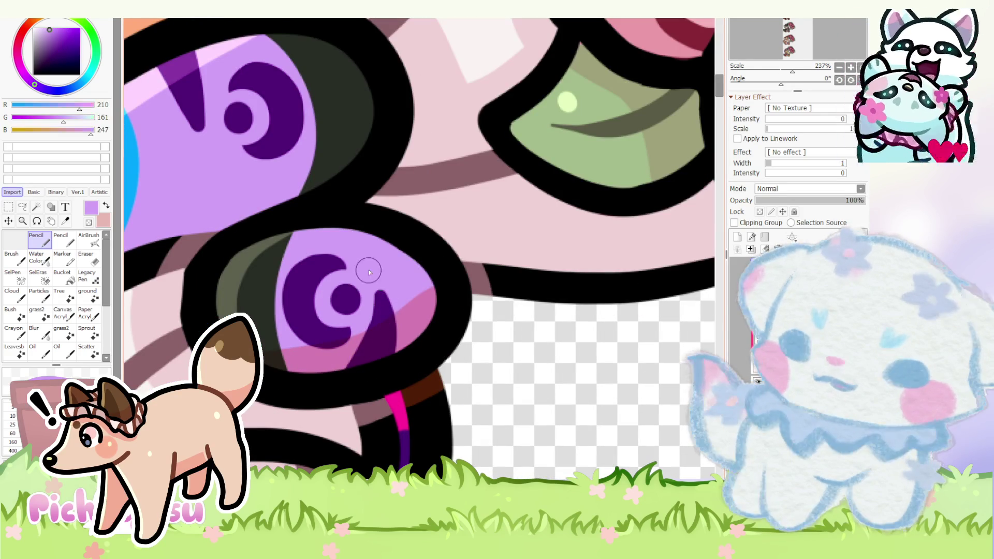
pyautogui.hotkey('ctrl', 'z')
pyautogui.scroll(-4, 345, 271)
pyautogui.scroll(5, 265, 212)
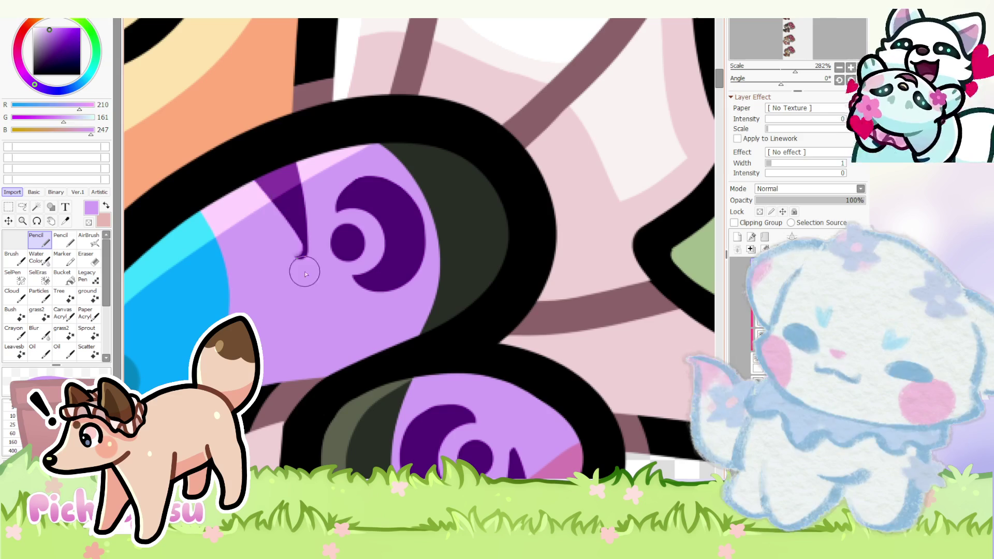
pyautogui.keyDown('alt'); pyautogui.click(287, 208); pyautogui.keyUp('alt')
pyautogui.keyDown('alt'); pyautogui.click(277, 251); pyautogui.keyUp('alt')
pyautogui.moveTo(277, 251); pyautogui.dragTo(299, 261)
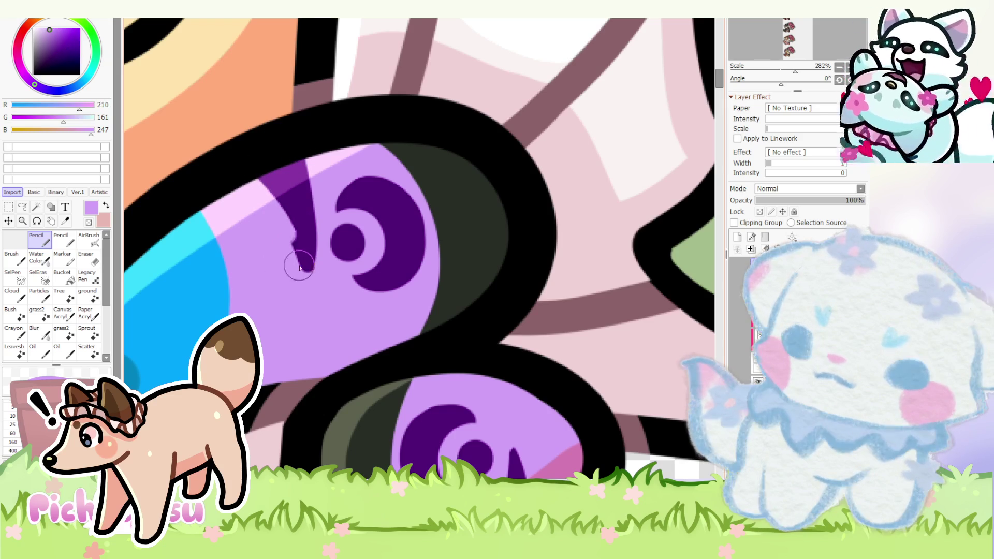
pyautogui.scroll(-2, 421, 312)
pyautogui.scroll(2, 420, 312)
# - Paint curved dark purple stripes on the lower and upper paw and along the paw's left edge
pyautogui.moveTo(373, 260); pyautogui.dragTo(430, 388)
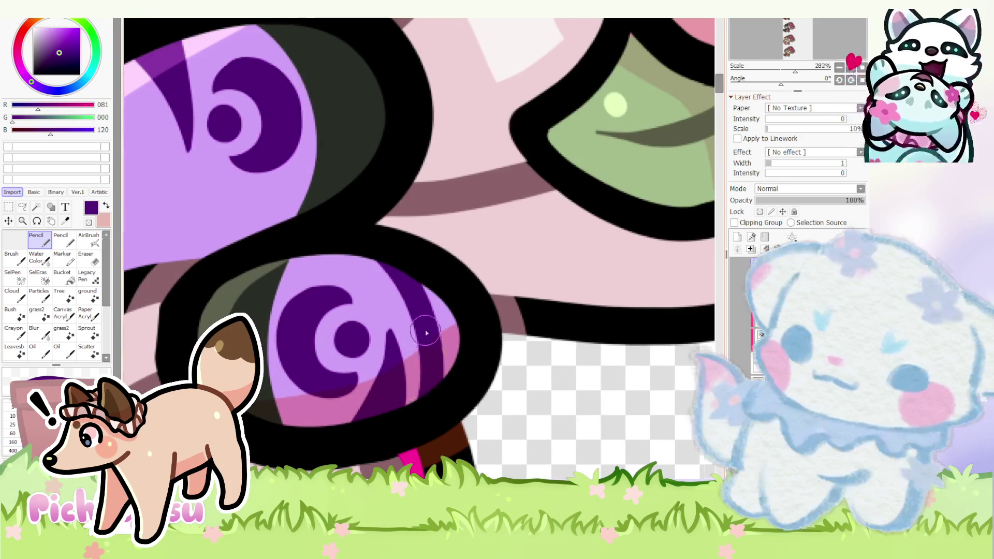
pyautogui.scroll(-2, 357, 272)
pyautogui.scroll(1, 299, 228)
pyautogui.moveTo(314, 326); pyautogui.dragTo(268, 187)
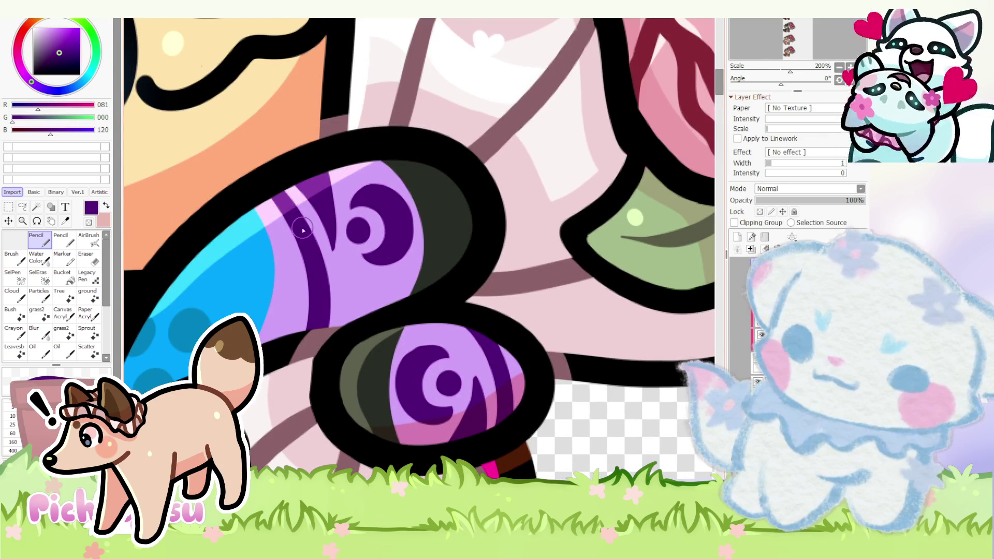
pyautogui.moveTo(302, 337)
pyautogui.mouseDown()
pyautogui.moveTo(292, 237)
pyautogui.moveTo(272, 349)
pyautogui.mouseUp()
pyautogui.hotkey('ctrl', 'z')
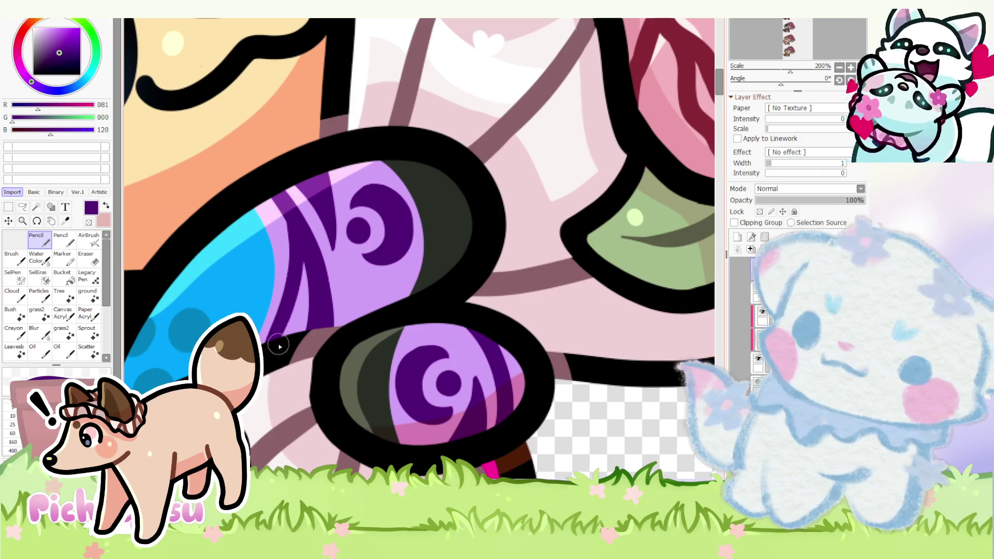
pyautogui.moveTo(291, 224); pyautogui.dragTo(283, 313)
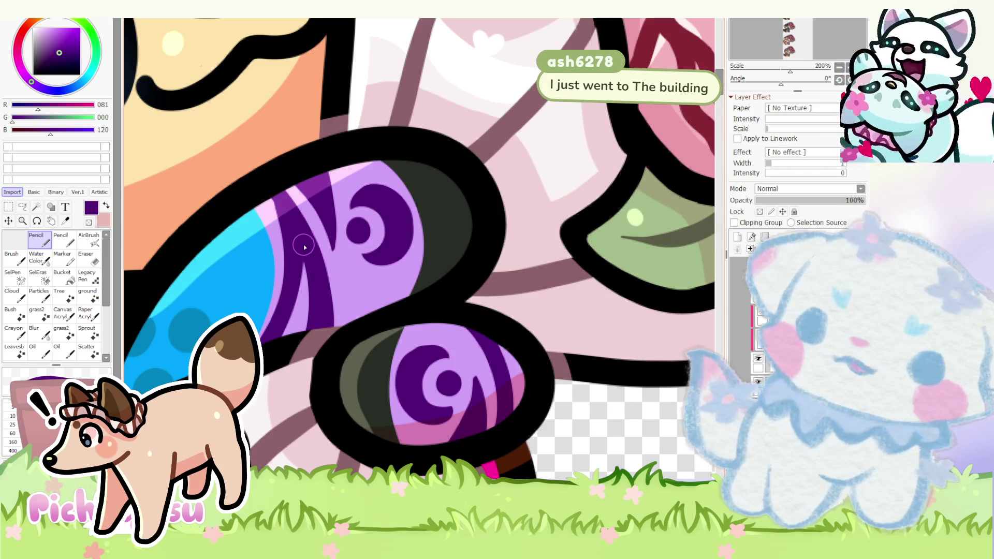
pyautogui.scroll(1, 342, 225)
# - Fill the light gap between stripes with dark purple and cover cyan along the paw edge in lavender
pyautogui.keyDown('alt'); pyautogui.click(276, 334); pyautogui.keyUp('alt')
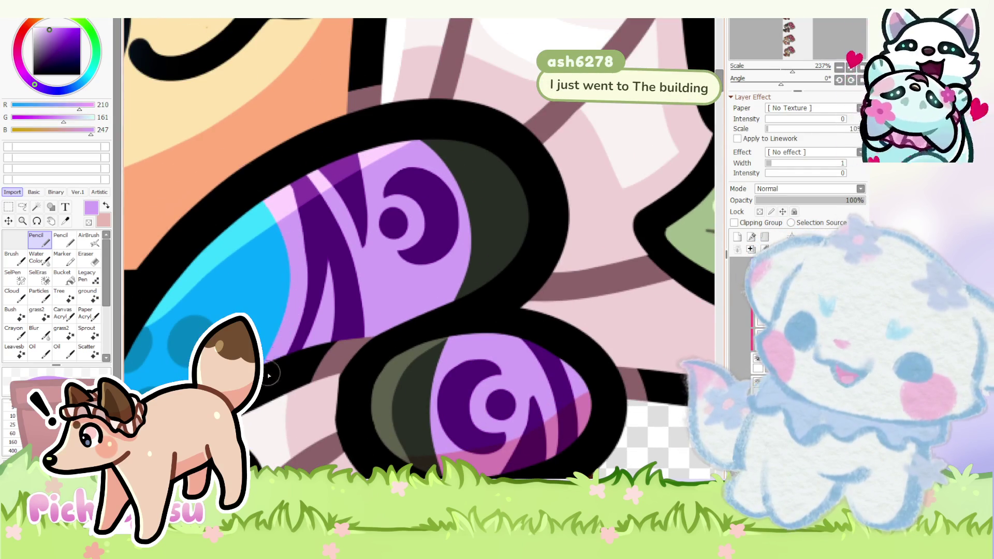
pyautogui.keyDown('alt'); pyautogui.click(322, 284); pyautogui.keyUp('alt')
pyautogui.moveTo(330, 261); pyautogui.dragTo(303, 349)
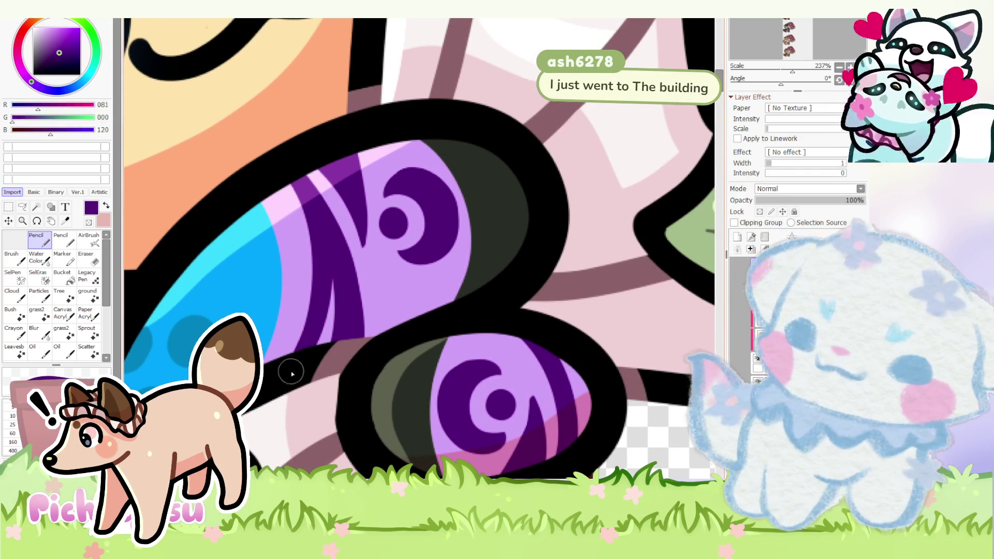
pyautogui.moveTo(274, 171); pyautogui.dragTo(307, 318)
pyautogui.scroll(-4, 280, 202)
pyautogui.scroll(-6, 281, 218)
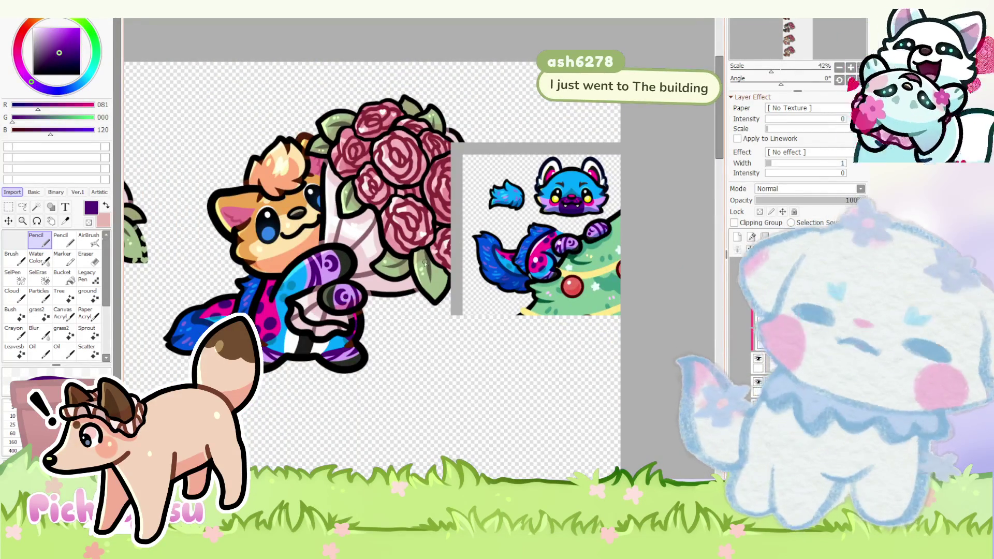
pyautogui.scroll(-2, 425, 264)
pyautogui.scroll(2, 364, 287)
pyautogui.scroll(4, 365, 287)
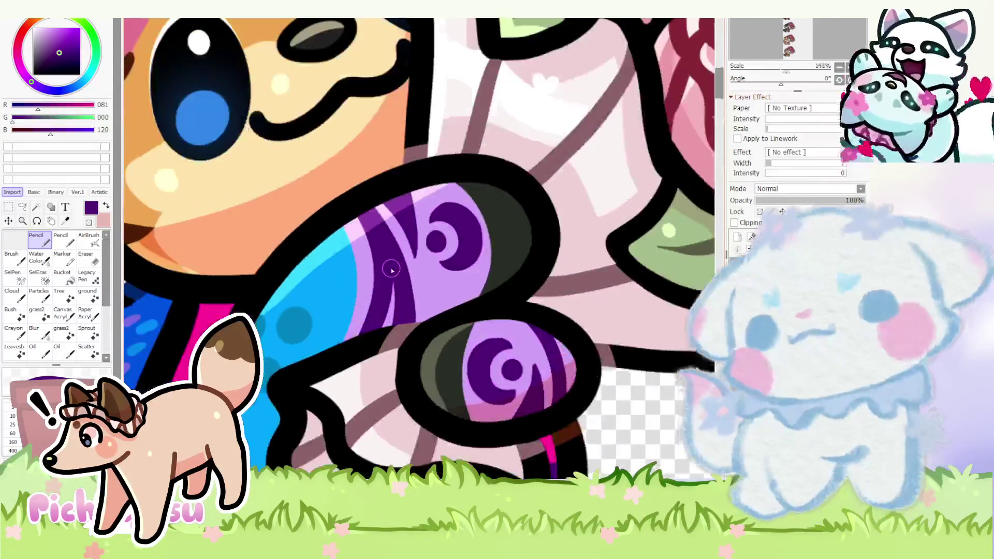
pyautogui.keyDown('alt'); pyautogui.click(319, 221); pyautogui.keyUp('alt')
pyautogui.moveTo(318, 220); pyautogui.dragTo(335, 376)
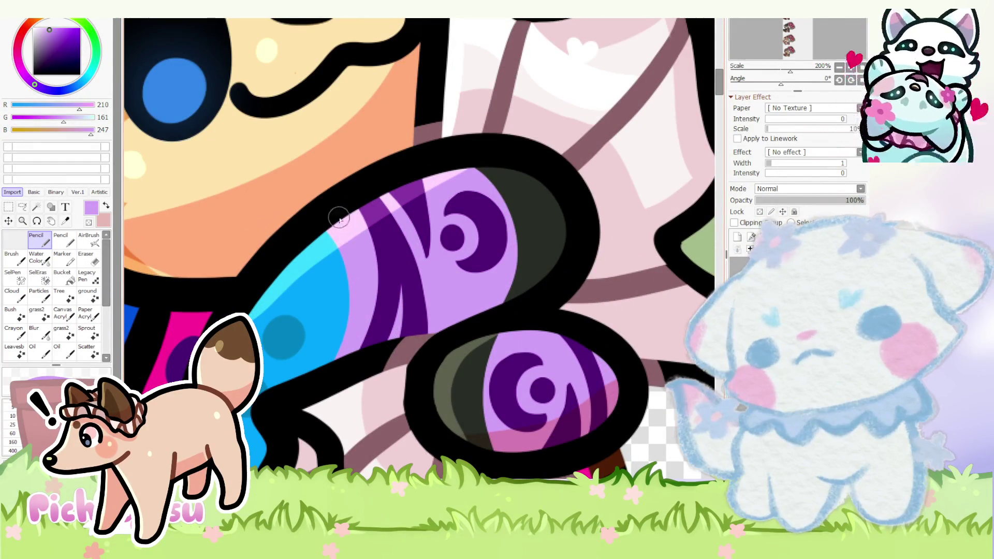
# - Resample the purples, then pick up the dark brown ear outline colour
pyautogui.keyDown('alt'); pyautogui.click(387, 296); pyautogui.keyUp('alt')
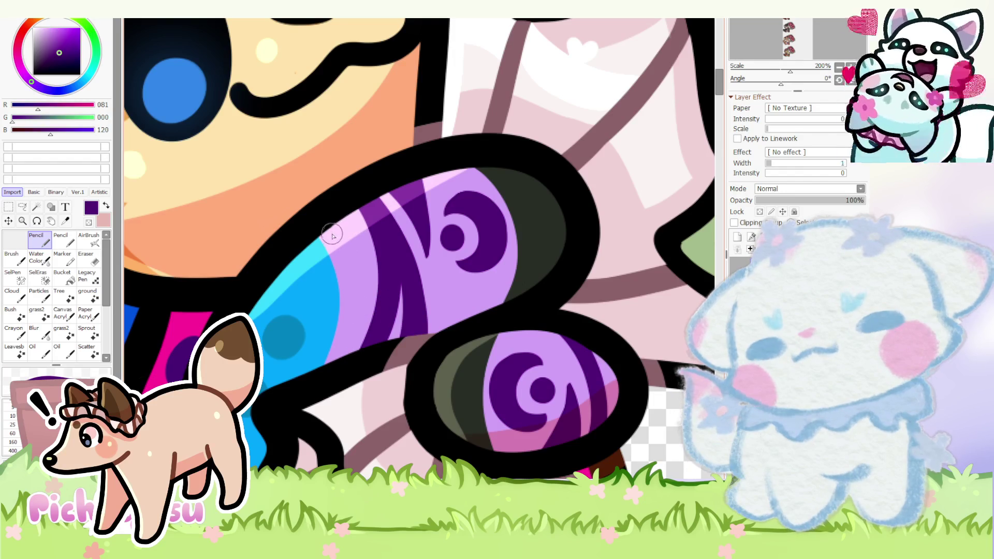
pyautogui.scroll(-3, 343, 368)
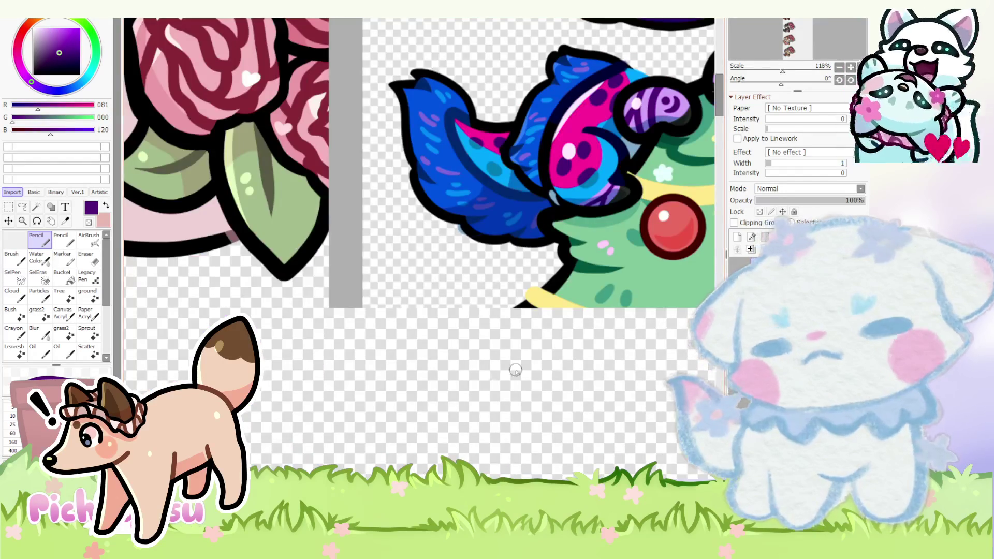
pyautogui.scroll(-5, 515, 371)
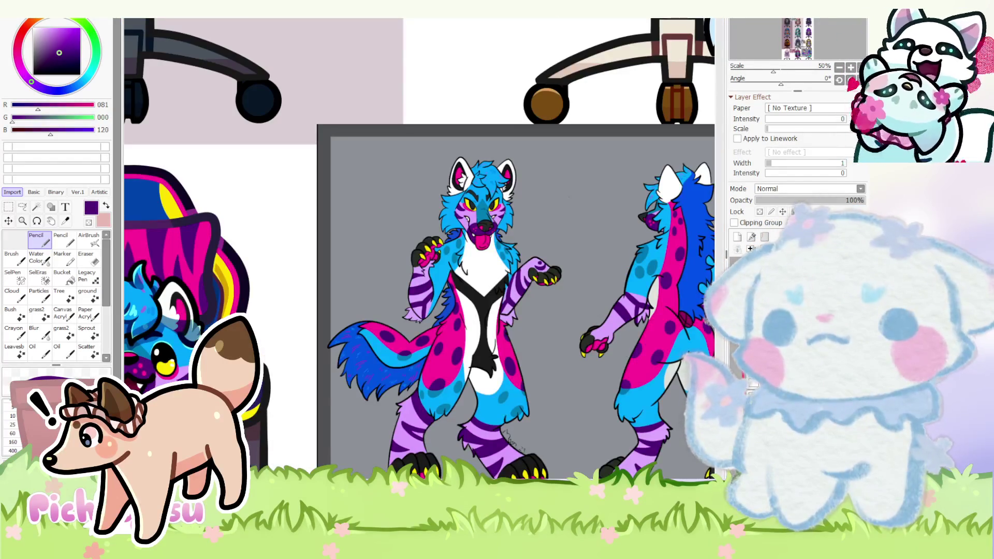
pyautogui.scroll(2, 272, 326)
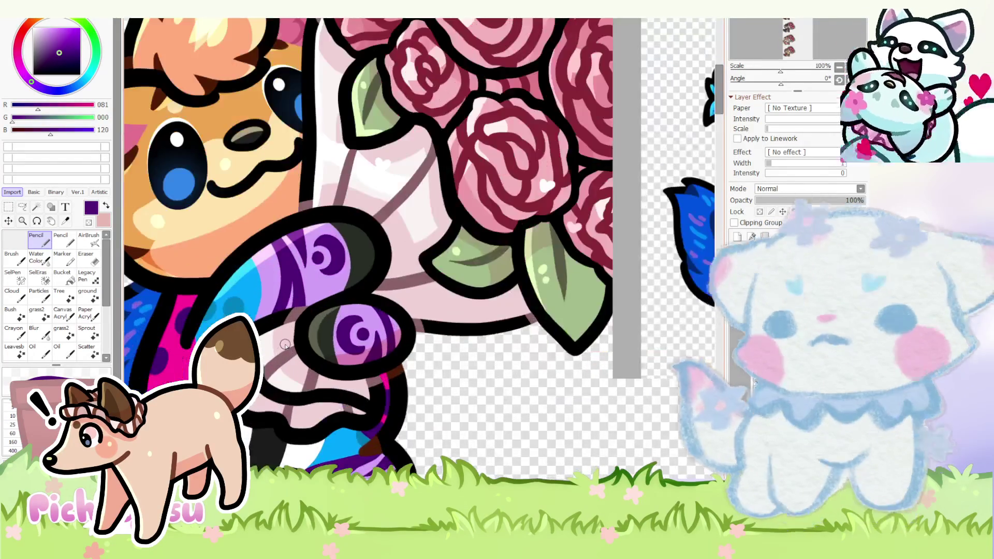
pyautogui.scroll(2, 271, 327)
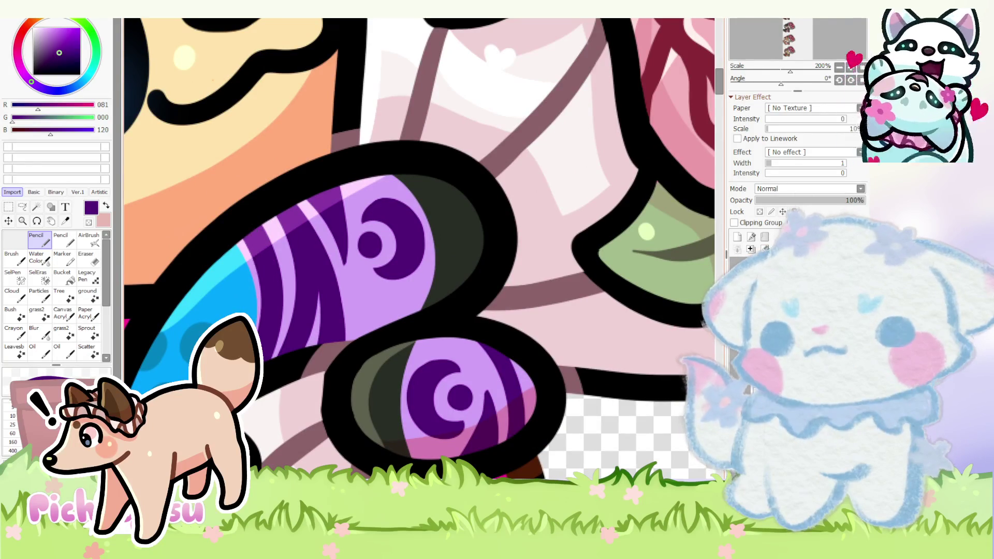
pyautogui.keyDown('alt'); pyautogui.click(287, 260); pyautogui.keyUp('alt')
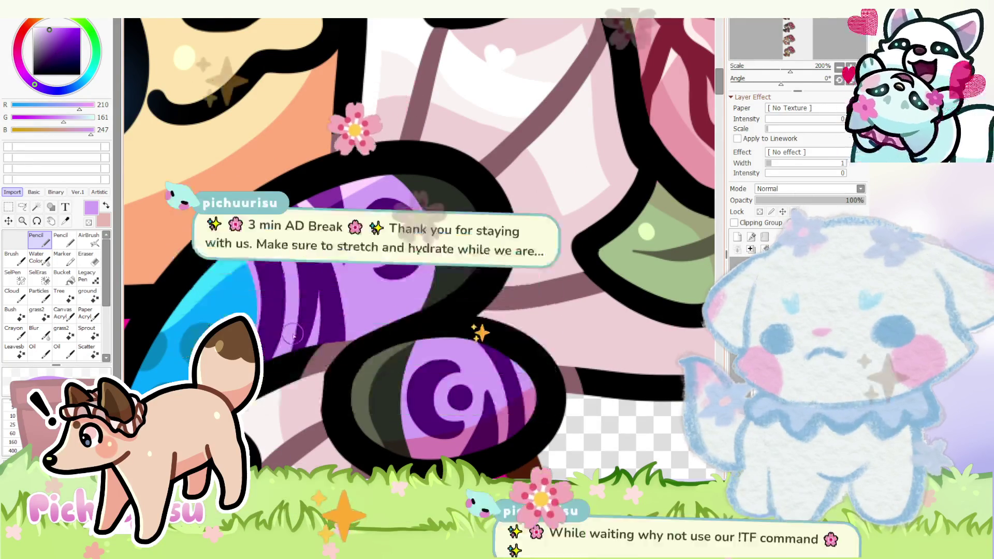
pyautogui.keyDown('alt'); pyautogui.click(314, 282); pyautogui.keyUp('alt')
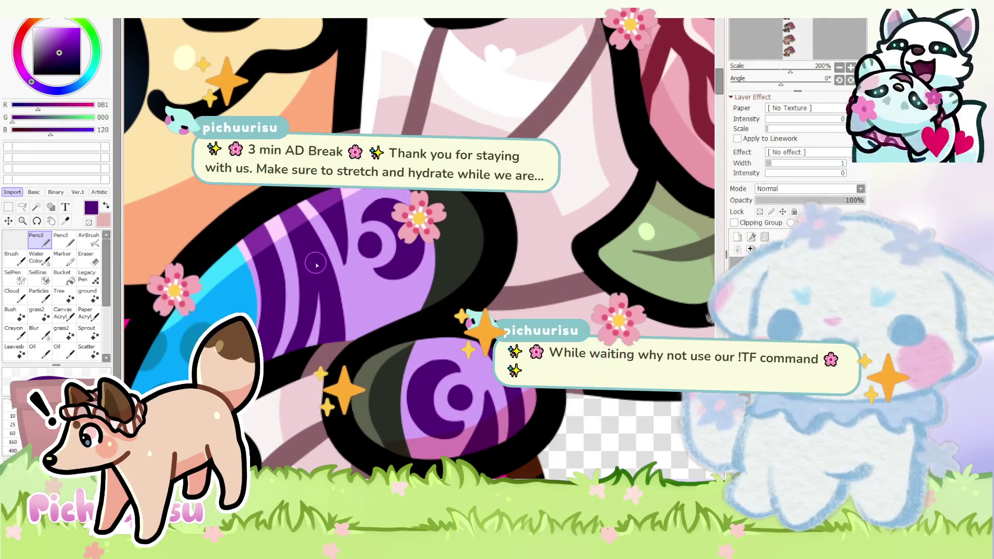
pyautogui.scroll(-2, 320, 277)
pyautogui.keyDown('alt'); pyautogui.click(513, 214); pyautogui.keyUp('alt')
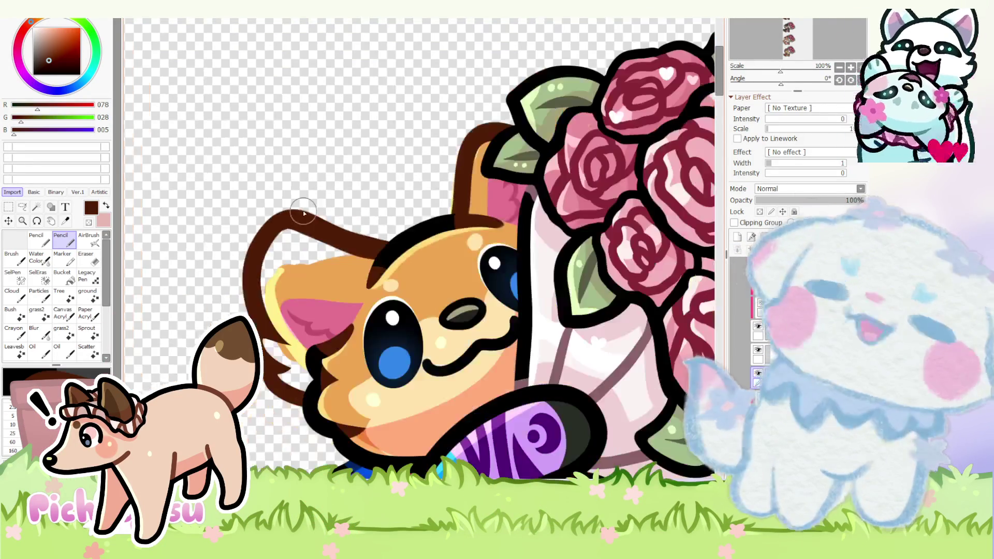
pyautogui.scroll(-2, 514, 214)
pyautogui.scroll(1, 512, 213)
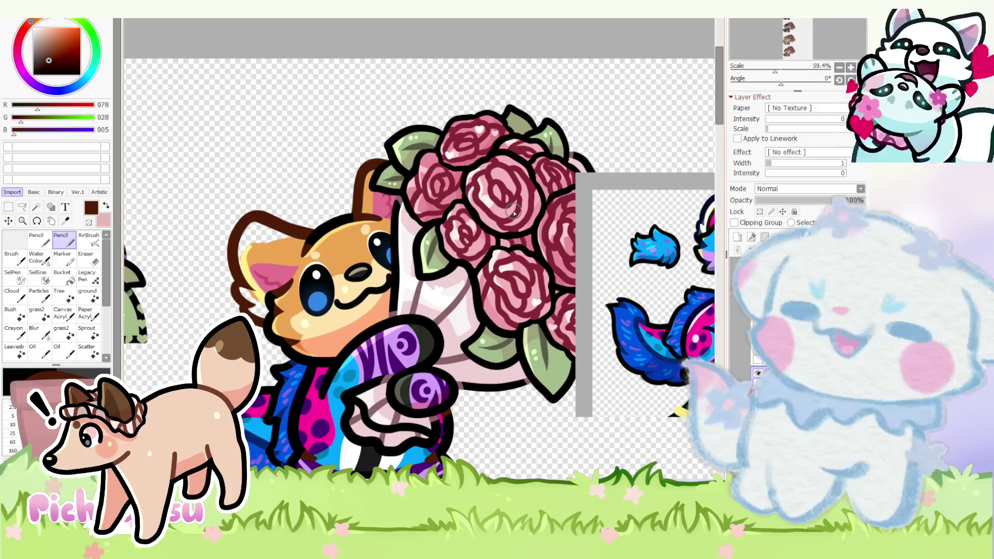
pyautogui.scroll(1, 274, 236)
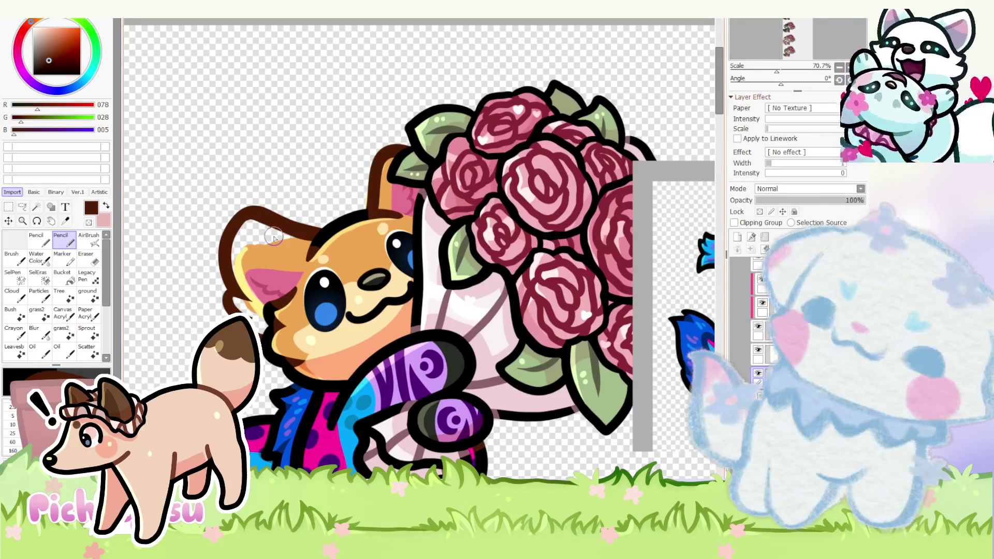
# - Nudge the fox head layer slightly and recolour the ear outlines dark navy with transparency protected
pyautogui.press('ctrl')
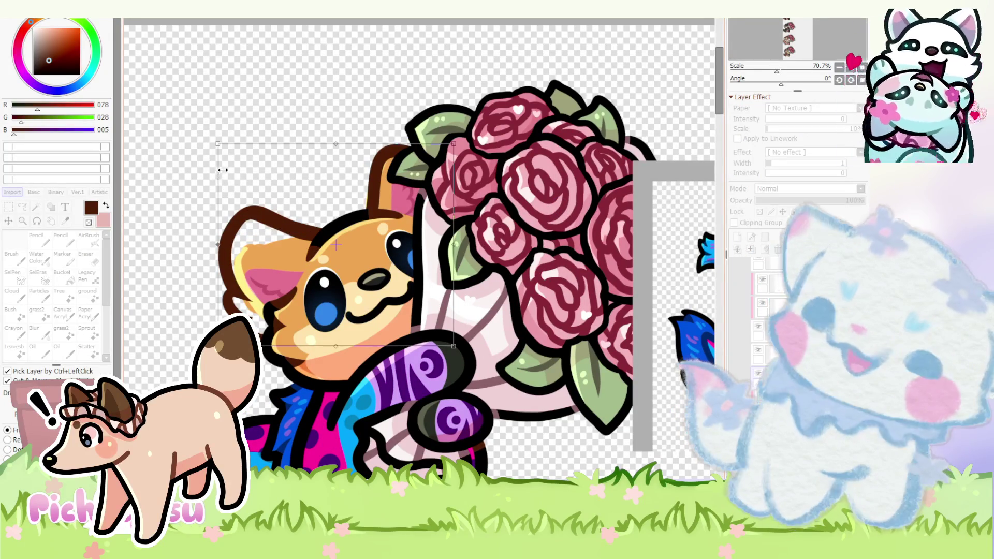
pyautogui.moveTo(218, 144); pyautogui.dragTo(224, 147)
pyautogui.scroll(-1, 330, 203)
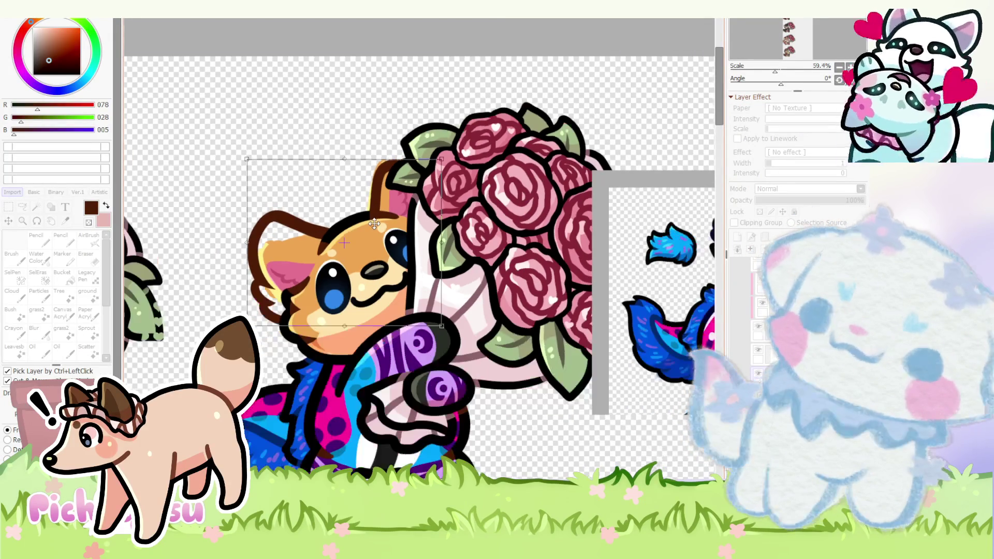
pyautogui.scroll(-2, 376, 231)
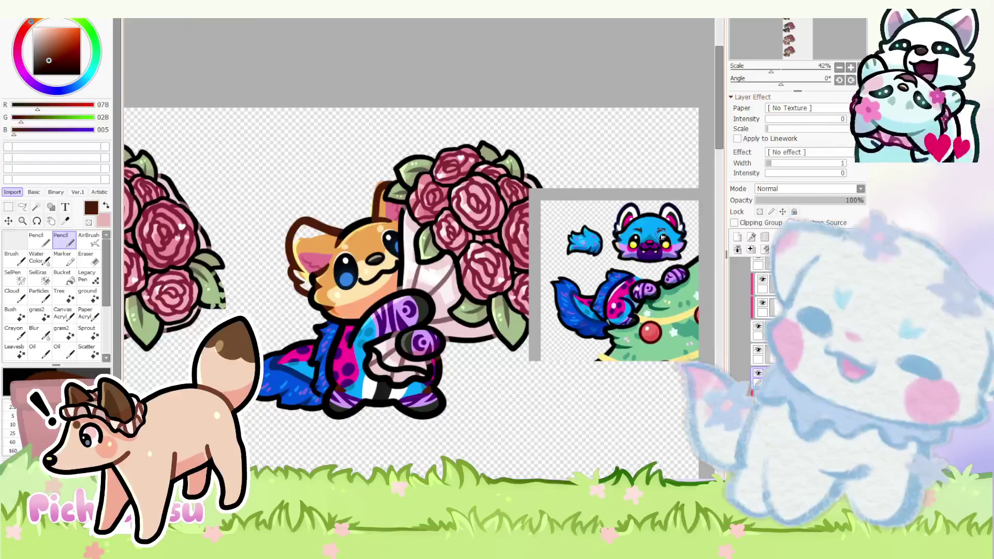
pyautogui.scroll(3, 515, 266)
pyautogui.keyDown('alt'); pyautogui.click(515, 266); pyautogui.keyUp('alt')
pyautogui.scroll(-2, 305, 196)
pyautogui.scroll(3, 306, 196)
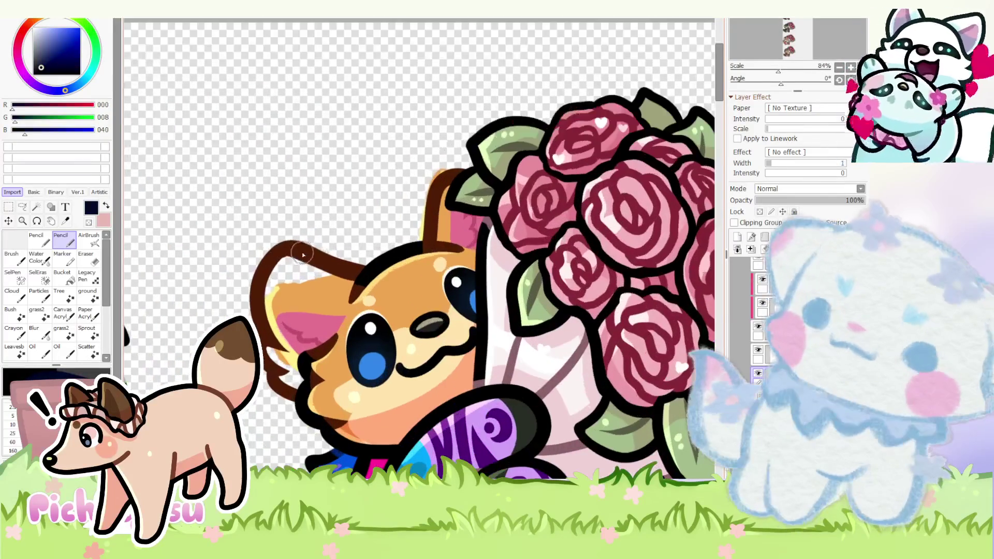
pyautogui.click(759, 211)
pyautogui.moveTo(465, 187); pyautogui.dragTo(201, 381)
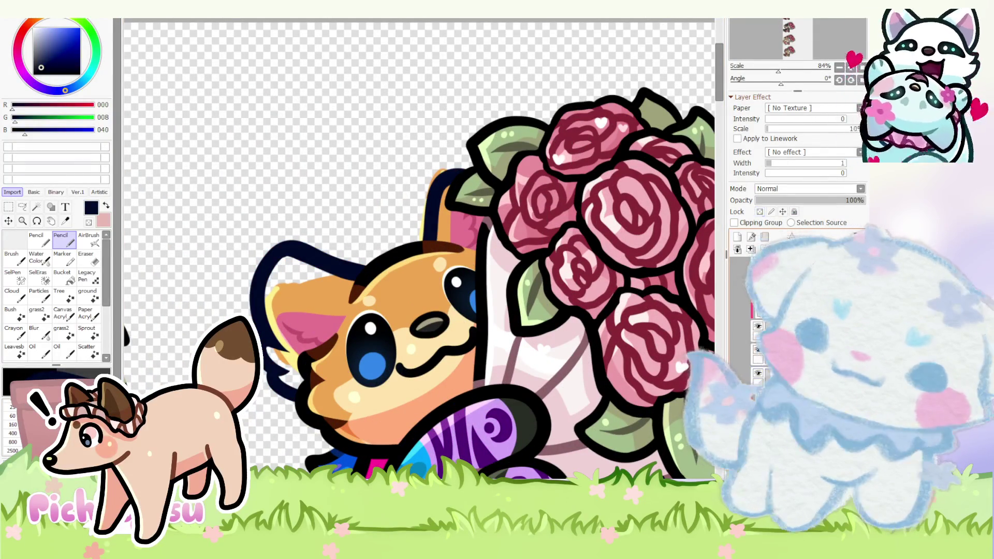
pyautogui.scroll(-3, 332, 284)
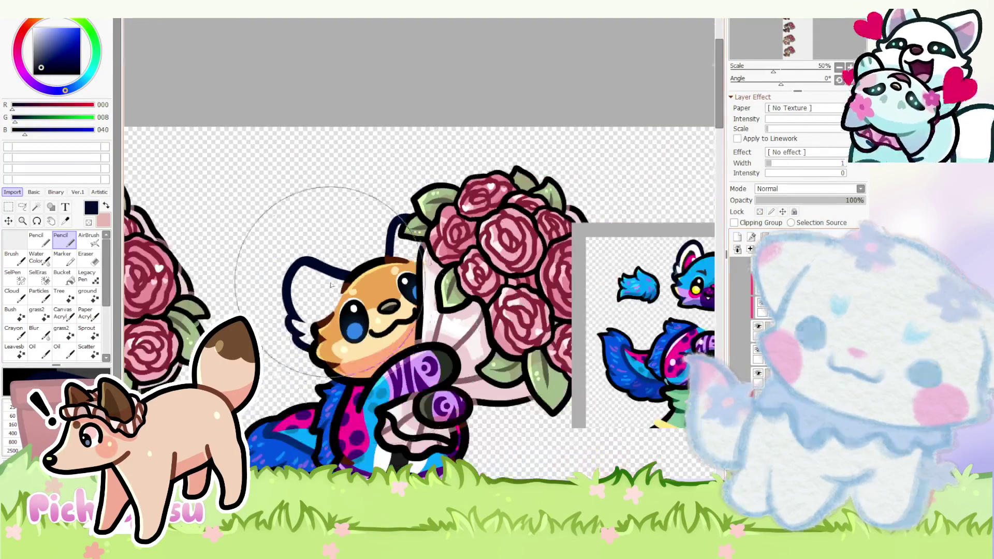
# - Cycle canvas tabs back to the rose-bouquet fox, shrink the brush and start painting the ear white
pyautogui.hotkey('ctrl', 'Tab')
pyautogui.scroll(6, 529, 140)
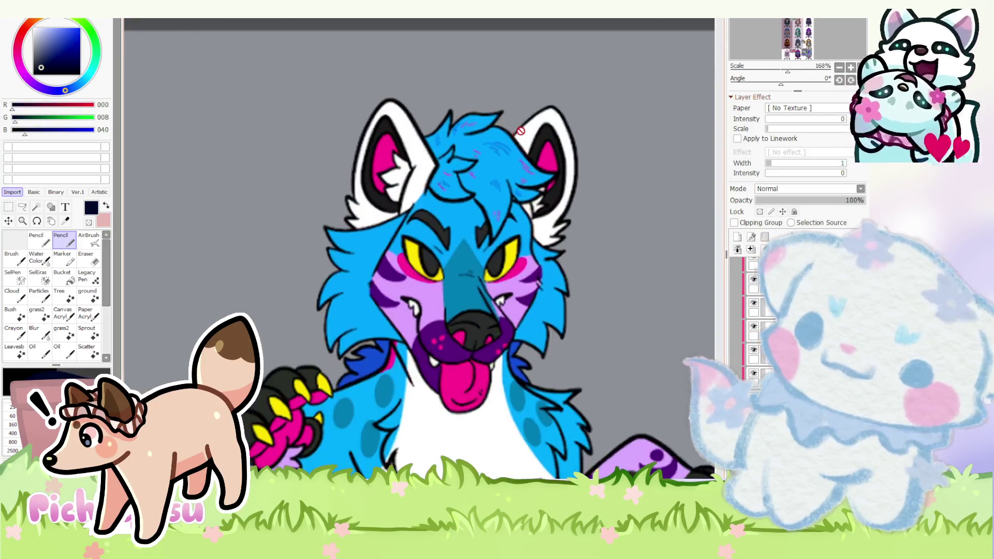
pyautogui.hotkey('ctrl', 'Tab')
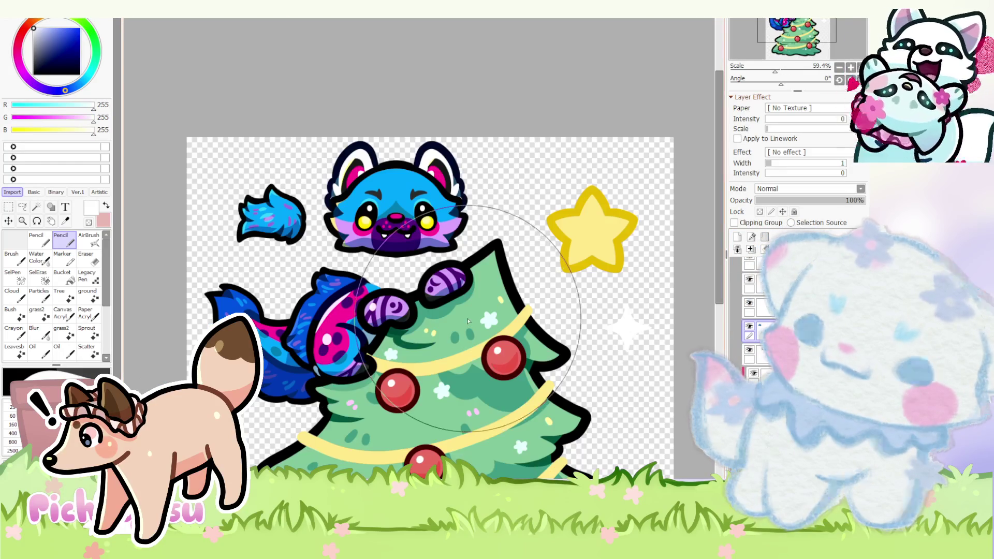
pyautogui.hotkey('ctrl', 'Tab')
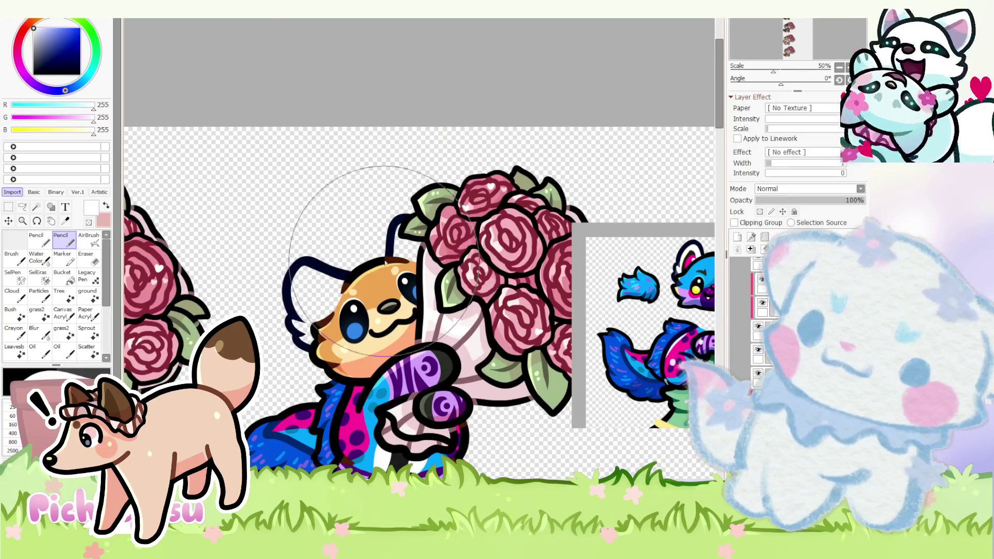
pyautogui.scroll(2, 419, 248)
pyautogui.scroll(1, 419, 248)
pyautogui.moveTo(419, 249); pyautogui.dragTo(296, 325)
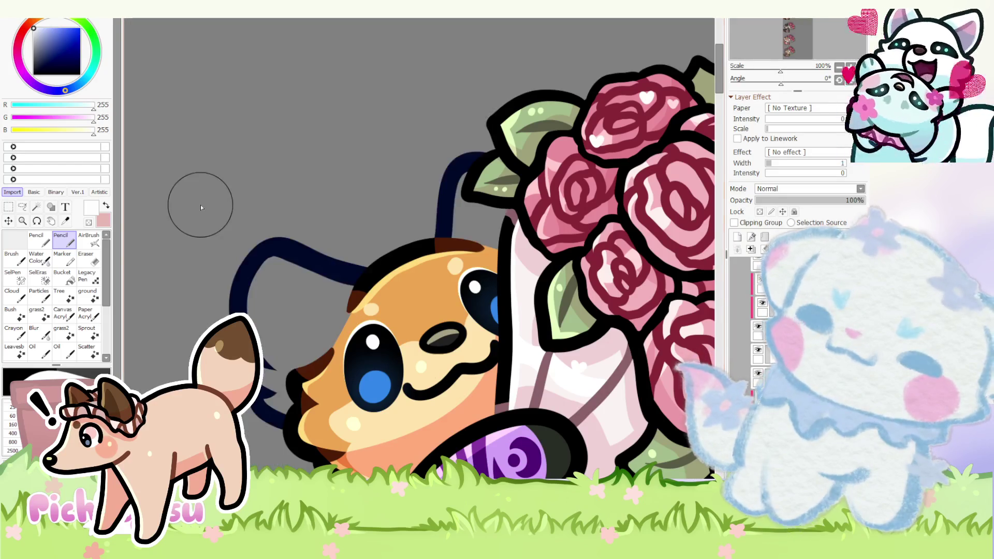
pyautogui.scroll(-1, 201, 205)
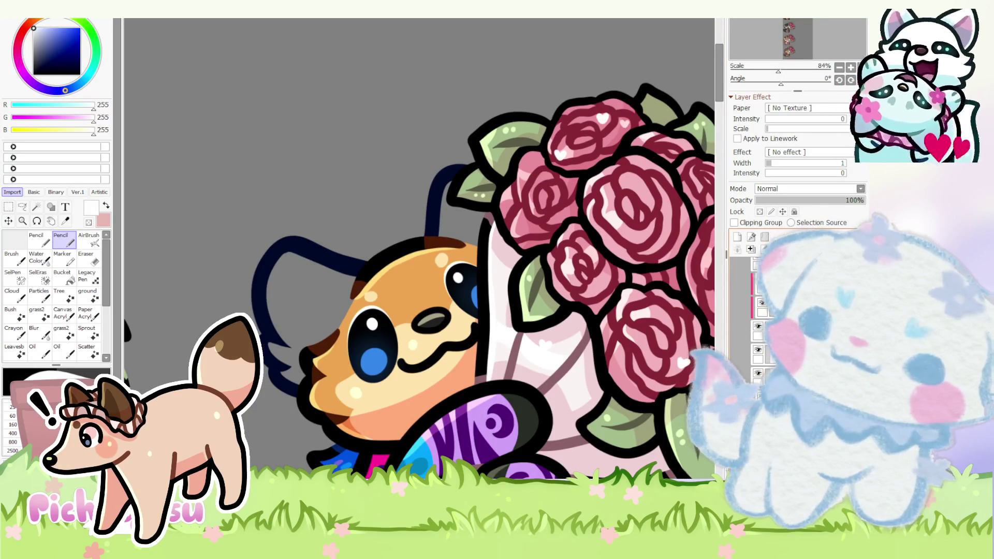
pyautogui.moveTo(342, 283)
pyautogui.mouseDown()
pyautogui.moveTo(299, 326)
pyautogui.moveTo(307, 353)
pyautogui.moveTo(296, 365)
pyautogui.moveTo(318, 359)
pyautogui.mouseUp()
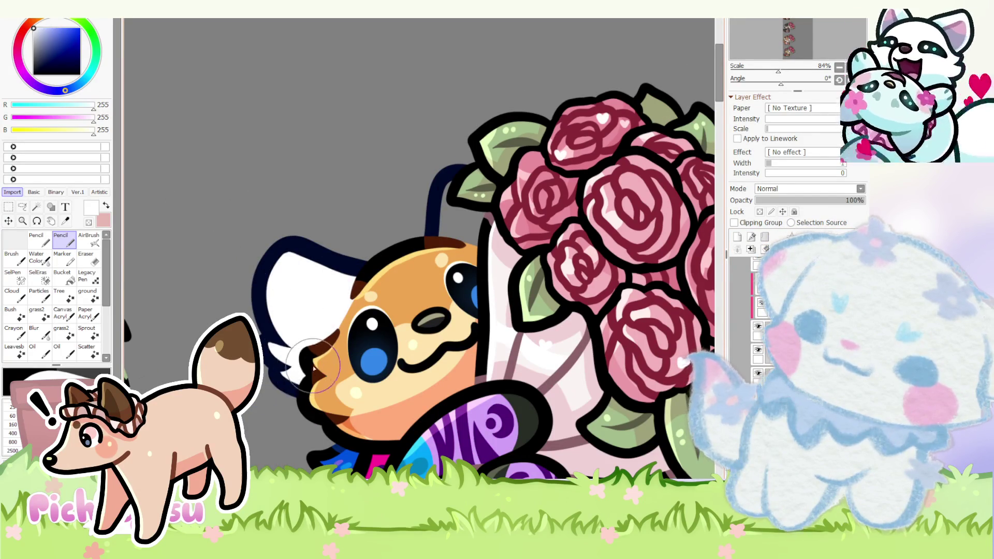
pyautogui.scroll(3, 299, 310)
pyautogui.scroll(-4, 271, 295)
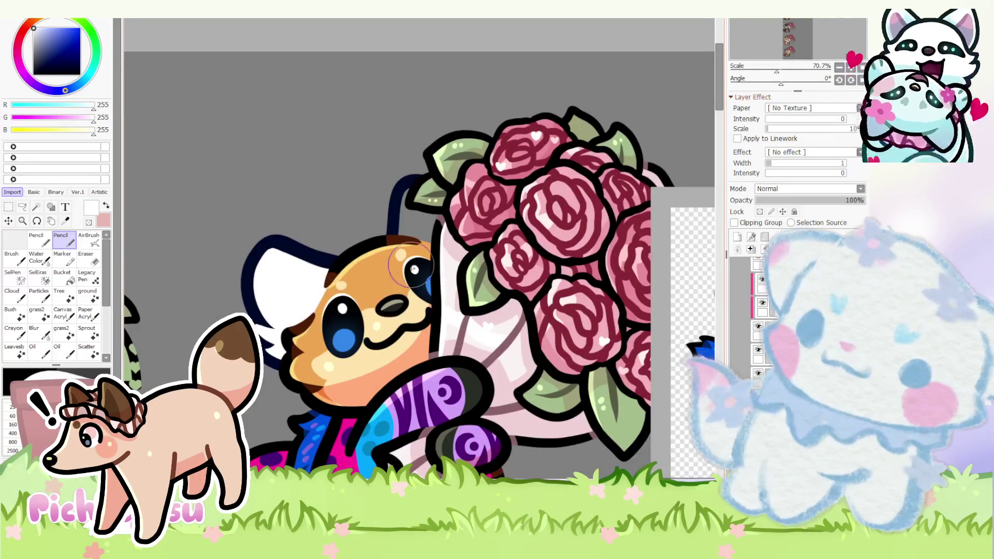
pyautogui.scroll(1, 413, 269)
pyautogui.scroll(-6, 416, 268)
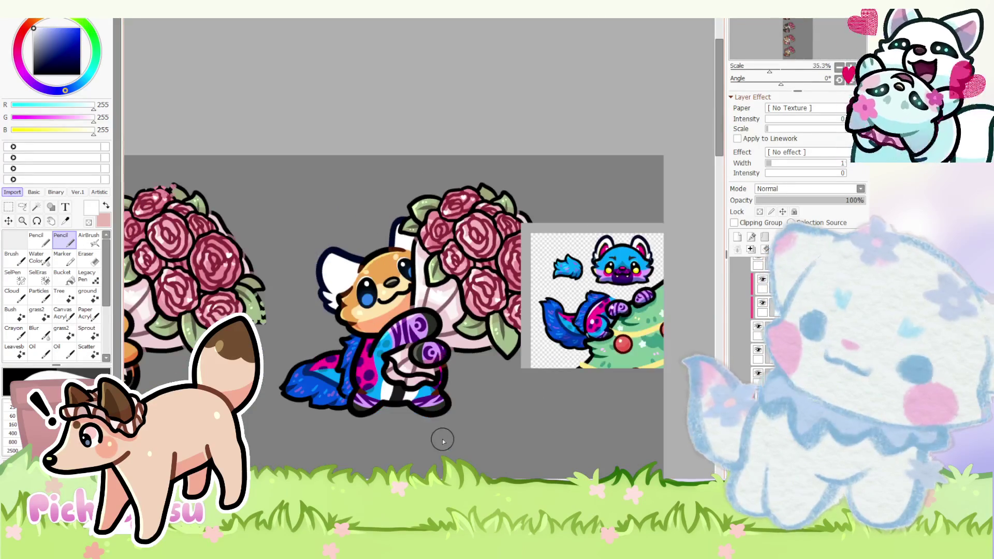
pyautogui.scroll(2, 582, 228)
pyautogui.scroll(4, 557, 231)
pyautogui.scroll(2, 559, 233)
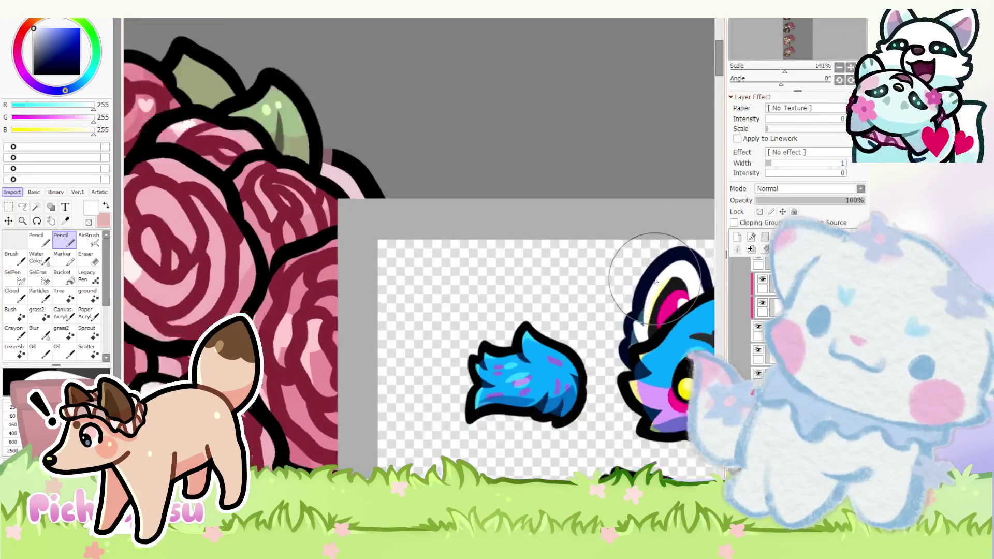
pyautogui.scroll(-3, 566, 251)
pyautogui.scroll(-2, 466, 280)
# - Fill the fox's inner ear near-black, then paint pink from the reference inside it
pyautogui.rightClick(363, 309)
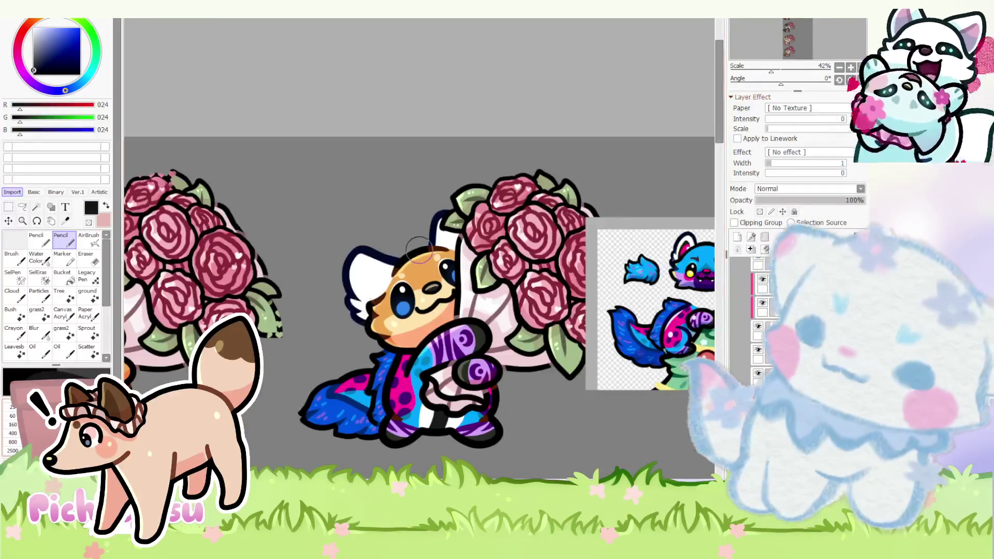
pyautogui.scroll(4, 404, 287)
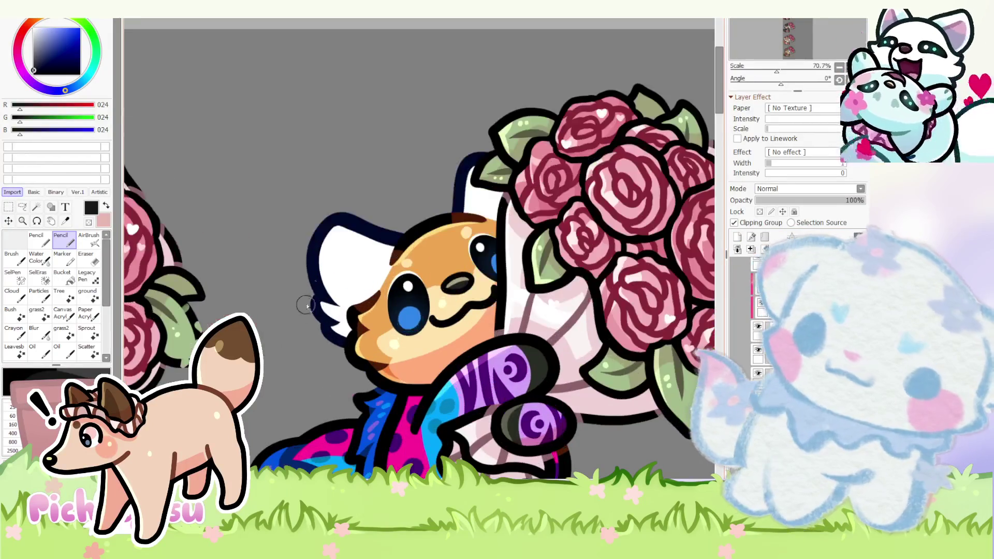
pyautogui.scroll(2, 407, 283)
pyautogui.scroll(2, 414, 280)
pyautogui.moveTo(414, 280)
pyautogui.mouseDown()
pyautogui.moveTo(278, 211)
pyautogui.moveTo(317, 303)
pyautogui.moveTo(317, 279)
pyautogui.moveTo(335, 286)
pyautogui.mouseUp()
pyautogui.scroll(-3, 335, 286)
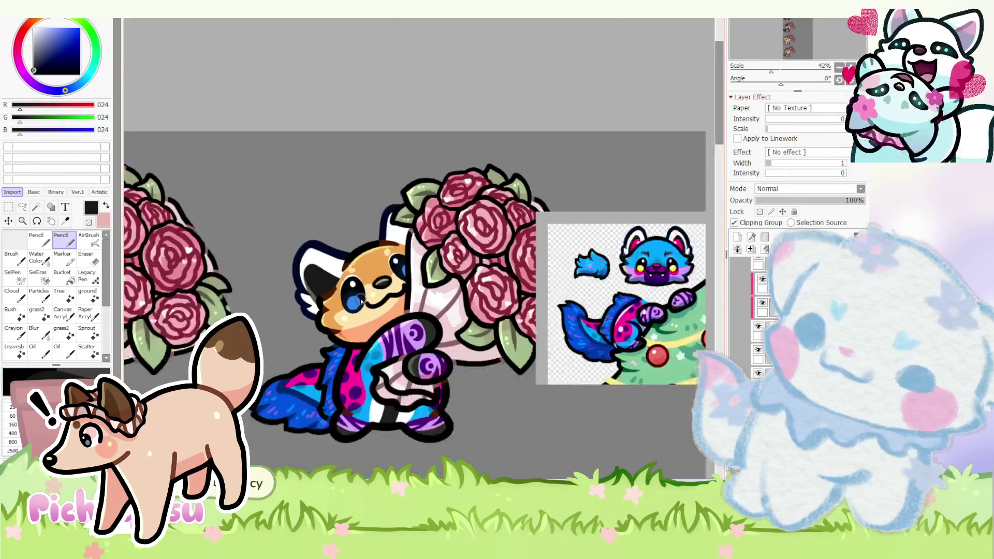
pyautogui.scroll(-1, 353, 295)
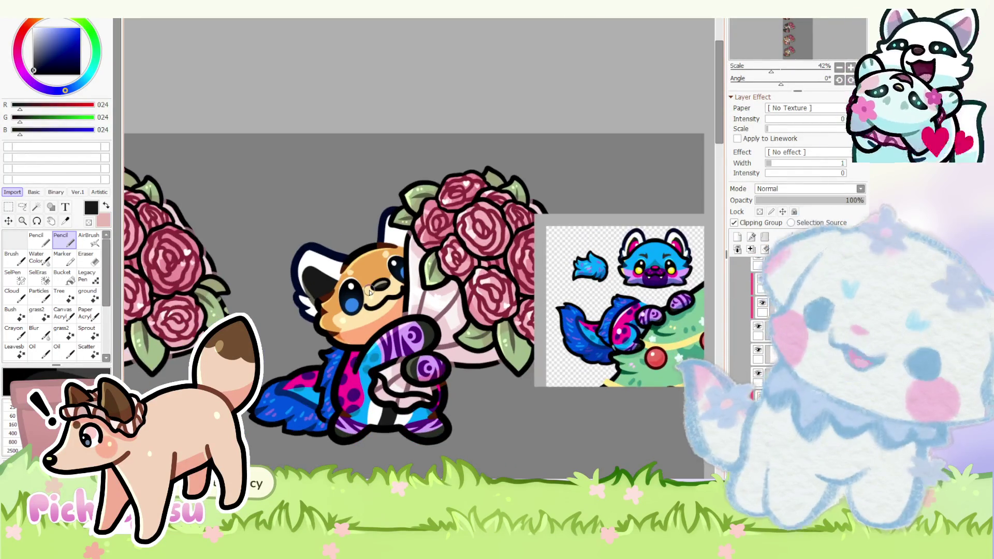
pyautogui.scroll(4, 363, 298)
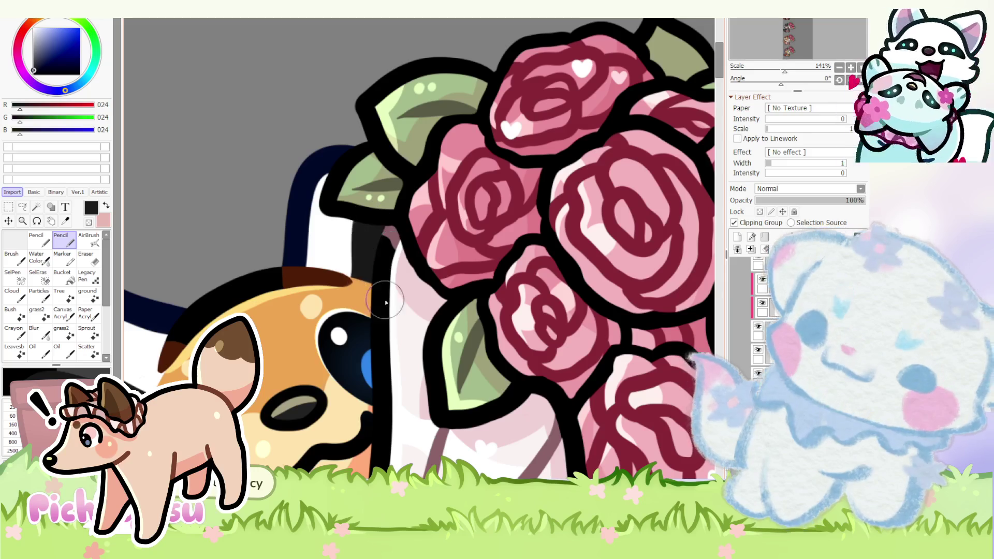
pyautogui.scroll(-3, 292, 208)
pyautogui.scroll(3, 306, 226)
pyautogui.scroll(2, 306, 226)
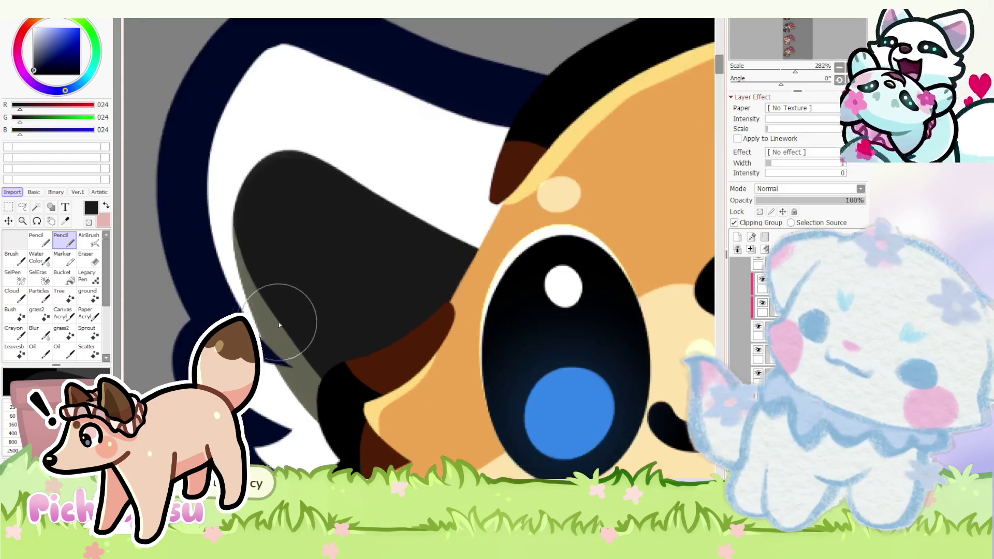
pyautogui.scroll(-3, 392, 293)
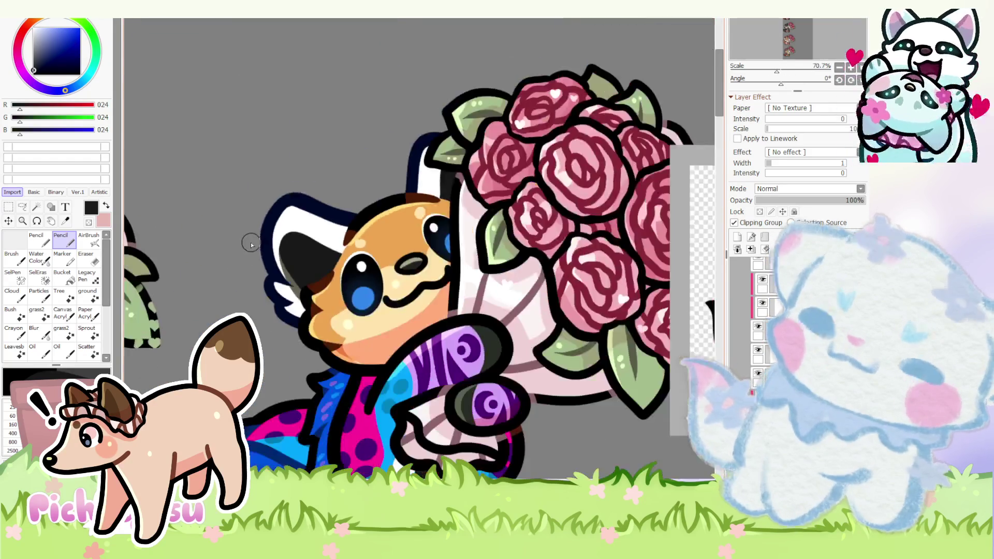
pyautogui.scroll(-3, 466, 233)
pyautogui.scroll(3, 482, 212)
pyautogui.scroll(2, 483, 225)
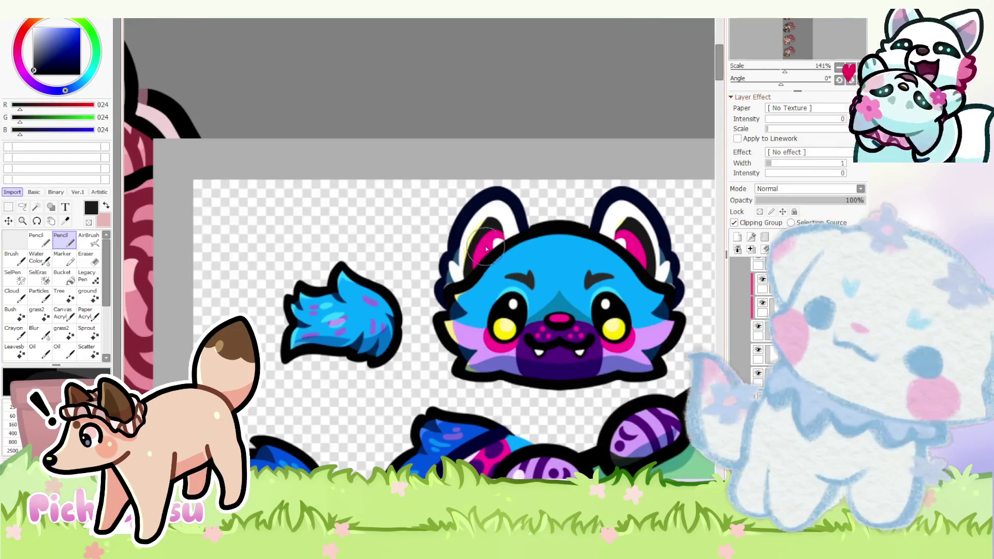
pyautogui.keyDown('alt'); pyautogui.click(497, 242); pyautogui.keyUp('alt')
pyautogui.scroll(-3, 496, 242)
pyautogui.scroll(-2, 497, 242)
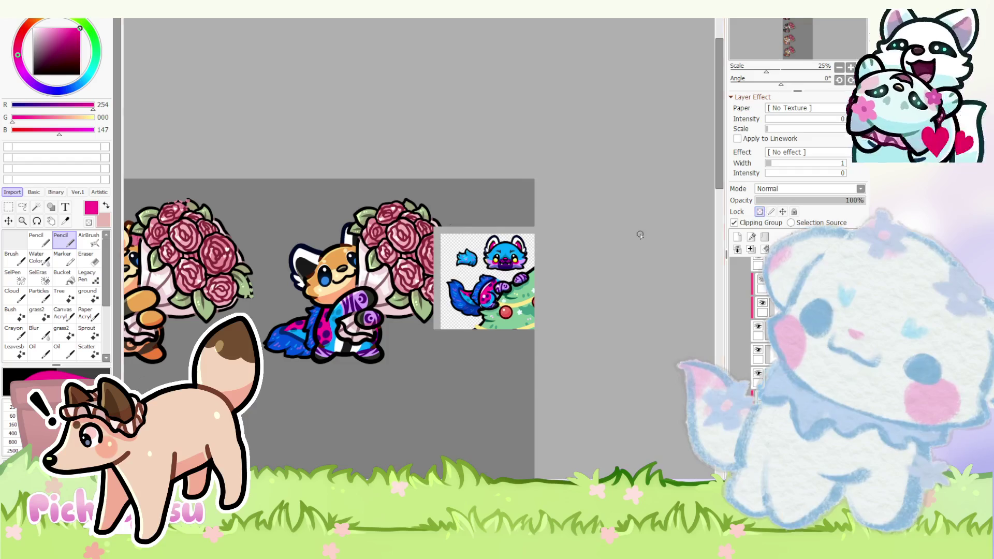
pyautogui.scroll(3, 324, 250)
pyautogui.scroll(3, 303, 286)
pyautogui.moveTo(309, 293); pyautogui.dragTo(312, 305)
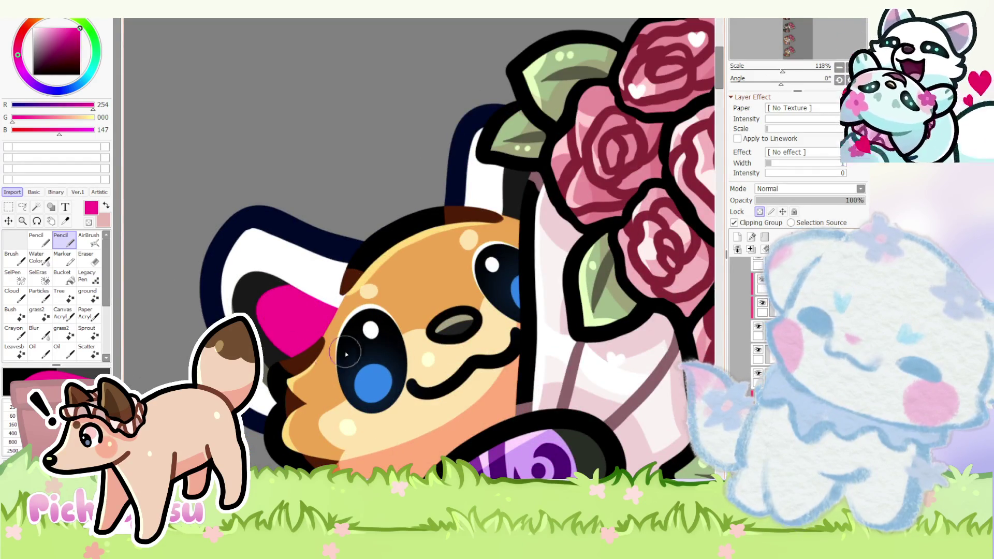
pyautogui.scroll(-4, 346, 354)
pyautogui.scroll(4, 402, 262)
pyautogui.scroll(3, 392, 268)
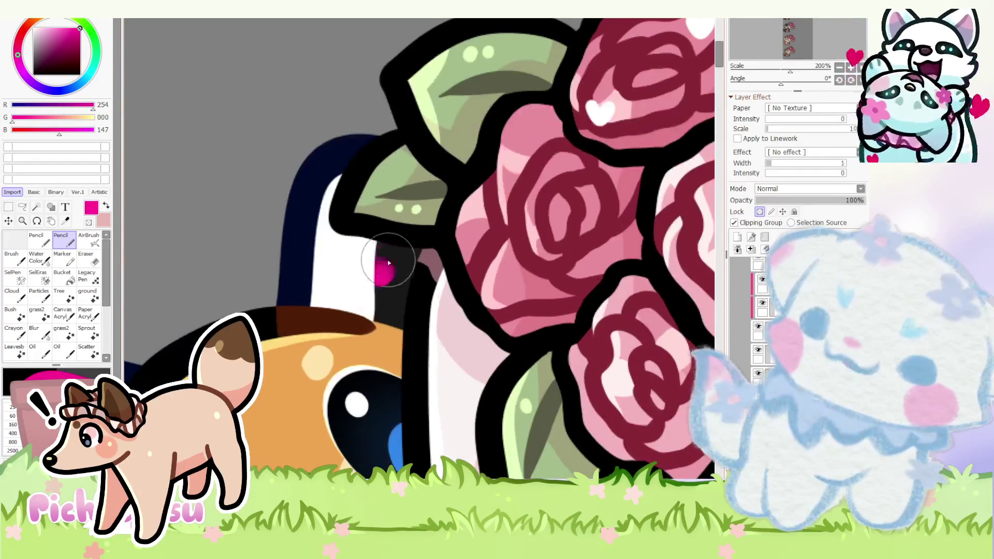
pyautogui.moveTo(382, 267); pyautogui.dragTo(385, 290)
pyautogui.scroll(-4, 261, 242)
pyautogui.scroll(-1, 262, 241)
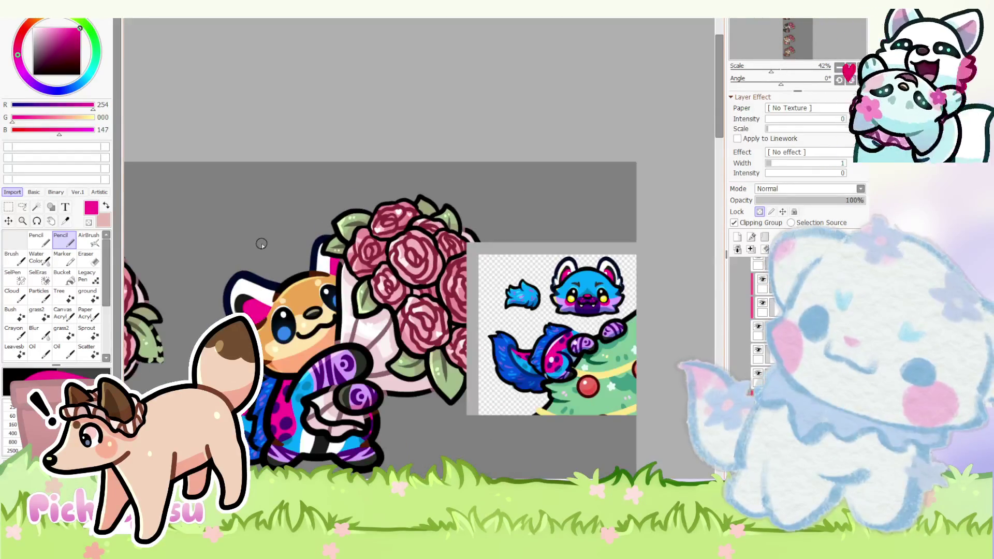
pyautogui.scroll(2, 262, 242)
pyautogui.scroll(2, 280, 278)
pyautogui.scroll(-3, 272, 296)
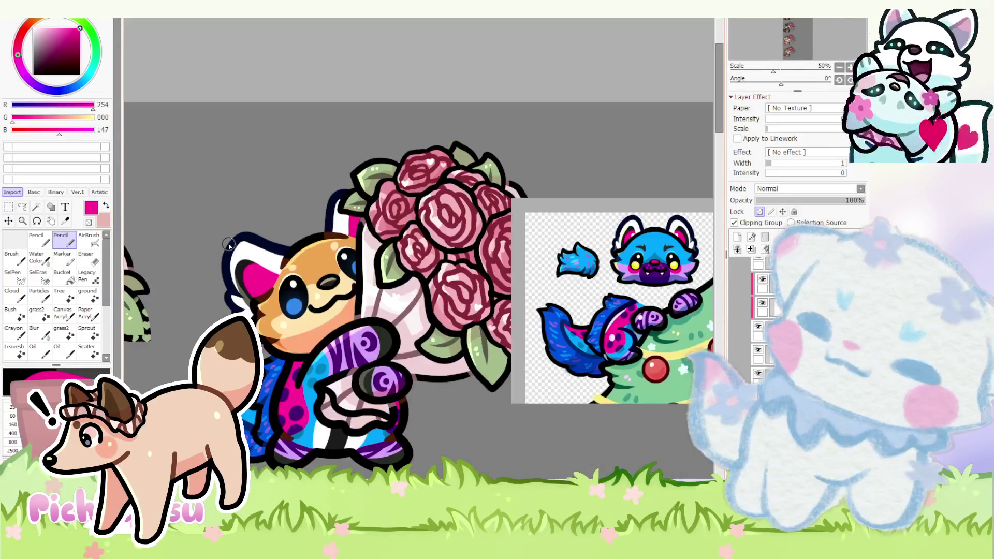
pyautogui.scroll(3, 229, 246)
# - Paint near-black over the pink ear's left edge, switching between the ear colours
pyautogui.keyDown('alt'); pyautogui.click(234, 263); pyautogui.keyUp('alt')
pyautogui.keyDown('alt'); pyautogui.click(273, 305); pyautogui.keyUp('alt')
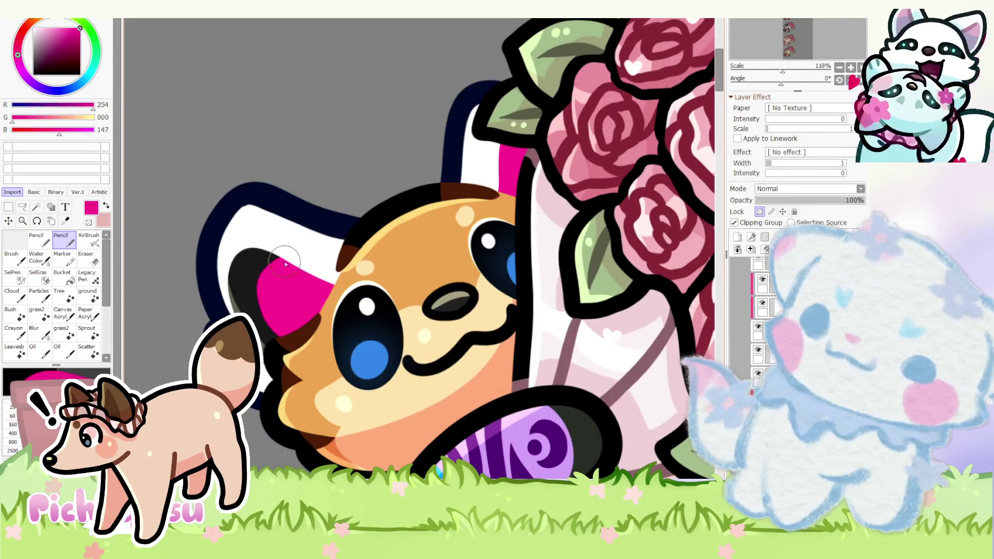
pyautogui.scroll(-7, 279, 302)
pyautogui.scroll(3, 292, 326)
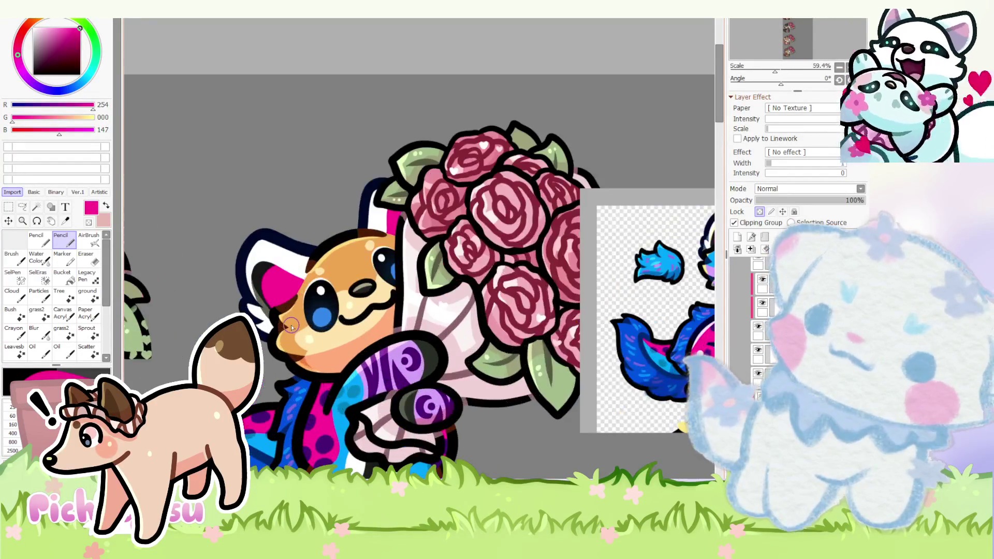
pyautogui.scroll(3, 276, 276)
pyautogui.scroll(2, 262, 265)
pyautogui.keyDown('alt'); pyautogui.click(263, 265); pyautogui.keyUp('alt')
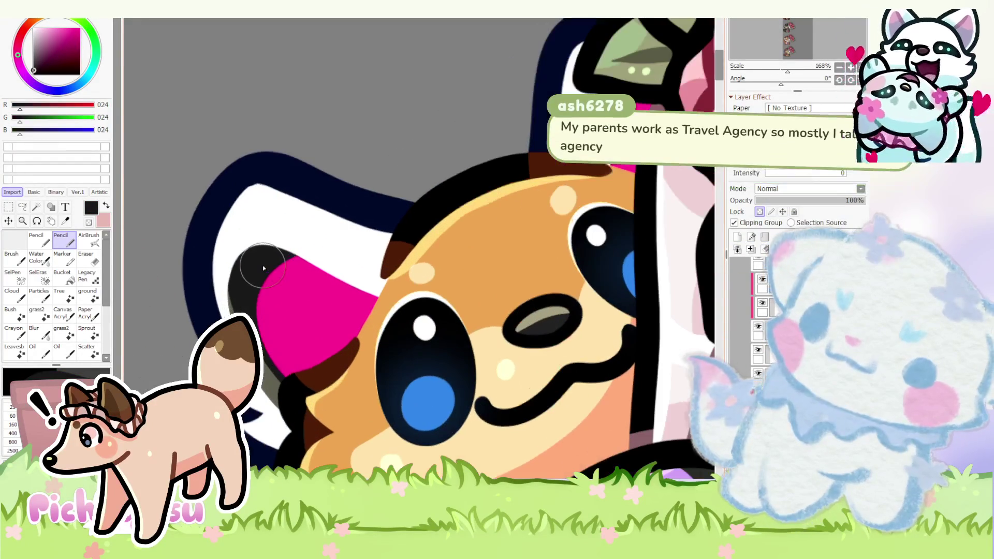
pyautogui.moveTo(263, 265)
pyautogui.mouseDown()
pyautogui.moveTo(291, 297)
pyautogui.moveTo(280, 365)
pyautogui.mouseUp()
pyautogui.keyDown('alt'); pyautogui.click(299, 275); pyautogui.keyUp('alt')
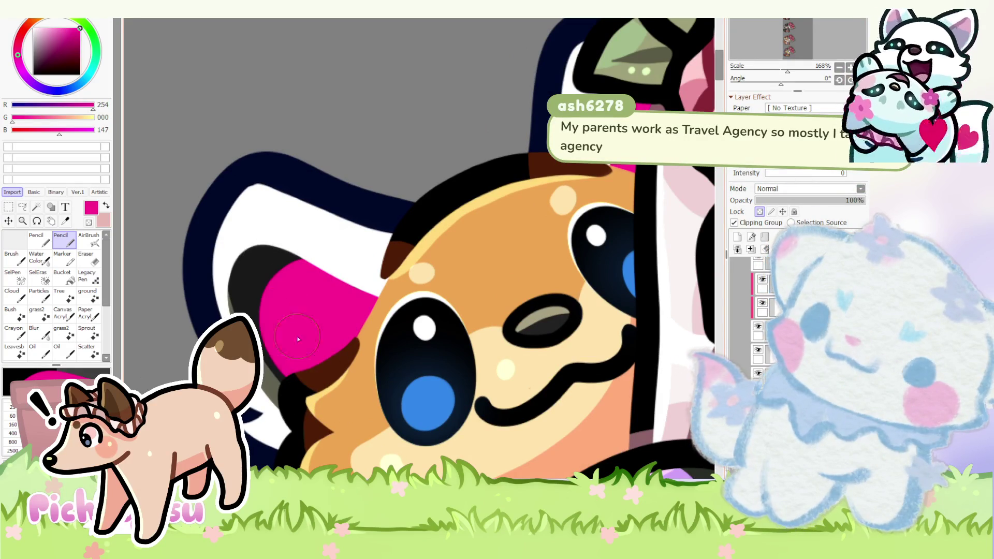
pyautogui.scroll(-3, 326, 307)
pyautogui.scroll(-2, 326, 308)
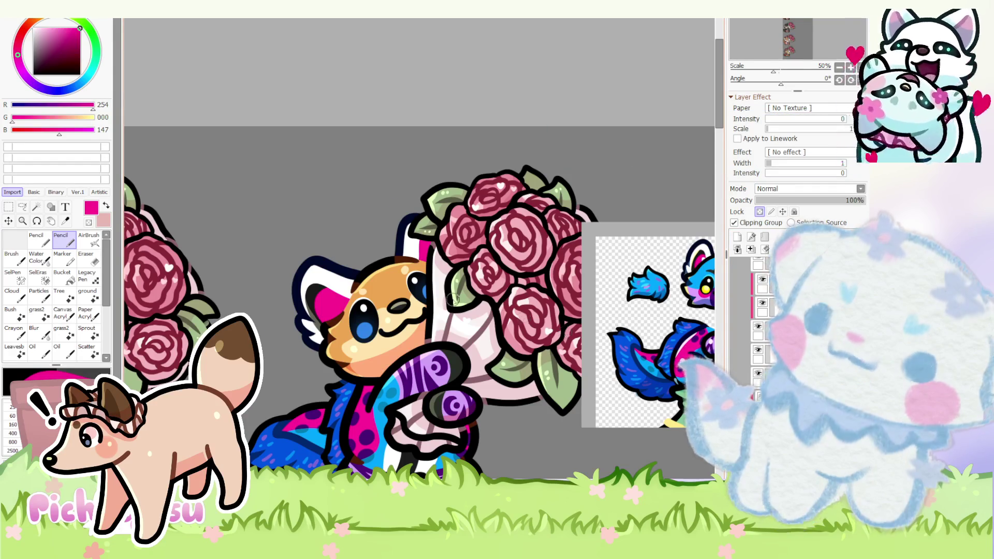
pyautogui.scroll(3, 451, 297)
# - Switch to white and try covering the pink ear area, undoing the attempts twice
pyautogui.press('x')
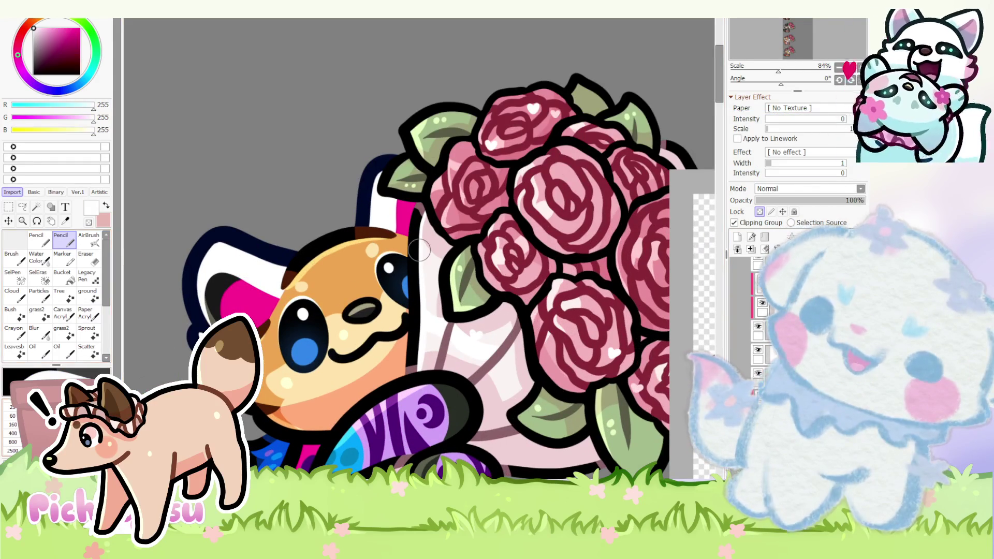
pyautogui.scroll(3, 286, 297)
pyautogui.scroll(3, 260, 287)
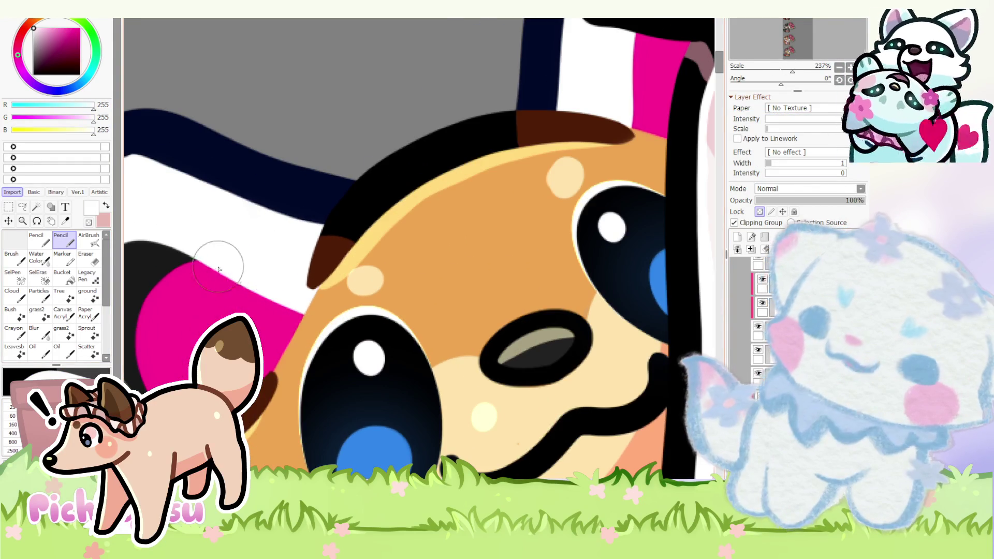
pyautogui.moveTo(218, 266); pyautogui.dragTo(267, 301)
pyautogui.moveTo(311, 342); pyautogui.dragTo(269, 344)
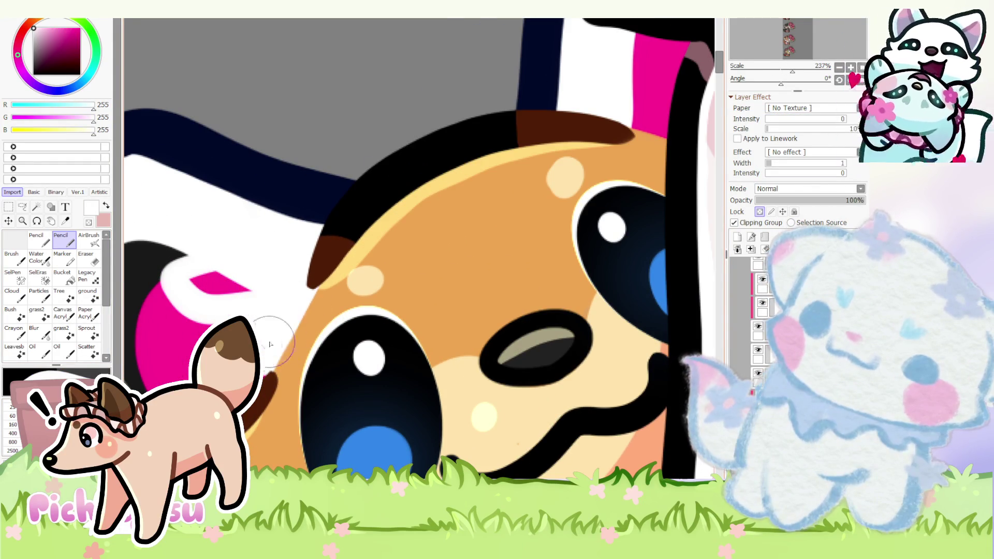
pyautogui.hotkey('ctrl', 'z')
pyautogui.hotkey('ctrl', 'z')
pyautogui.moveTo(216, 266)
pyautogui.mouseDown()
pyautogui.moveTo(263, 312)
pyautogui.moveTo(256, 342)
pyautogui.moveTo(222, 290)
pyautogui.moveTo(235, 277)
pyautogui.mouseUp()
pyautogui.scroll(-5, 235, 277)
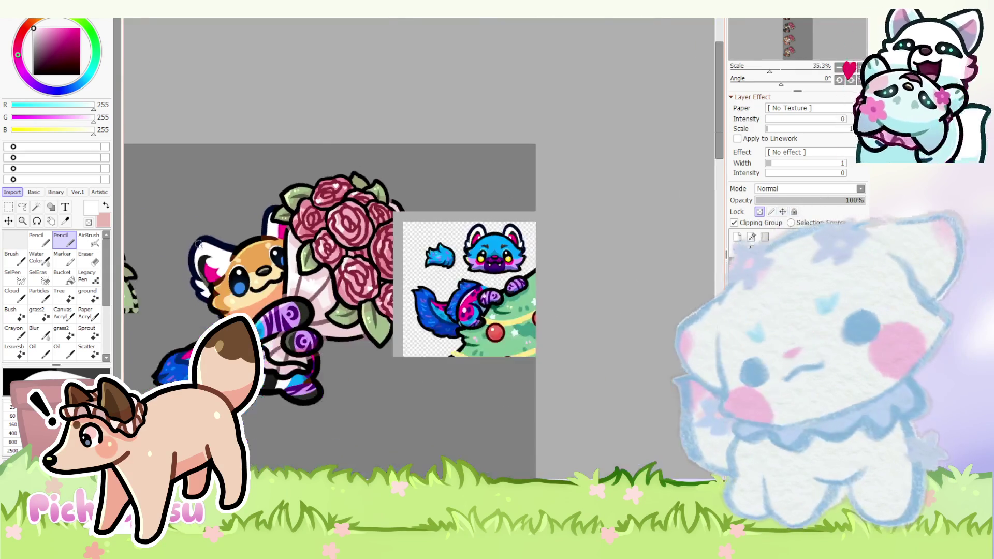
pyautogui.scroll(2, 420, 252)
pyautogui.scroll(3, 419, 253)
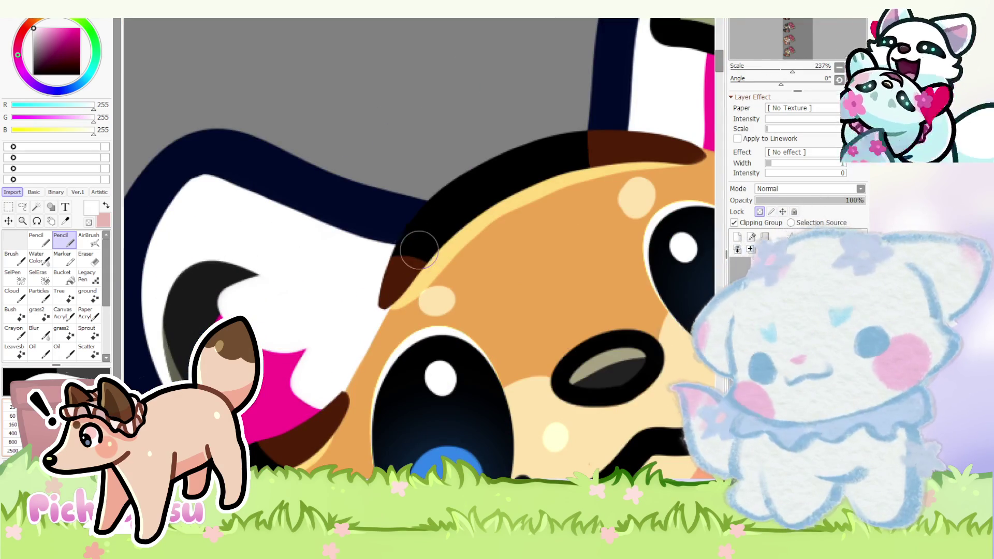
pyautogui.hotkey('ctrl', 'z')
pyautogui.hotkey('ctrl', 'z')
pyautogui.hotkey('ctrl', 'z')
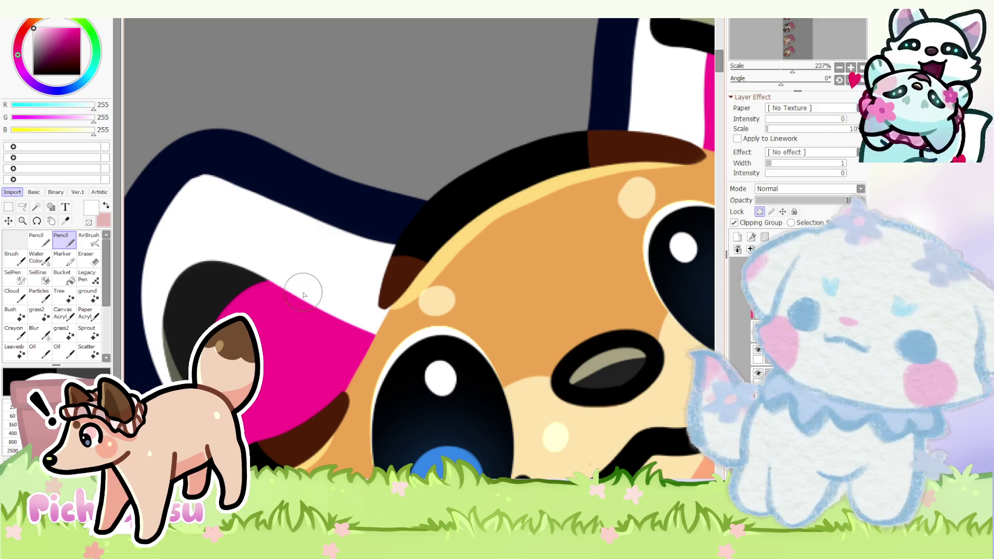
# - Paint white over most of the pink ear, leaving a thin pink accent, then pick up dark navy
pyautogui.moveTo(233, 289); pyautogui.dragTo(330, 327)
pyautogui.moveTo(289, 379)
pyautogui.mouseDown()
pyautogui.moveTo(355, 329)
pyautogui.moveTo(292, 307)
pyautogui.moveTo(328, 322)
pyautogui.moveTo(280, 312)
pyautogui.mouseUp()
pyautogui.scroll(-5, 280, 313)
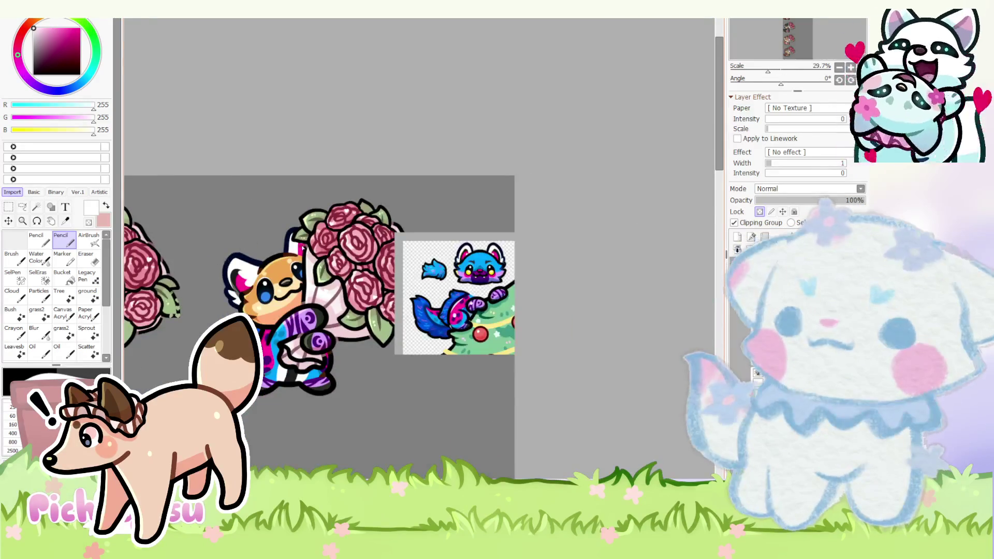
pyautogui.scroll(2, 276, 264)
pyautogui.scroll(2, 276, 264)
pyautogui.moveTo(274, 263)
pyautogui.mouseDown()
pyautogui.moveTo(299, 330)
pyautogui.moveTo(276, 257)
pyautogui.moveTo(303, 334)
pyautogui.mouseUp()
pyautogui.scroll(-5, 356, 222)
pyautogui.scroll(-1, 357, 220)
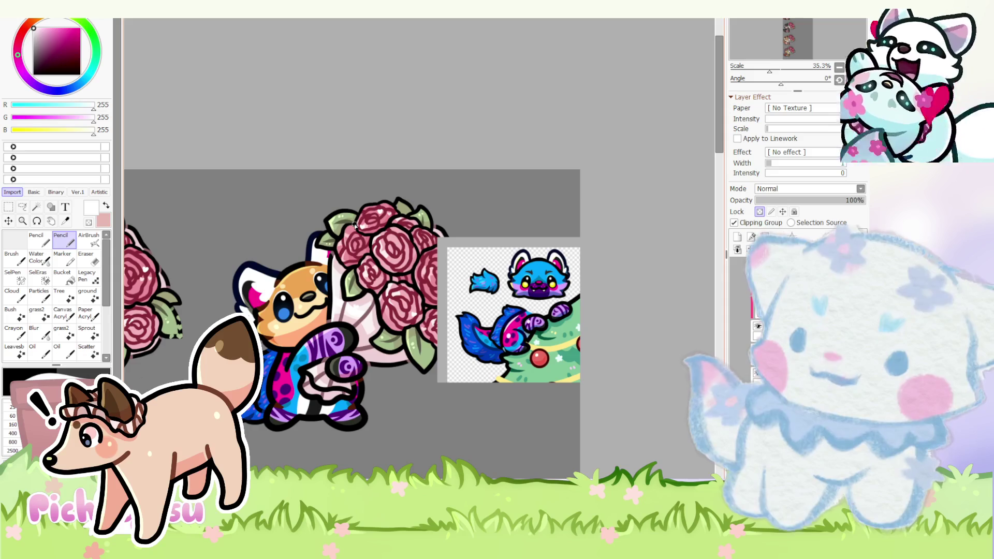
pyautogui.scroll(1, 243, 264)
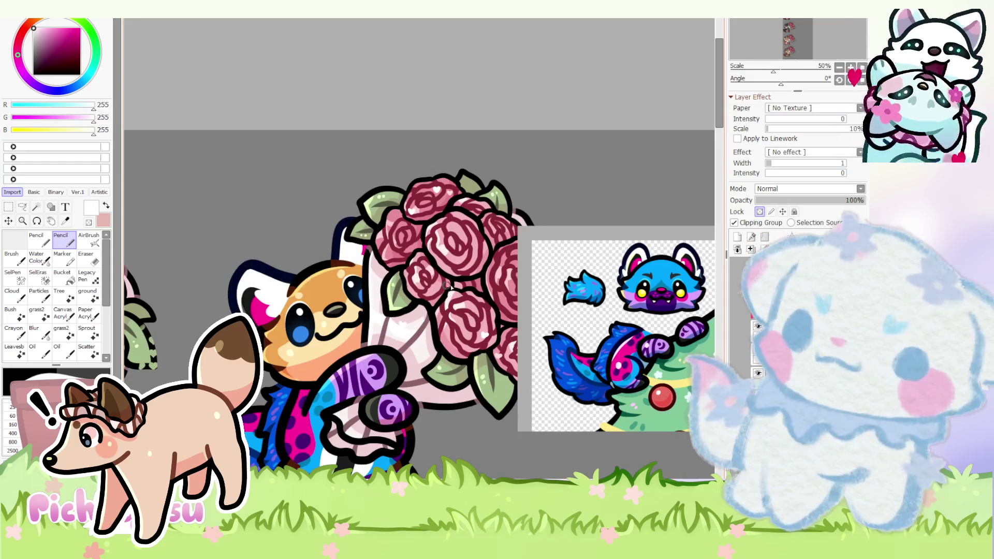
pyautogui.scroll(2, 256, 263)
pyautogui.scroll(-2, 264, 264)
pyautogui.scroll(1, 271, 264)
pyautogui.scroll(-1, 272, 264)
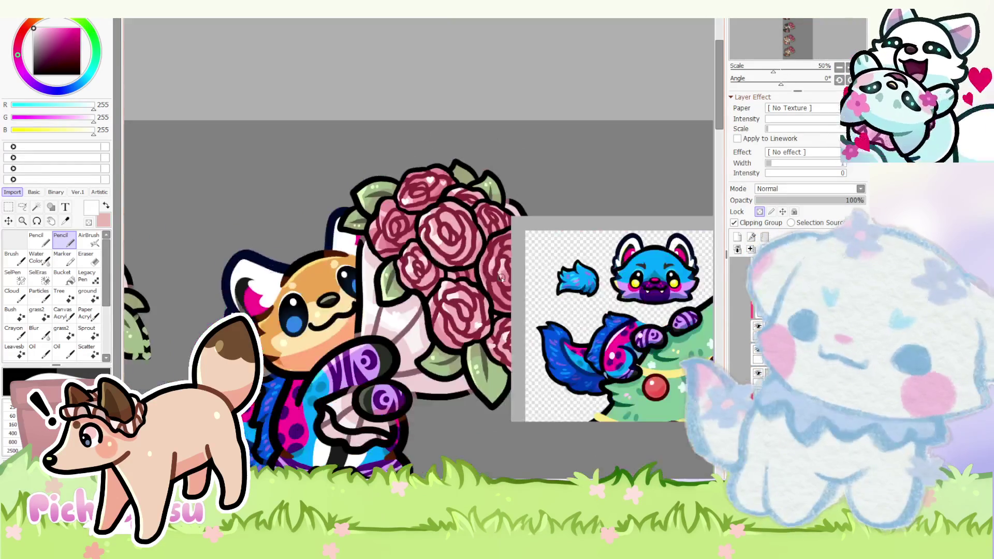
pyautogui.scroll(1, 606, 295)
pyautogui.scroll(3, 573, 299)
pyautogui.keyDown('alt'); pyautogui.click(573, 299); pyautogui.keyUp('alt')
pyautogui.scroll(-4, 573, 299)
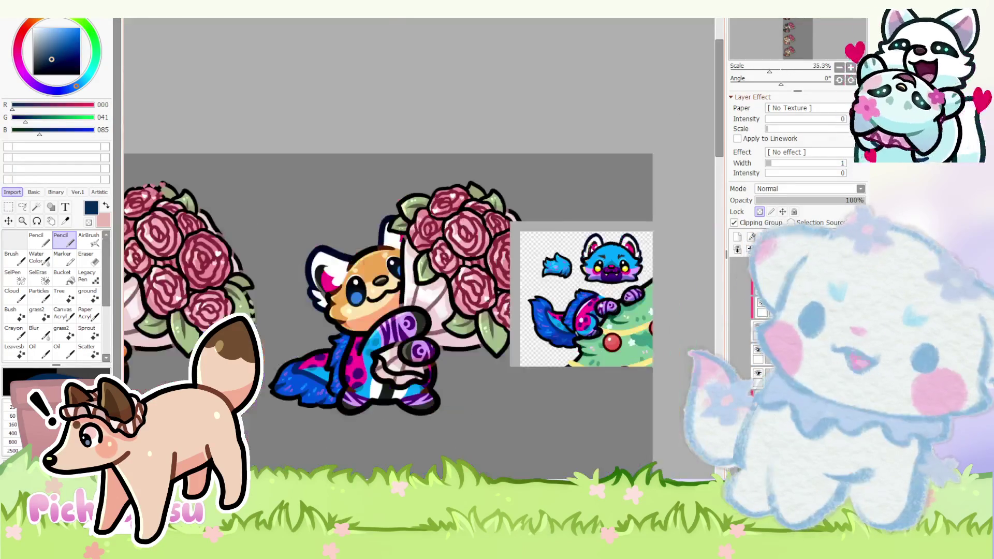
pyautogui.scroll(2, 364, 319)
pyautogui.scroll(1, 365, 319)
pyautogui.scroll(1, 365, 319)
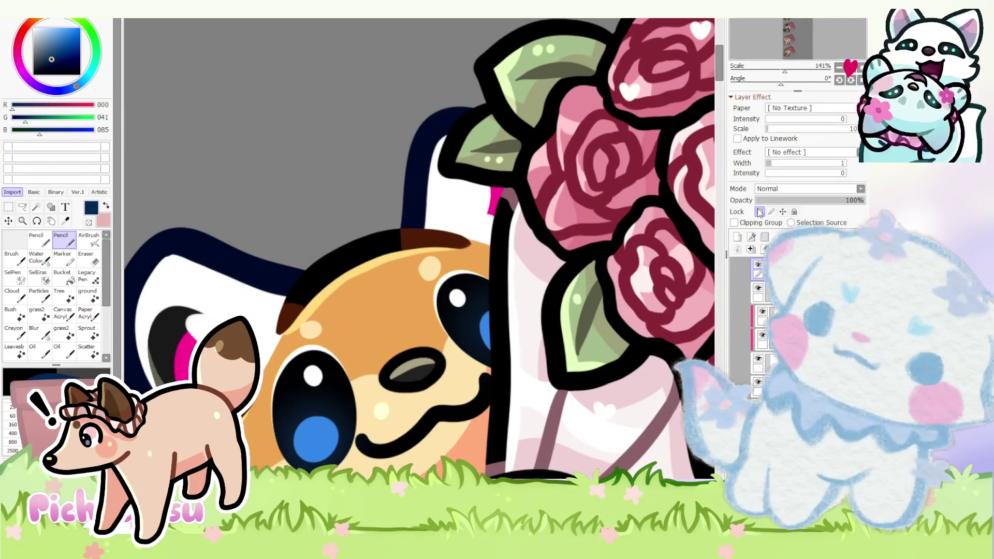
pyautogui.scroll(3, 283, 312)
pyautogui.scroll(-7, 269, 345)
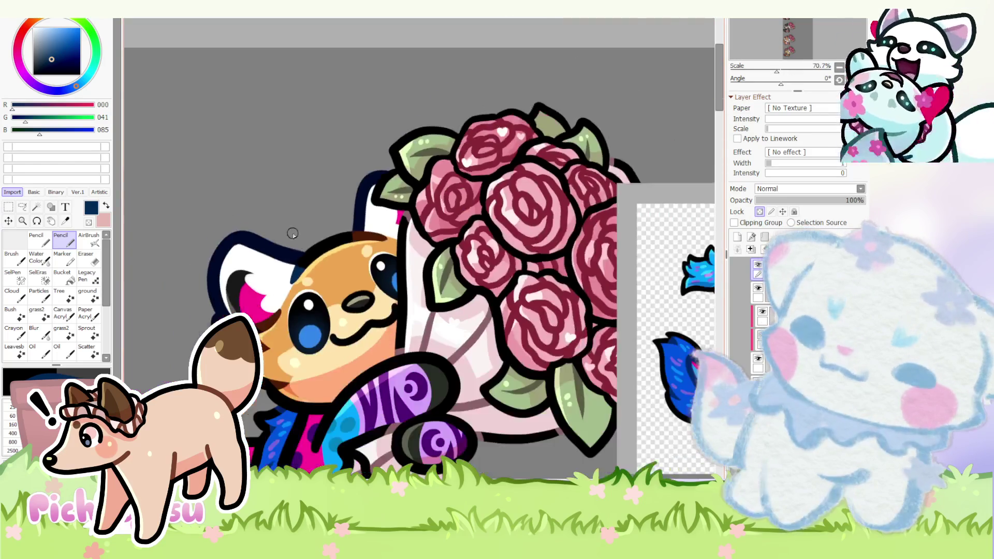
pyautogui.scroll(5, 288, 233)
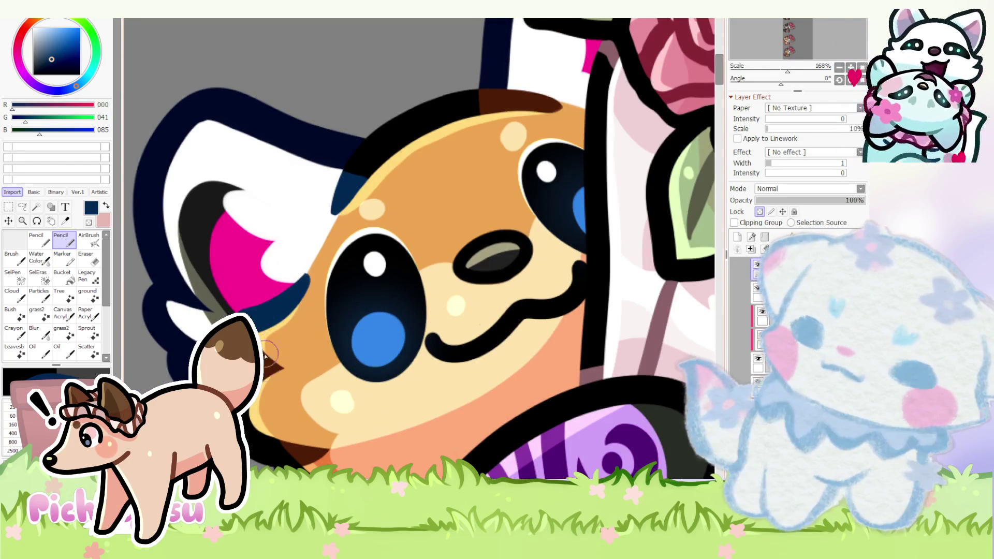
pyautogui.scroll(-2, 283, 375)
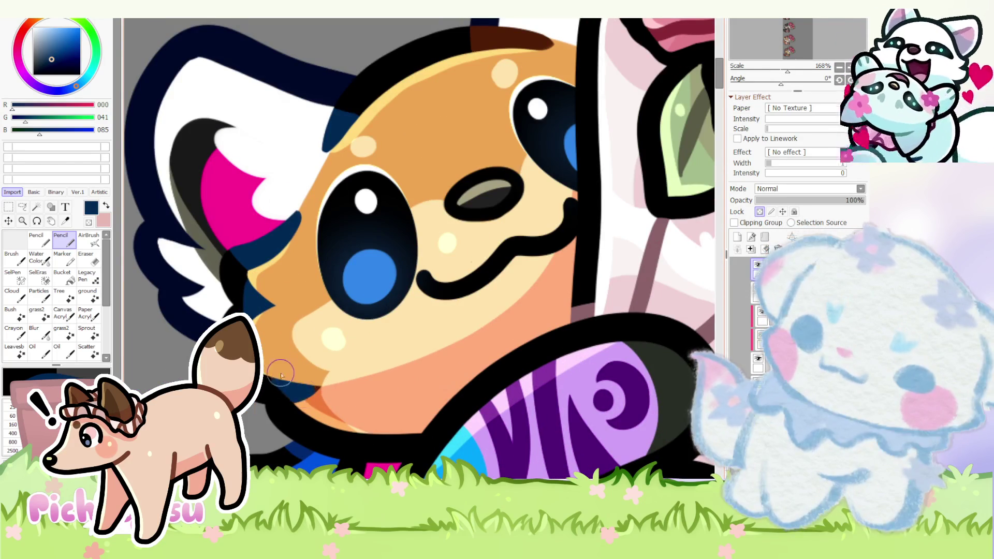
pyautogui.scroll(-4, 295, 383)
pyautogui.scroll(5, 330, 297)
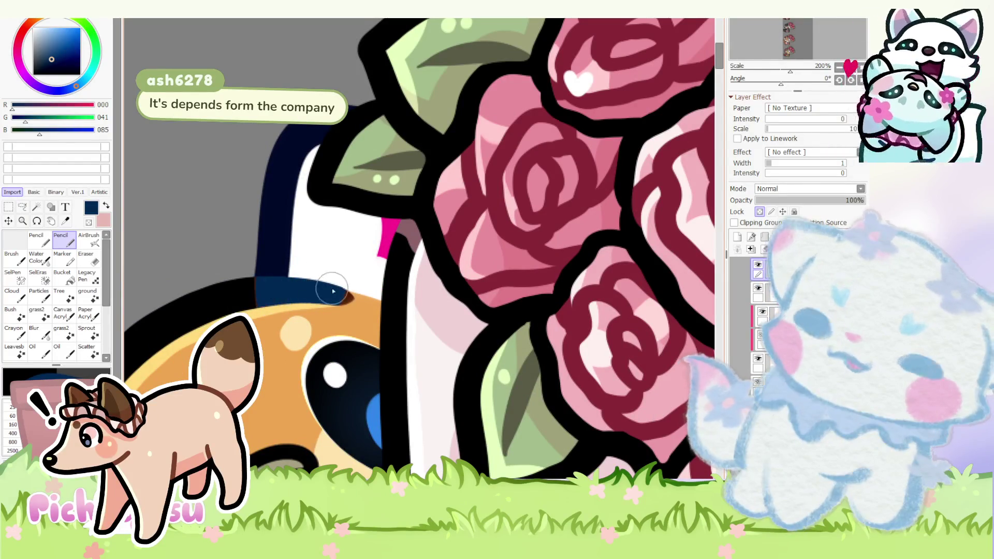
# - Take bright blue from the reference and recolour the orange fox head blue with Preserve Opacity on
pyautogui.keyDown('alt'); pyautogui.click(236, 295); pyautogui.keyUp('alt')
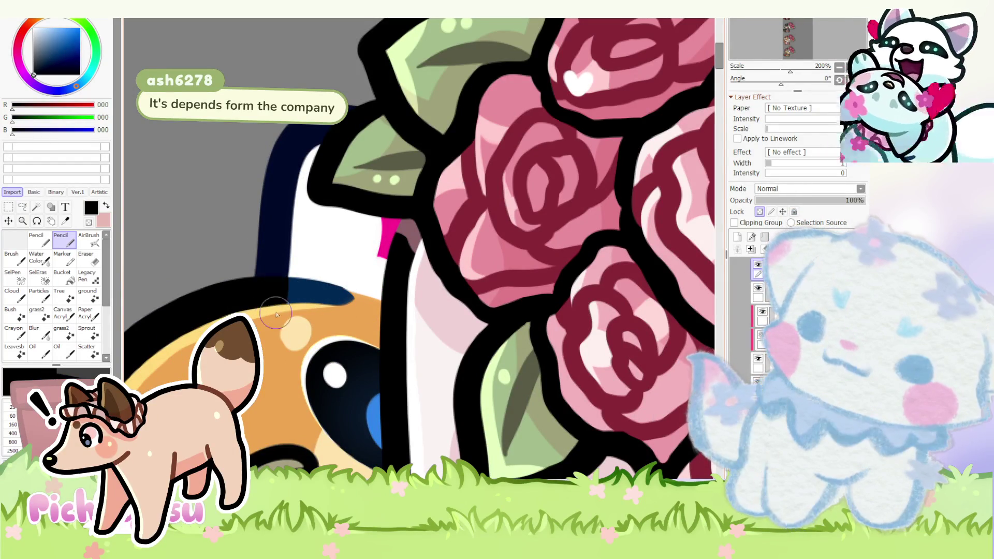
pyautogui.scroll(-3, 275, 313)
pyautogui.scroll(-2, 295, 279)
pyautogui.scroll(-2, 317, 245)
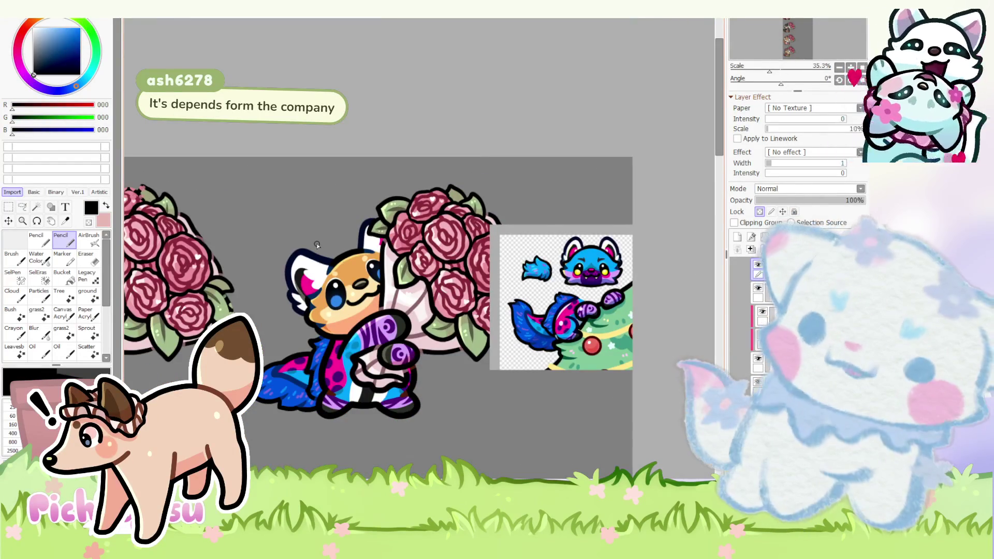
pyautogui.scroll(1, 353, 267)
pyautogui.scroll(1, 352, 267)
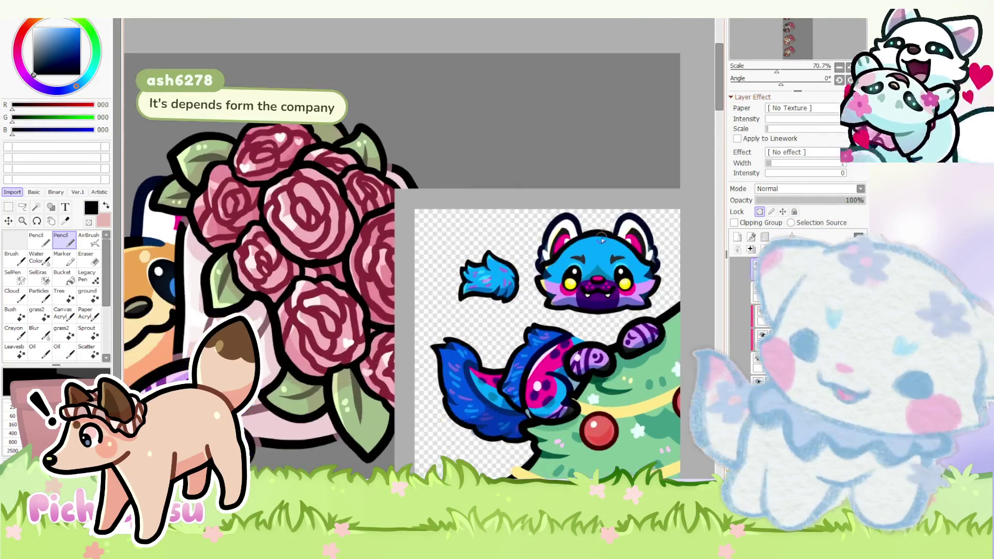
pyautogui.click(79, 29)
pyautogui.scroll(-2, 353, 267)
pyautogui.scroll(1, 353, 267)
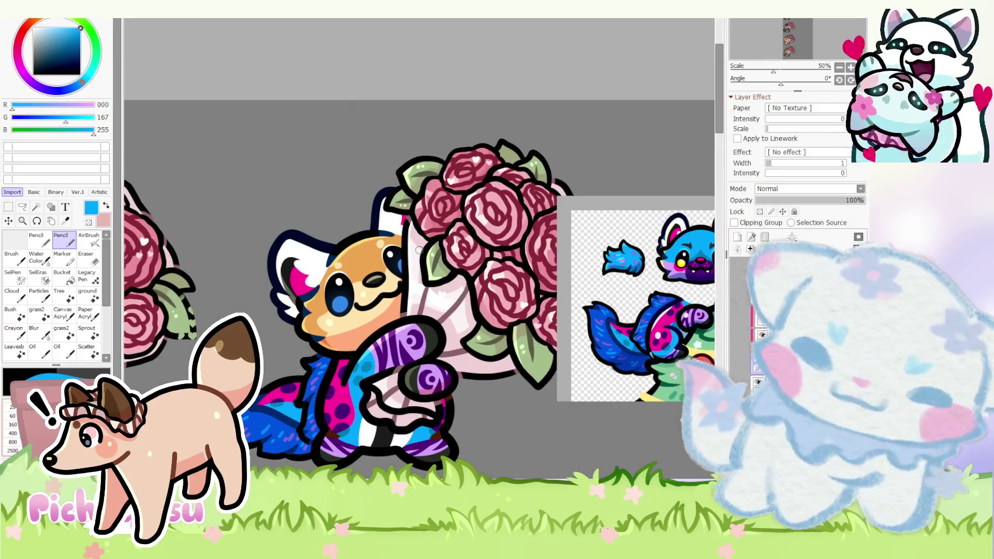
pyautogui.click(759, 211)
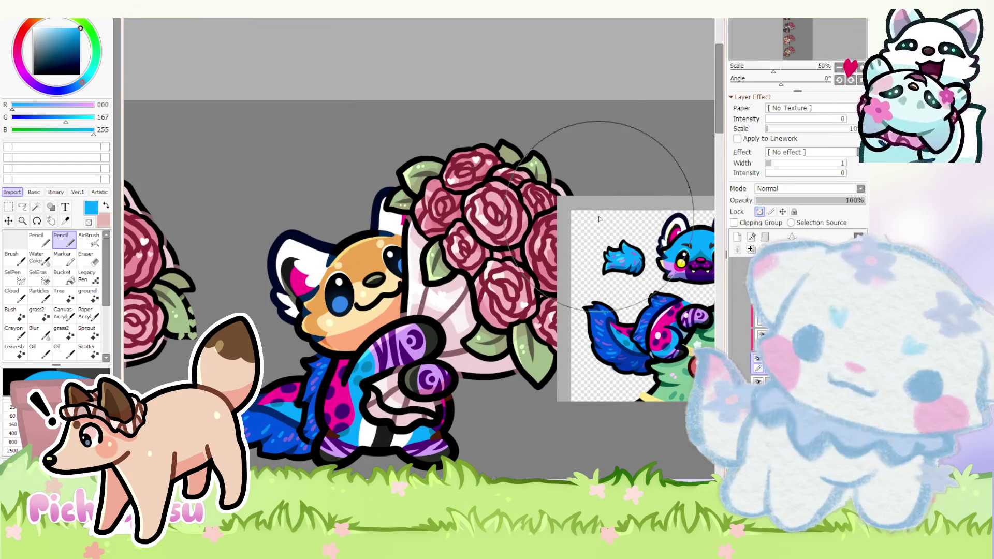
pyautogui.moveTo(311, 295); pyautogui.dragTo(349, 272)
pyautogui.scroll(2, 652, 233)
pyautogui.scroll(1, 684, 257)
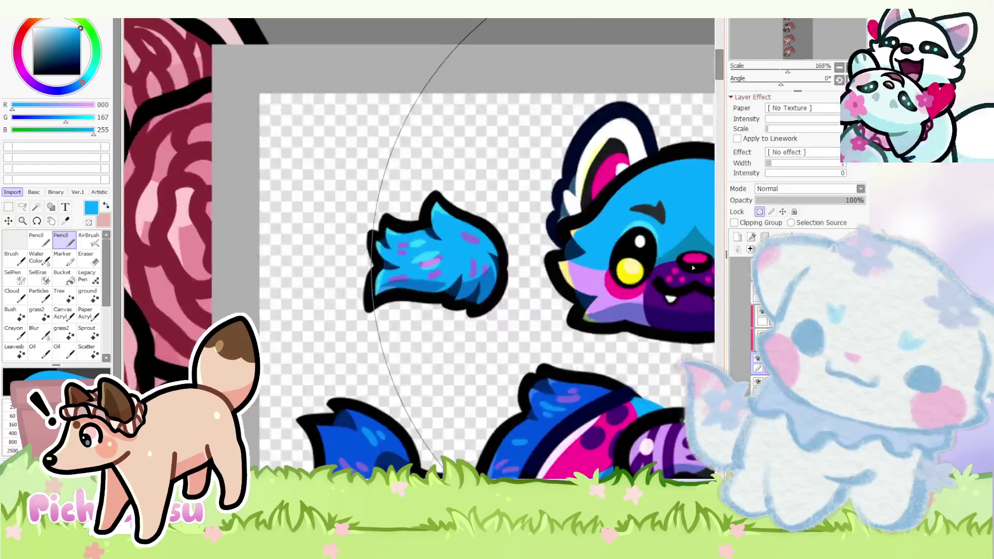
pyautogui.scroll(-2, 683, 256)
pyautogui.scroll(1, 465, 257)
pyautogui.click(33, 75)
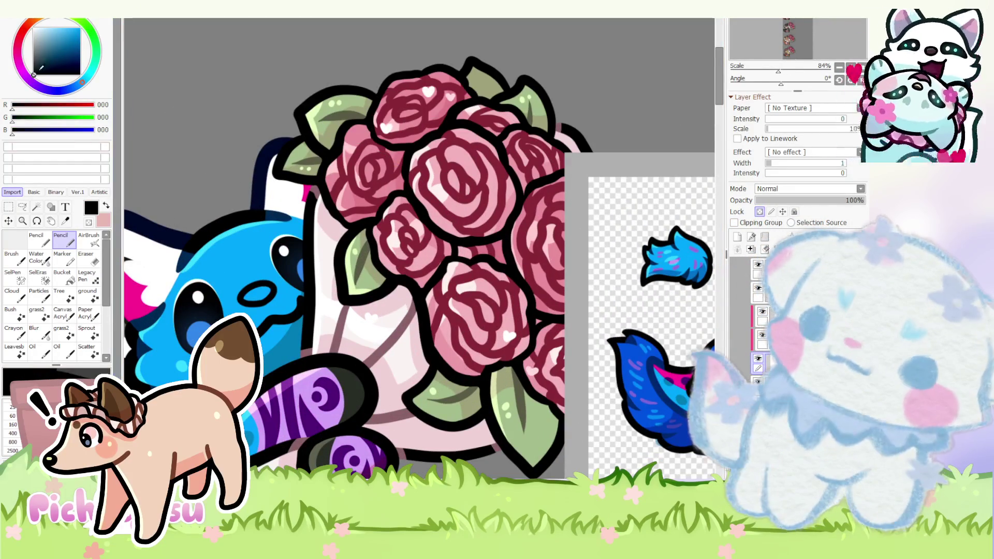
pyautogui.scroll(4, 239, 303)
pyautogui.scroll(-3, 239, 303)
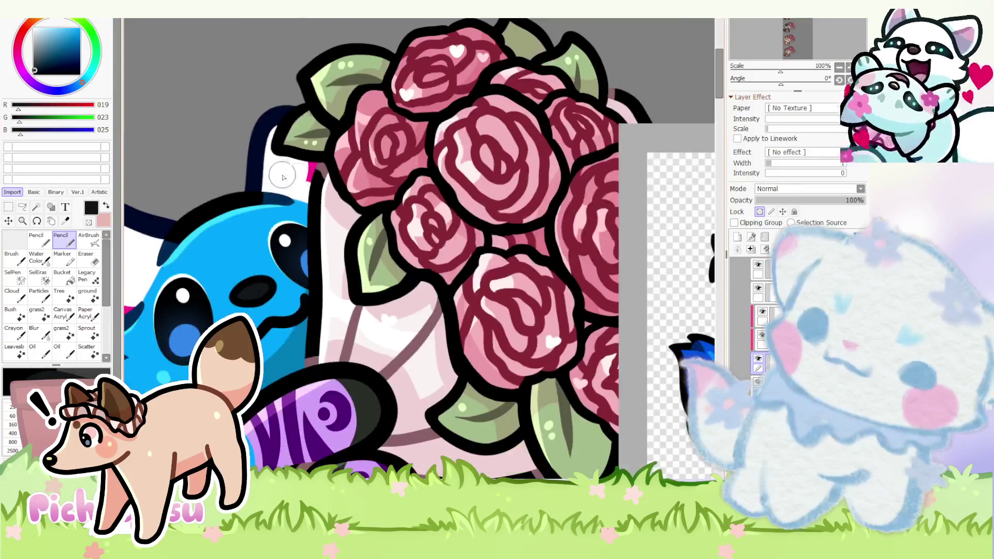
# - Paint the lower eye highlights yellow from the reference and set a clipped layer to 60% opacity
pyautogui.keyDown('alt'); pyautogui.click(312, 172); pyautogui.keyUp('alt')
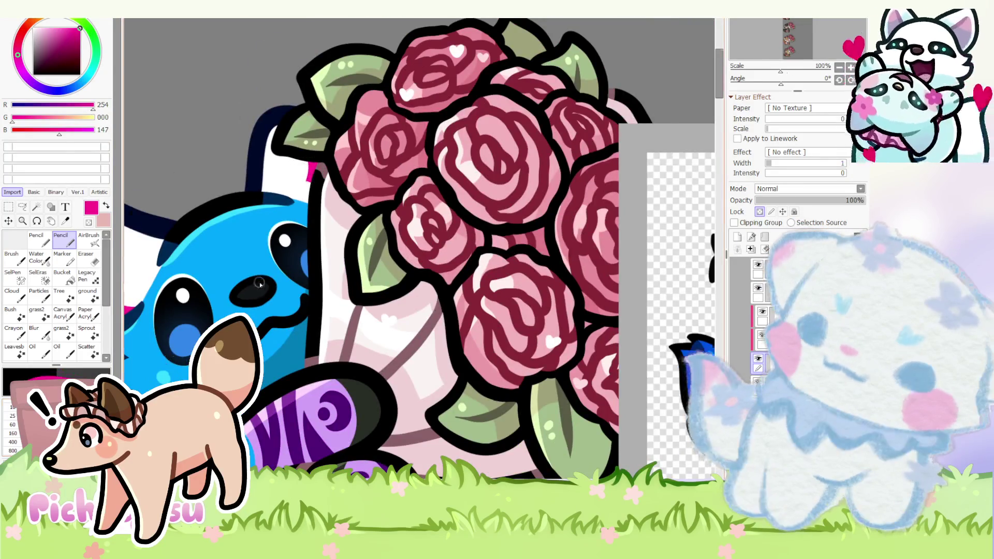
pyautogui.scroll(1, 259, 284)
pyautogui.scroll(-3, 249, 279)
pyautogui.scroll(3, 574, 246)
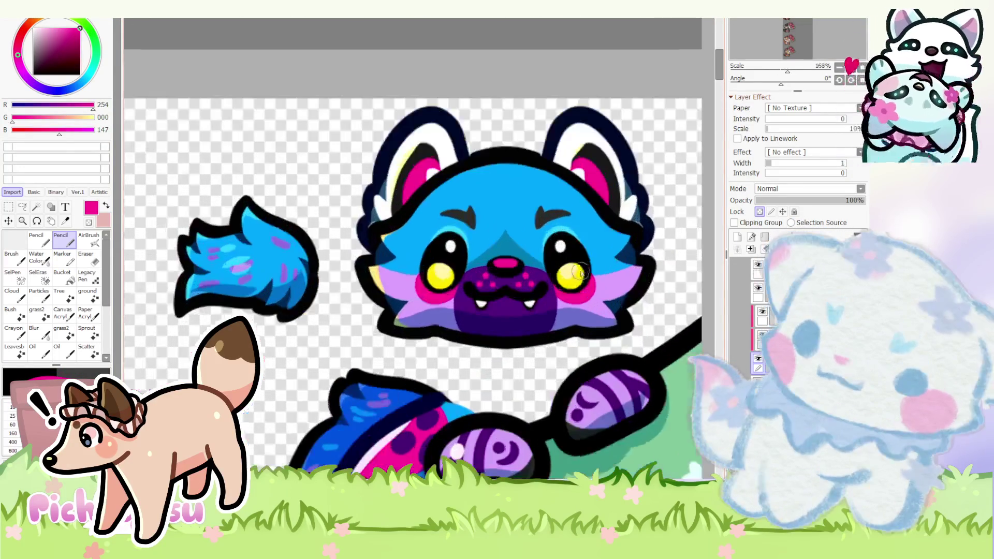
pyautogui.keyDown('alt'); pyautogui.click(577, 277); pyautogui.keyUp('alt')
pyautogui.scroll(-3, 577, 277)
pyautogui.scroll(2, 194, 311)
pyautogui.scroll(3, 282, 314)
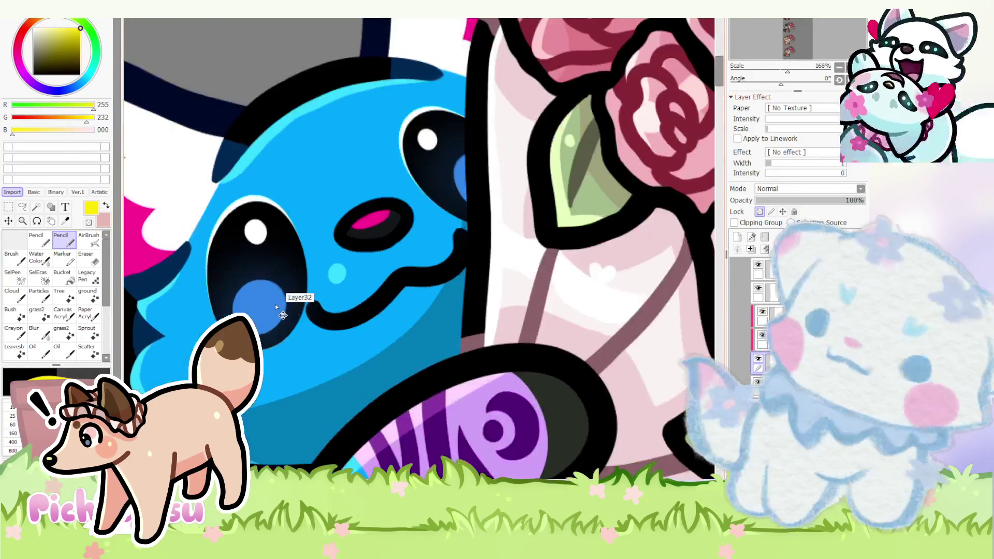
pyautogui.moveTo(237, 291); pyautogui.dragTo(267, 307)
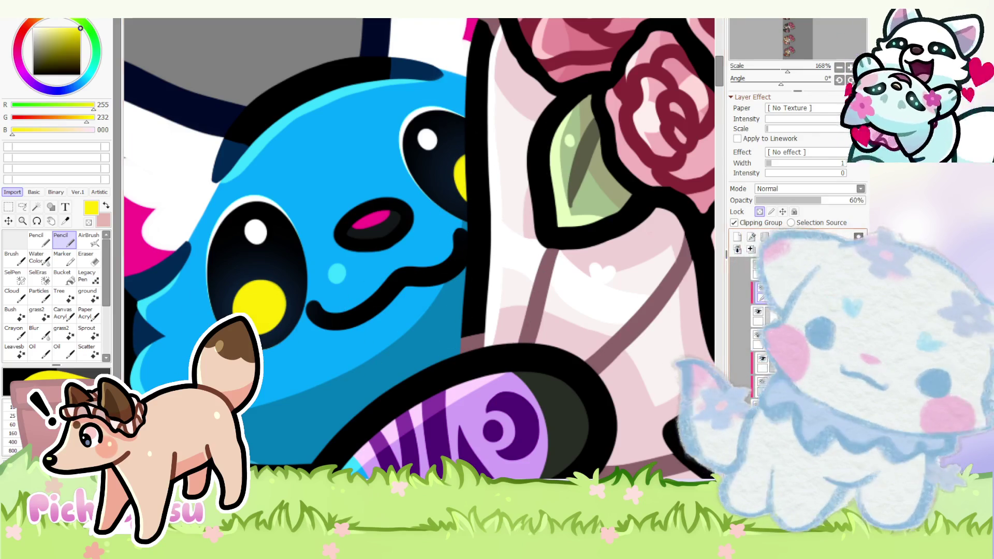
pyautogui.click(776, 293)
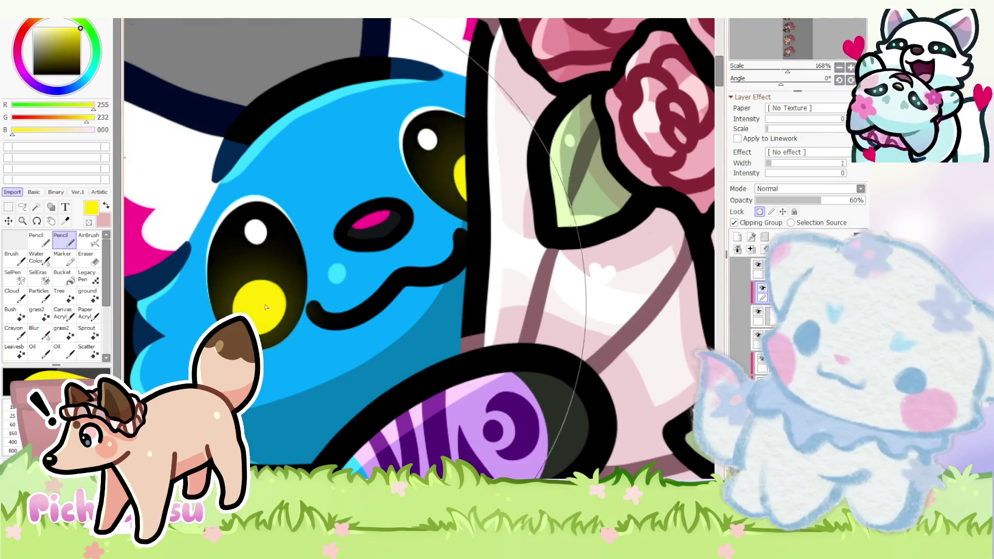
pyautogui.scroll(-5, 272, 295)
pyautogui.scroll(3, 575, 249)
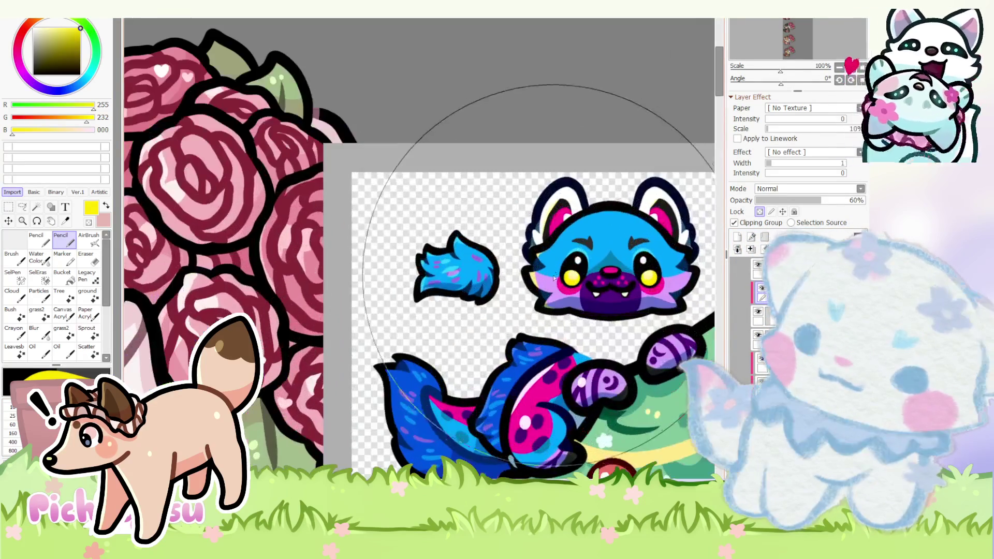
pyautogui.keyDown('alt'); pyautogui.click(557, 268); pyautogui.keyUp('alt')
pyautogui.scroll(-2, 555, 263)
pyautogui.keyDown('ctrl'); pyautogui.click(356, 317); pyautogui.keyUp('ctrl')
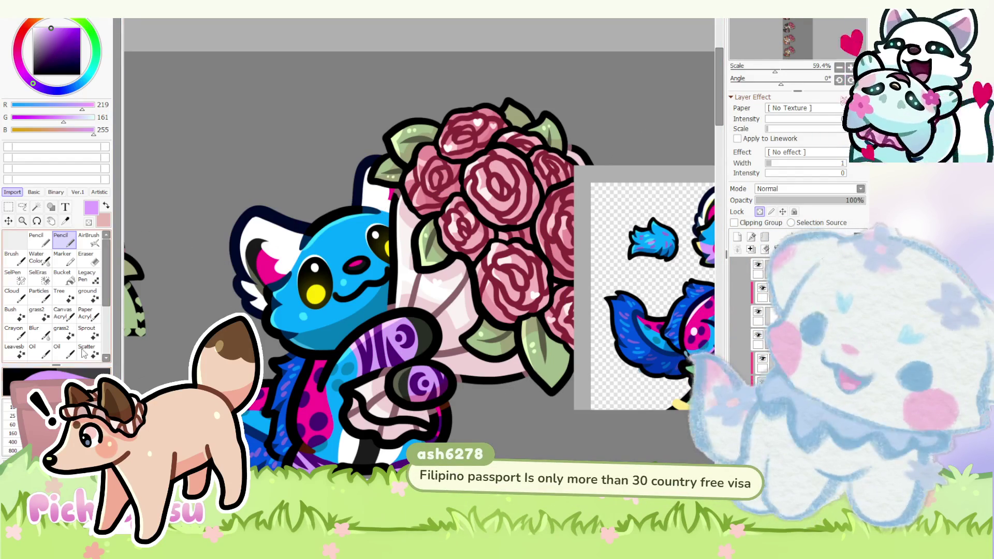
pyautogui.scroll(4, 333, 302)
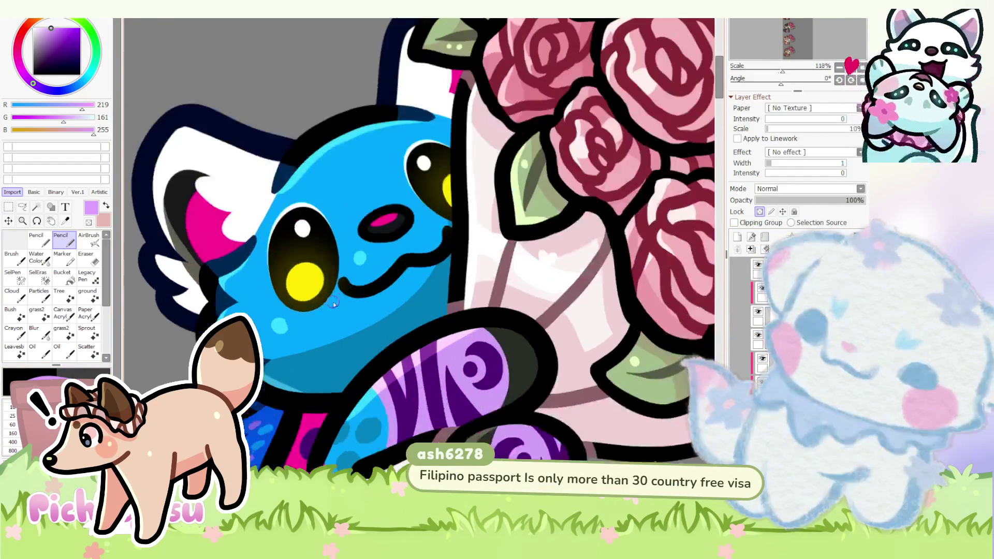
pyautogui.scroll(-3, 191, 352)
pyautogui.scroll(-1, 419, 249)
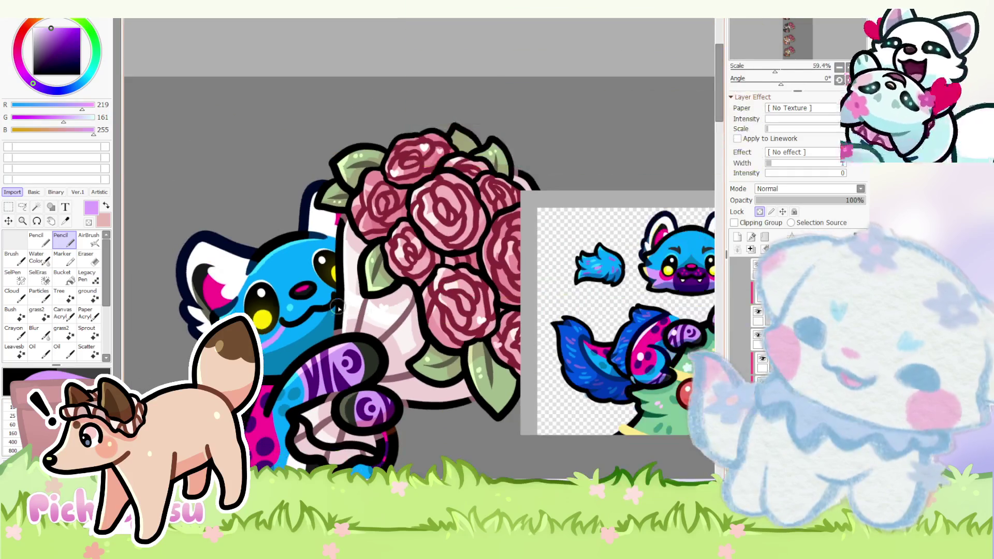
pyautogui.scroll(2, 281, 331)
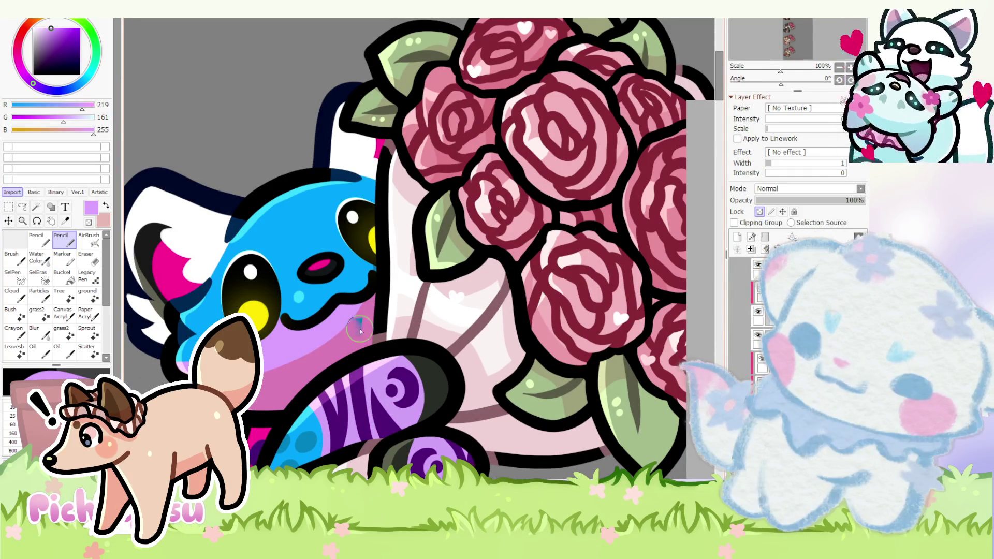
pyautogui.scroll(-4, 275, 336)
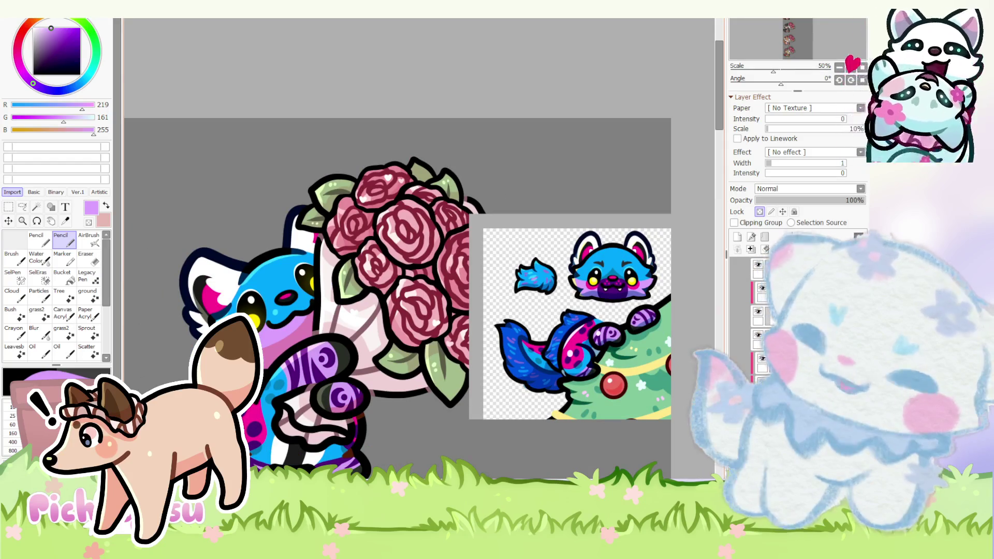
pyautogui.scroll(5, 521, 320)
# - Extend the dark purple nose rightward to meet the face outline
pyautogui.rightClick(598, 345)
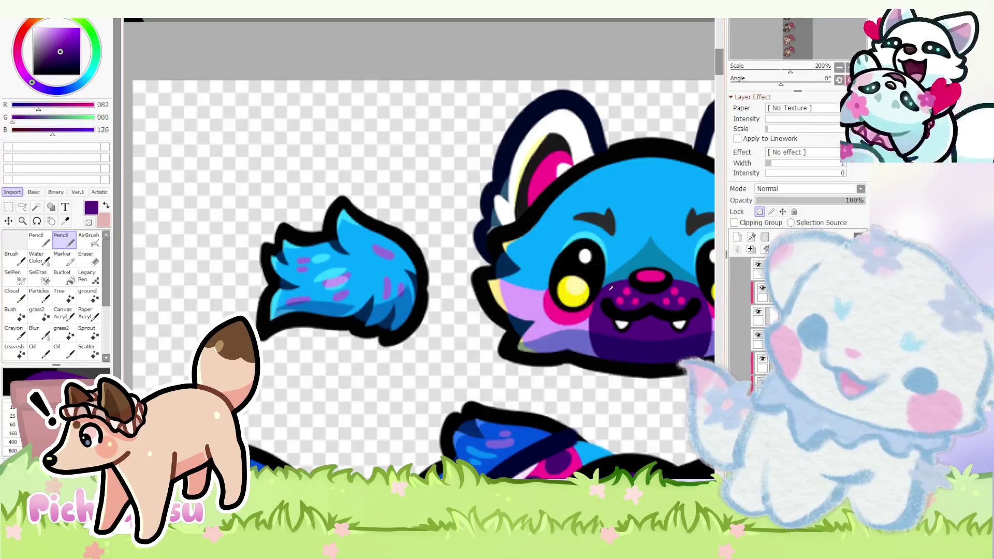
pyautogui.scroll(-6, 325, 272)
pyautogui.scroll(2, 328, 271)
pyautogui.scroll(3, 328, 276)
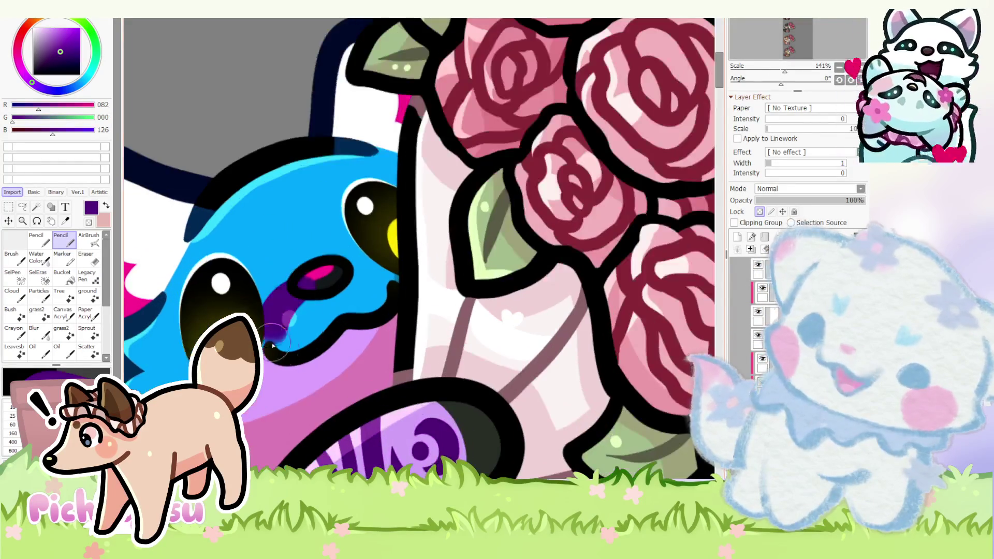
pyautogui.scroll(1, 329, 282)
pyautogui.rightClick(329, 283)
pyautogui.moveTo(329, 284)
pyautogui.mouseDown()
pyautogui.moveTo(311, 278)
pyautogui.moveTo(314, 285)
pyautogui.mouseUp()
pyautogui.rightClick(318, 327)
pyautogui.moveTo(318, 326)
pyautogui.mouseDown()
pyautogui.moveTo(349, 275)
pyautogui.moveTo(447, 298)
pyautogui.moveTo(355, 322)
pyautogui.moveTo(332, 255)
pyautogui.moveTo(429, 251)
pyautogui.moveTo(319, 266)
pyautogui.moveTo(332, 266)
pyautogui.mouseUp()
# - Pick near-black and purple and darken the area below the nose
pyautogui.rightClick(318, 266)
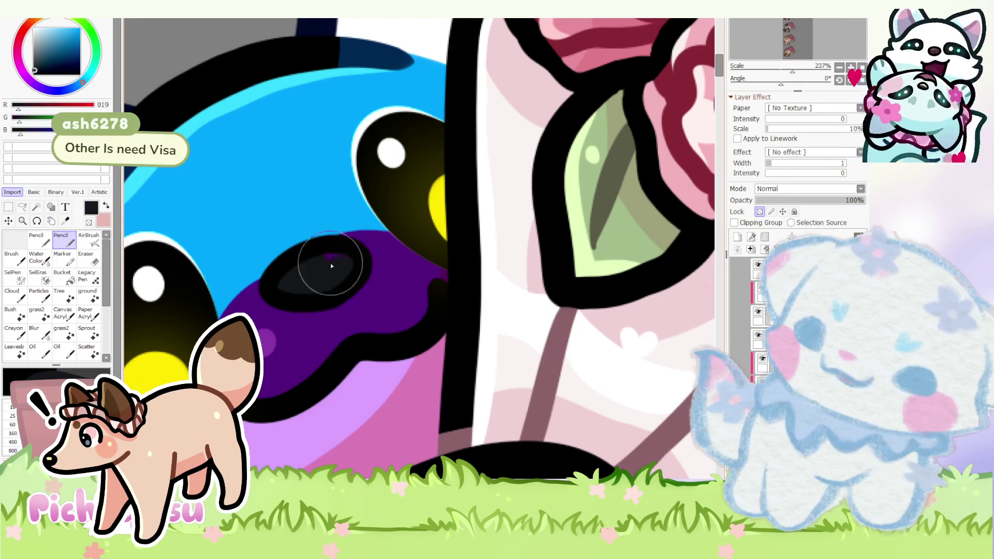
pyautogui.rightClick(256, 311)
pyautogui.scroll(-3, 257, 315)
pyautogui.scroll(-2, 262, 319)
pyautogui.scroll(2, 268, 324)
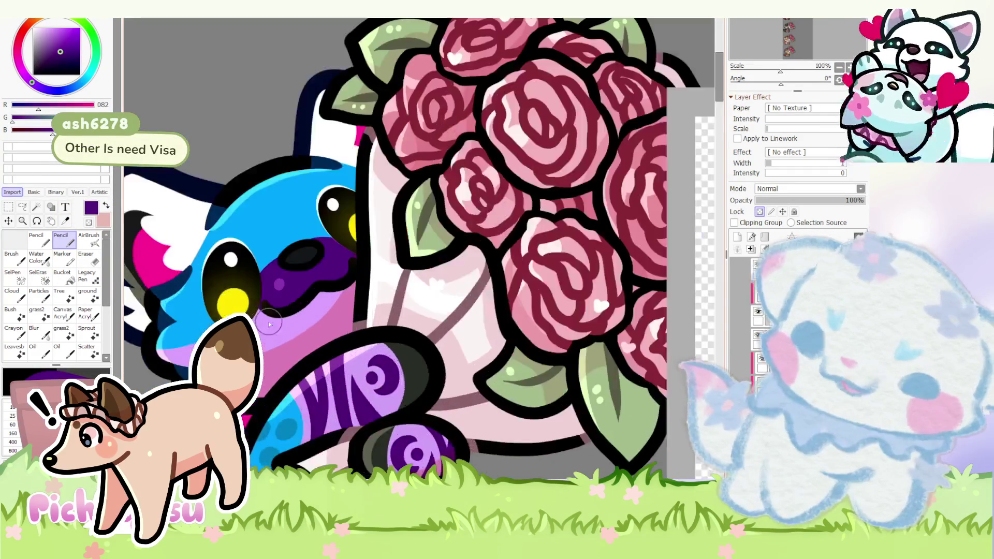
pyautogui.scroll(3, 268, 325)
pyautogui.moveTo(284, 261)
pyautogui.mouseDown()
pyautogui.moveTo(326, 284)
pyautogui.moveTo(344, 355)
pyautogui.moveTo(381, 354)
pyautogui.moveTo(404, 309)
pyautogui.mouseUp()
pyautogui.scroll(-3, 333, 381)
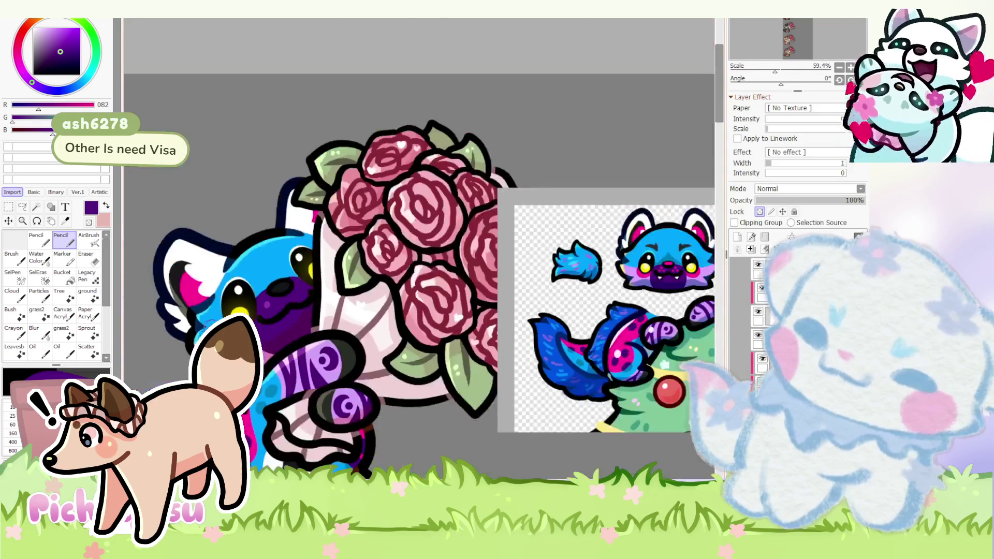
pyautogui.scroll(2, 482, 306)
# - Switch to bright pink (255,7,149) and dab two refined pink dots on the purple cheek
pyautogui.keyDown('alt'); pyautogui.click(470, 299); pyautogui.keyUp('alt')
pyautogui.scroll(-4, 435, 263)
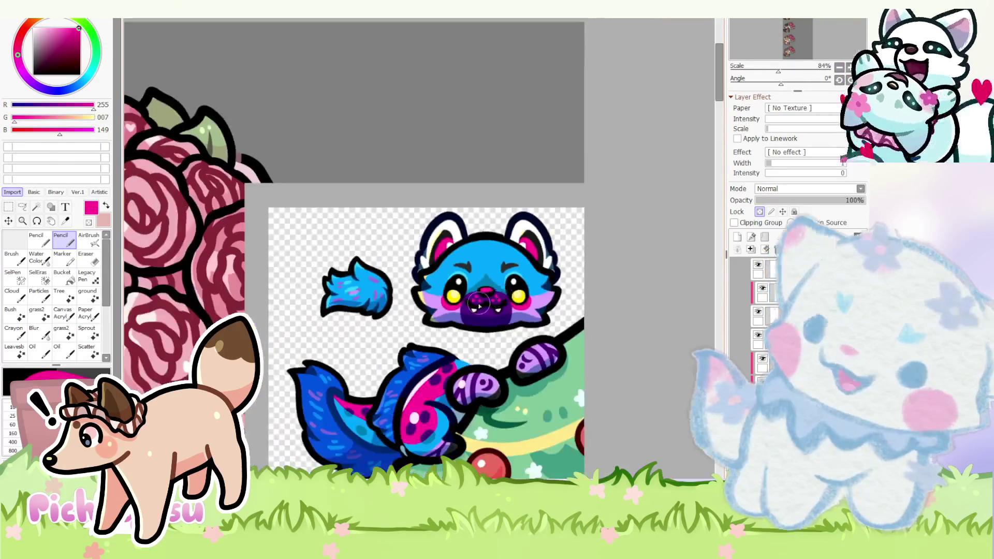
pyautogui.scroll(-2, 420, 250)
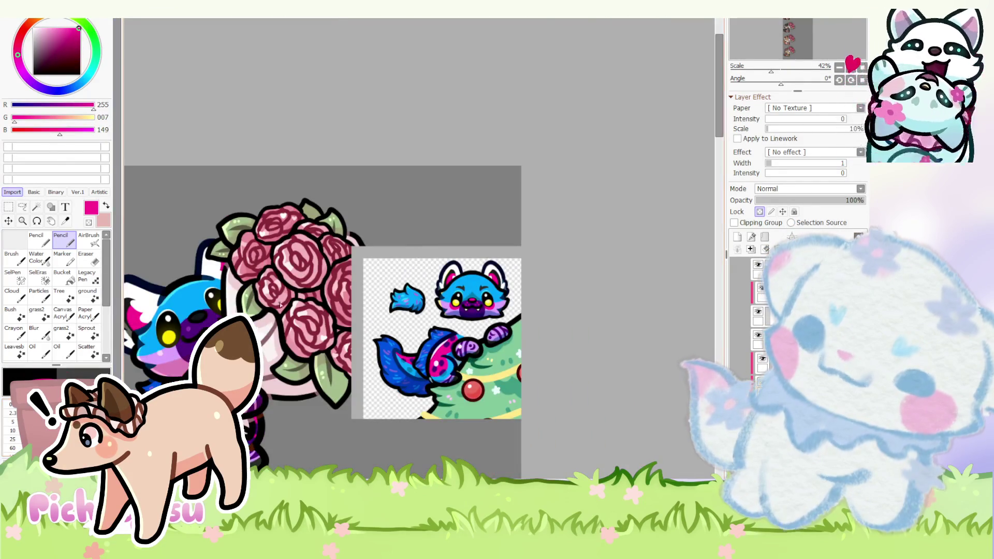
pyautogui.scroll(3, 183, 332)
pyautogui.scroll(3, 183, 332)
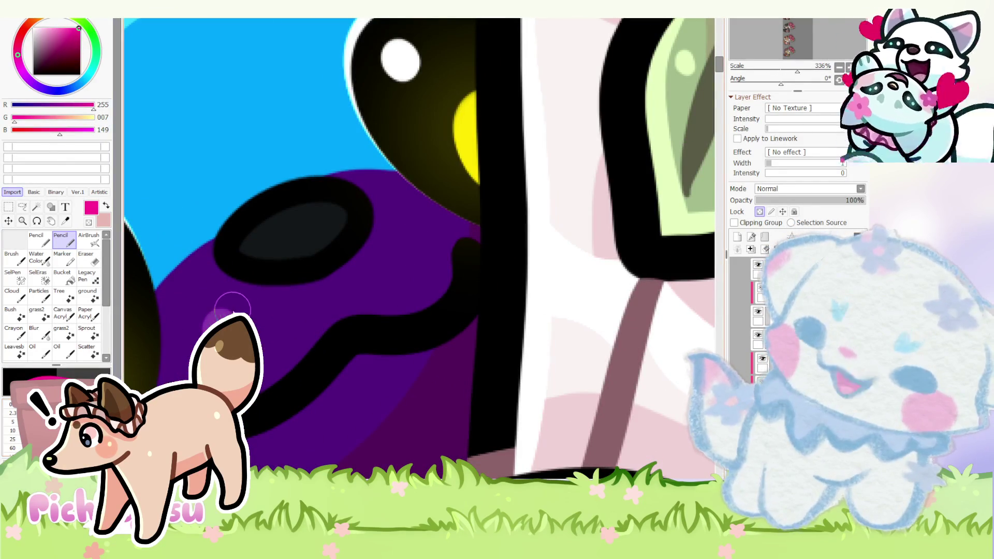
pyautogui.moveTo(224, 305); pyautogui.dragTo(222, 317)
pyautogui.moveTo(268, 342); pyautogui.dragTo(272, 353)
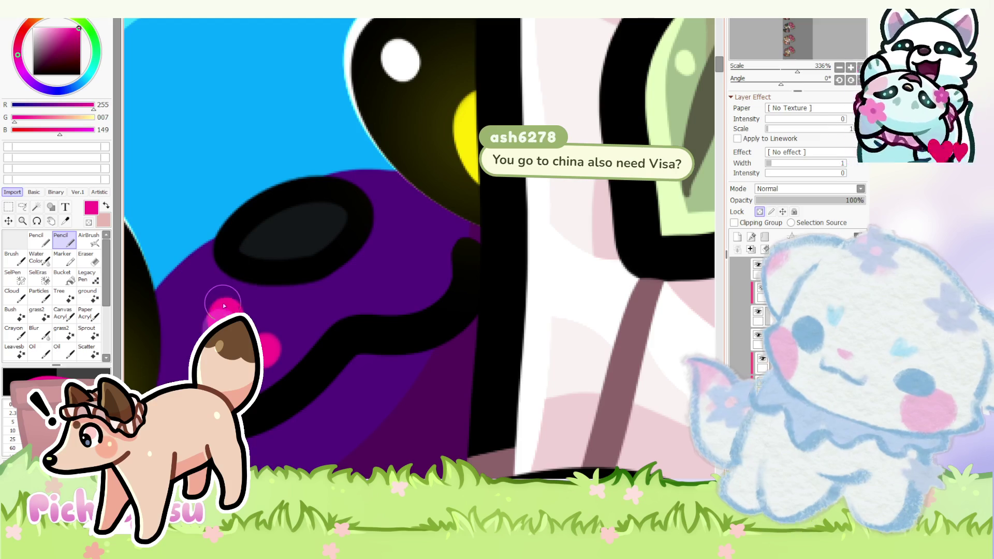
pyautogui.click(220, 302)
pyautogui.click(264, 343)
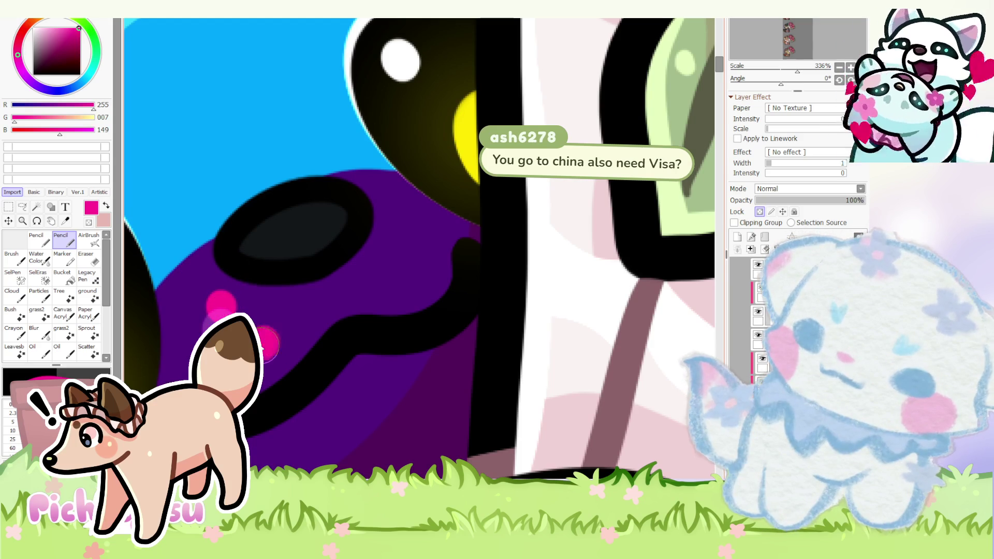
# - Add pink dots on the upper and lower muzzle, redoing one, then resample purple and pink
pyautogui.moveTo(410, 224); pyautogui.dragTo(403, 223)
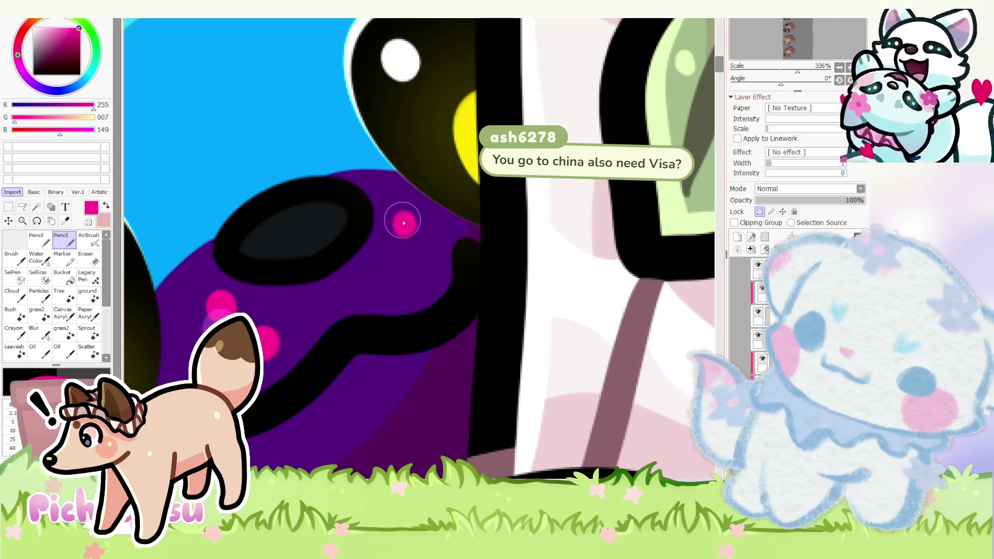
pyautogui.click(386, 278)
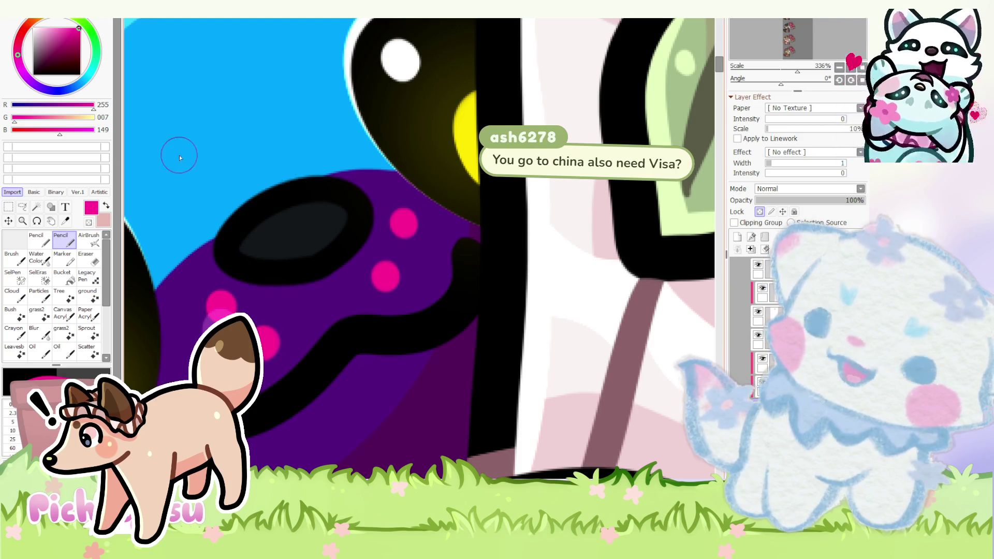
pyautogui.hotkey('ctrl', 'z')
pyautogui.click(389, 278)
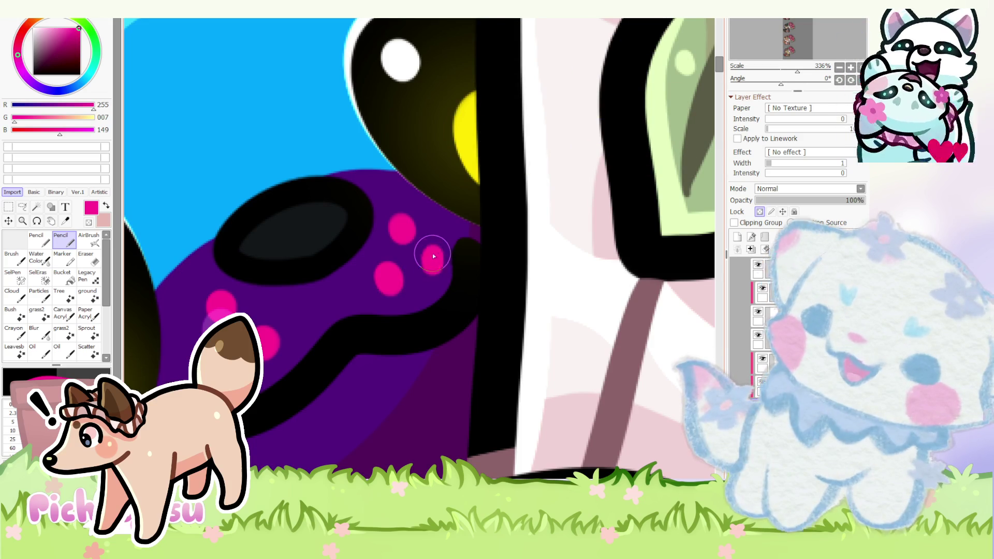
pyautogui.scroll(-5, 255, 255)
pyautogui.scroll(-3, 361, 333)
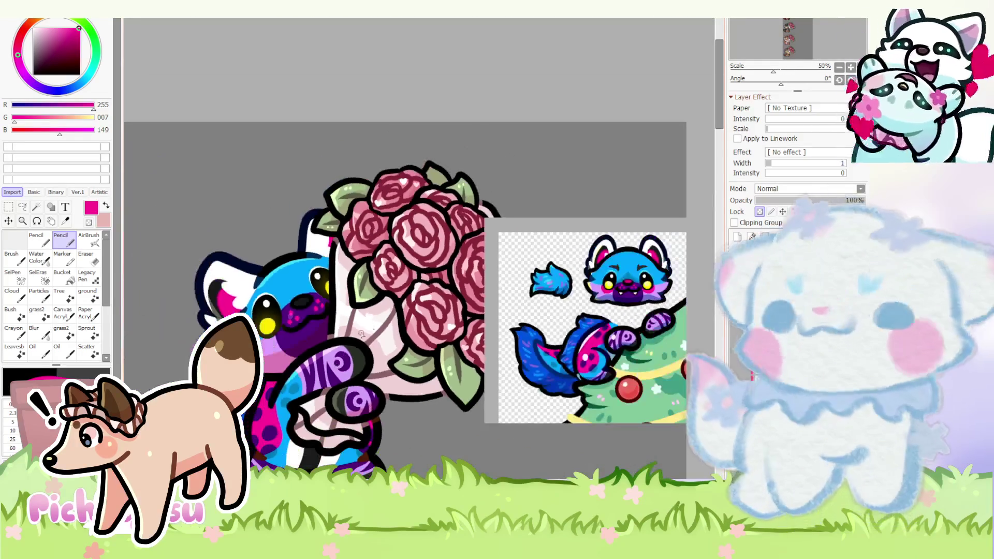
pyautogui.scroll(5, 360, 335)
pyautogui.scroll(3, 262, 284)
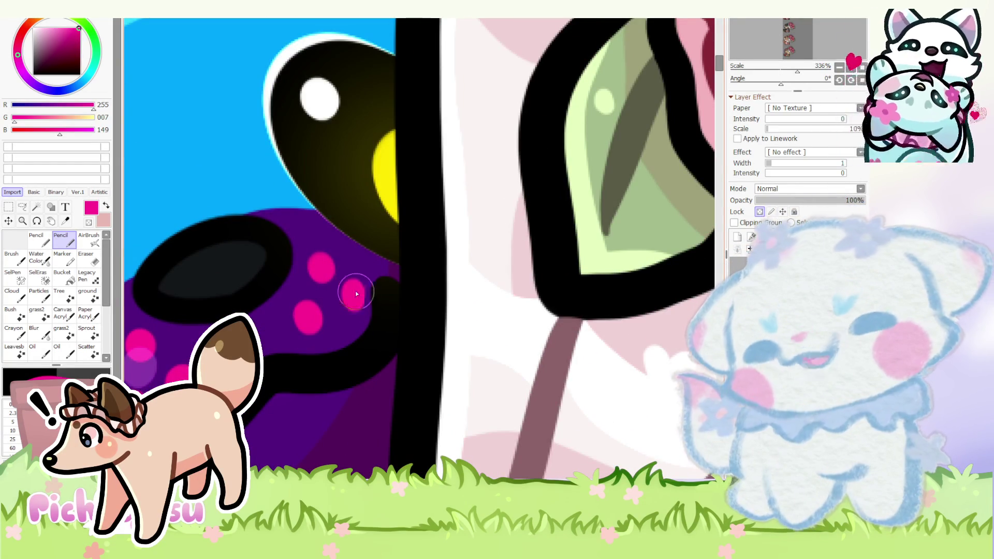
pyautogui.scroll(-2, 355, 294)
pyautogui.scroll(-3, 321, 281)
pyautogui.scroll(3, 349, 282)
pyautogui.scroll(1, 315, 257)
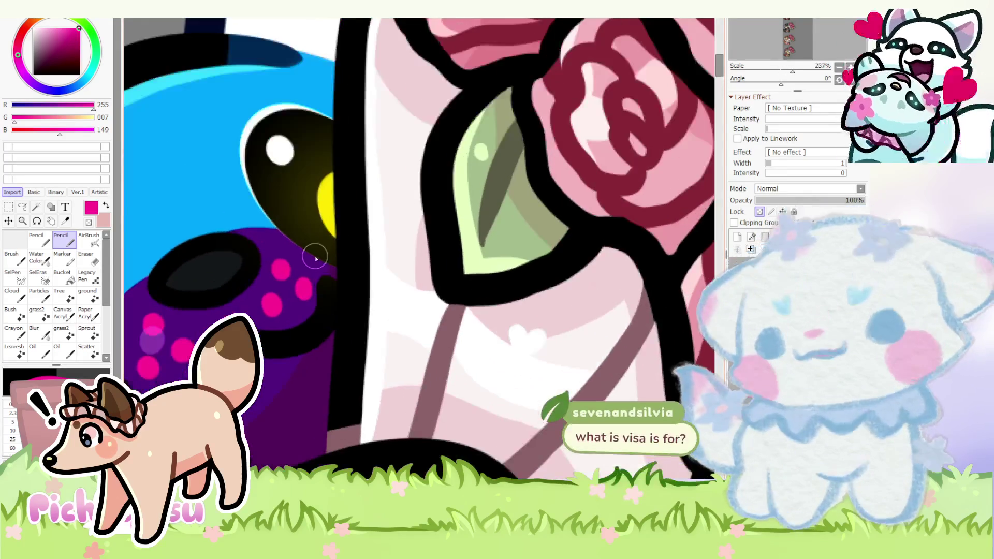
pyautogui.scroll(2, 315, 257)
pyautogui.keyDown('alt'); pyautogui.click(294, 259); pyautogui.keyUp('alt')
pyautogui.keyDown('alt'); pyautogui.click(266, 332); pyautogui.keyUp('alt')
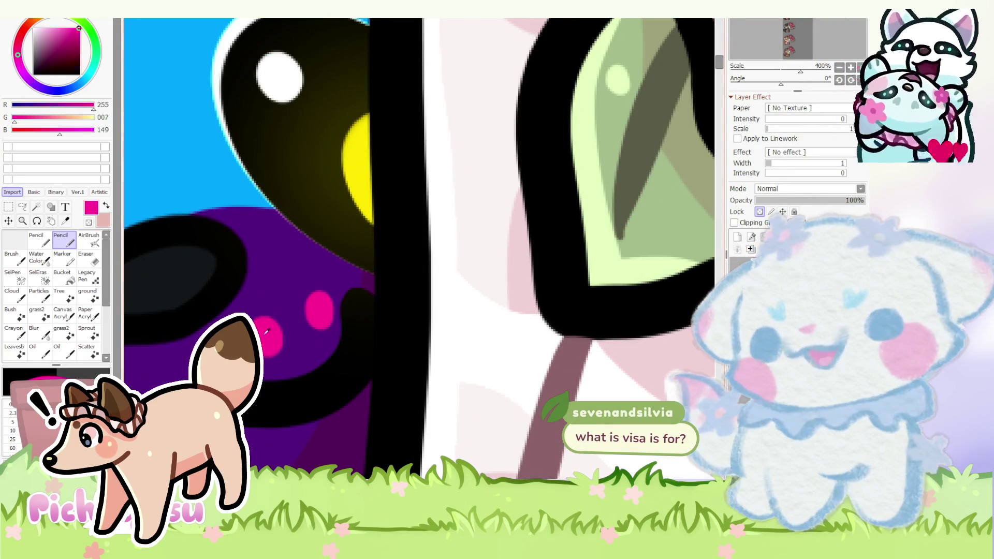
pyautogui.scroll(-4, 271, 272)
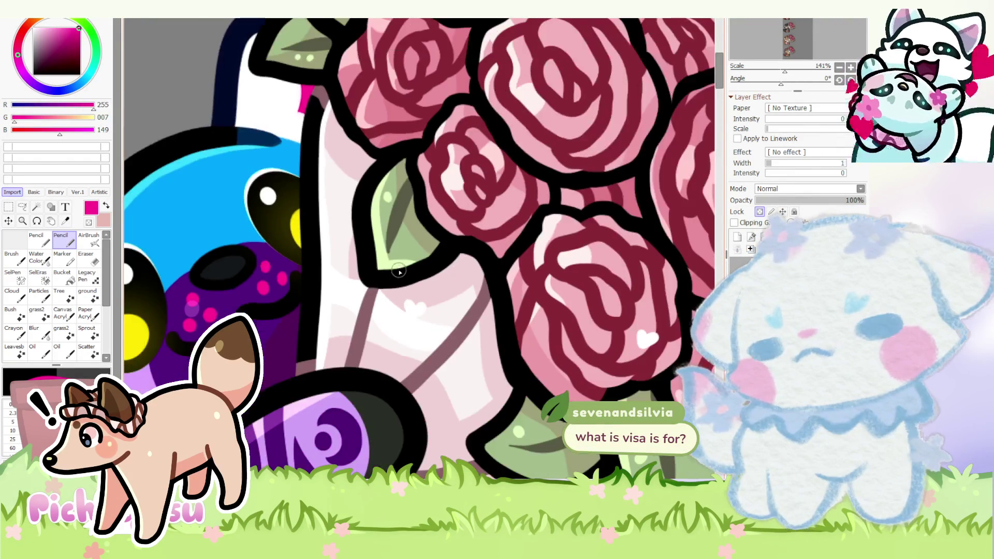
pyautogui.scroll(3, 267, 263)
pyautogui.scroll(2, 276, 262)
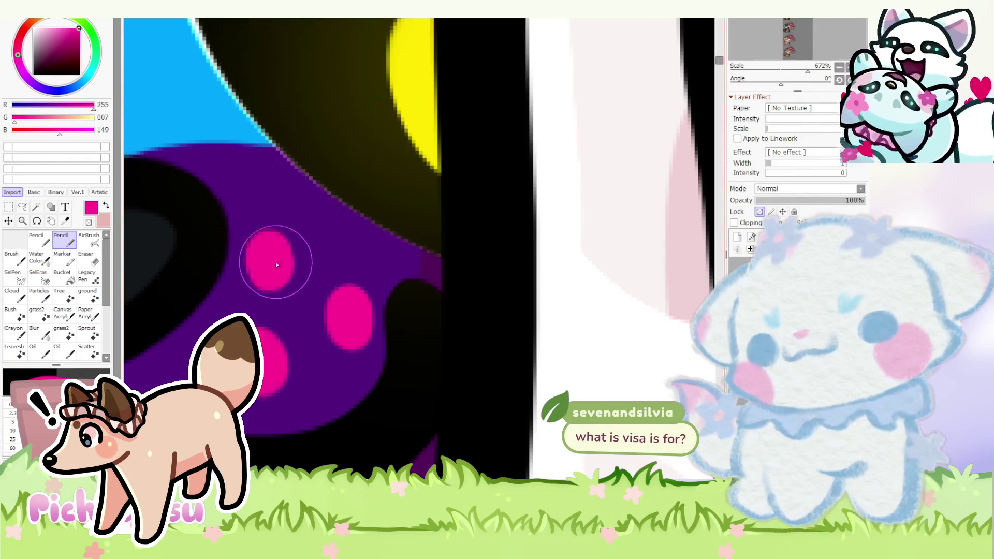
pyautogui.scroll(-7, 269, 252)
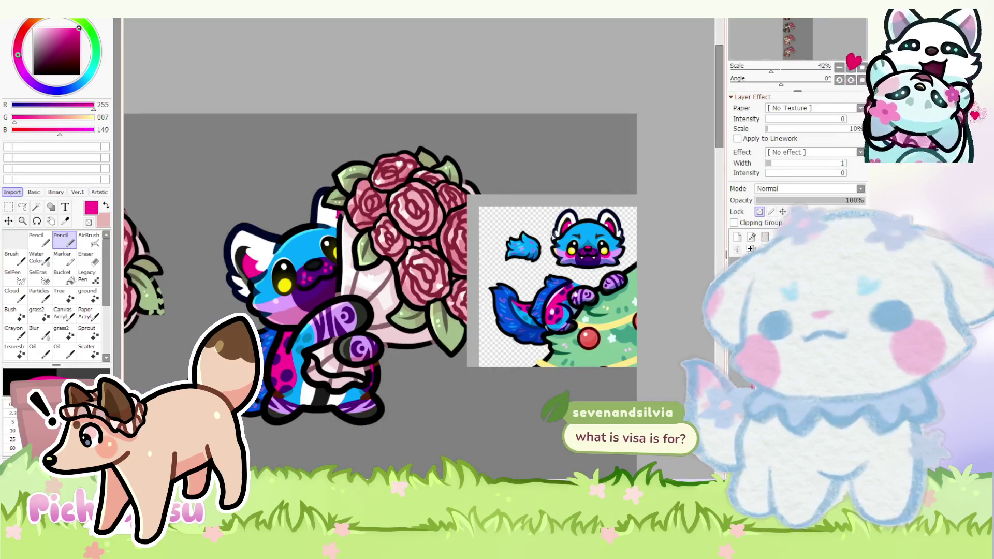
pyautogui.scroll(1, 302, 264)
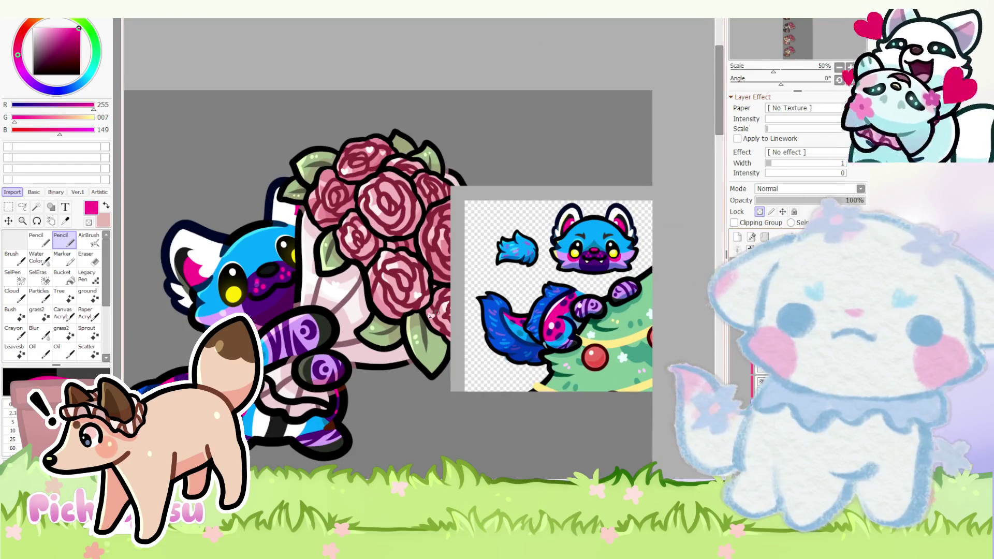
pyautogui.scroll(3, 272, 293)
pyautogui.scroll(3, 273, 294)
pyautogui.scroll(5, 272, 293)
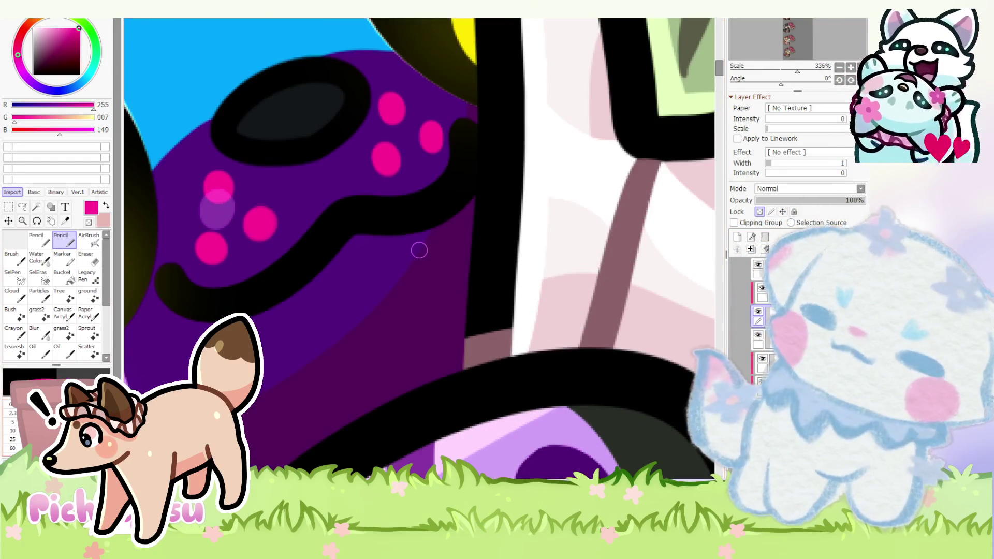
pyautogui.scroll(1, 253, 272)
pyautogui.keyDown('alt'); pyautogui.click(272, 322); pyautogui.keyUp('alt')
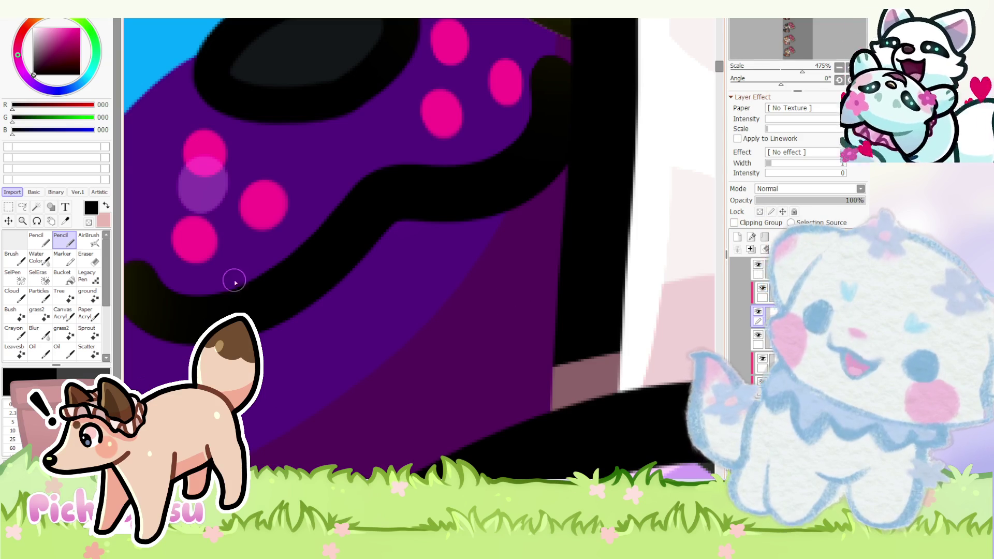
pyautogui.keyDown('alt'); pyautogui.click(194, 332); pyautogui.keyUp('alt')
pyautogui.moveTo(271, 390); pyautogui.dragTo(291, 306)
pyautogui.scroll(1, 233, 295)
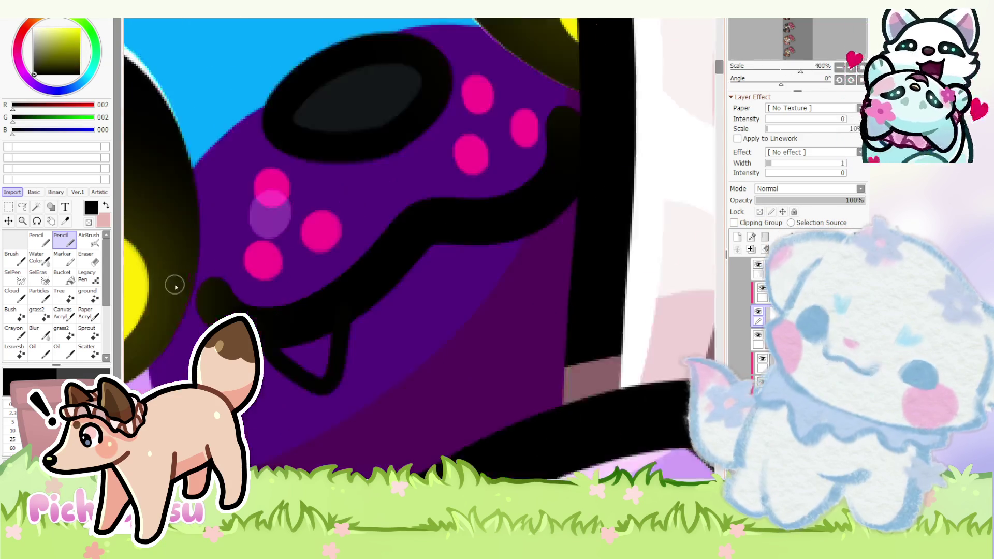
pyautogui.hotkey('ctrl', 'z')
pyautogui.moveTo(426, 341)
pyautogui.mouseDown()
pyautogui.moveTo(332, 383)
pyautogui.moveTo(456, 322)
pyautogui.moveTo(444, 328)
pyautogui.moveTo(396, 450)
pyautogui.moveTo(281, 332)
pyautogui.mouseUp()
pyautogui.hotkey('ctrl', 'z')
pyautogui.hotkey('ctrl', 'z')
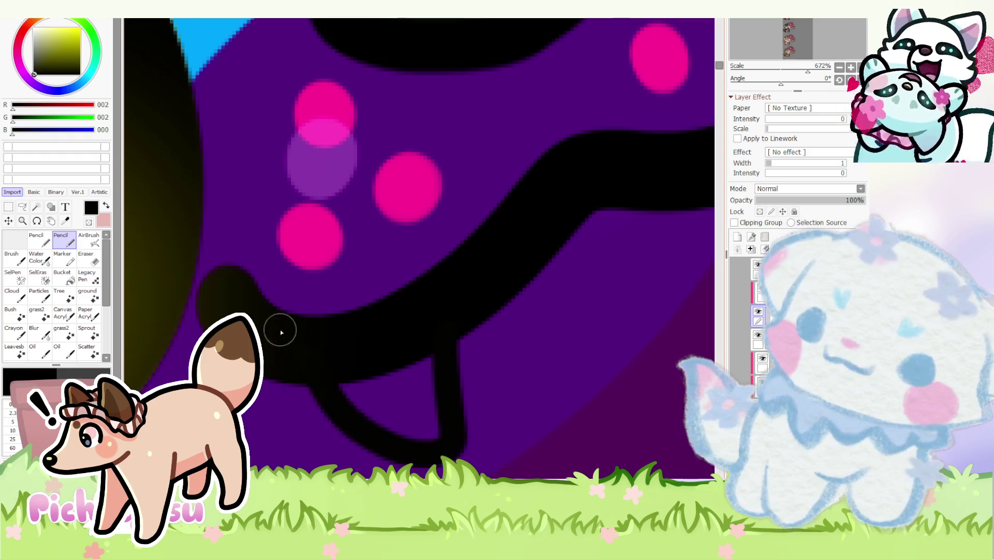
pyautogui.scroll(-3, 281, 333)
pyautogui.scroll(3, 432, 295)
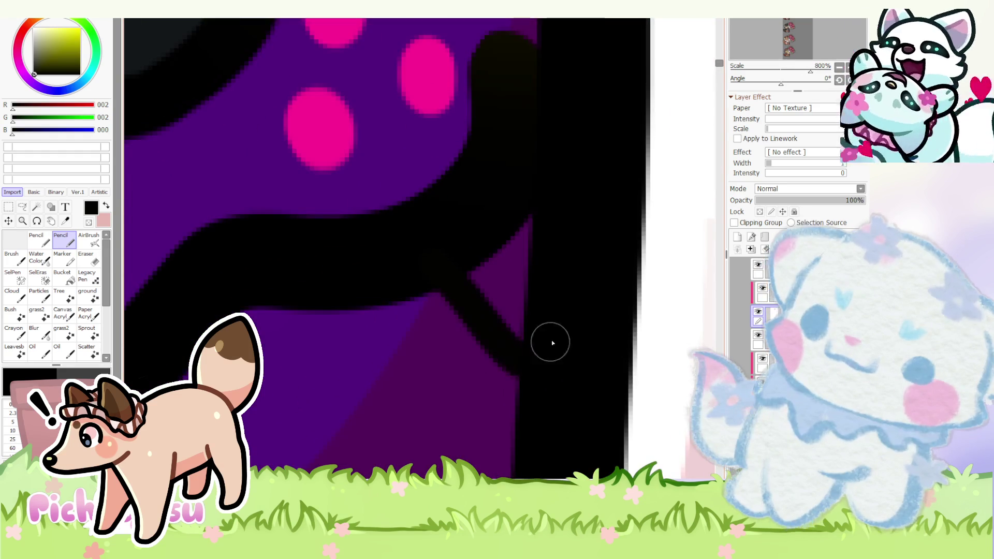
pyautogui.scroll(-4, 548, 340)
pyautogui.scroll(-2, 318, 268)
pyautogui.scroll(3, 318, 268)
pyautogui.scroll(-2, 318, 268)
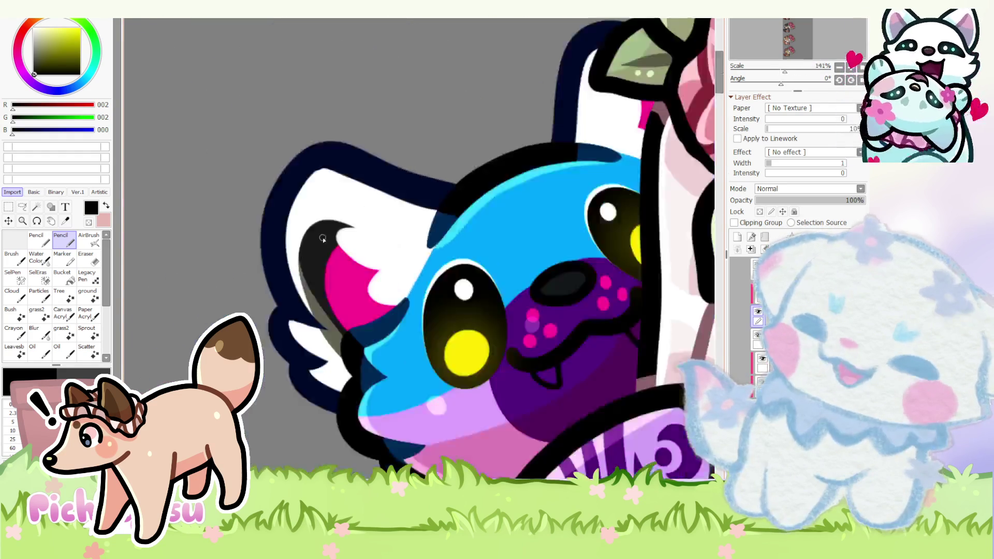
pyautogui.scroll(-4, 365, 275)
pyautogui.scroll(4, 404, 282)
pyautogui.scroll(4, 405, 282)
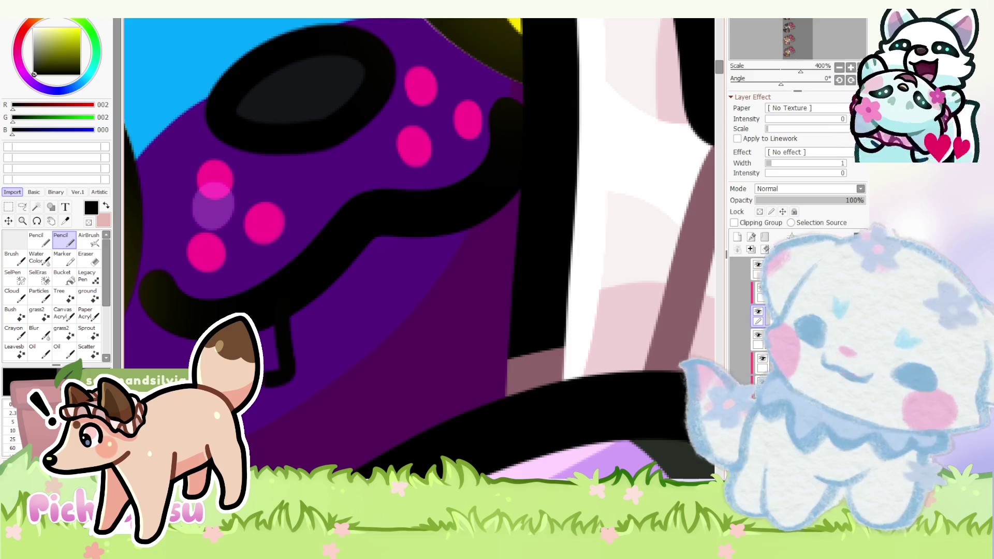
pyautogui.moveTo(281, 373); pyautogui.dragTo(290, 309)
pyautogui.hotkey('ctrl', 'z')
pyautogui.moveTo(281, 373); pyautogui.dragTo(290, 309)
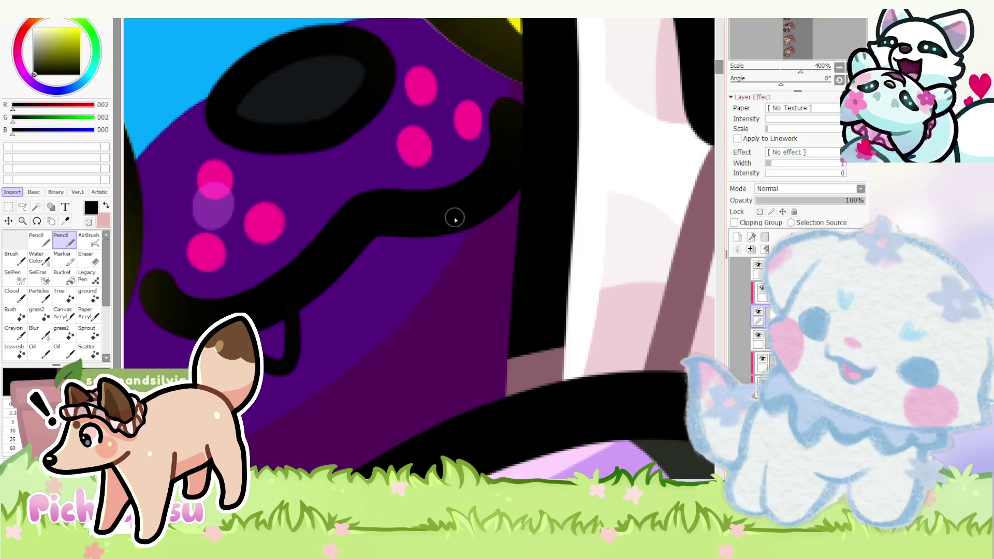
pyautogui.moveTo(453, 224); pyautogui.dragTo(506, 193)
pyautogui.moveTo(464, 222)
pyautogui.mouseDown()
pyautogui.moveTo(459, 235)
pyautogui.moveTo(513, 200)
pyautogui.mouseUp()
pyautogui.scroll(-4, 298, 234)
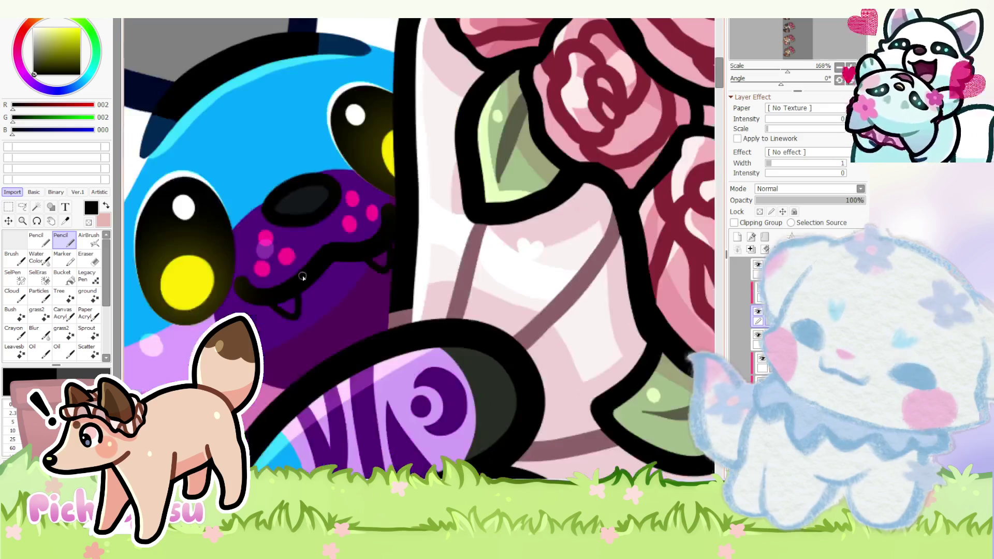
pyautogui.scroll(-3, 297, 234)
pyautogui.scroll(-2, 322, 357)
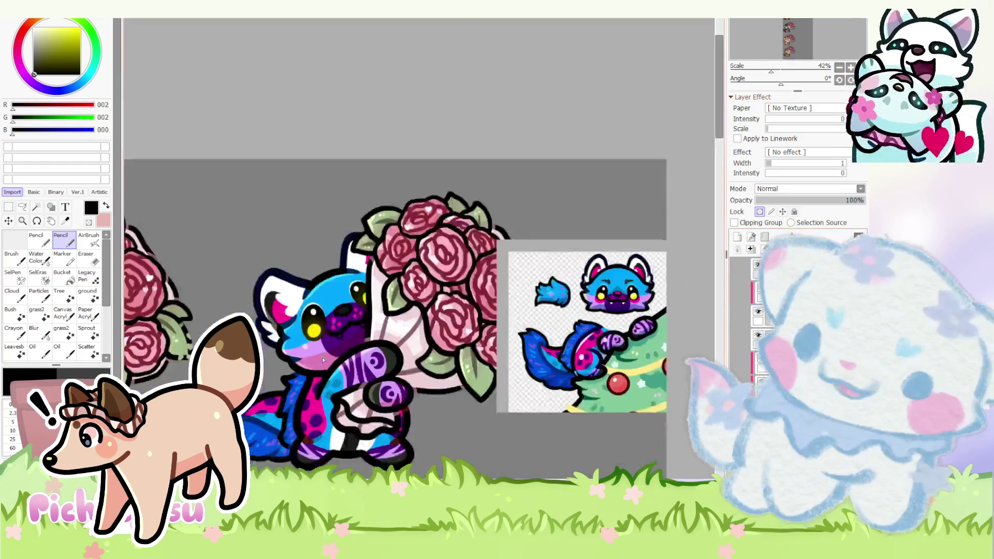
pyautogui.scroll(2, 466, 226)
pyautogui.scroll(2, 496, 225)
pyautogui.scroll(2, 505, 227)
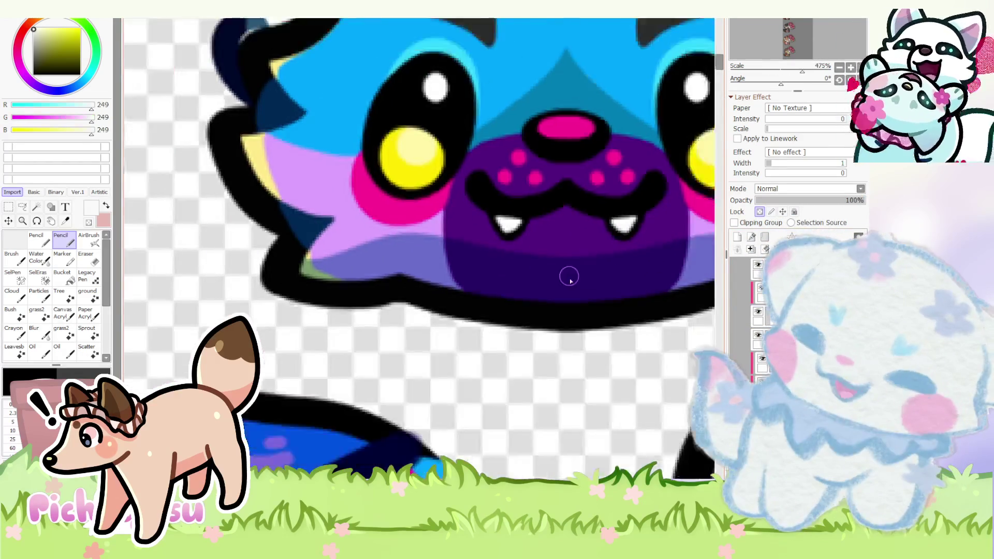
pyautogui.scroll(-4, 568, 275)
pyautogui.scroll(3, 310, 372)
pyautogui.scroll(1, 262, 319)
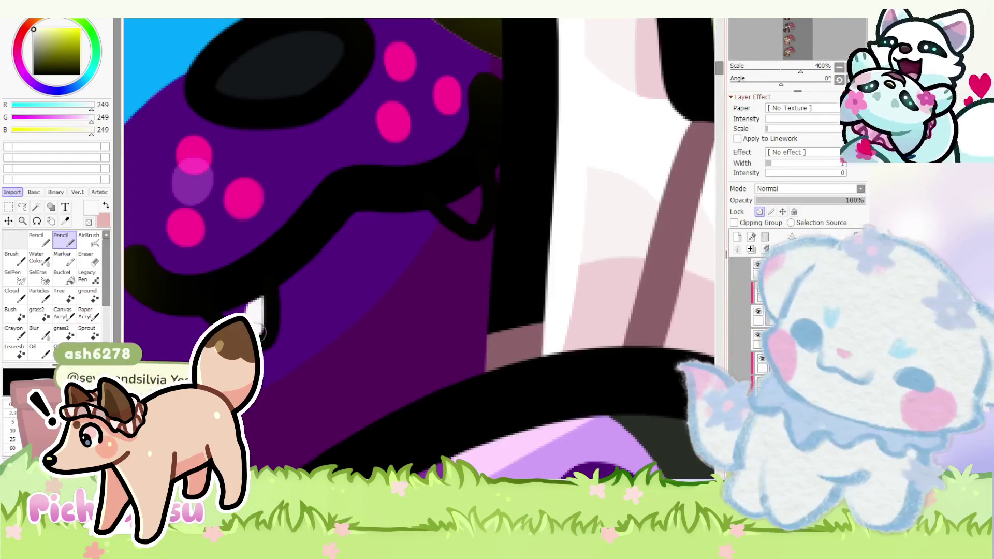
pyautogui.scroll(-6, 224, 312)
pyautogui.scroll(5, 328, 294)
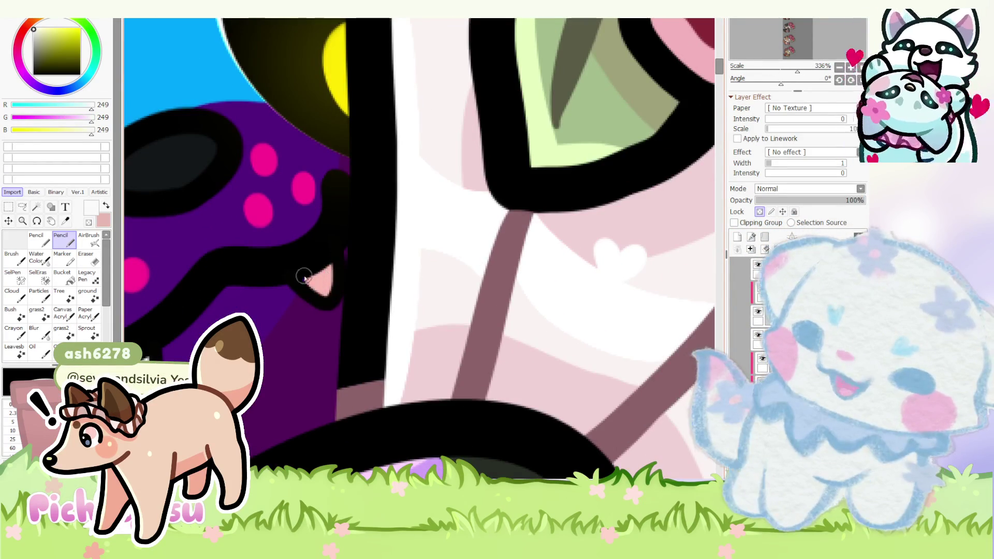
pyautogui.scroll(-3, 304, 277)
pyautogui.scroll(-3, 465, 292)
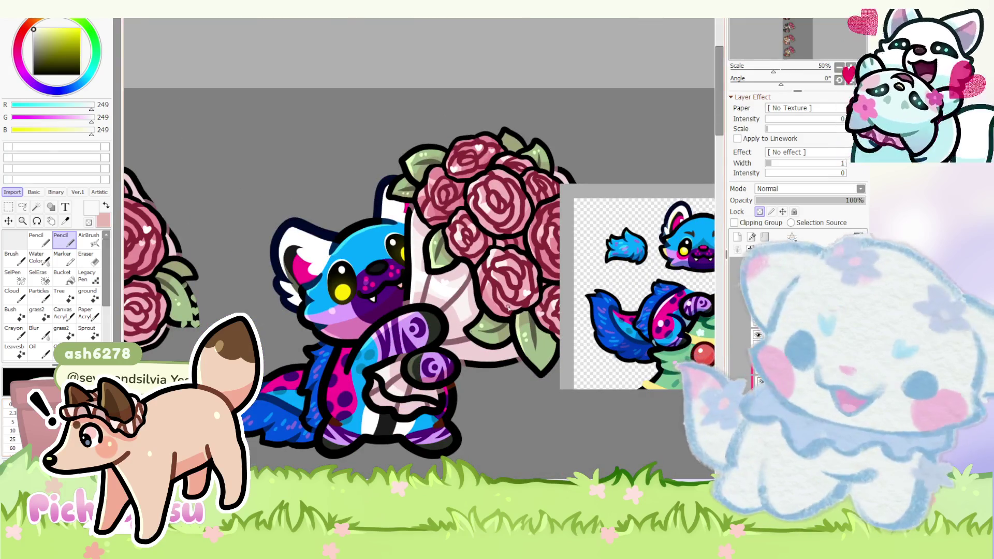
pyautogui.scroll(1, 507, 307)
pyautogui.scroll(-1, 536, 280)
pyautogui.scroll(1, 571, 247)
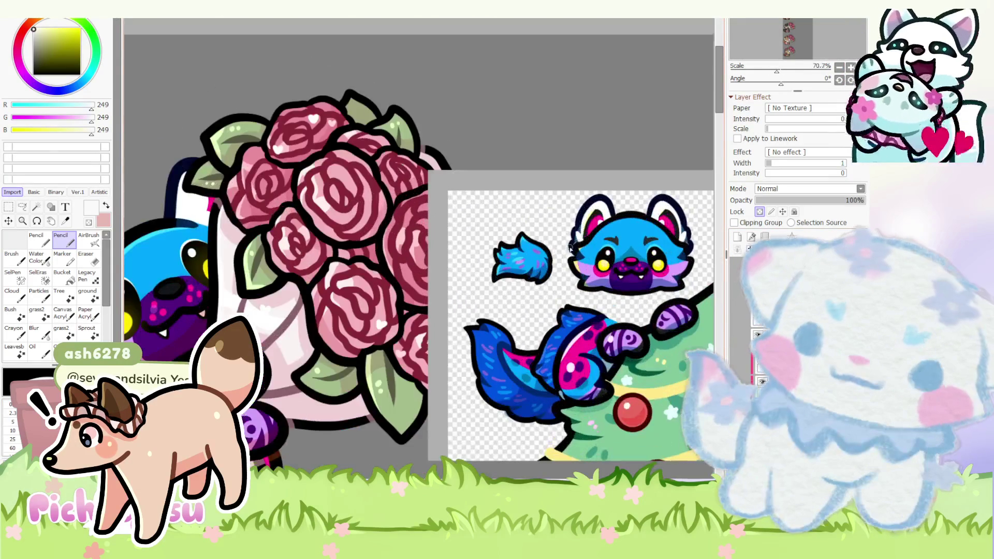
pyautogui.scroll(1, 571, 247)
pyautogui.scroll(1, 570, 247)
# - Sample lavender and paint a lighter highlight patch on the fox's cheek
pyautogui.rightClick(639, 270)
pyautogui.scroll(-3, 640, 270)
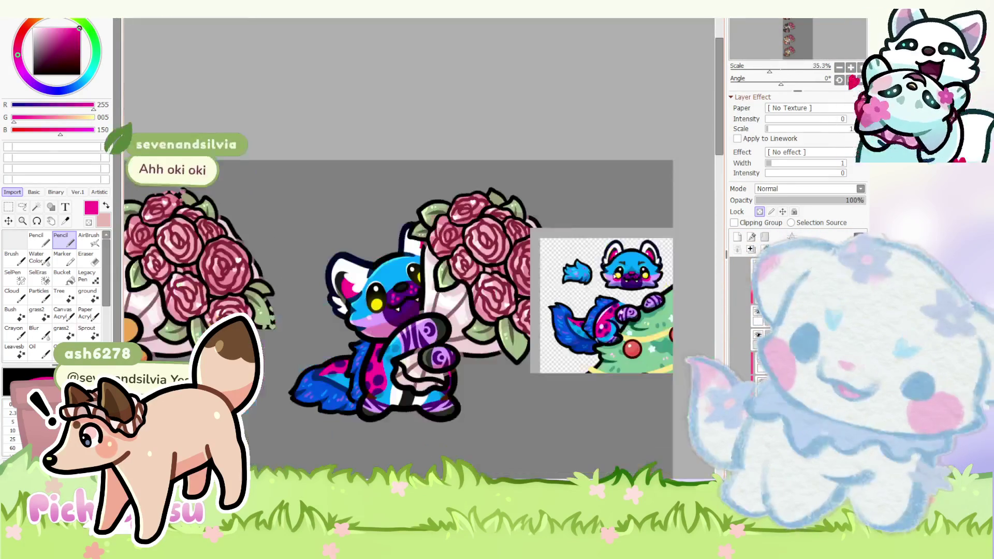
pyautogui.scroll(5, 329, 347)
pyautogui.scroll(5, 329, 347)
pyautogui.scroll(4, 329, 347)
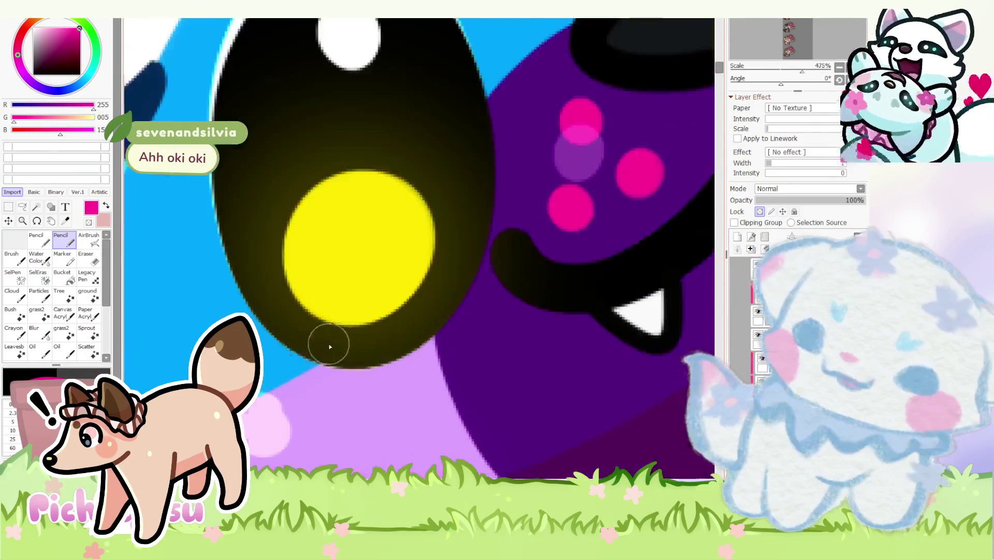
pyautogui.scroll(-7, 330, 348)
pyautogui.rightClick(338, 362)
pyautogui.moveTo(290, 358); pyautogui.dragTo(341, 342)
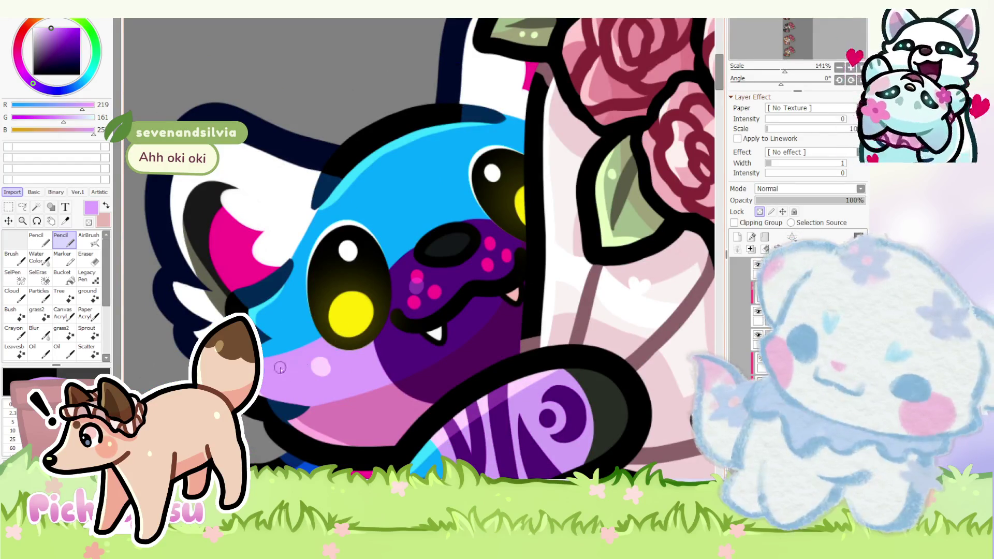
pyautogui.scroll(-4, 280, 368)
pyautogui.scroll(4, 512, 359)
pyautogui.rightClick(512, 360)
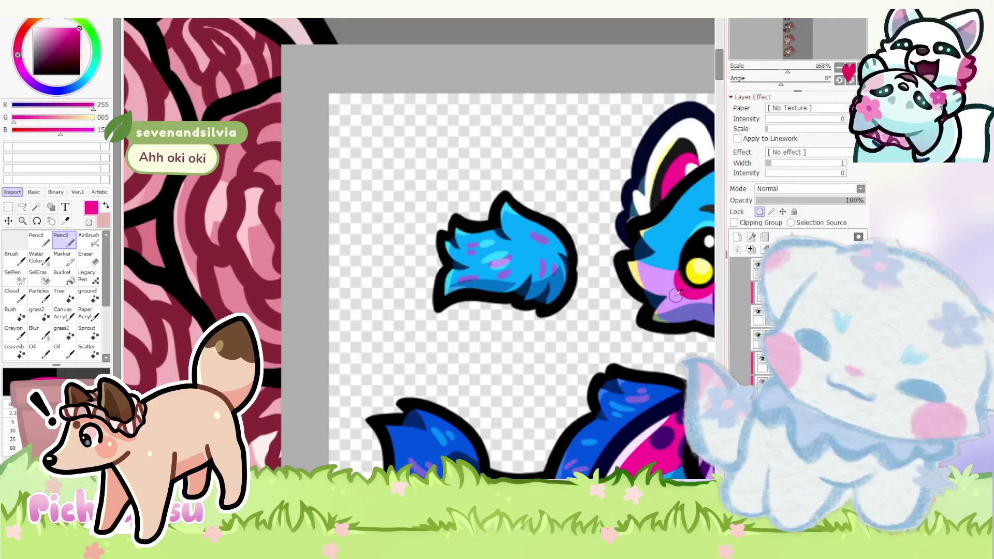
pyautogui.scroll(-4, 512, 359)
pyautogui.scroll(3, 274, 330)
pyautogui.scroll(2, 273, 329)
pyautogui.scroll(2, 260, 329)
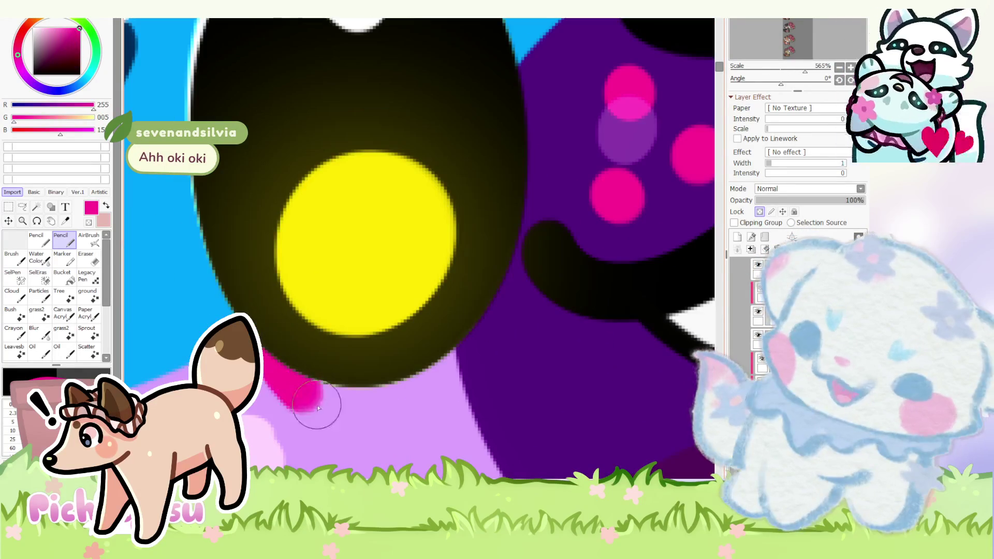
pyautogui.scroll(-4, 288, 339)
pyautogui.scroll(-2, 285, 337)
pyautogui.scroll(1, 283, 334)
pyautogui.scroll(3, 282, 332)
pyautogui.scroll(3, 281, 331)
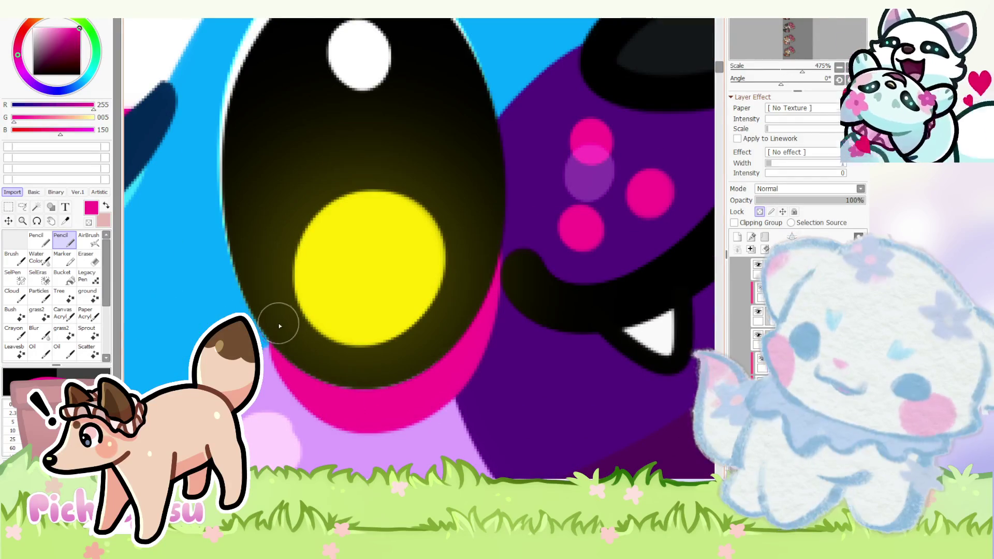
# - Thicken the pink rim under the eye, undo and repaint it, then resample purple and pink
pyautogui.moveTo(280, 325); pyautogui.dragTo(461, 351)
pyautogui.hotkey('ctrl', 'z')
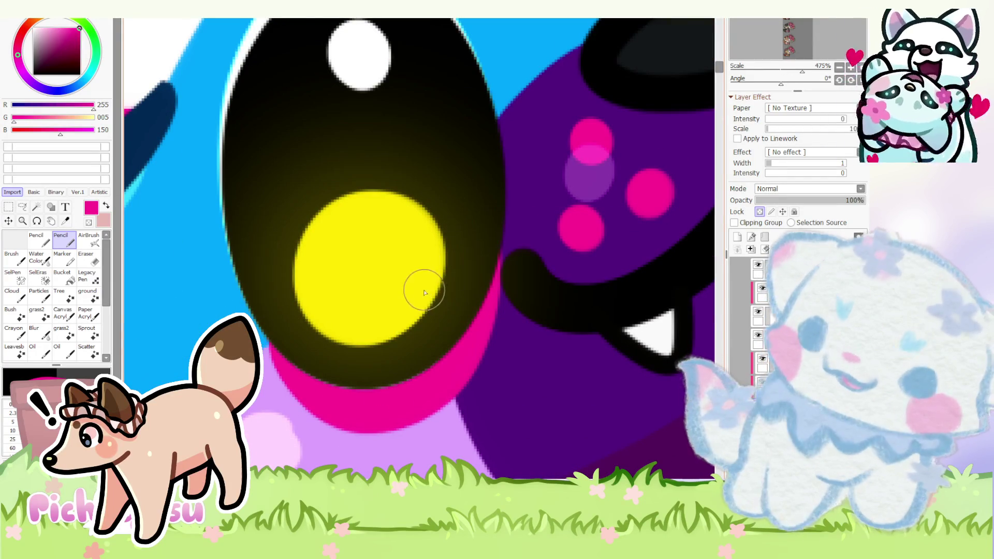
pyautogui.scroll(-3, 373, 339)
pyautogui.scroll(4, 295, 326)
pyautogui.moveTo(295, 326)
pyautogui.mouseDown()
pyautogui.moveTo(318, 396)
pyautogui.moveTo(546, 284)
pyautogui.mouseUp()
pyautogui.keyDown('alt'); pyautogui.click(570, 319); pyautogui.keyUp('alt')
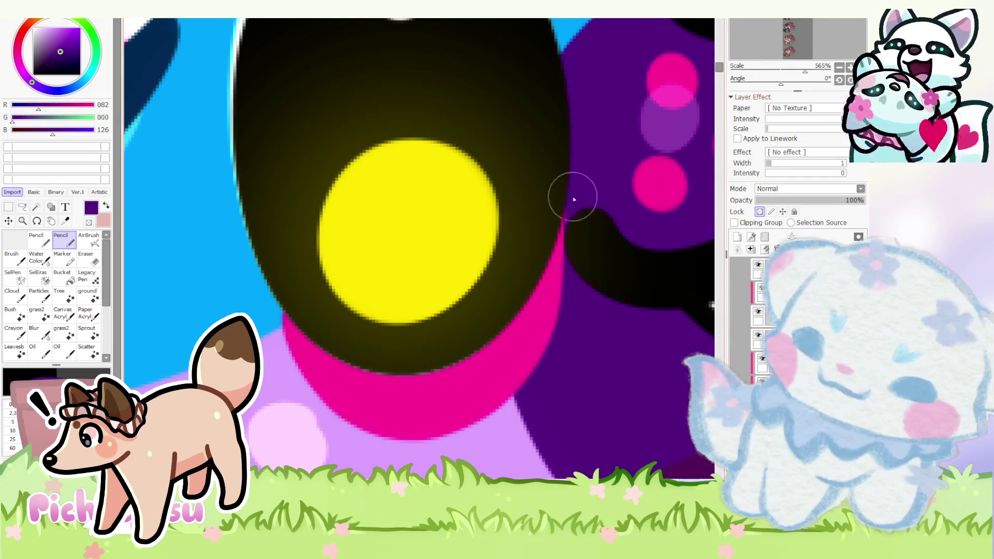
pyautogui.keyDown('alt'); pyautogui.click(543, 353); pyautogui.keyUp('alt')
pyautogui.scroll(-8, 332, 332)
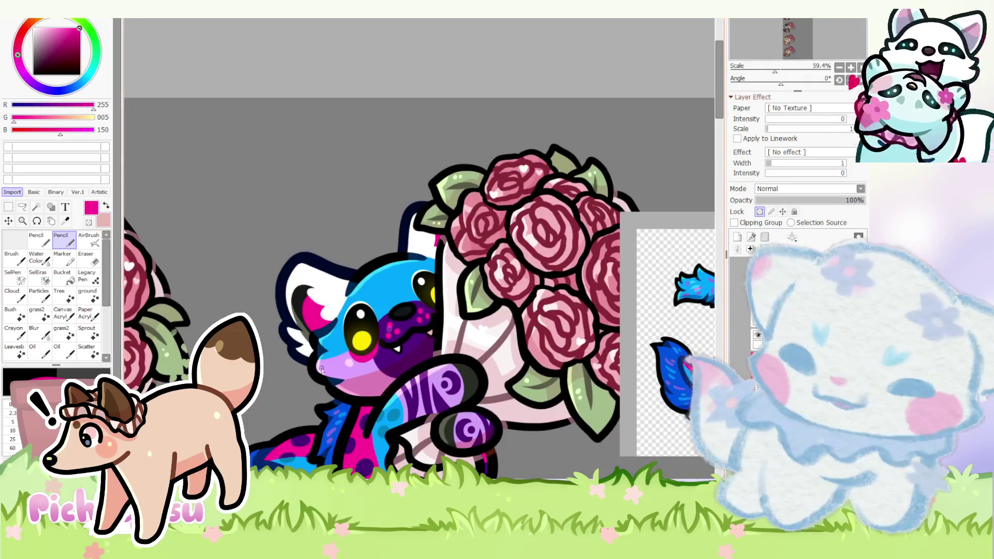
pyautogui.scroll(-2, 321, 368)
pyautogui.scroll(7, 609, 319)
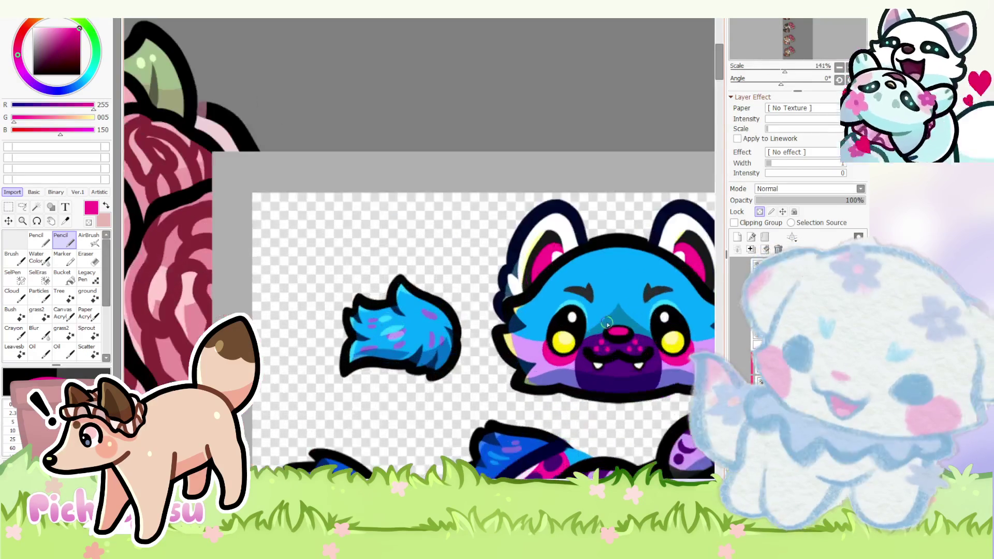
# - Shade the fox's blue head with darker blue curves along its top and lower edge
pyautogui.keyDown('alt'); pyautogui.click(611, 321); pyautogui.keyUp('alt')
pyautogui.scroll(-6, 609, 318)
pyautogui.scroll(9, 338, 337)
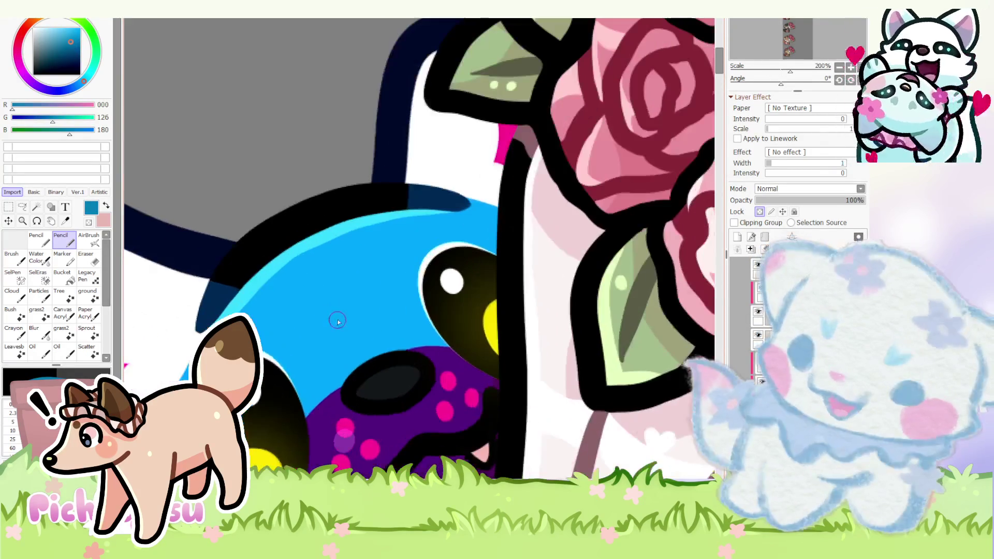
pyautogui.moveTo(331, 317); pyautogui.dragTo(310, 373)
pyautogui.moveTo(336, 311); pyautogui.dragTo(476, 324)
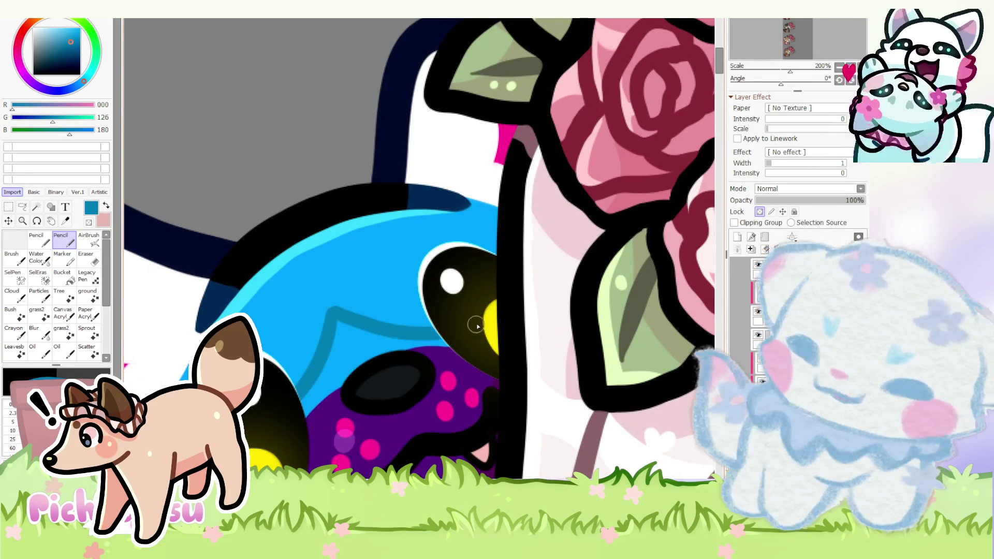
pyautogui.moveTo(324, 387); pyautogui.dragTo(448, 335)
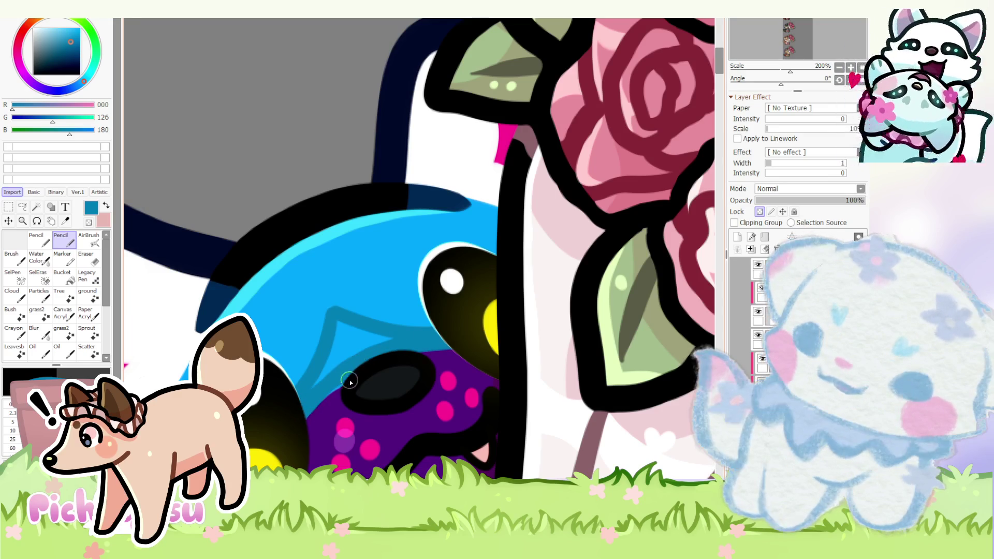
pyautogui.moveTo(346, 343); pyautogui.dragTo(347, 331)
# - Clean up the shading with bright blue and paint a magenta highlight inside the dark nose
pyautogui.keyDown('alt'); pyautogui.click(339, 344); pyautogui.keyUp('alt')
pyautogui.moveTo(333, 295); pyautogui.dragTo(266, 403)
pyautogui.scroll(-4, 331, 298)
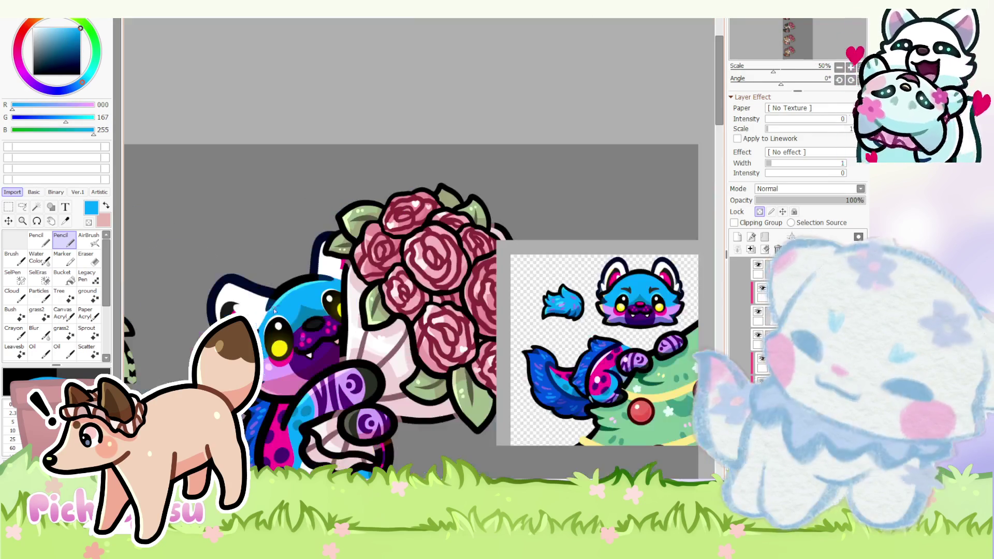
pyautogui.scroll(3, 598, 327)
pyautogui.keyDown('alt'); pyautogui.click(590, 365); pyautogui.keyUp('alt')
pyautogui.scroll(-3, 590, 365)
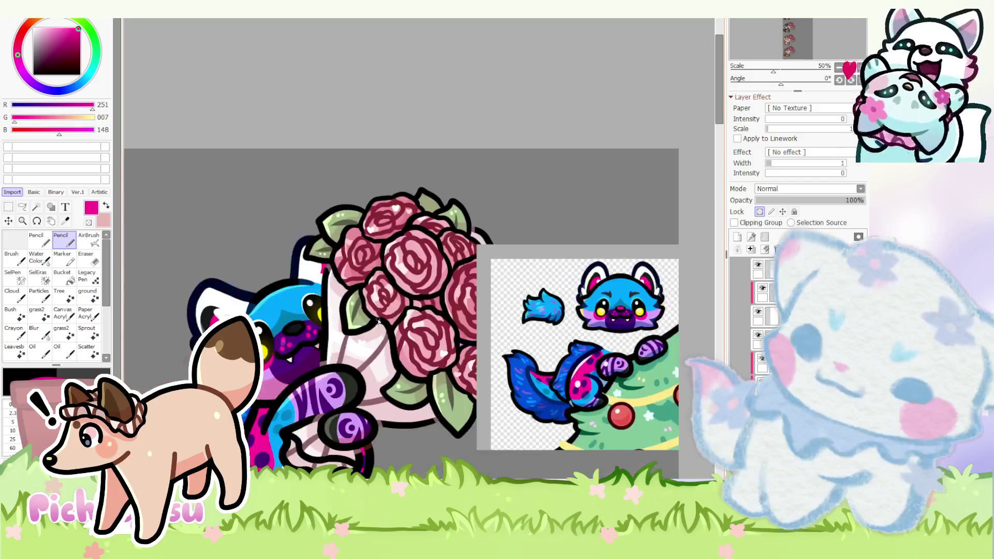
pyautogui.scroll(4, 294, 323)
pyautogui.scroll(2, 294, 323)
pyautogui.moveTo(284, 339); pyautogui.dragTo(310, 324)
pyautogui.scroll(-3, 311, 325)
pyautogui.scroll(-1, 311, 325)
pyautogui.scroll(2, 296, 323)
pyautogui.scroll(2, 295, 323)
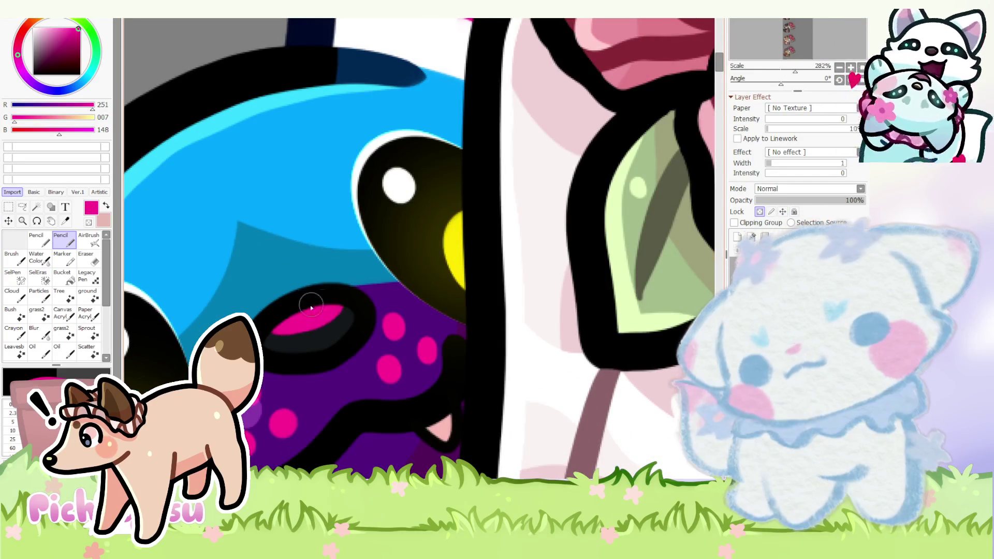
pyautogui.scroll(-3, 295, 323)
pyautogui.scroll(-4, 295, 323)
pyautogui.scroll(2, 630, 242)
pyautogui.scroll(2, 630, 241)
pyautogui.keyDown('alt'); pyautogui.click(629, 242); pyautogui.keyUp('alt')
pyautogui.scroll(-4, 630, 241)
pyautogui.scroll(-2, 630, 242)
pyautogui.scroll(3, 388, 287)
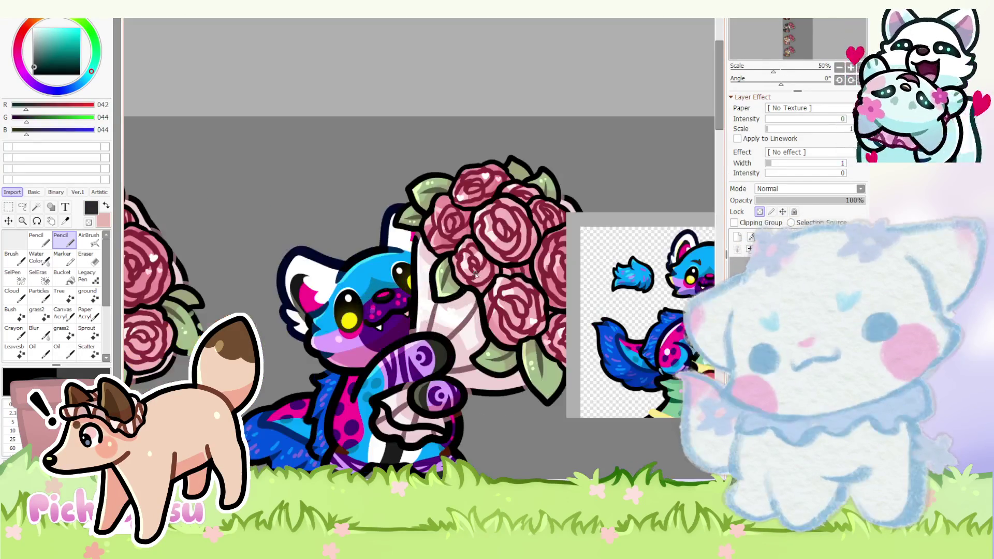
pyautogui.scroll(1, 389, 287)
pyautogui.scroll(3, 389, 287)
pyautogui.scroll(1, 342, 266)
# - Paint a dark grey wedge on the head and trim its edge with the blue fur colour
pyautogui.moveTo(364, 312)
pyautogui.mouseDown()
pyautogui.moveTo(341, 266)
pyautogui.moveTo(256, 329)
pyautogui.moveTo(366, 334)
pyautogui.moveTo(337, 316)
pyautogui.moveTo(272, 333)
pyautogui.moveTo(368, 337)
pyautogui.mouseUp()
pyautogui.keyDown('alt'); pyautogui.click(272, 353); pyautogui.keyUp('alt')
pyautogui.scroll(-3, 369, 338)
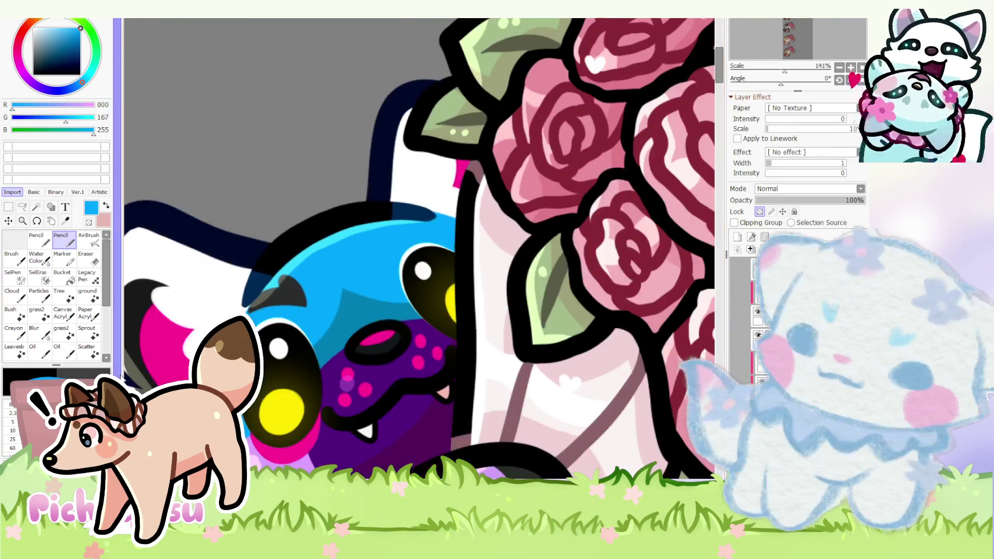
pyautogui.scroll(3, 256, 289)
pyautogui.scroll(1, 257, 289)
pyautogui.scroll(2, 256, 289)
pyautogui.keyDown('alt'); pyautogui.click(265, 345); pyautogui.keyUp('alt')
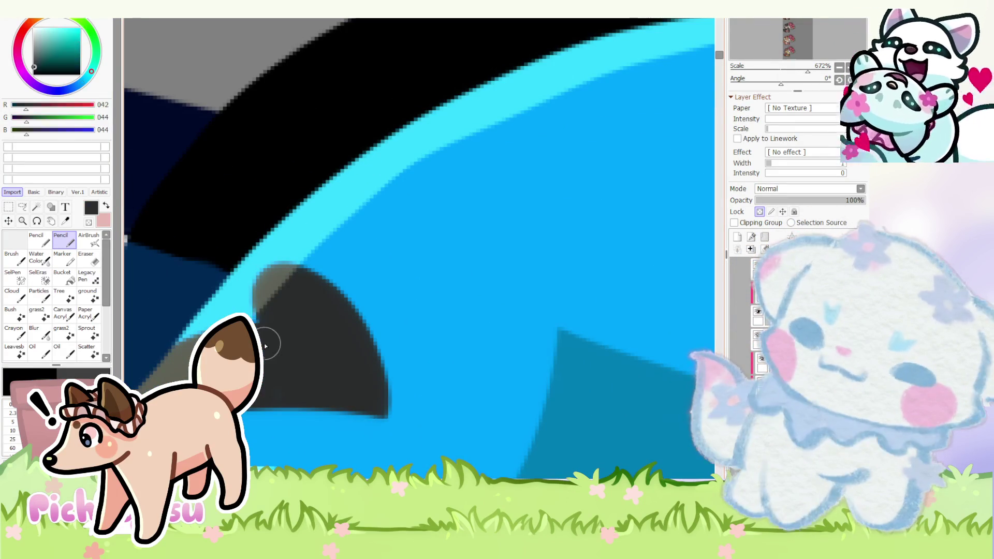
pyautogui.keyDown('alt'); pyautogui.click(372, 322); pyautogui.keyUp('alt')
pyautogui.moveTo(403, 428); pyautogui.dragTo(211, 271)
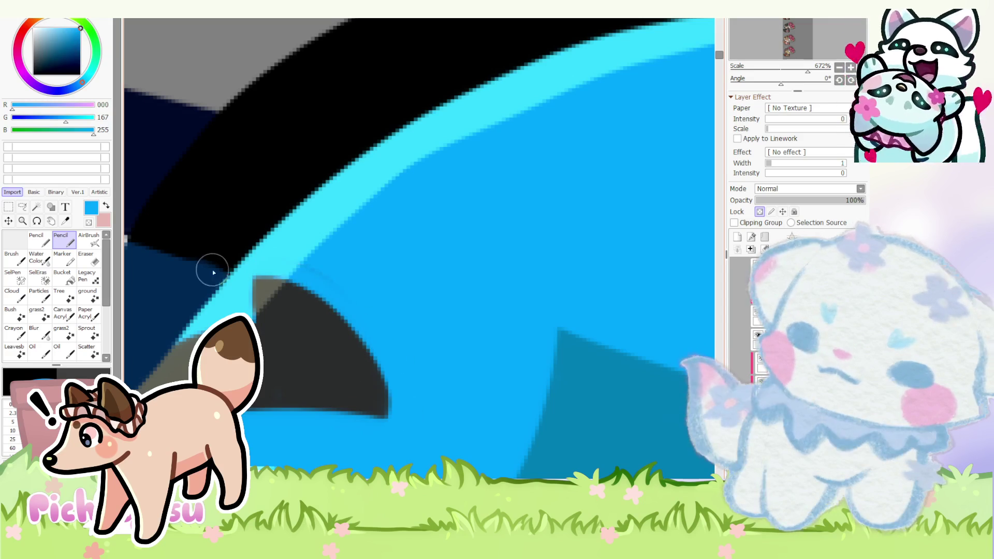
pyautogui.keyDown('alt'); pyautogui.click(301, 318); pyautogui.keyUp('alt')
pyautogui.scroll(-2, 256, 321)
pyautogui.scroll(-3, 256, 320)
pyautogui.keyDown('alt'); pyautogui.click(299, 318); pyautogui.keyUp('alt')
pyautogui.scroll(-2, 391, 271)
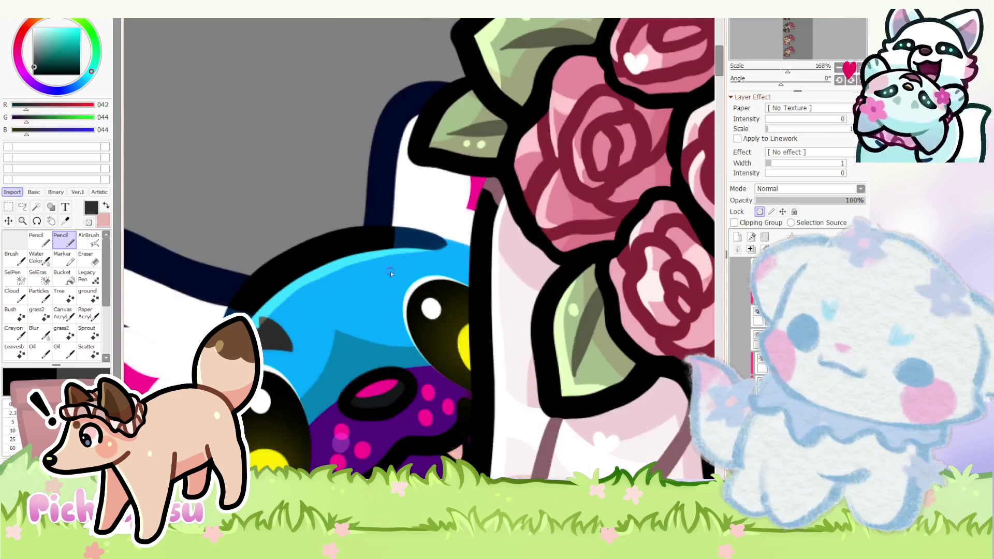
pyautogui.scroll(3, 381, 263)
# - Draw a dark grey hook above the eye, fill it into a solid crescent and trim its top and left edges with blue
pyautogui.moveTo(381, 263)
pyautogui.mouseDown()
pyautogui.moveTo(393, 325)
pyautogui.moveTo(411, 262)
pyautogui.moveTo(404, 313)
pyautogui.moveTo(409, 285)
pyautogui.mouseUp()
pyautogui.moveTo(443, 252); pyautogui.dragTo(400, 334)
pyautogui.scroll(-2, 360, 288)
pyautogui.scroll(-1, 321, 235)
pyautogui.scroll(4, 353, 289)
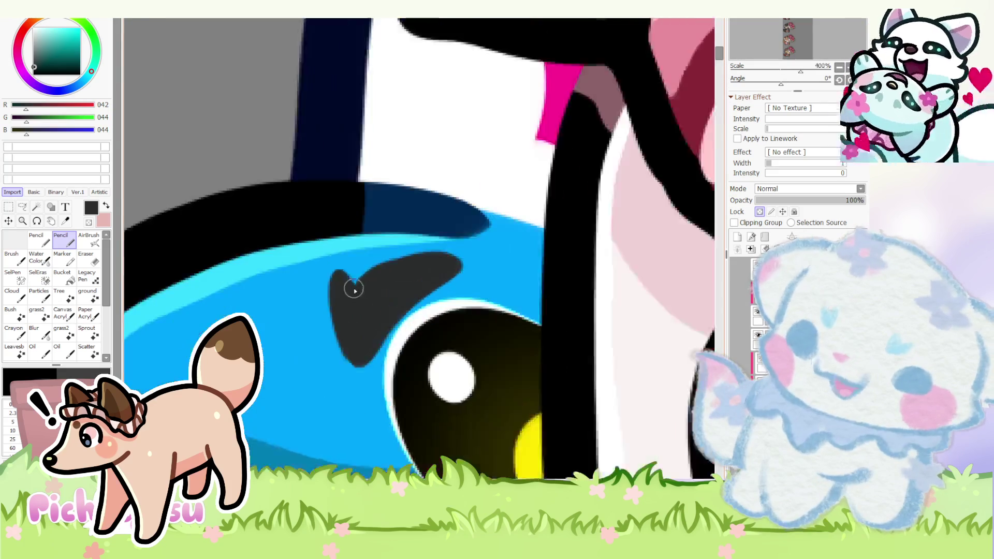
pyautogui.scroll(1, 352, 289)
pyautogui.moveTo(355, 285); pyautogui.dragTo(348, 326)
pyautogui.keyDown('alt'); pyautogui.click(363, 256); pyautogui.keyUp('alt')
pyautogui.moveTo(363, 256)
pyautogui.mouseDown()
pyautogui.moveTo(362, 271)
pyautogui.moveTo(517, 269)
pyautogui.mouseUp()
pyautogui.moveTo(336, 260); pyautogui.dragTo(350, 384)
pyautogui.scroll(-5, 339, 258)
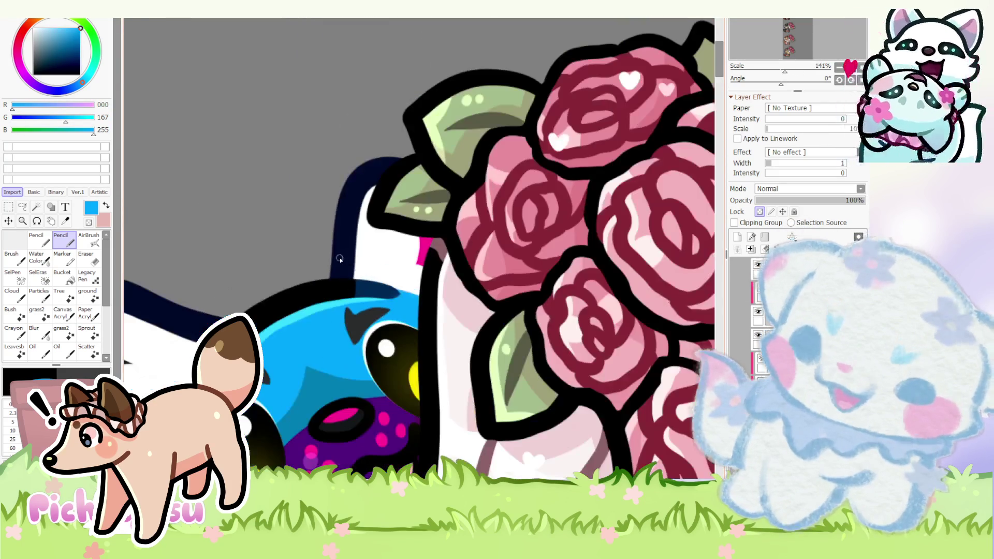
pyautogui.scroll(6, 316, 264)
# - Touch up the crescent's tip and shape, then repaint its lower edge with the blue fur colour
pyautogui.moveTo(354, 288); pyautogui.dragTo(348, 318)
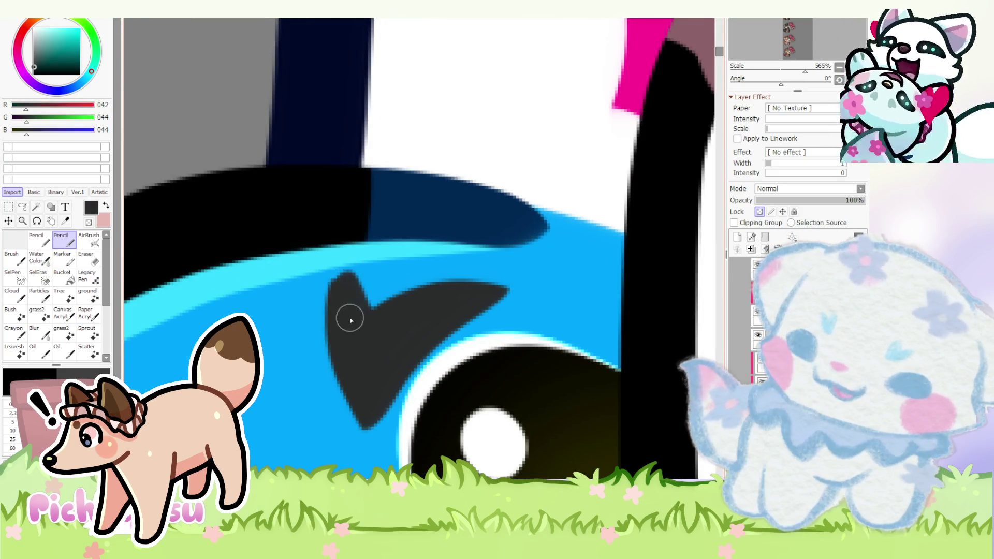
pyautogui.moveTo(370, 267)
pyautogui.mouseDown()
pyautogui.moveTo(340, 404)
pyautogui.moveTo(350, 432)
pyautogui.mouseUp()
pyautogui.scroll(-4, 341, 388)
pyautogui.scroll(-1, 311, 326)
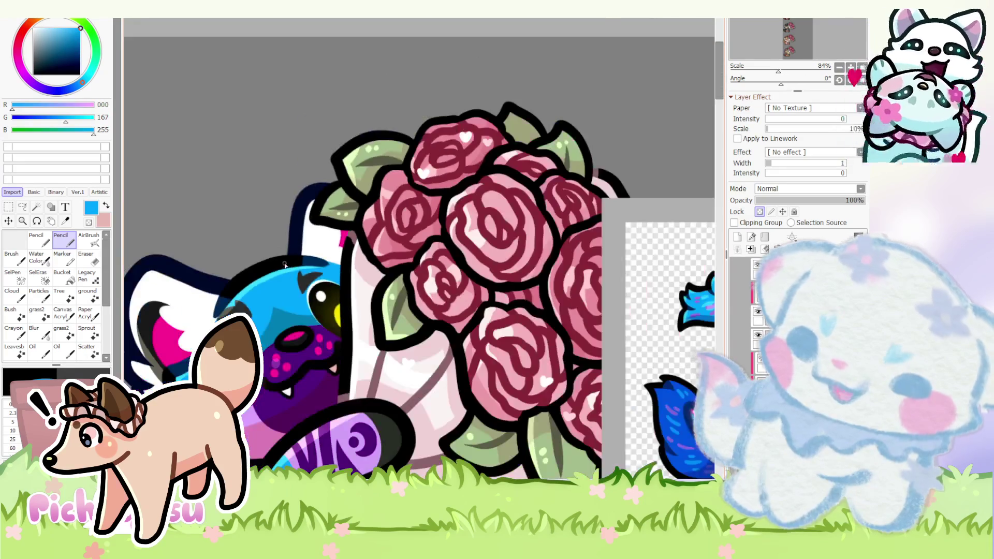
pyautogui.scroll(1, 301, 312)
pyautogui.scroll(3, 302, 311)
pyautogui.moveTo(304, 333); pyautogui.dragTo(365, 234)
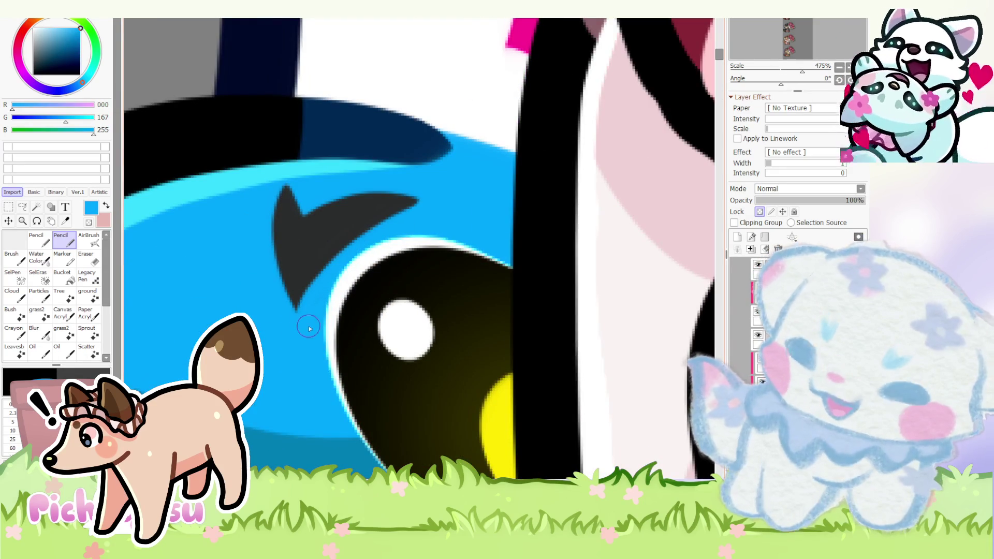
pyautogui.scroll(-2, 302, 301)
pyautogui.scroll(-3, 301, 301)
pyautogui.scroll(-1, 299, 251)
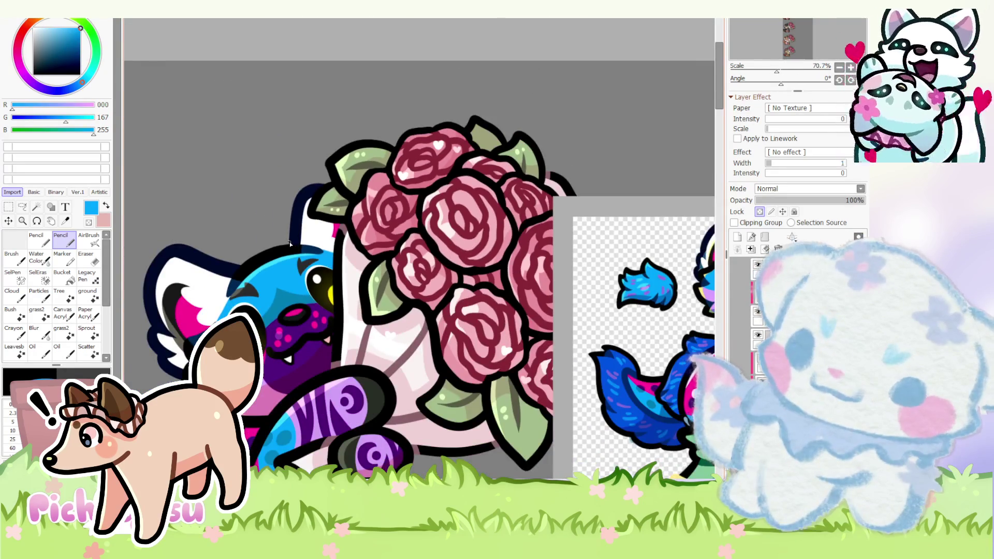
pyautogui.scroll(6, 319, 295)
pyautogui.keyDown('alt'); pyautogui.click(380, 313); pyautogui.keyUp('alt')
pyautogui.scroll(1, 388, 304)
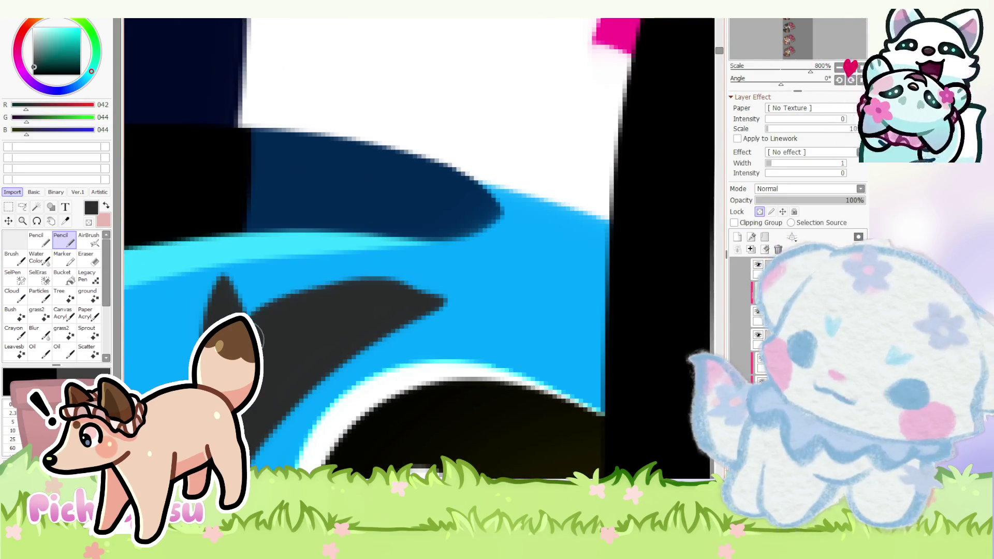
pyautogui.scroll(-2, 422, 296)
pyautogui.keyDown('alt'); pyautogui.click(457, 296); pyautogui.keyUp('alt')
pyautogui.moveTo(457, 295); pyautogui.dragTo(320, 397)
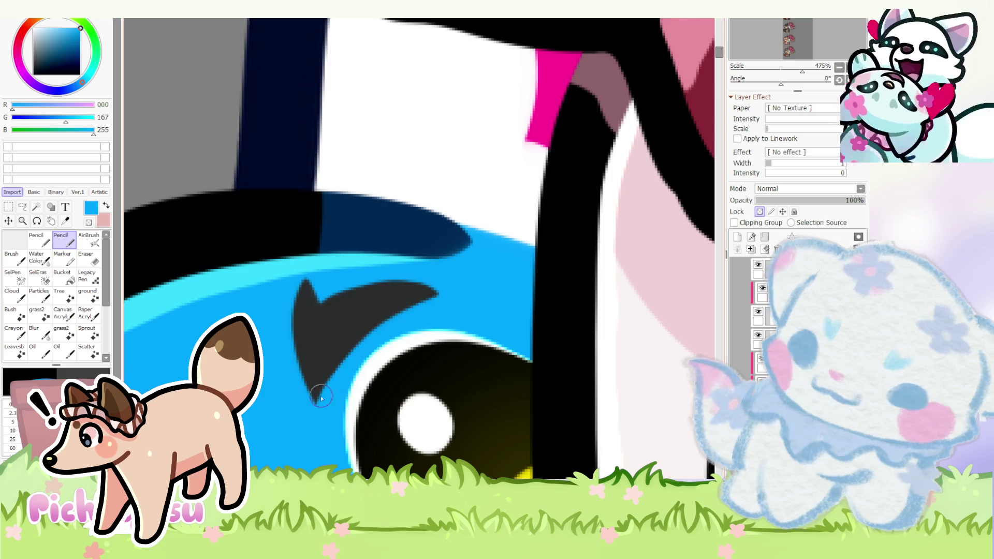
pyautogui.scroll(-3, 321, 397)
pyautogui.scroll(5, 319, 291)
pyautogui.keyDown('alt'); pyautogui.click(313, 287); pyautogui.keyUp('alt')
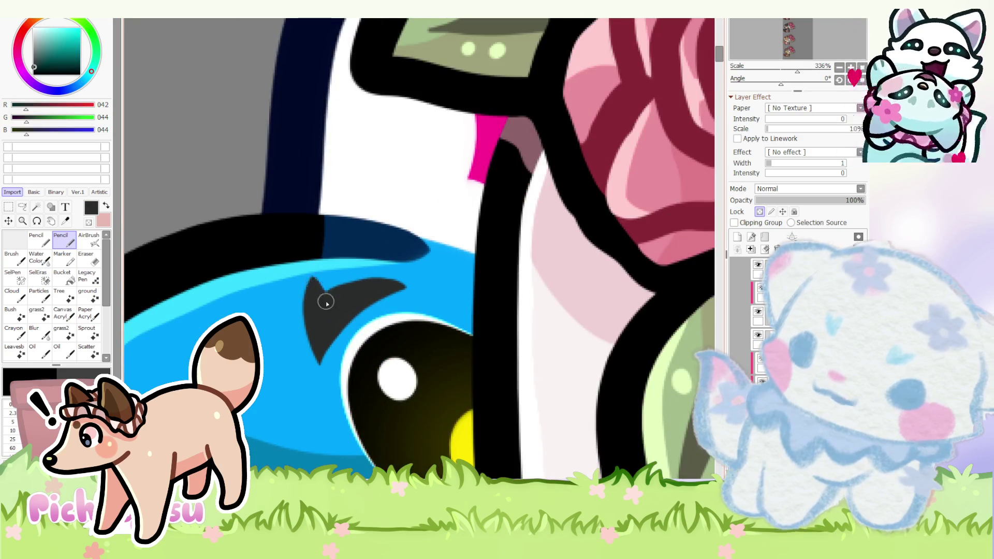
pyautogui.scroll(-3, 326, 303)
pyautogui.scroll(2, 325, 311)
pyautogui.scroll(2, 326, 314)
pyautogui.keyDown('alt'); pyautogui.click(328, 318); pyautogui.keyUp('alt')
pyautogui.scroll(-5, 328, 318)
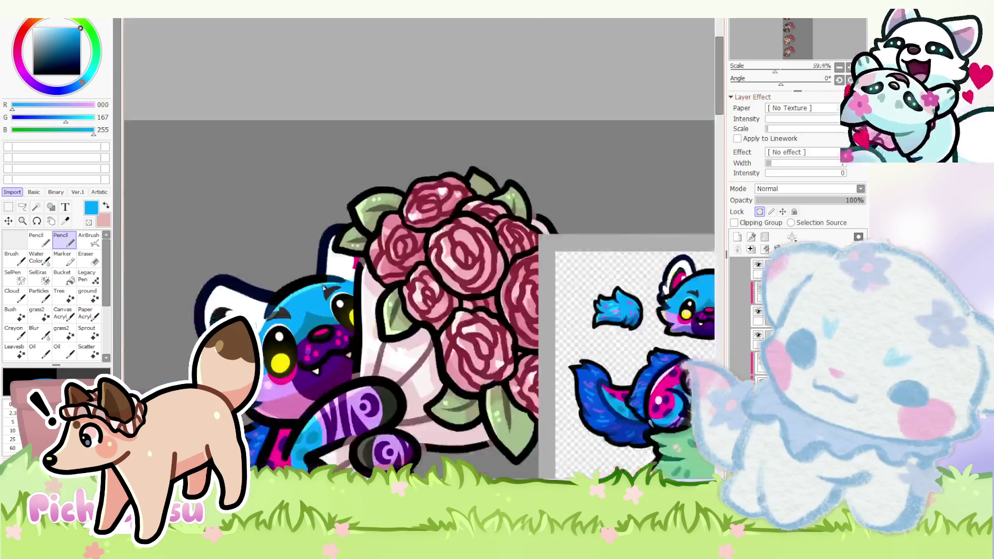
pyautogui.scroll(-2, 325, 290)
pyautogui.scroll(-1, 325, 289)
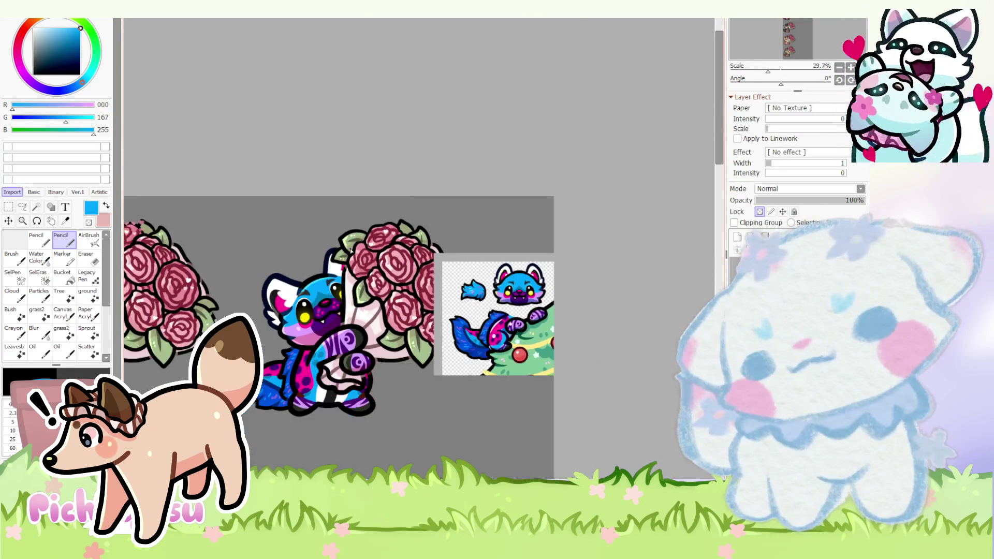
pyautogui.scroll(-1, 351, 250)
pyautogui.scroll(-1, 350, 249)
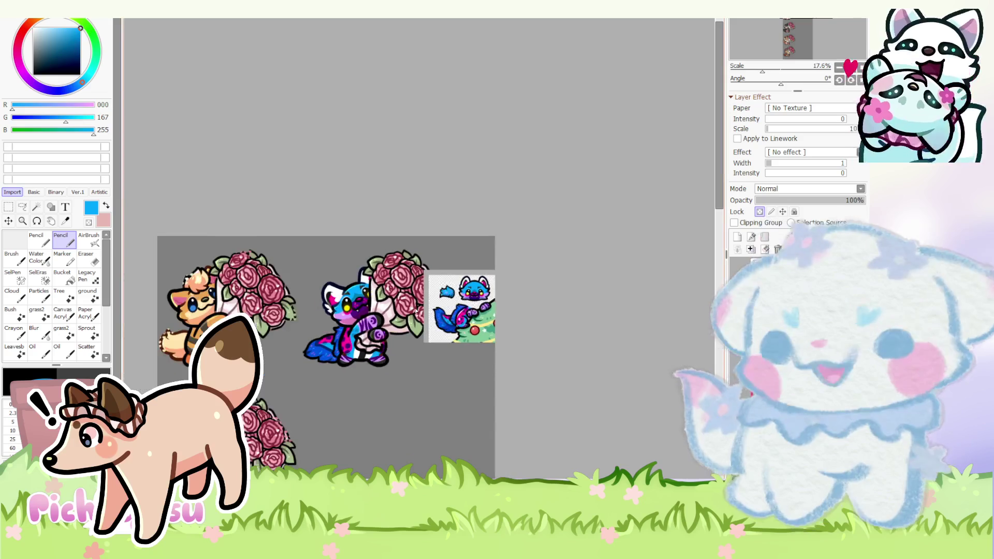
# - Lasso and cut the blue hair tuft in the Christmas-tree reference, restore it there, and return to the main canvas
pyautogui.hotkey('ctrl', 'Tab')
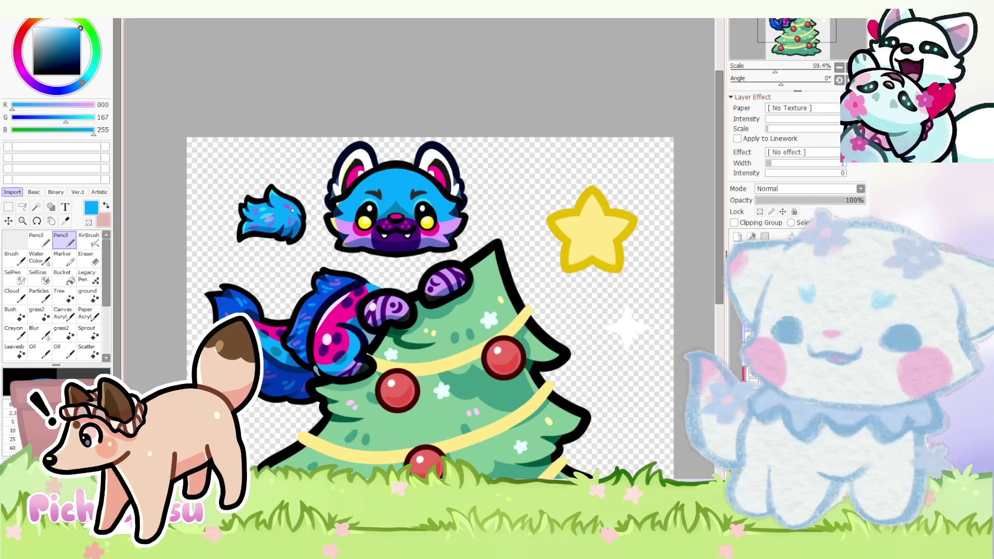
pyautogui.scroll(1, 256, 210)
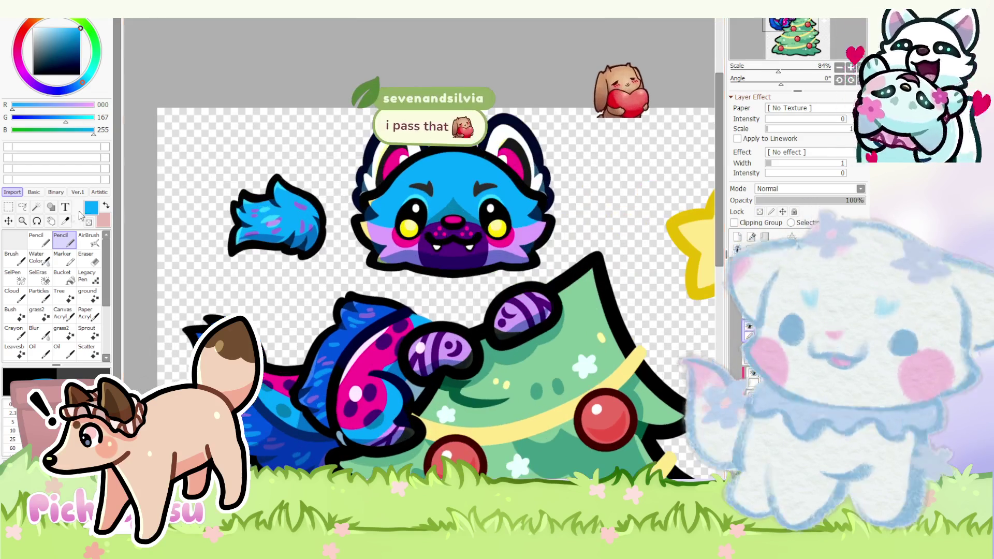
pyautogui.click(23, 207)
pyautogui.moveTo(286, 299); pyautogui.dragTo(190, 268)
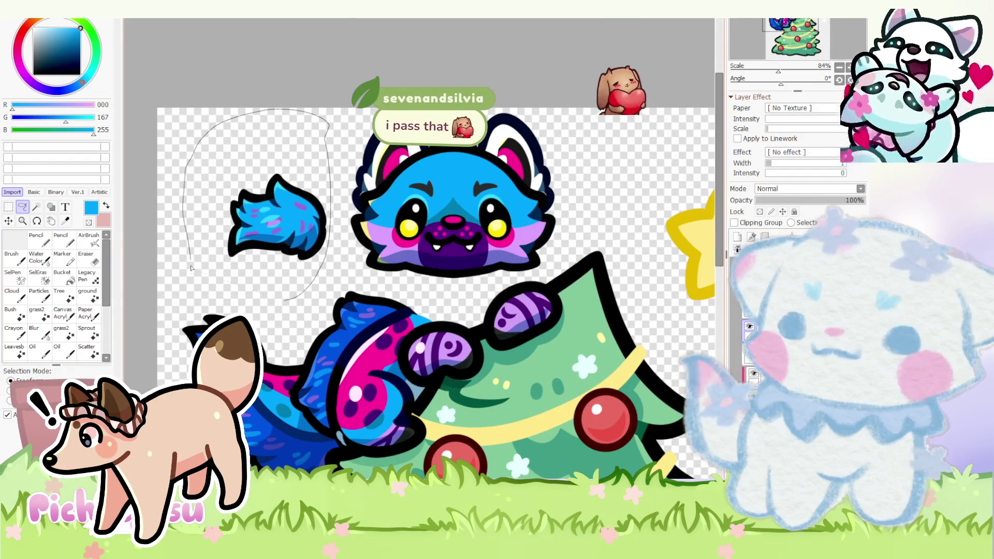
pyautogui.press('Delete')
pyautogui.hotkey('ctrl', 'z')
pyautogui.hotkey('ctrl', 'Tab')
pyautogui.hotkey('ctrl', 'Tab')
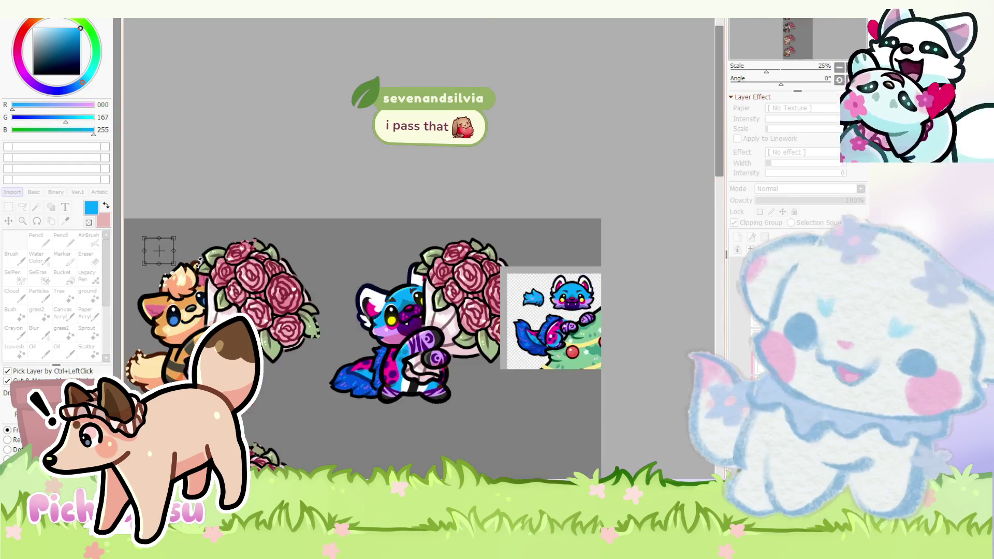
pyautogui.scroll(1, 365, 311)
pyautogui.press('ctrl')
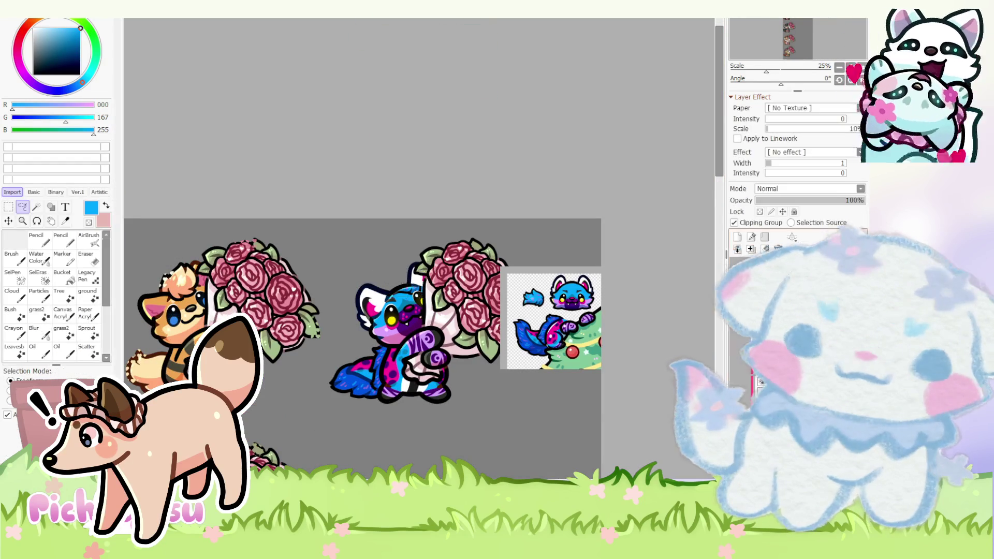
pyautogui.scroll(2, 382, 280)
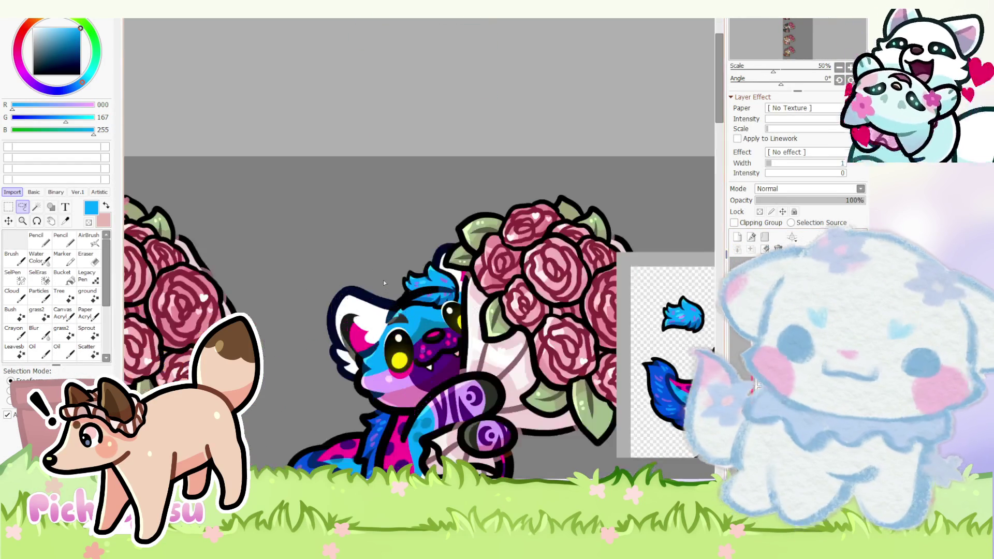
# - Paste the blue tuft, then free-transform it larger, tilted and positioned on top of the head
pyautogui.hotkey('ctrl', 'v')
pyautogui.press('Return')
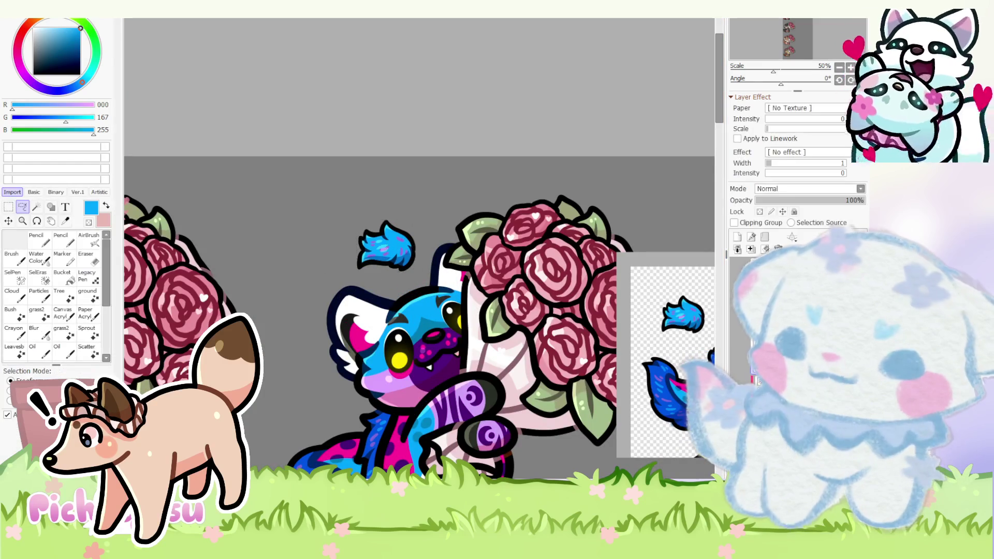
pyautogui.click(7, 206)
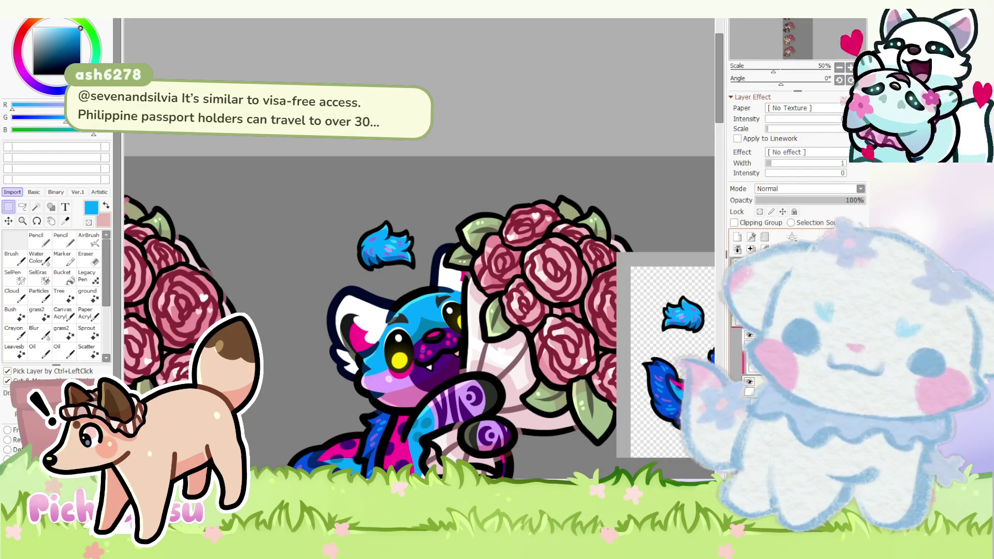
pyautogui.scroll(1, 418, 254)
pyautogui.hotkey('ctrl', 't')
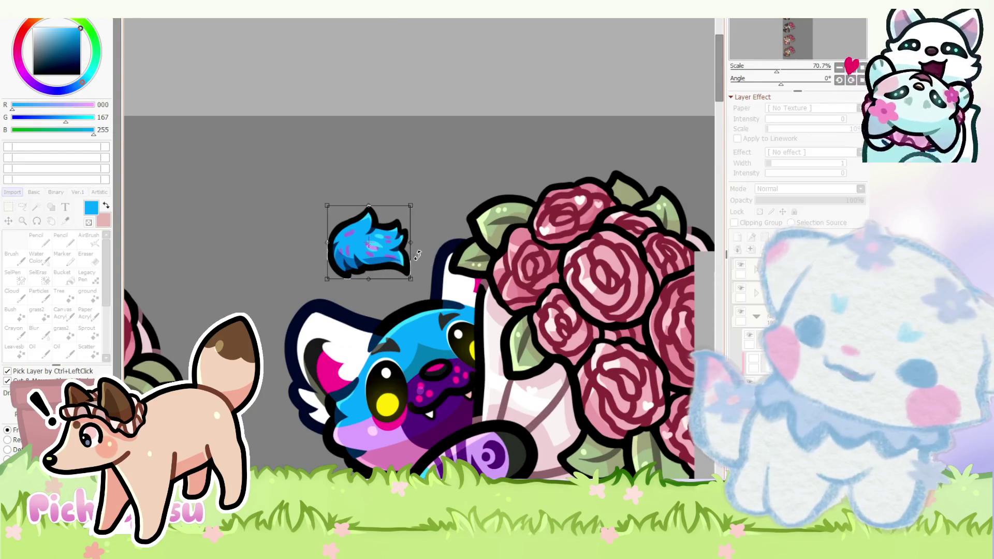
pyautogui.moveTo(402, 272)
pyautogui.mouseDown()
pyautogui.moveTo(541, 253)
pyautogui.moveTo(438, 258)
pyautogui.mouseUp()
pyautogui.scroll(-1, 437, 258)
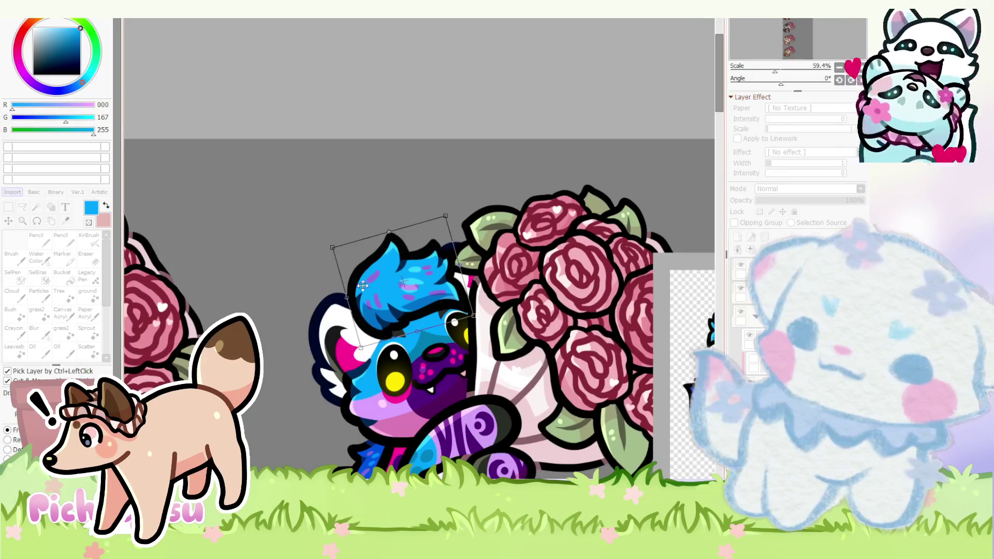
pyautogui.moveTo(363, 286); pyautogui.dragTo(350, 260)
pyautogui.moveTo(453, 225); pyautogui.dragTo(428, 216)
pyautogui.scroll(-1, 427, 216)
pyautogui.scroll(-2, 435, 233)
pyautogui.press('Return')
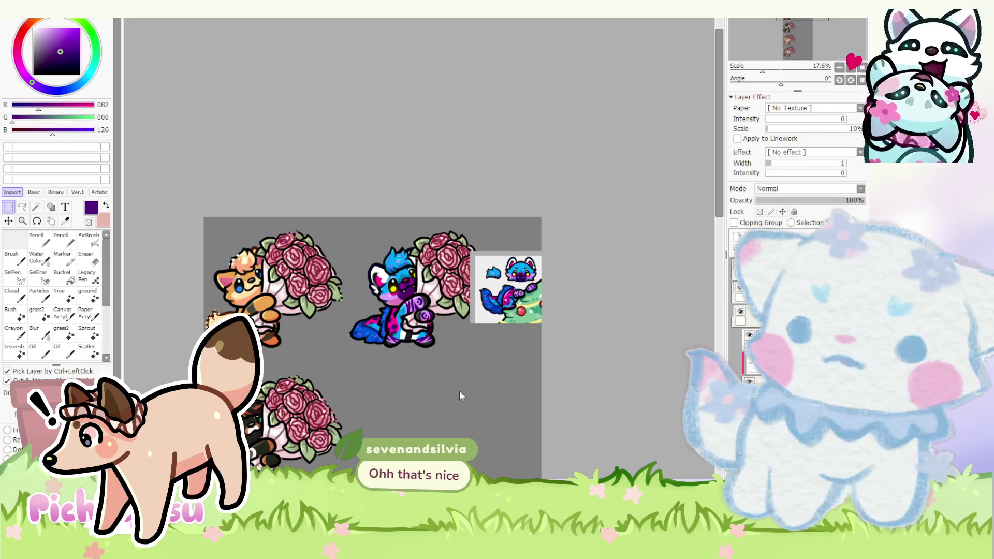
pyautogui.scroll(4, 347, 291)
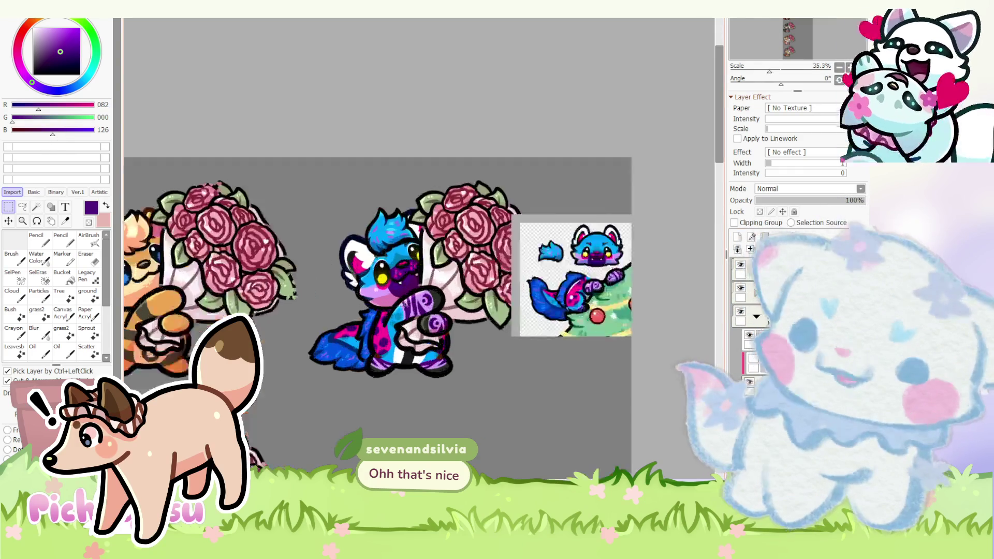
pyautogui.scroll(5, 348, 292)
pyautogui.scroll(2, 347, 290)
pyautogui.scroll(2, 348, 291)
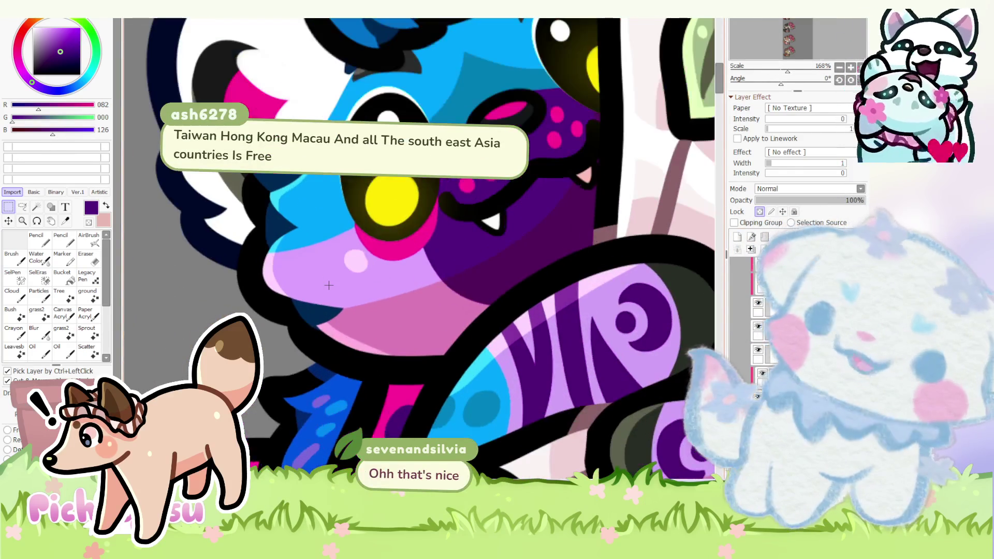
pyautogui.scroll(1, 347, 291)
# - Paint dark purple pencil shading on the character's lower cheek, redoing the first stroke
pyautogui.click(45, 233)
pyautogui.moveTo(333, 282)
pyautogui.mouseDown()
pyautogui.moveTo(262, 277)
pyautogui.moveTo(282, 316)
pyautogui.moveTo(336, 265)
pyautogui.mouseUp()
pyautogui.hotkey('ctrl', 'z')
pyautogui.hotkey('ctrl', 'z')
pyautogui.hotkey('ctrl', 'z')
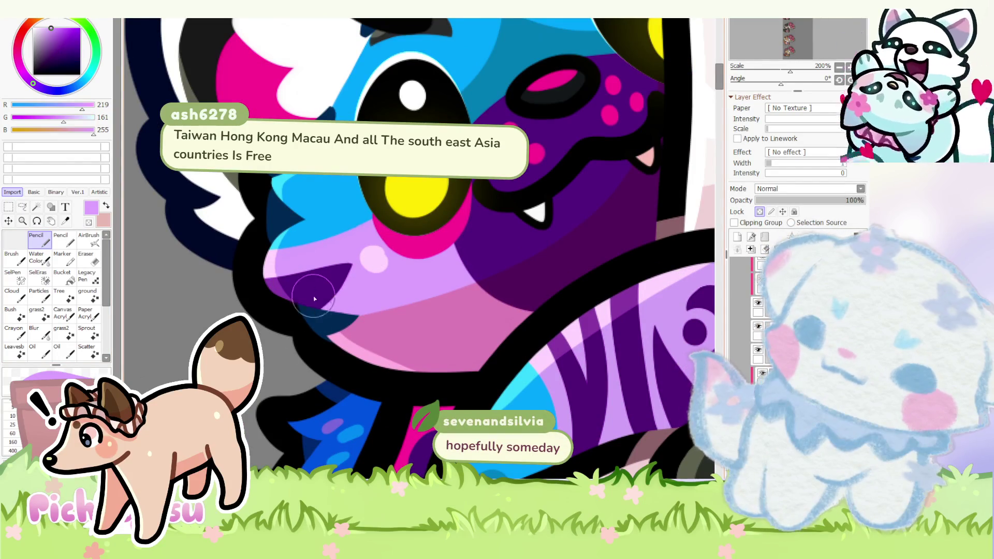
pyautogui.moveTo(377, 310); pyautogui.dragTo(344, 339)
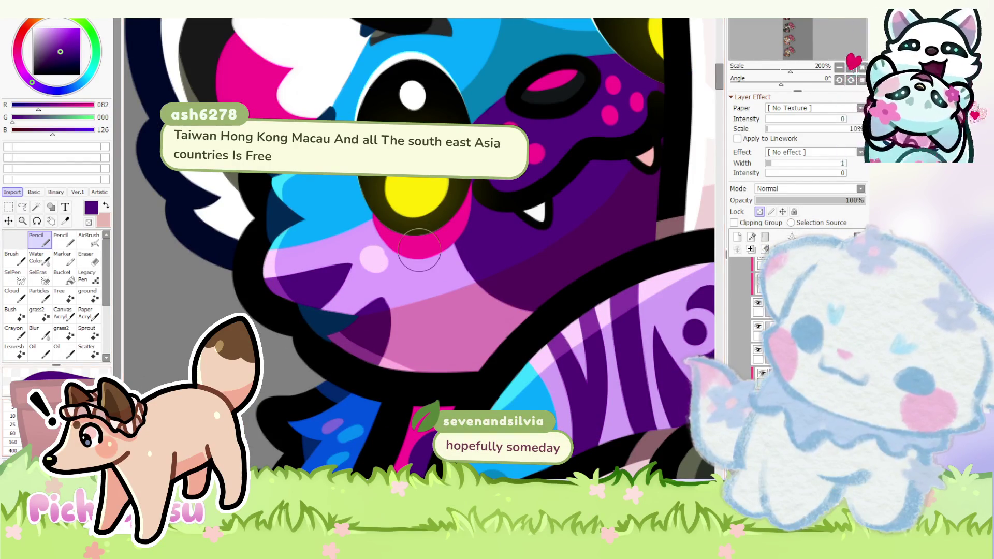
pyautogui.keyDown('alt'); pyautogui.click(388, 286); pyautogui.keyUp('alt')
pyautogui.scroll(-3, 389, 286)
pyautogui.scroll(-2, 388, 286)
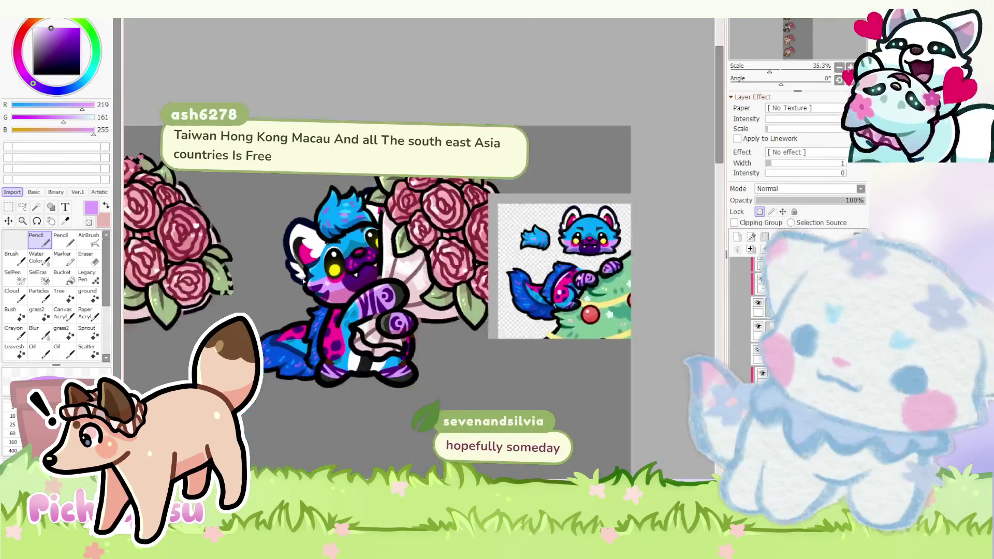
pyautogui.scroll(4, 338, 289)
pyautogui.scroll(2, 338, 289)
pyautogui.keyDown('alt'); pyautogui.click(339, 289); pyautogui.keyUp('alt')
pyautogui.scroll(-2, 338, 289)
# - Extend the dark purple cheek shading and cover its lower-left part with lavender
pyautogui.keyDown('alt'); pyautogui.click(350, 271); pyautogui.keyUp('alt')
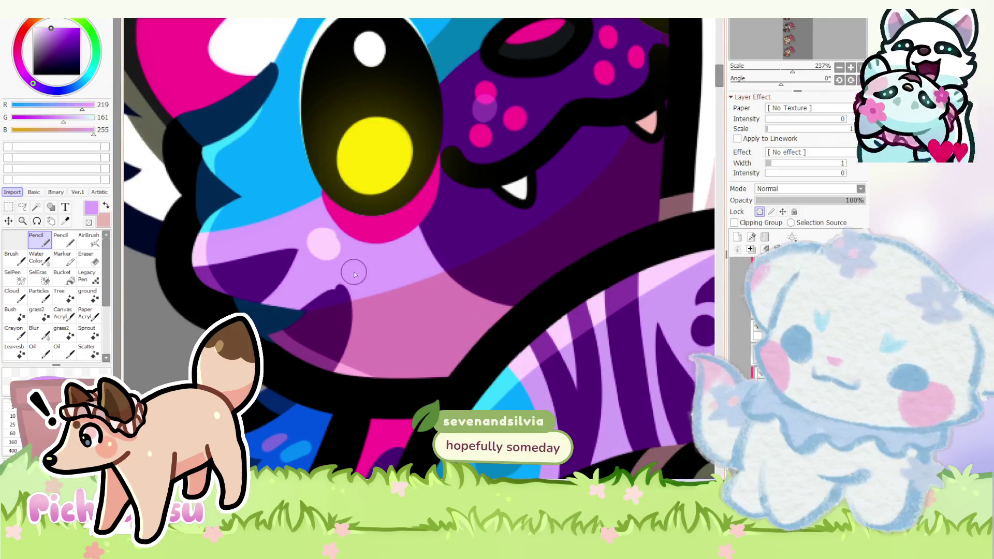
pyautogui.scroll(-1, 277, 311)
pyautogui.scroll(1, 281, 281)
pyautogui.scroll(3, 280, 282)
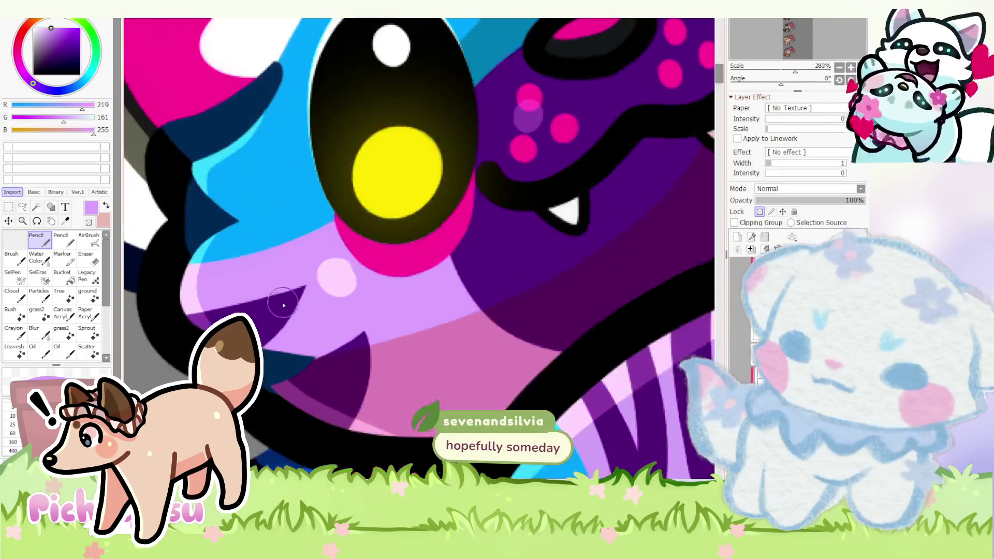
pyautogui.keyDown('alt'); pyautogui.click(317, 271); pyautogui.keyUp('alt')
pyautogui.moveTo(318, 271); pyautogui.dragTo(299, 299)
pyautogui.keyDown('alt'); pyautogui.click(303, 259); pyautogui.keyUp('alt')
pyautogui.moveTo(302, 260); pyautogui.dragTo(199, 304)
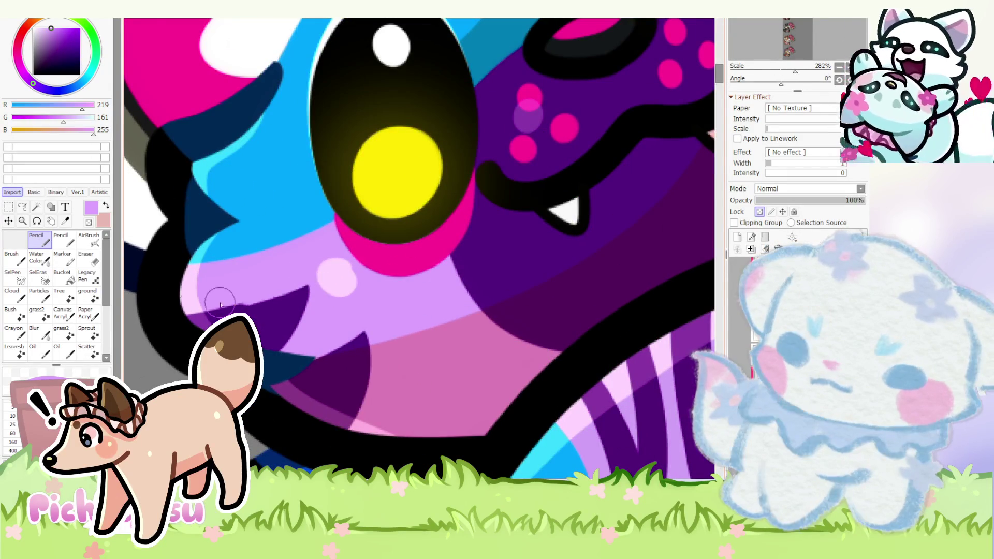
pyautogui.scroll(-6, 370, 351)
pyautogui.scroll(-2, 369, 351)
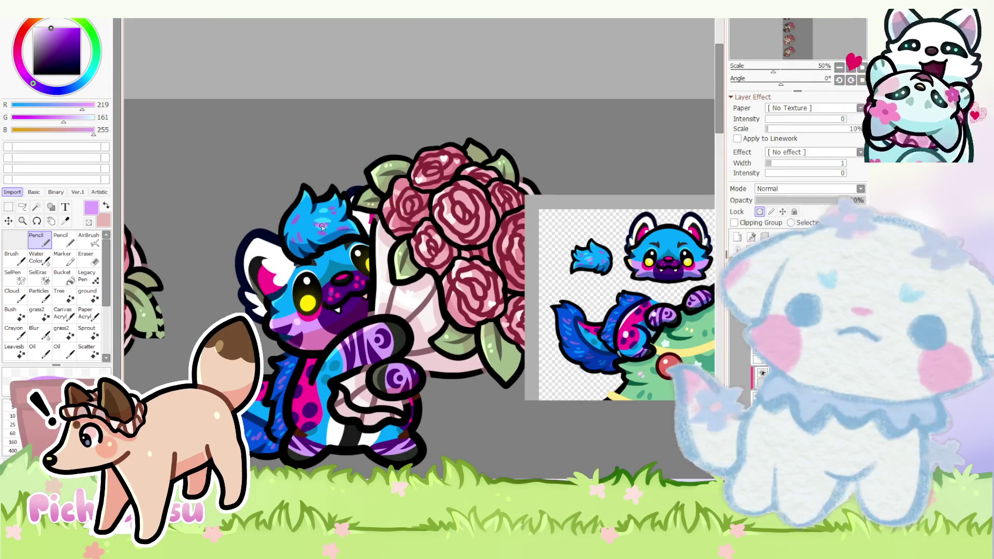
# - Fade the hair tuft layer to 39% and merge it down, wash white over the character, then switch the drawing colour to black
pyautogui.moveTo(762, 200); pyautogui.dragTo(798, 201)
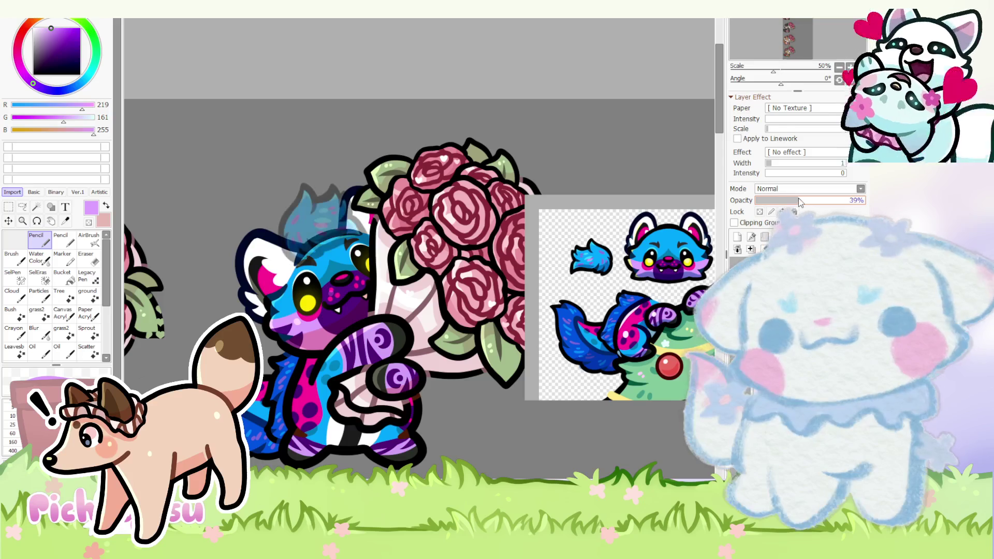
pyautogui.hotkey('ctrl', 'e')
pyautogui.scroll(-2, 420, 311)
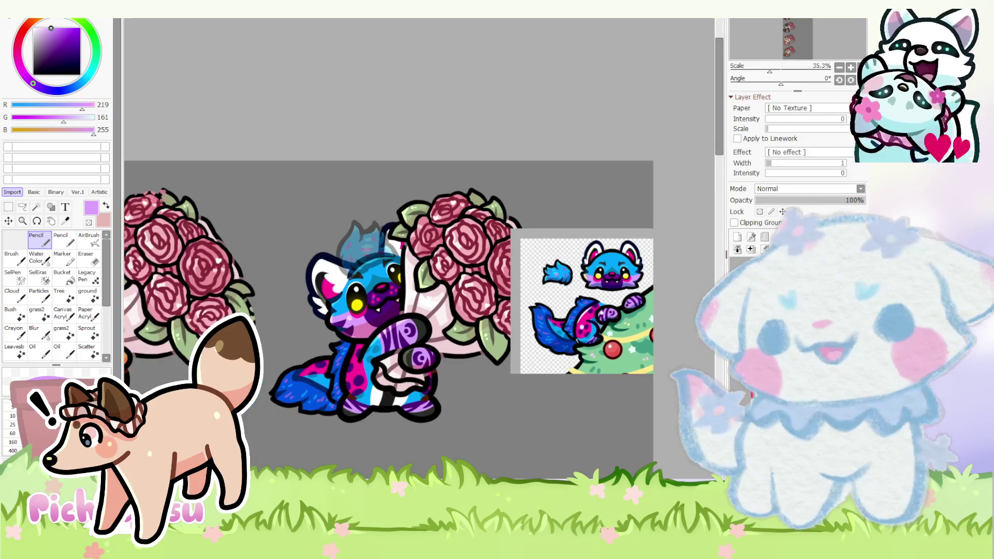
pyautogui.scroll(1, 419, 311)
pyautogui.click(33, 29)
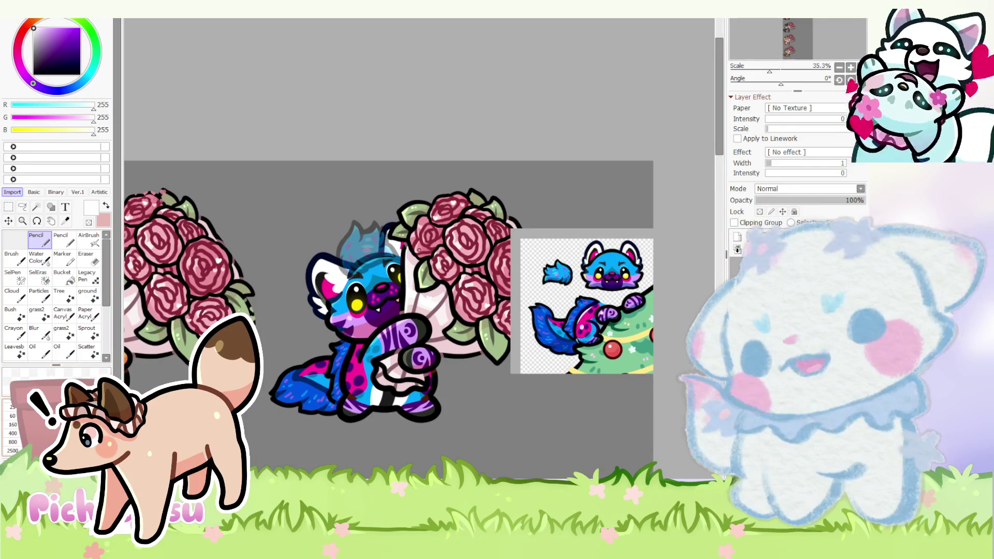
pyautogui.moveTo(375, 308); pyautogui.dragTo(372, 319)
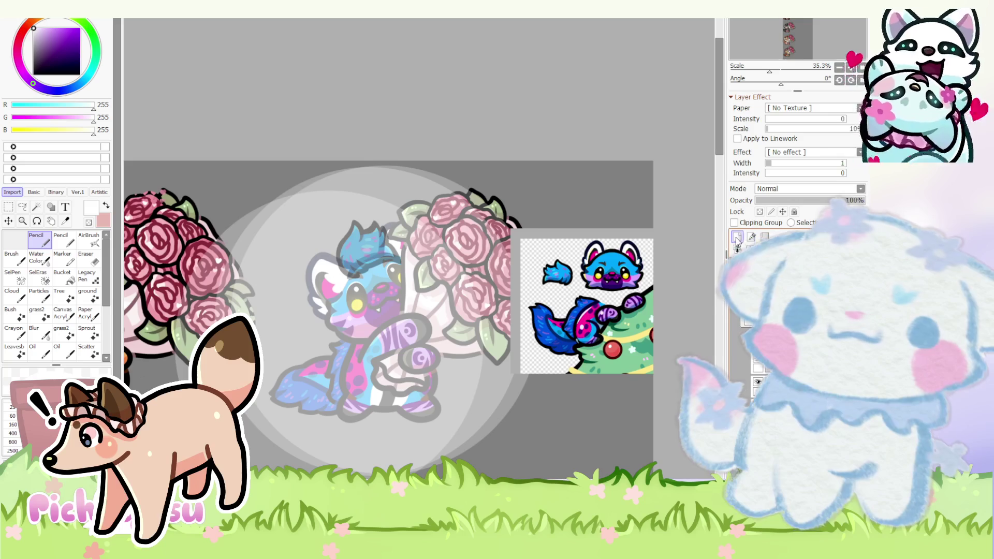
pyautogui.scroll(2, 389, 221)
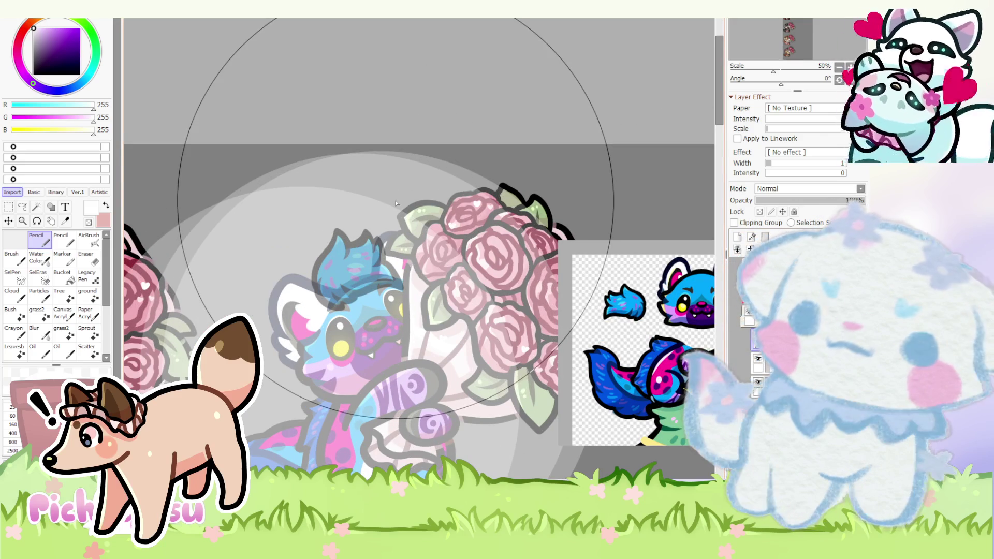
pyautogui.scroll(1, 396, 204)
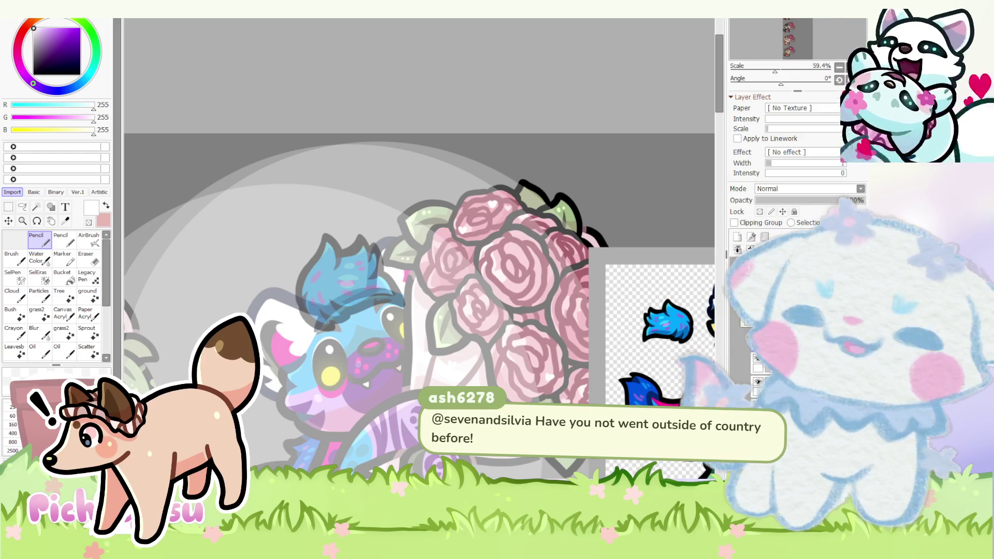
pyautogui.scroll(1, 358, 278)
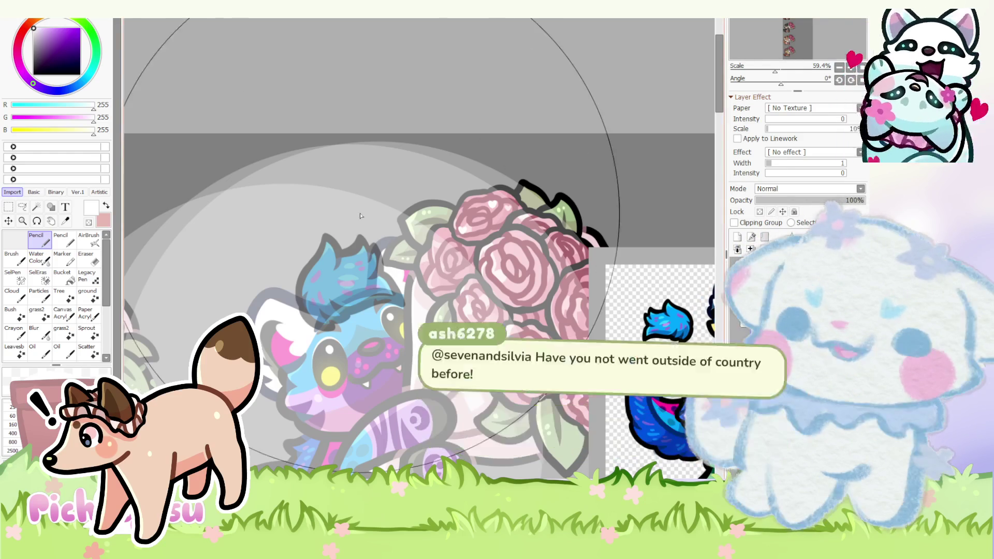
pyautogui.scroll(2, 358, 278)
pyautogui.scroll(2, 358, 278)
pyautogui.press('e')
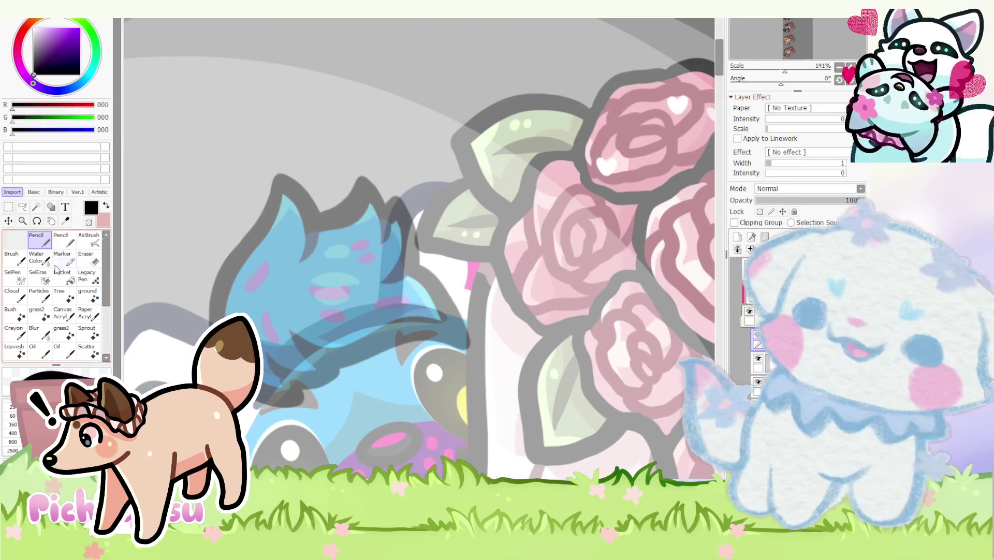
pyautogui.scroll(1, 393, 205)
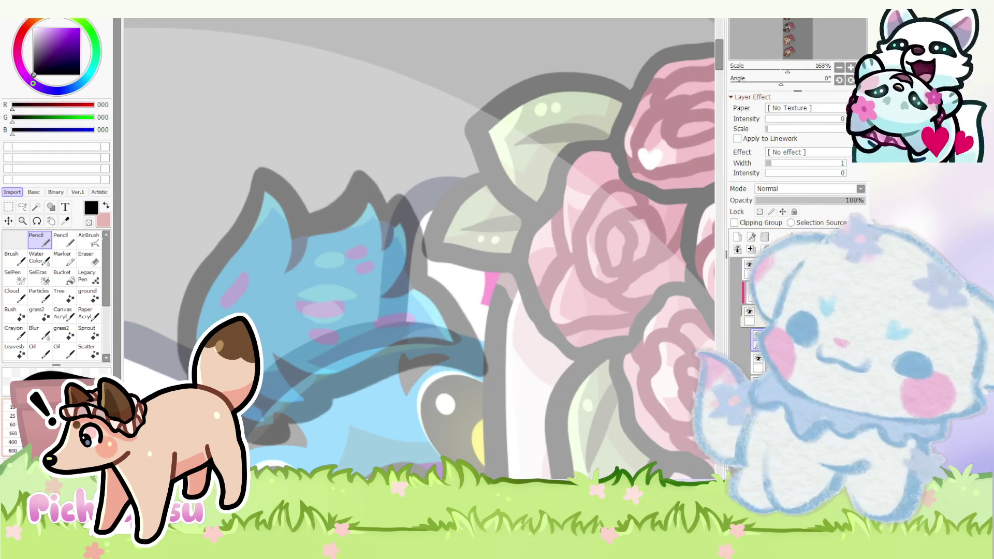
pyautogui.scroll(-1, 268, 357)
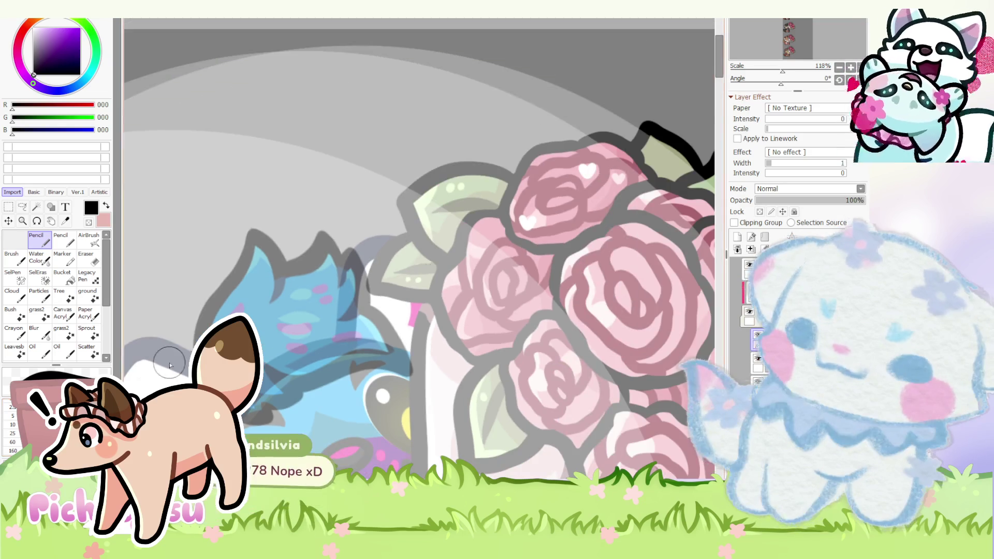
pyautogui.scroll(1, 268, 358)
# - Sketch a rough black outline along the hair tuft's left edge and bottom curve
pyautogui.moveTo(188, 358)
pyautogui.mouseDown()
pyautogui.moveTo(256, 274)
pyautogui.moveTo(380, 322)
pyautogui.mouseUp()
pyautogui.scroll(-1, 256, 274)
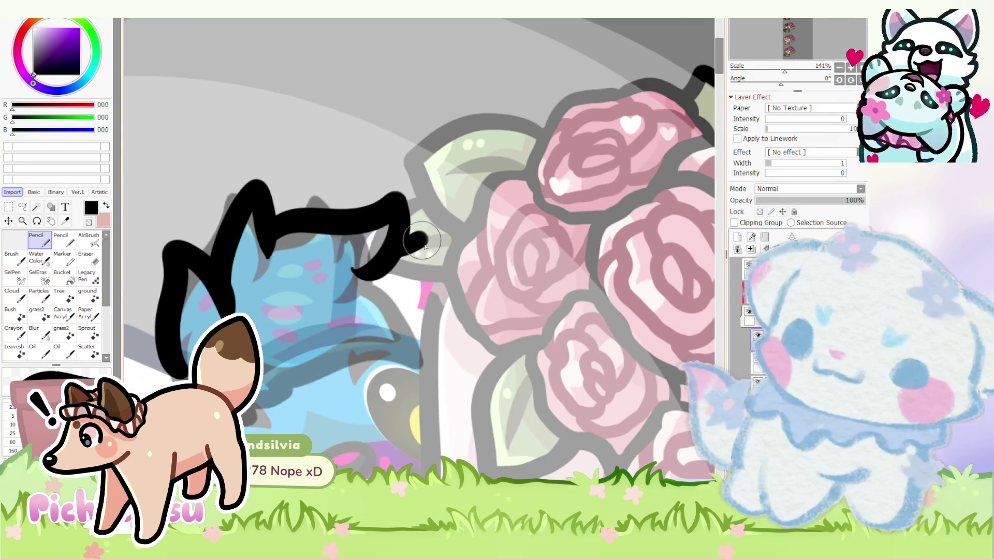
pyautogui.moveTo(270, 357); pyautogui.dragTo(303, 295)
pyautogui.scroll(-2, 264, 311)
pyautogui.scroll(-1, 264, 310)
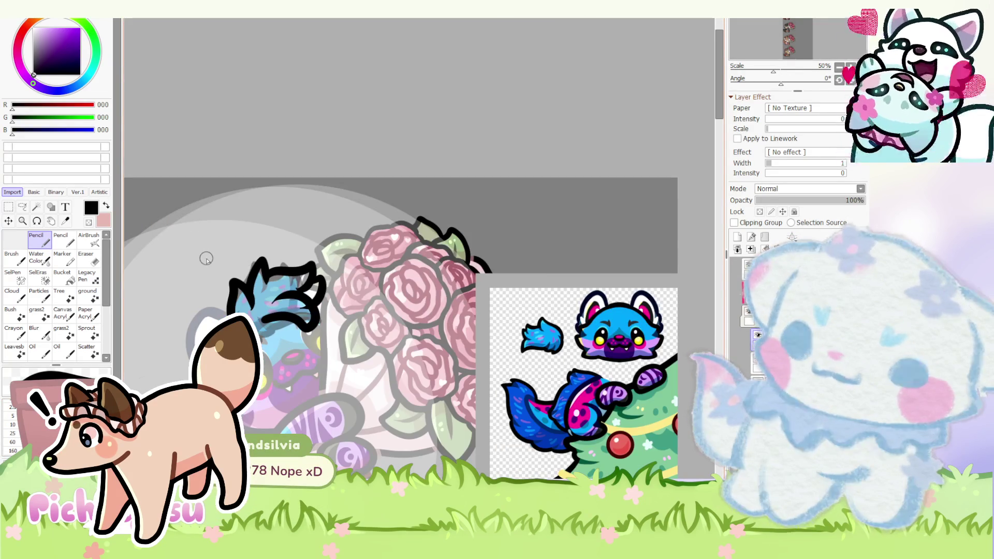
pyautogui.scroll(1, 269, 353)
pyautogui.scroll(2, 214, 301)
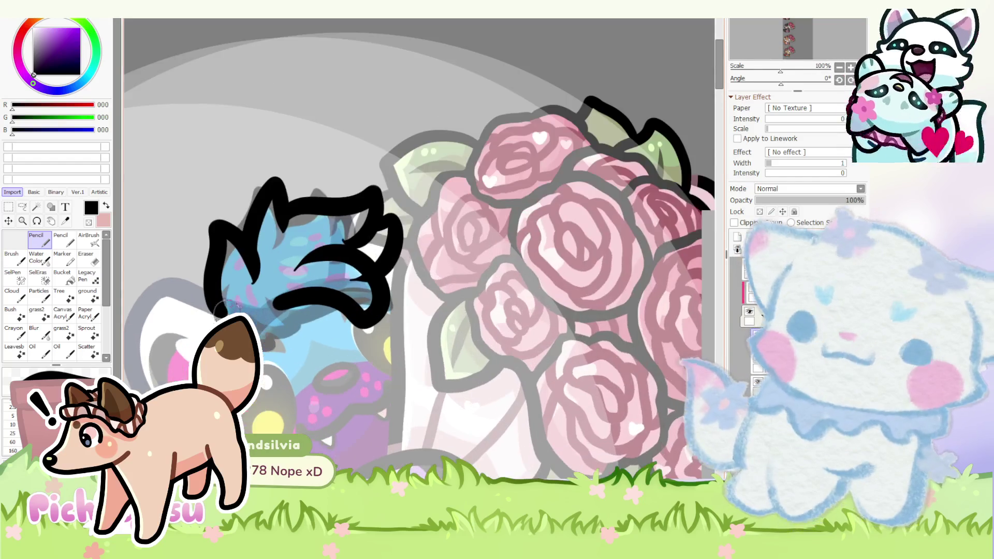
pyautogui.scroll(2, 213, 301)
pyautogui.moveTo(295, 249); pyautogui.dragTo(341, 311)
pyautogui.moveTo(311, 357); pyautogui.dragTo(427, 326)
pyautogui.moveTo(373, 349)
pyautogui.mouseDown()
pyautogui.moveTo(357, 412)
pyautogui.moveTo(257, 412)
pyautogui.mouseUp()
pyautogui.scroll(-4, 213, 270)
pyautogui.scroll(-1, 477, 260)
pyautogui.scroll(1, 477, 260)
pyautogui.scroll(1, 477, 260)
pyautogui.scroll(1, 476, 259)
pyautogui.scroll(2, 210, 276)
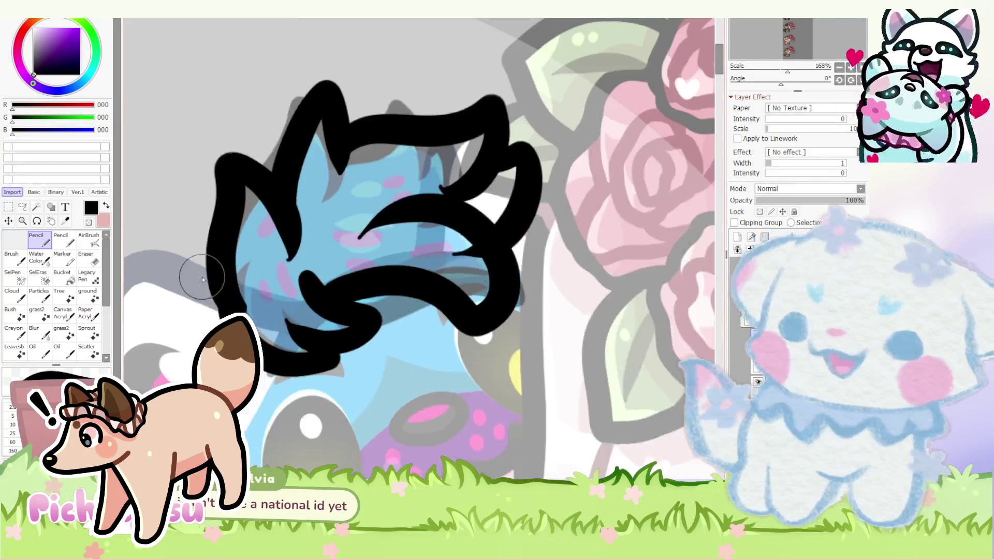
# - Redraw the tuft's lower curve, then undo to remove the black sketch
pyautogui.hotkey('ctrl', 'z')
pyautogui.moveTo(250, 303); pyautogui.dragTo(294, 291)
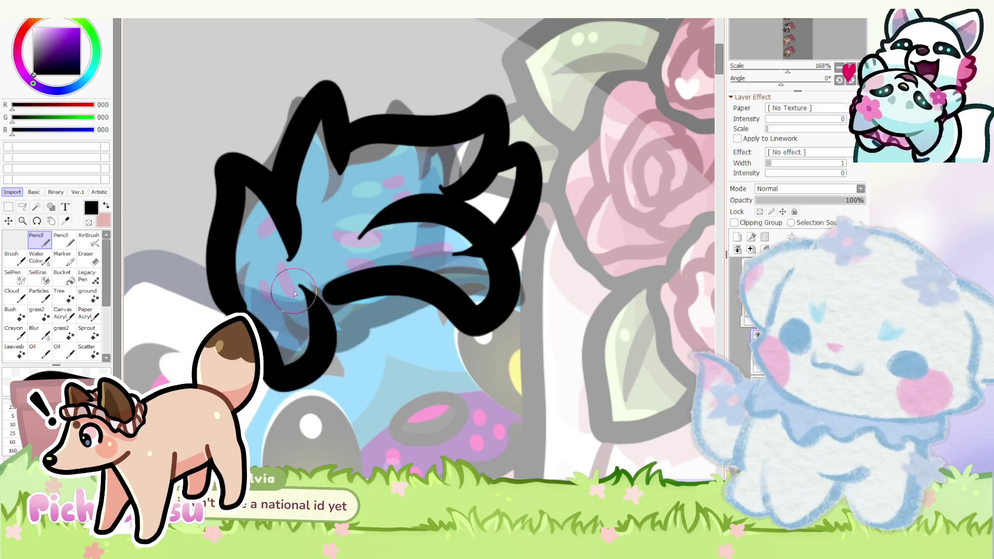
pyautogui.scroll(-3, 259, 407)
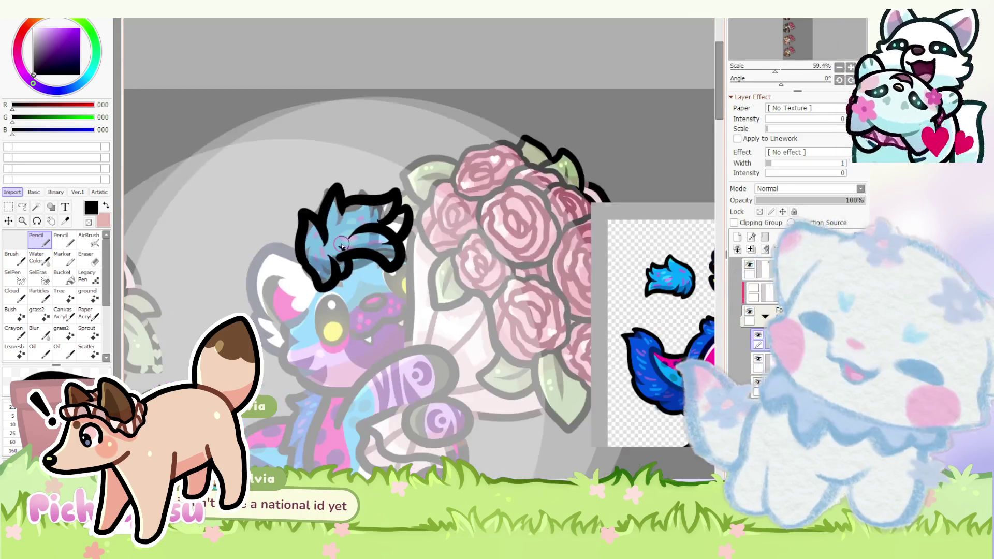
pyautogui.scroll(-1, 260, 407)
pyautogui.hotkey('ctrl', 'z')
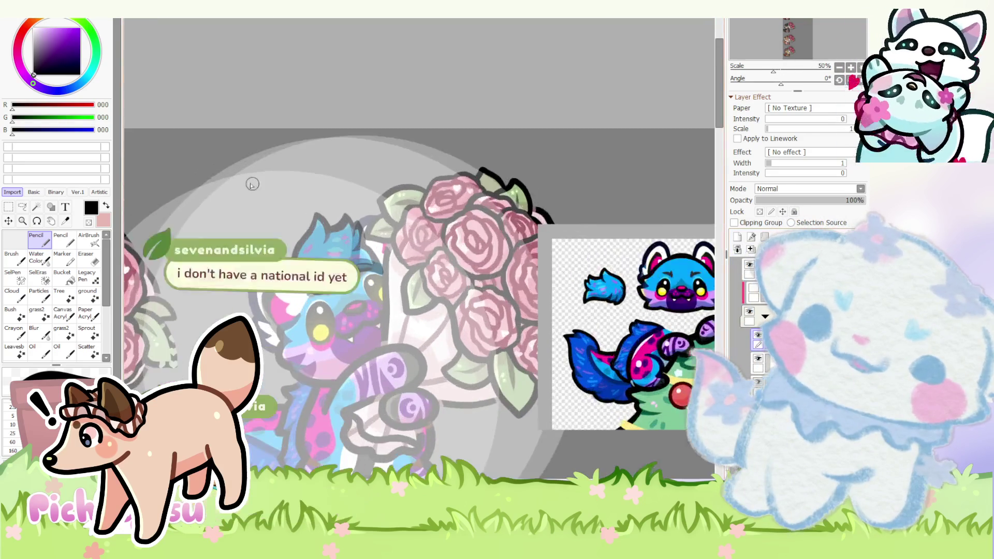
pyautogui.scroll(2, 309, 198)
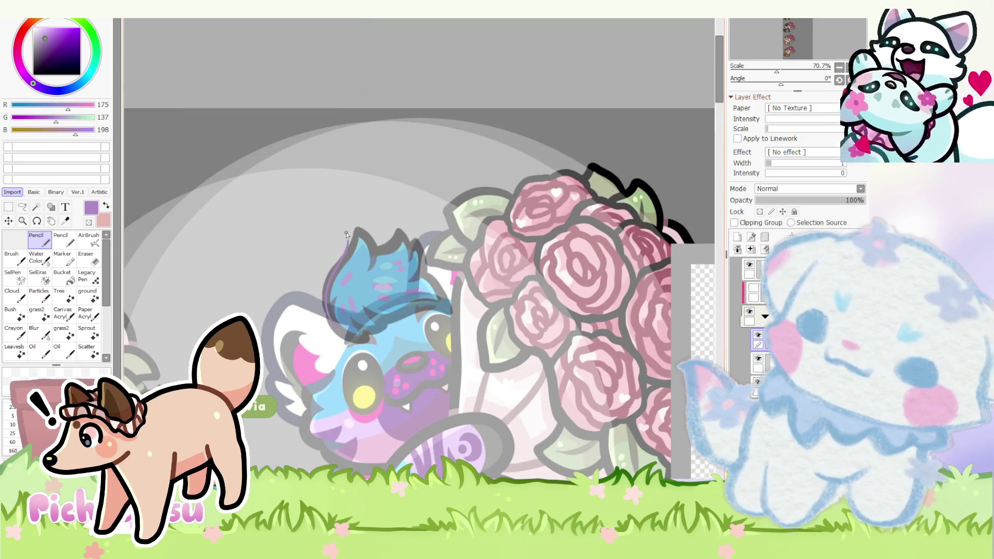
# - Draw the hair tuft as dark purple lineart strokes and adjust it with Free Transform
pyautogui.click(64, 48)
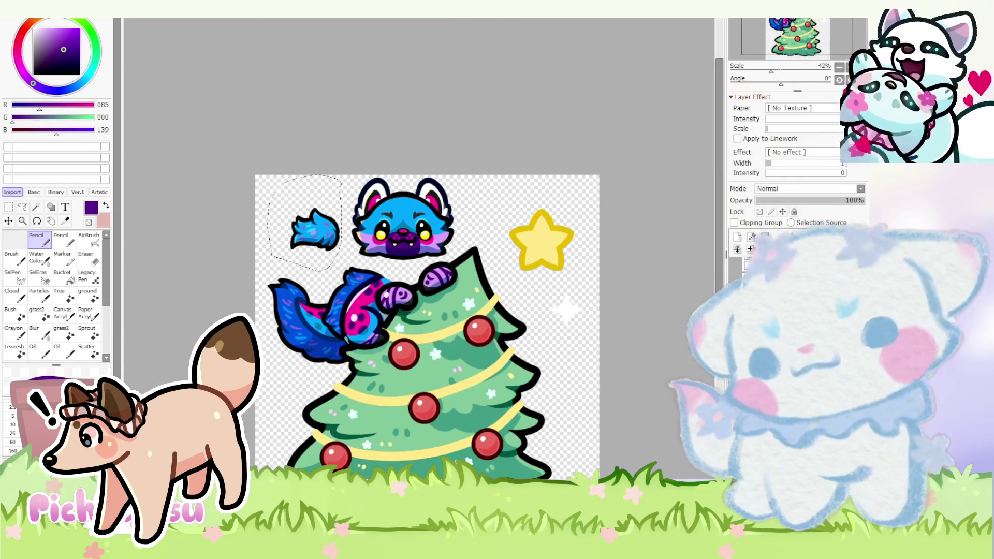
pyautogui.scroll(1, 351, 319)
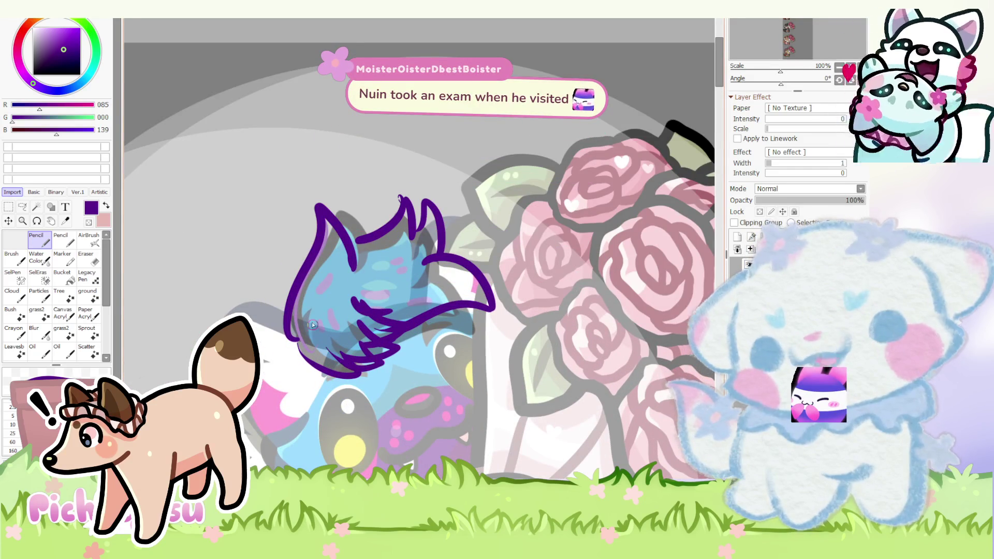
pyautogui.scroll(-3, 296, 279)
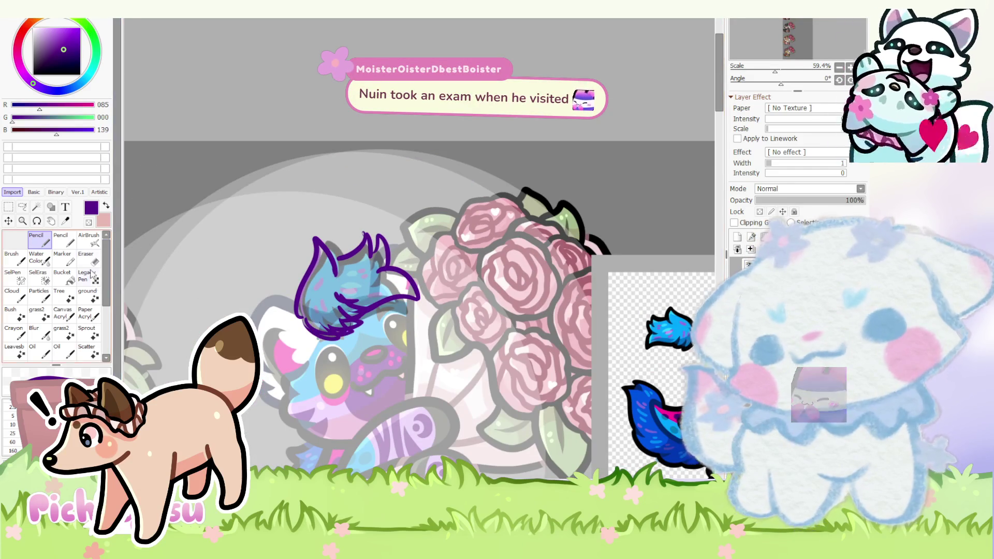
pyautogui.press('e')
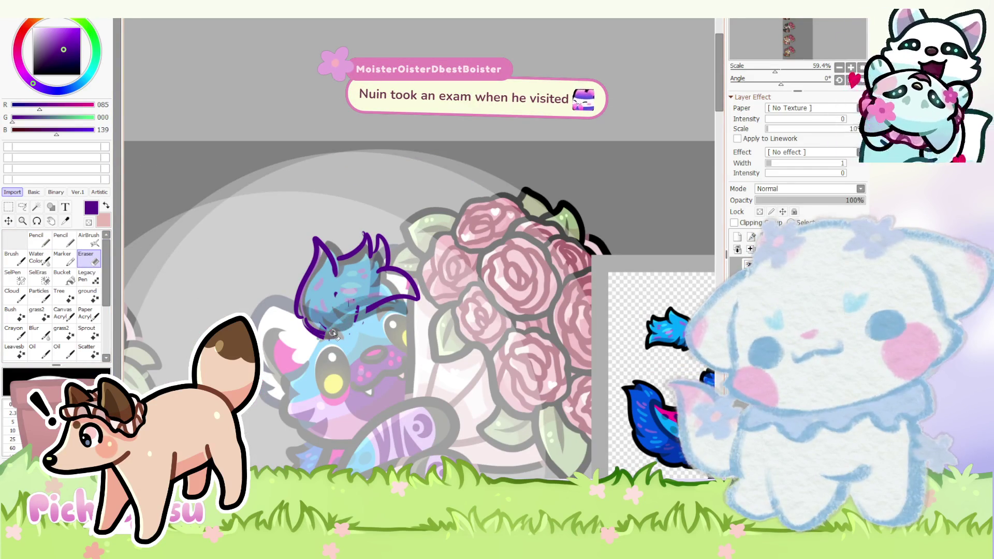
pyautogui.press('n')
pyautogui.scroll(3, 316, 304)
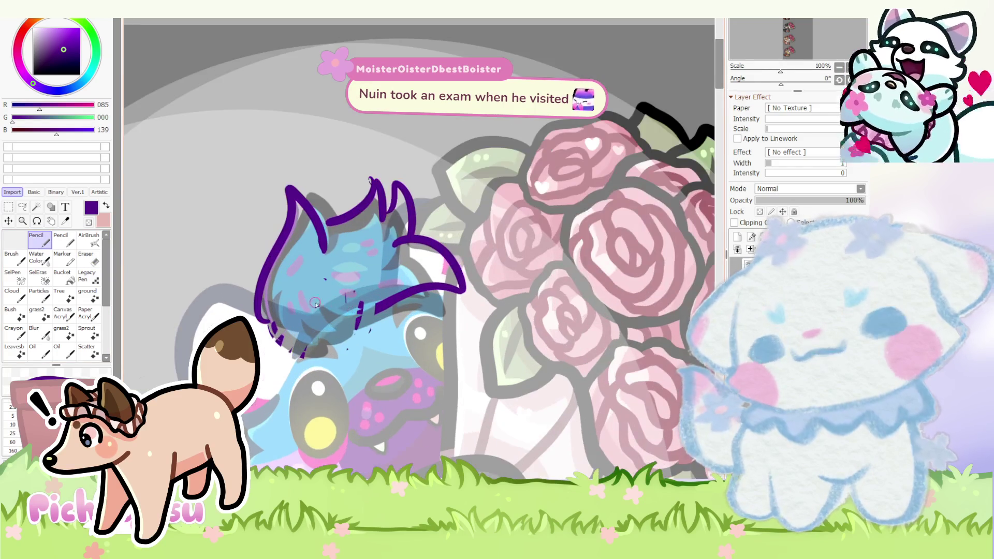
pyautogui.moveTo(339, 320); pyautogui.dragTo(362, 325)
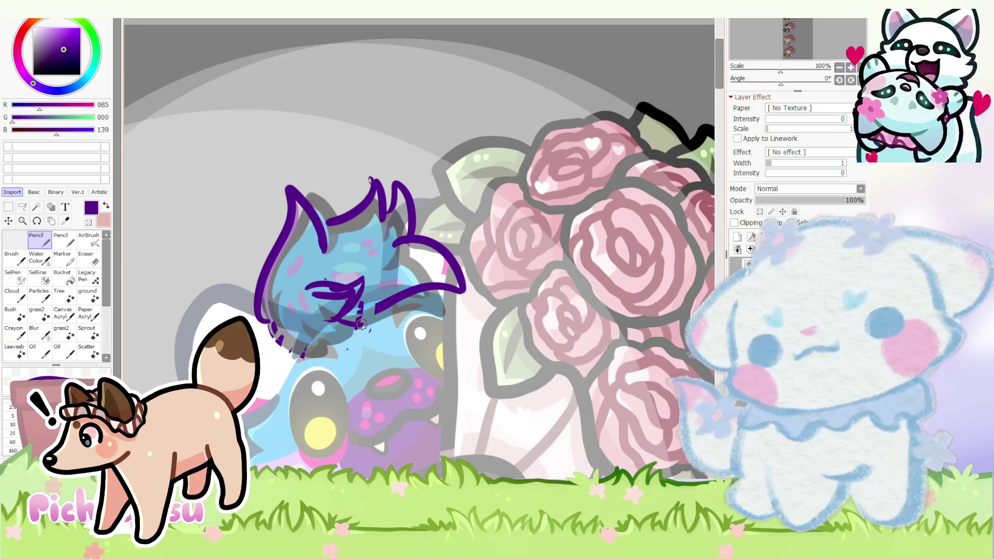
pyautogui.scroll(-2, 270, 307)
pyautogui.scroll(-1, 279, 319)
pyautogui.scroll(3, 299, 346)
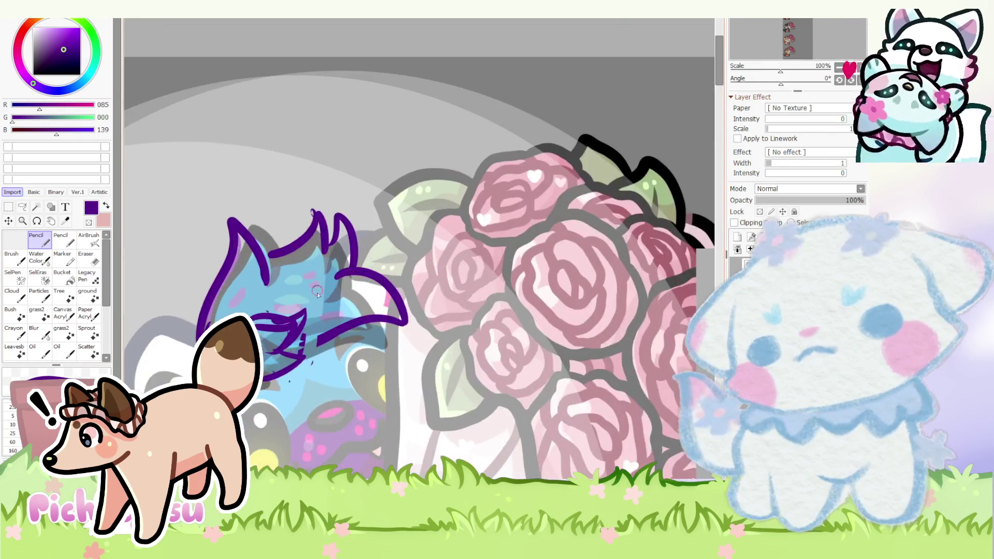
pyautogui.moveTo(287, 352); pyautogui.dragTo(331, 335)
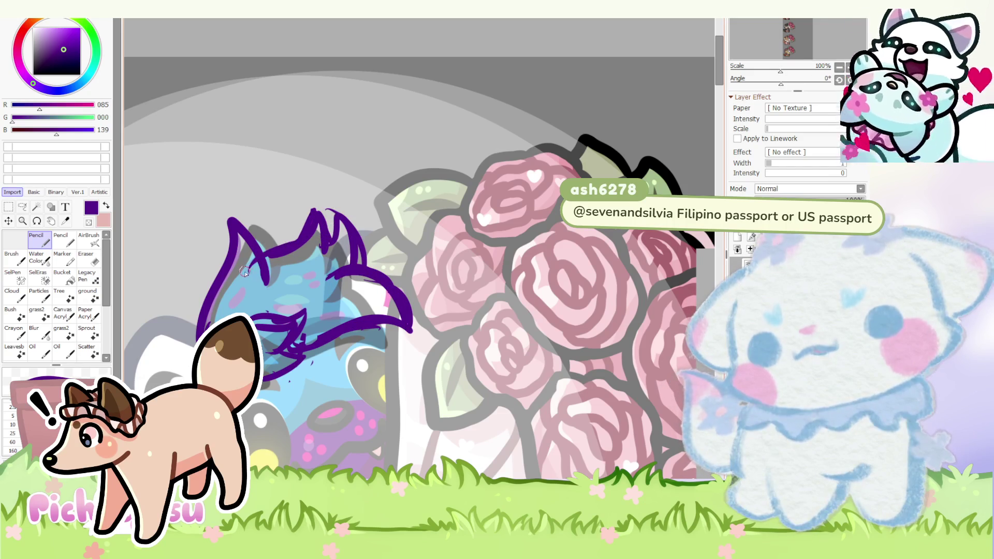
pyautogui.scroll(-3, 566, 287)
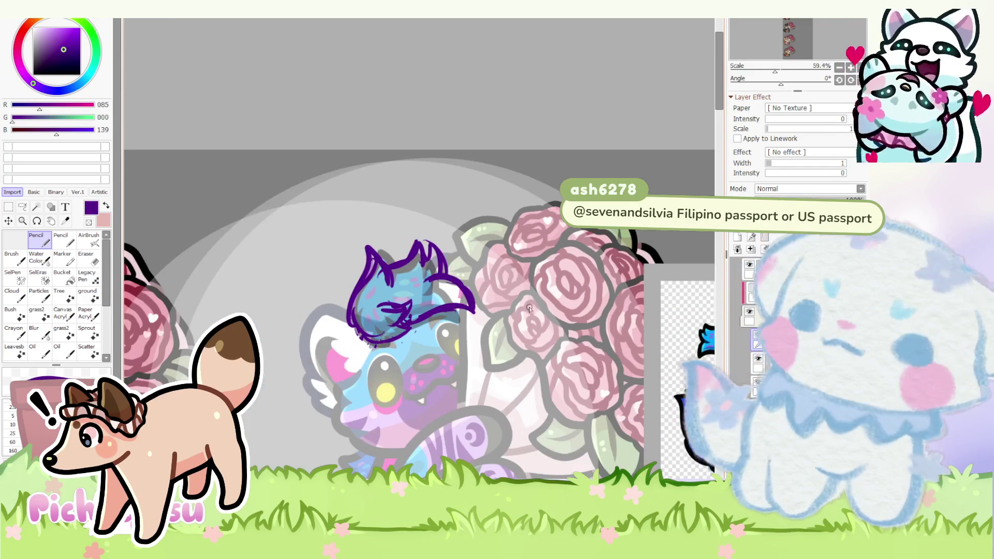
pyautogui.hotkey('ctrl', 't')
pyautogui.press('Return')
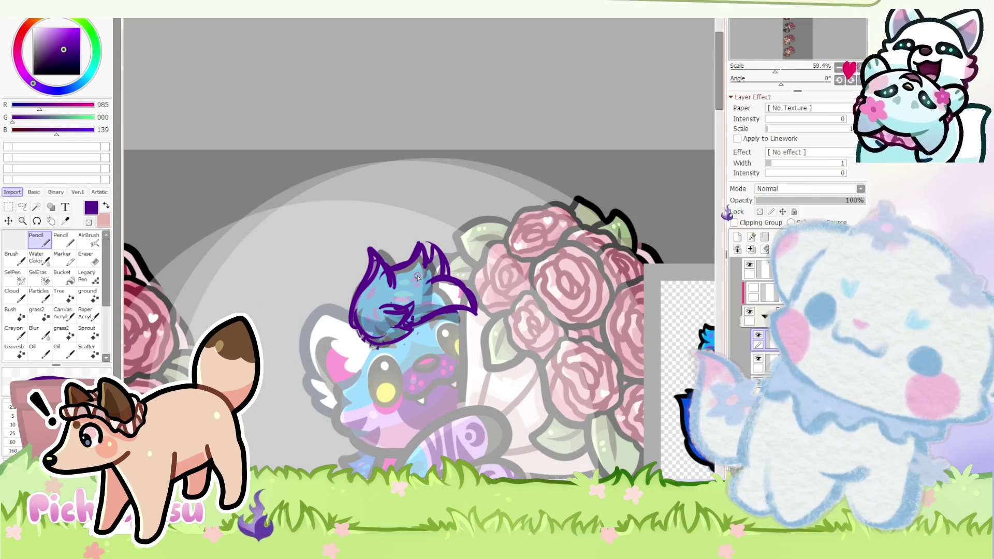
pyautogui.scroll(2, 423, 268)
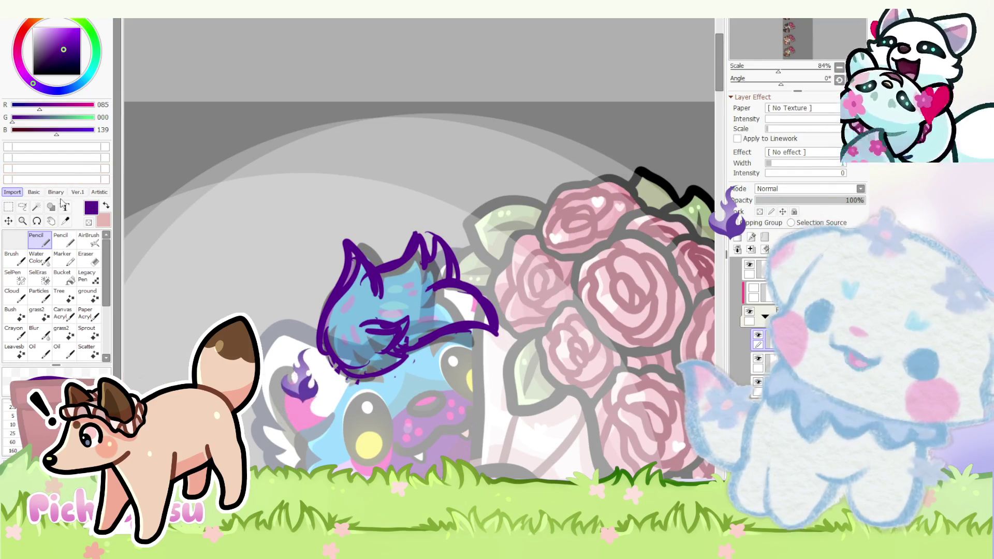
# - Fade the purple tuft sketch layer to 66% opacity and switch to a different layer for drawing
pyautogui.click(22, 207)
pyautogui.moveTo(361, 290)
pyautogui.mouseDown()
pyautogui.moveTo(395, 252)
pyautogui.moveTo(370, 283)
pyautogui.mouseUp()
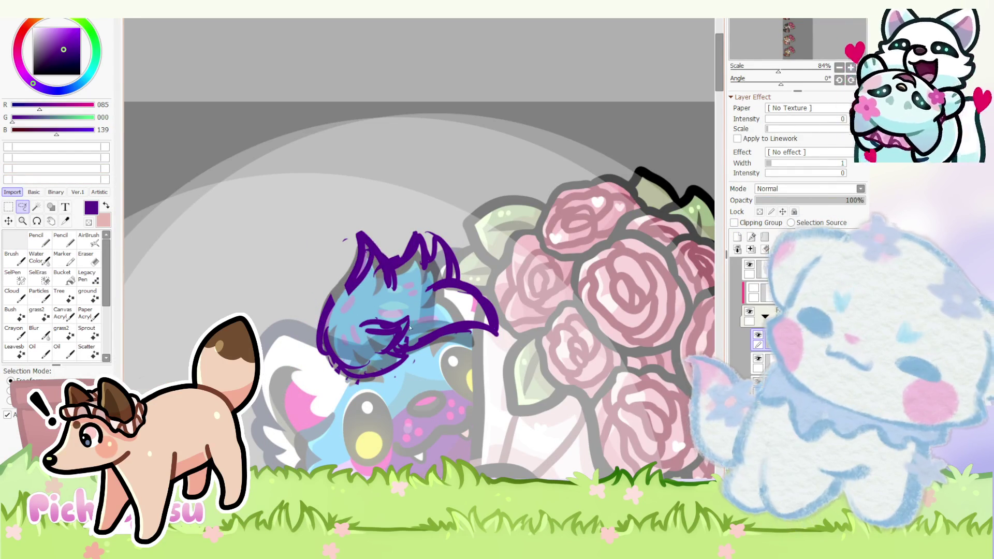
pyautogui.scroll(-4, 409, 328)
pyautogui.moveTo(861, 201); pyautogui.dragTo(830, 204)
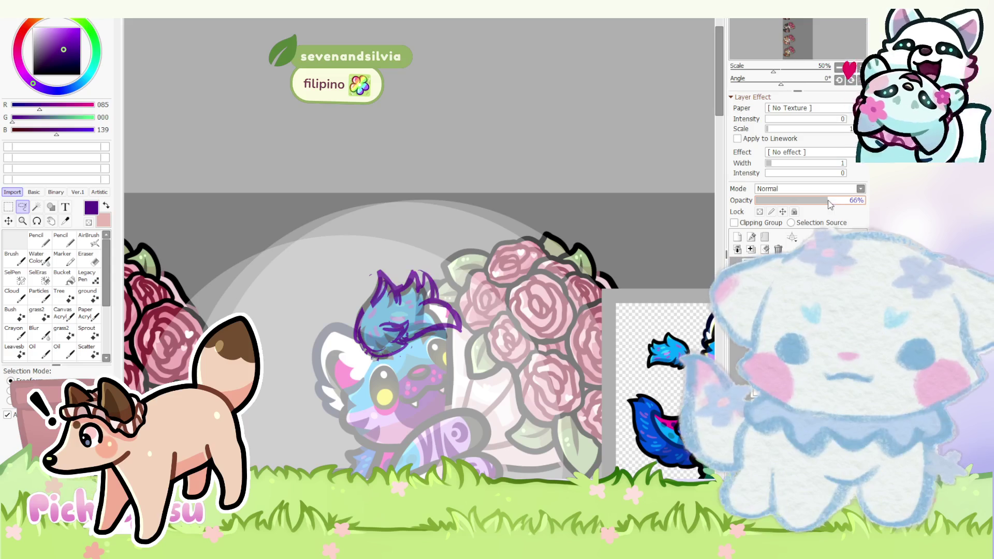
pyautogui.click(730, 255)
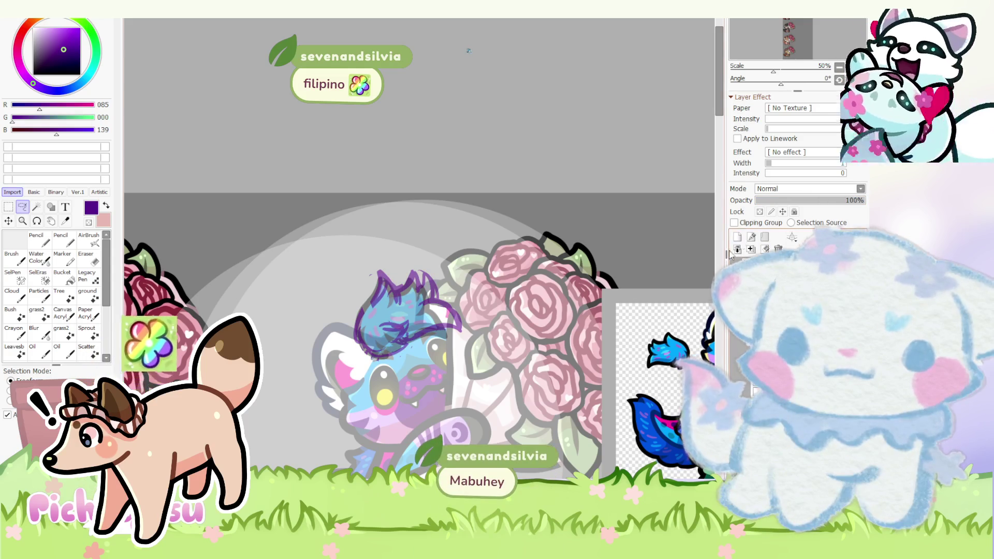
pyautogui.scroll(1, 576, 325)
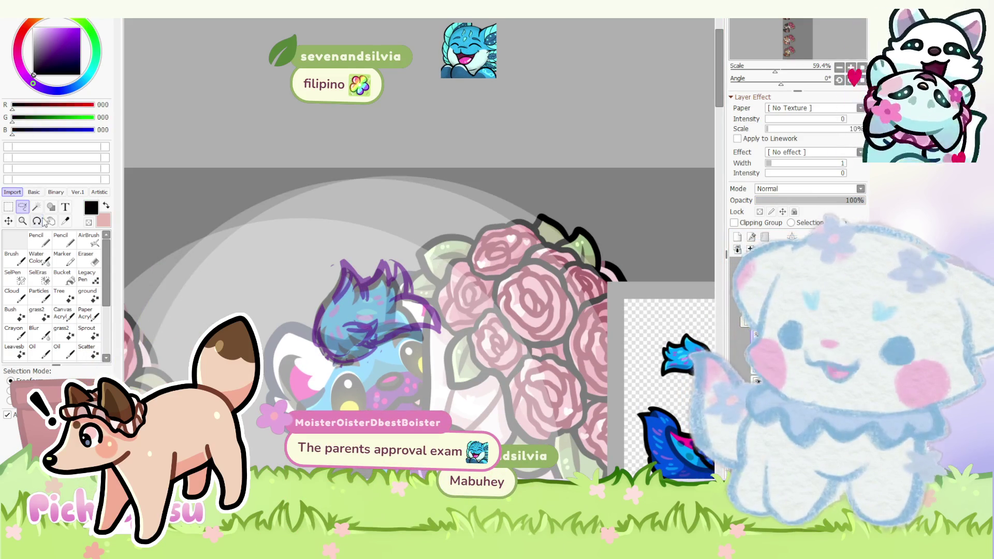
pyautogui.click(36, 240)
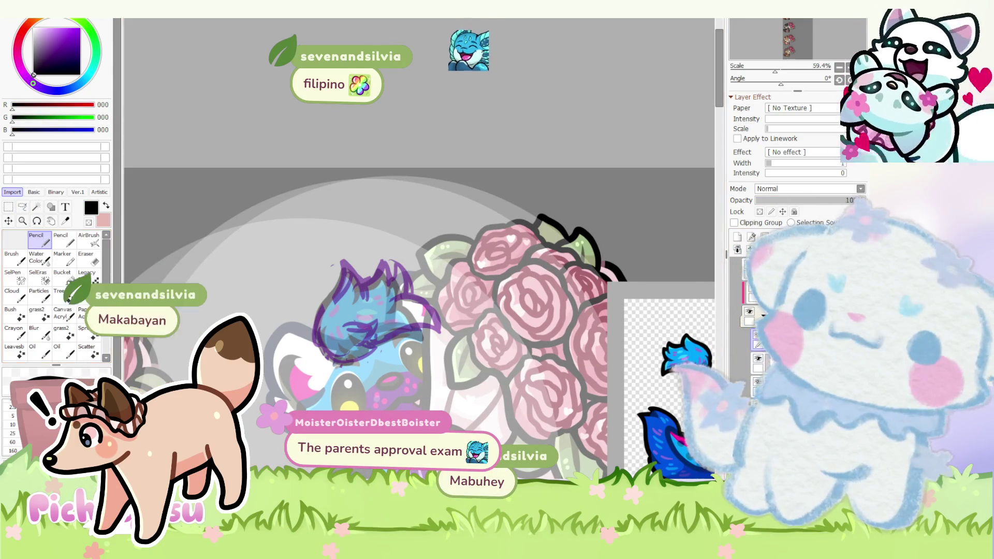
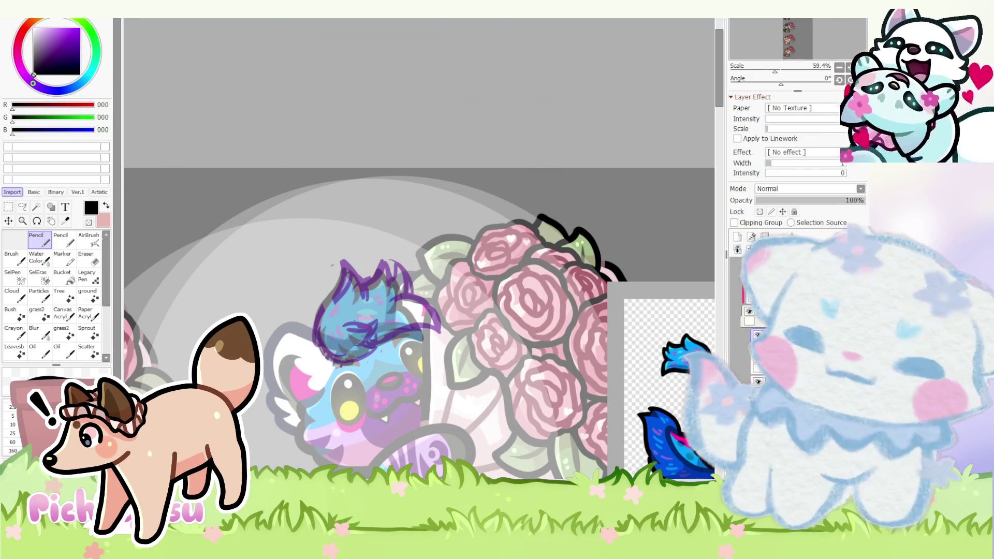
pyautogui.scroll(2, 358, 308)
pyautogui.scroll(2, 357, 308)
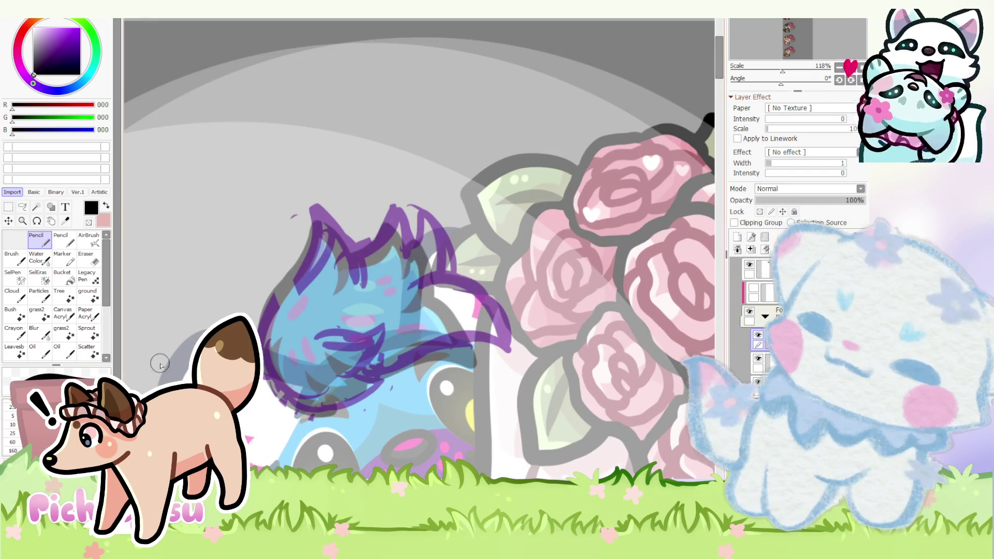
pyautogui.scroll(2, 282, 361)
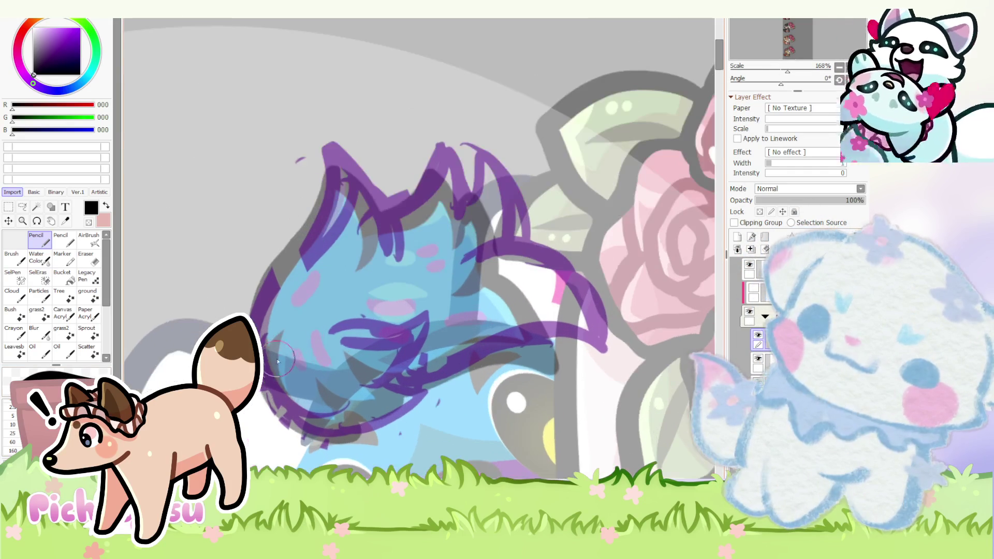
# - Ink the tuft's zigzag outline, inner curl and lower curve in black over the purple sketch, undoing a stray line
pyautogui.moveTo(268, 380); pyautogui.dragTo(330, 155)
pyautogui.scroll(-5, 282, 263)
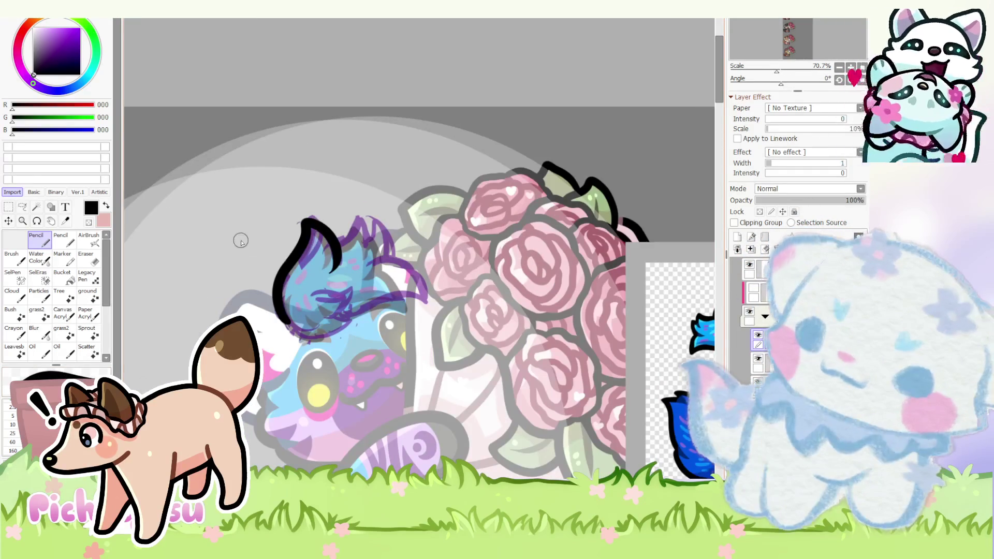
pyautogui.scroll(2, 310, 271)
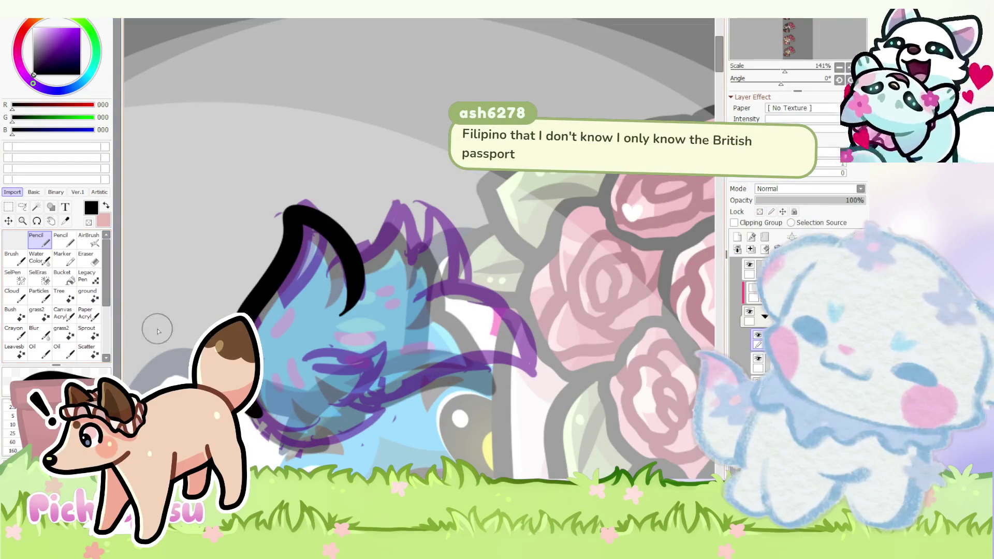
pyautogui.hotkey('ctrl', 'z')
pyautogui.moveTo(243, 320)
pyautogui.mouseDown()
pyautogui.moveTo(422, 208)
pyautogui.moveTo(420, 291)
pyautogui.moveTo(508, 302)
pyautogui.moveTo(536, 357)
pyautogui.moveTo(481, 384)
pyautogui.moveTo(359, 418)
pyautogui.mouseUp()
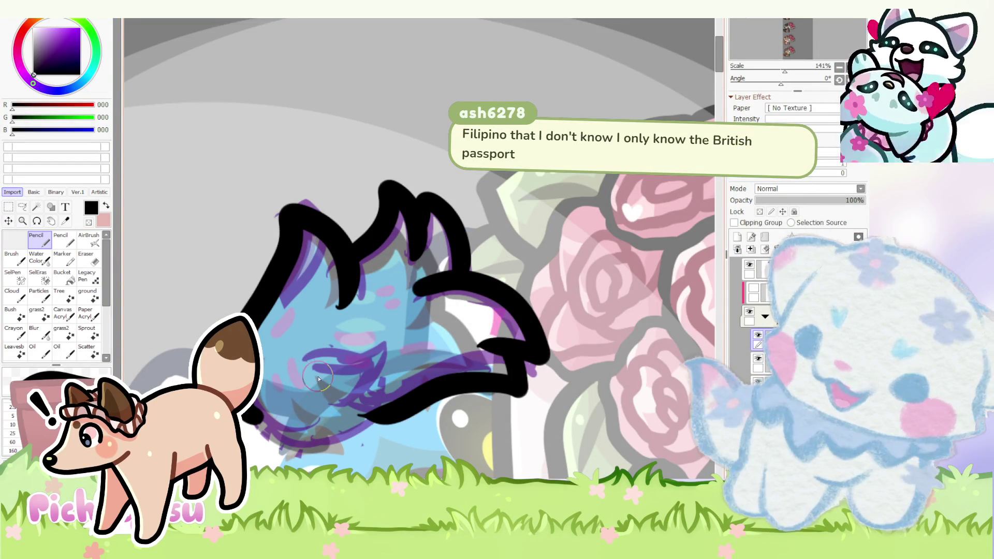
pyautogui.moveTo(349, 341)
pyautogui.mouseDown()
pyautogui.moveTo(365, 376)
pyautogui.moveTo(362, 427)
pyautogui.moveTo(248, 411)
pyautogui.mouseUp()
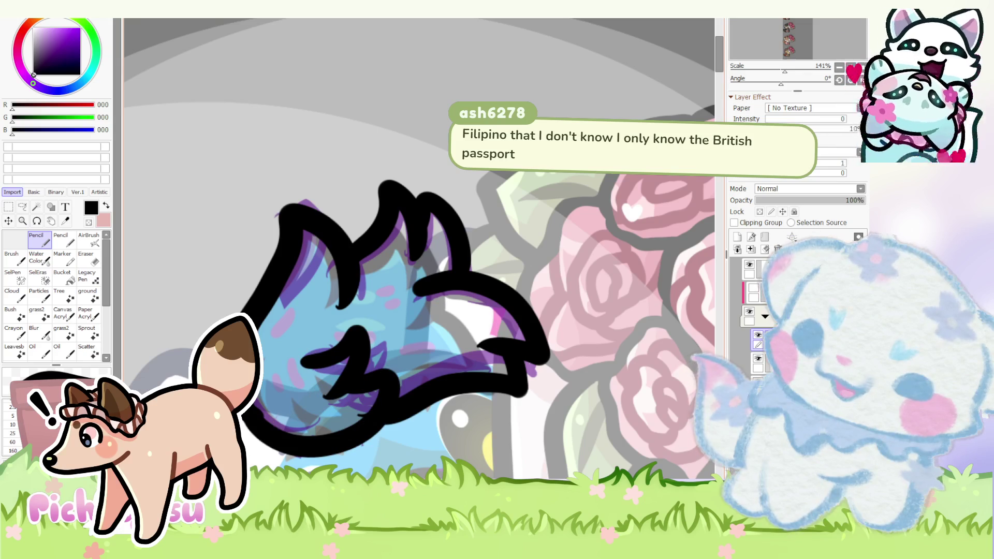
pyautogui.scroll(-3, 310, 363)
pyautogui.scroll(-3, 295, 318)
pyautogui.scroll(-2, 281, 277)
pyautogui.scroll(1, 280, 280)
pyautogui.press('ctrl')
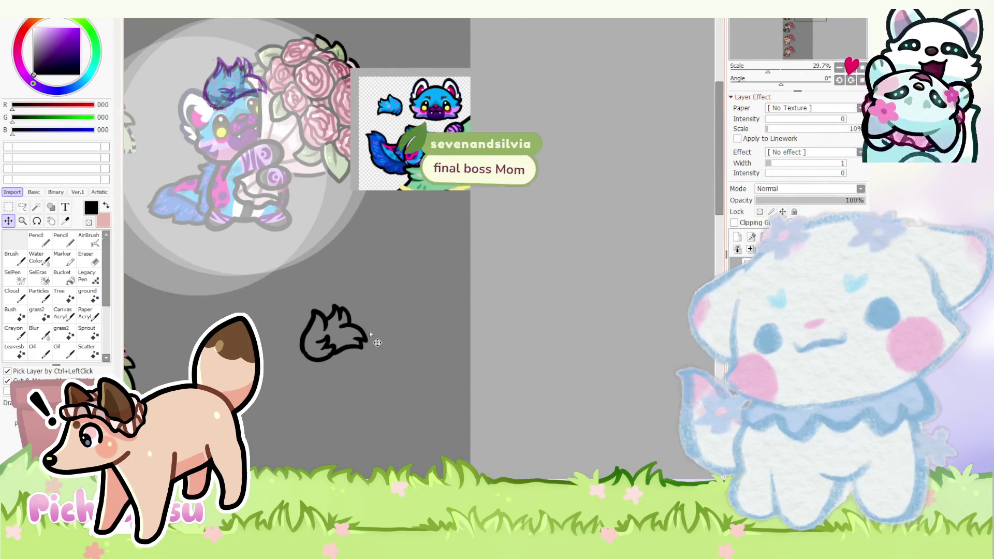
pyautogui.scroll(2, 342, 329)
pyautogui.scroll(1, 328, 322)
pyautogui.scroll(1, 328, 322)
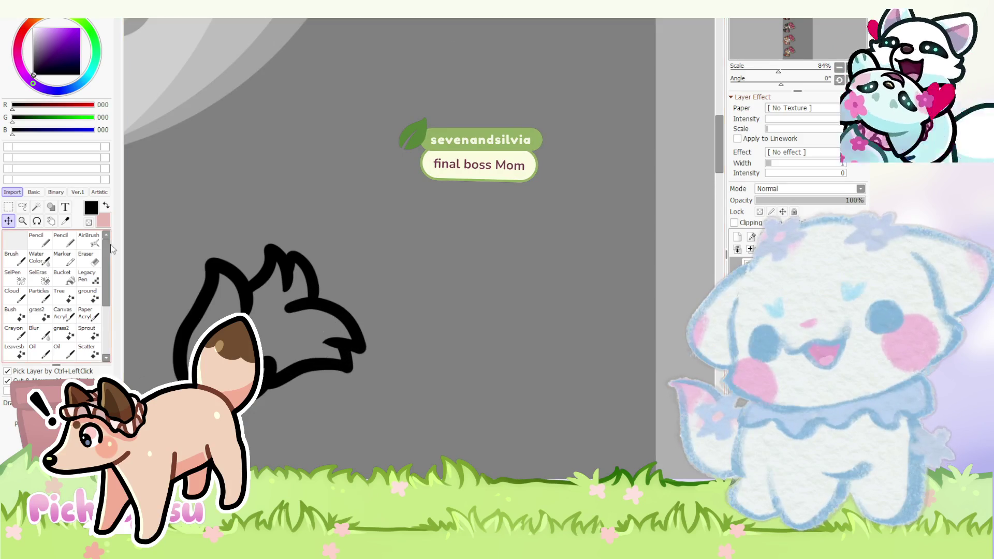
# - Erase along the tuft outline's inner edge and thin its lower edge
pyautogui.click(88, 260)
pyautogui.scroll(3, 242, 296)
pyautogui.scroll(3, 212, 172)
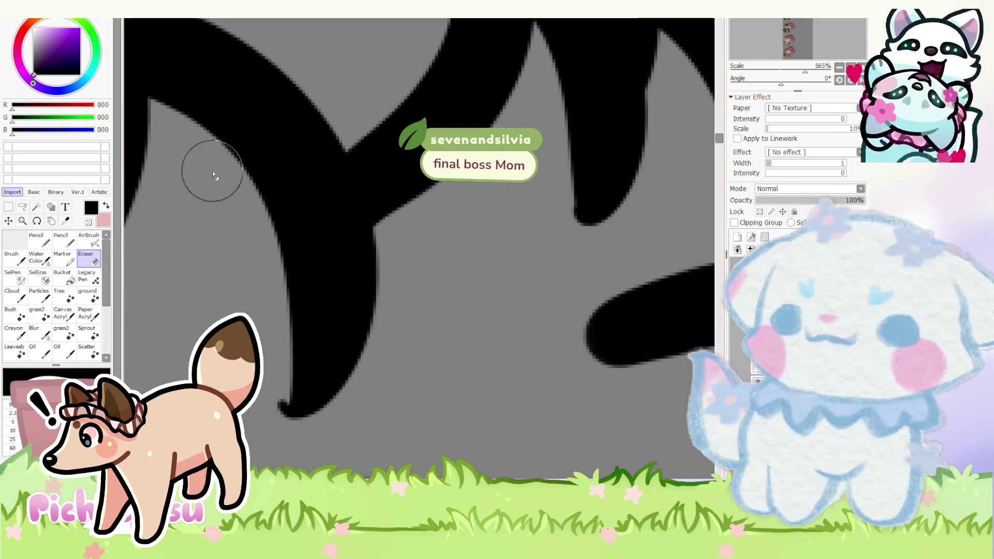
pyautogui.scroll(-6, 200, 229)
pyautogui.scroll(3, 202, 178)
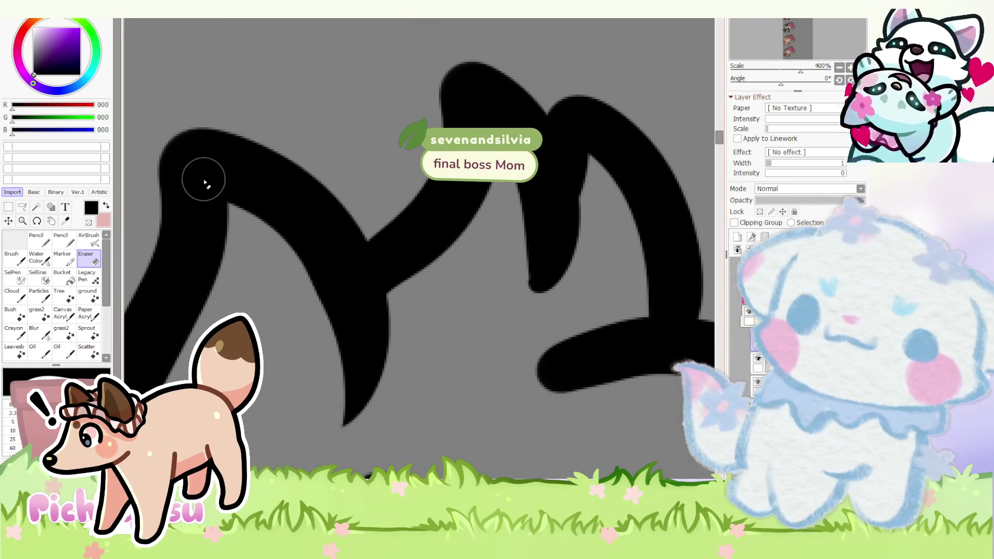
pyautogui.scroll(2, 240, 217)
pyautogui.moveTo(240, 217); pyautogui.dragTo(355, 399)
pyautogui.moveTo(237, 212); pyautogui.dragTo(348, 381)
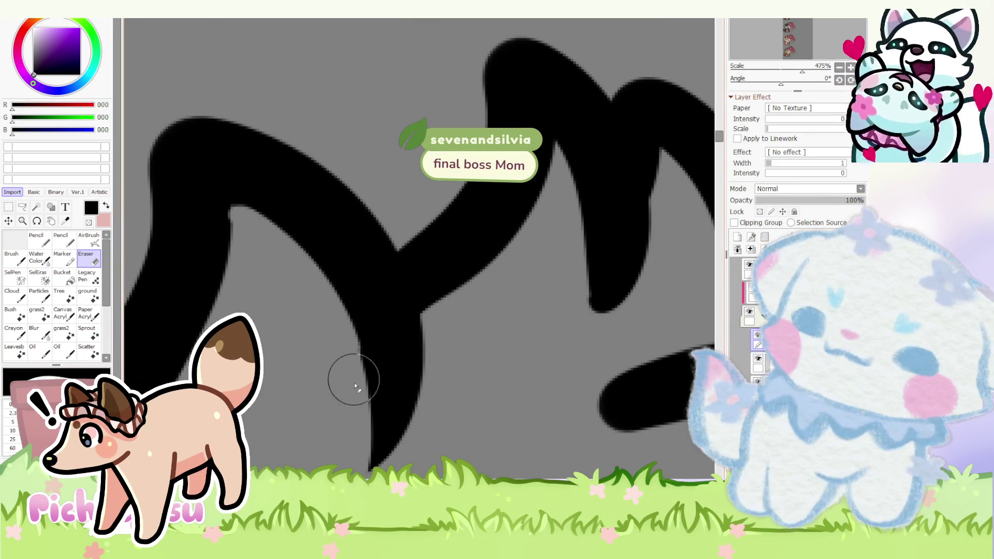
pyautogui.scroll(-3, 317, 313)
pyautogui.scroll(-3, 381, 259)
pyautogui.scroll(2, 379, 294)
pyautogui.scroll(1, 395, 288)
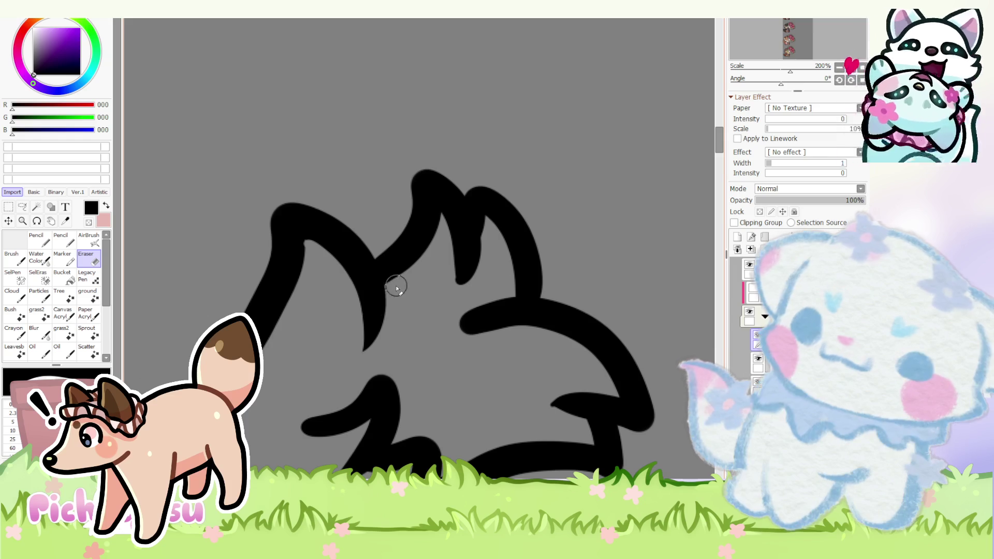
pyautogui.scroll(2, 392, 287)
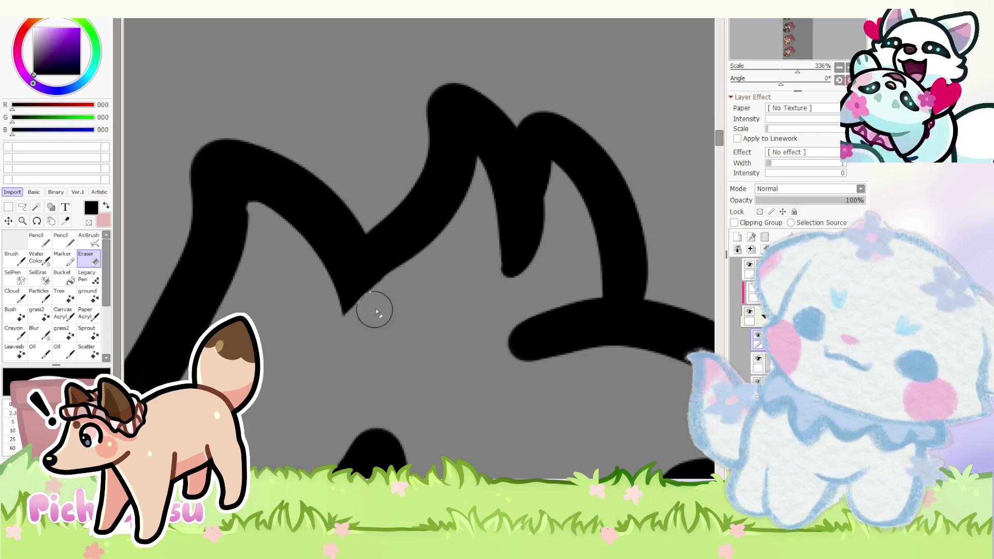
pyautogui.scroll(-2, 345, 326)
pyautogui.scroll(2, 391, 285)
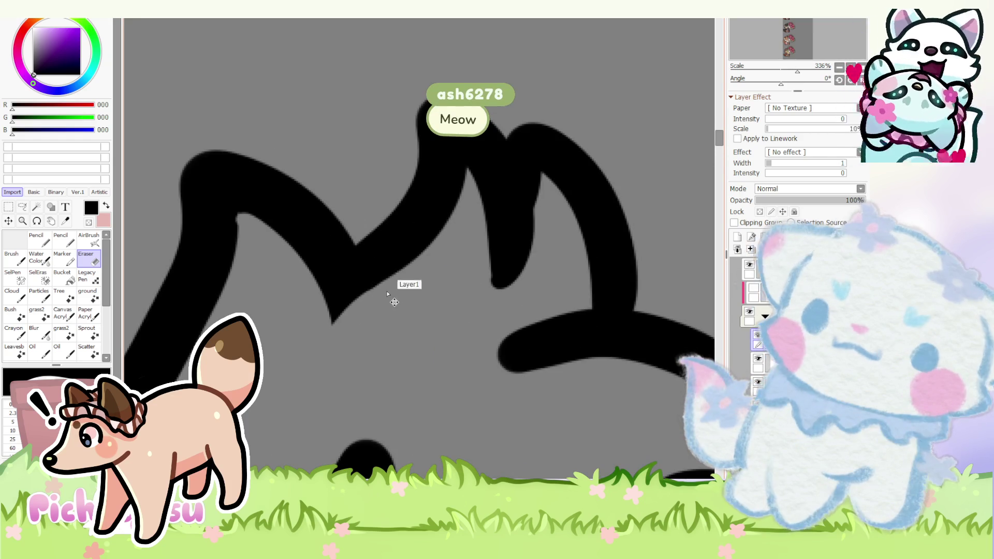
pyautogui.scroll(4, 327, 359)
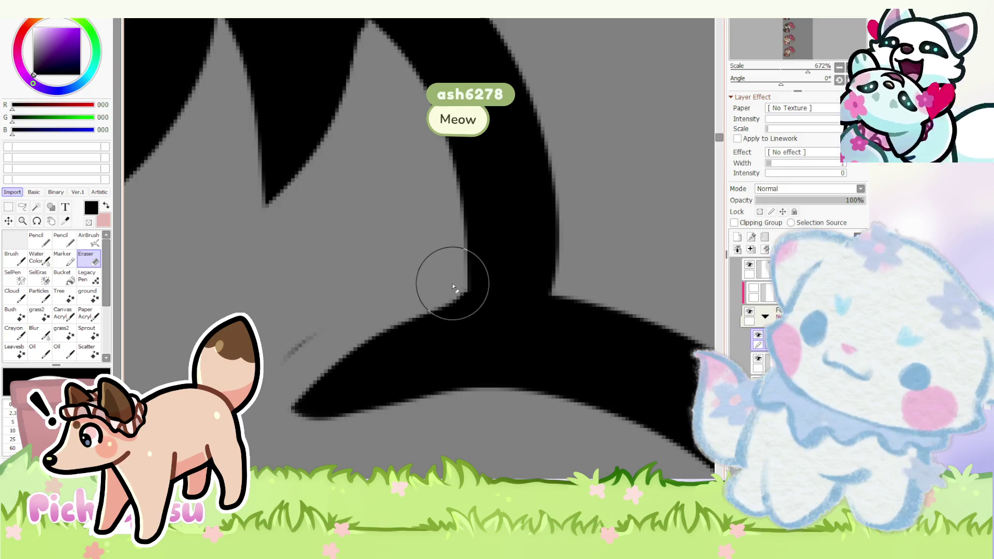
pyautogui.scroll(-2, 361, 359)
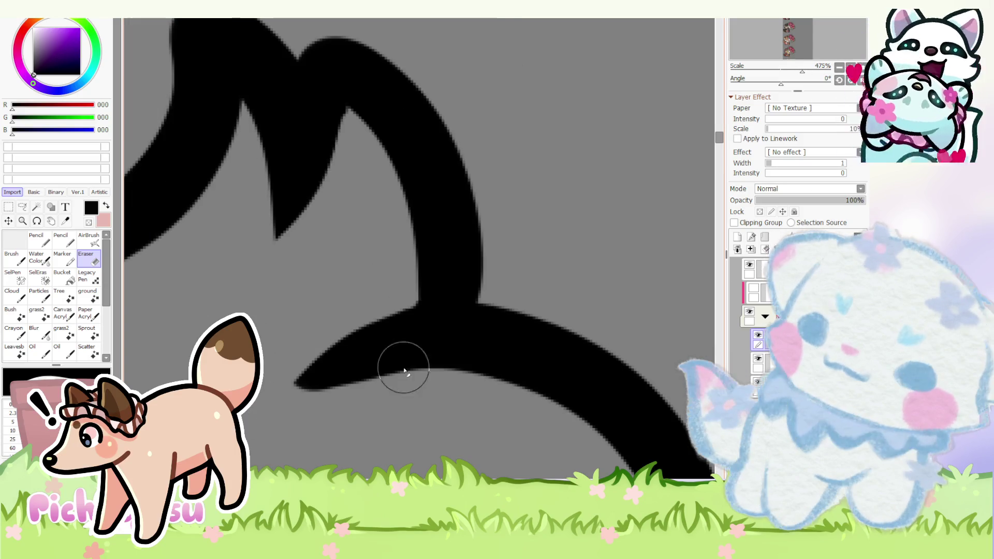
pyautogui.moveTo(404, 387); pyautogui.dragTo(250, 413)
pyautogui.scroll(1, 333, 313)
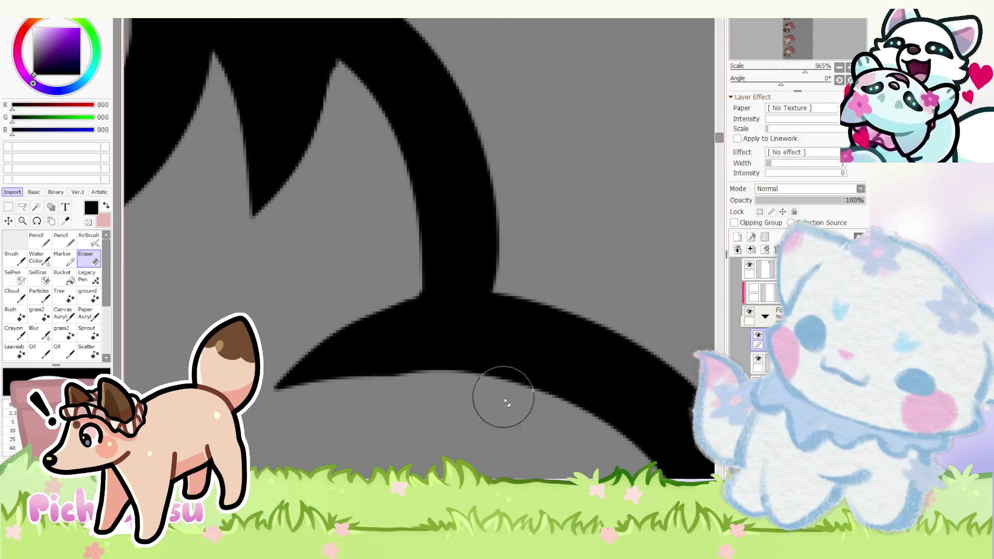
pyautogui.scroll(-5, 310, 363)
pyautogui.scroll(-1, 355, 262)
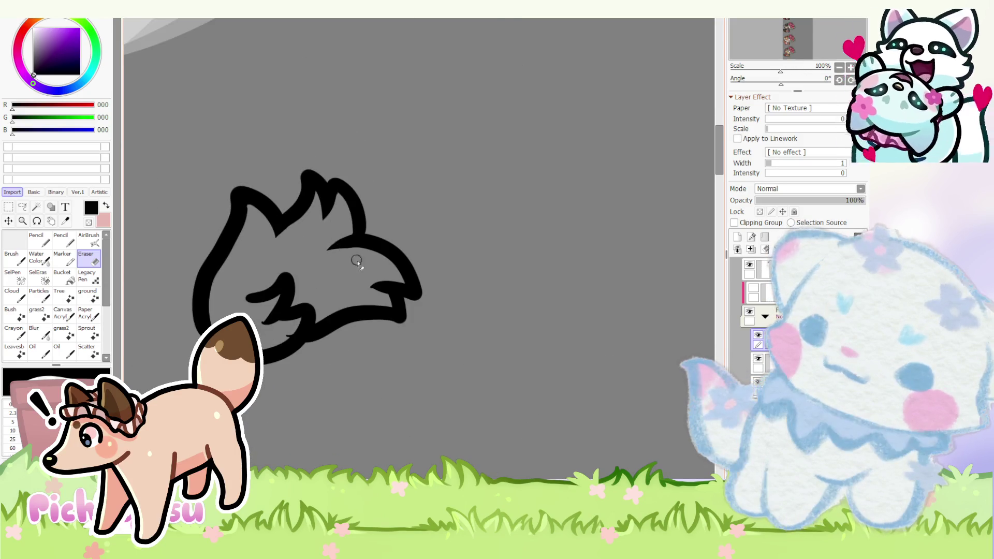
pyautogui.scroll(6, 399, 337)
# - Erase the outline's pointed wedge and stray dot, and trim its right edge and bottom
pyautogui.moveTo(422, 366); pyautogui.dragTo(312, 230)
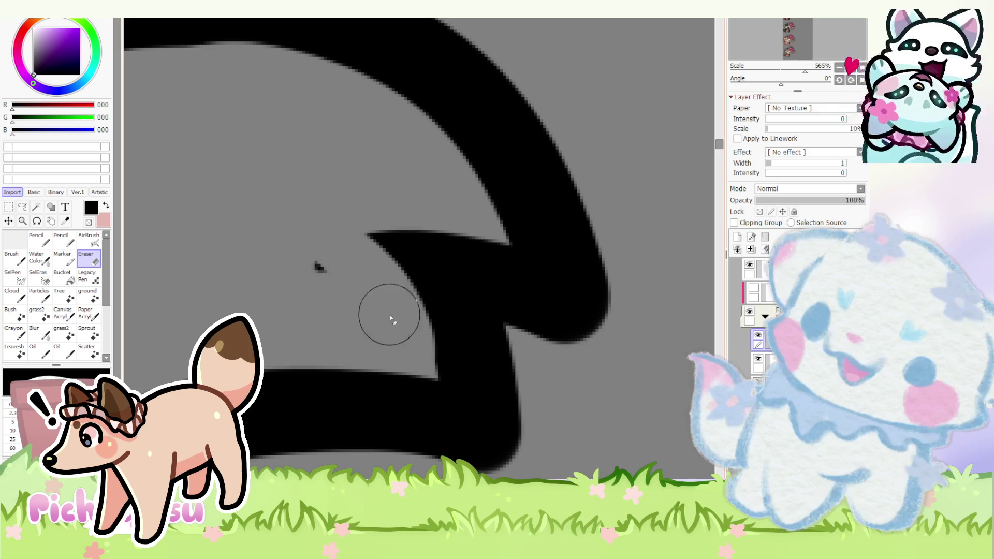
pyautogui.click(319, 268)
pyautogui.scroll(-3, 293, 309)
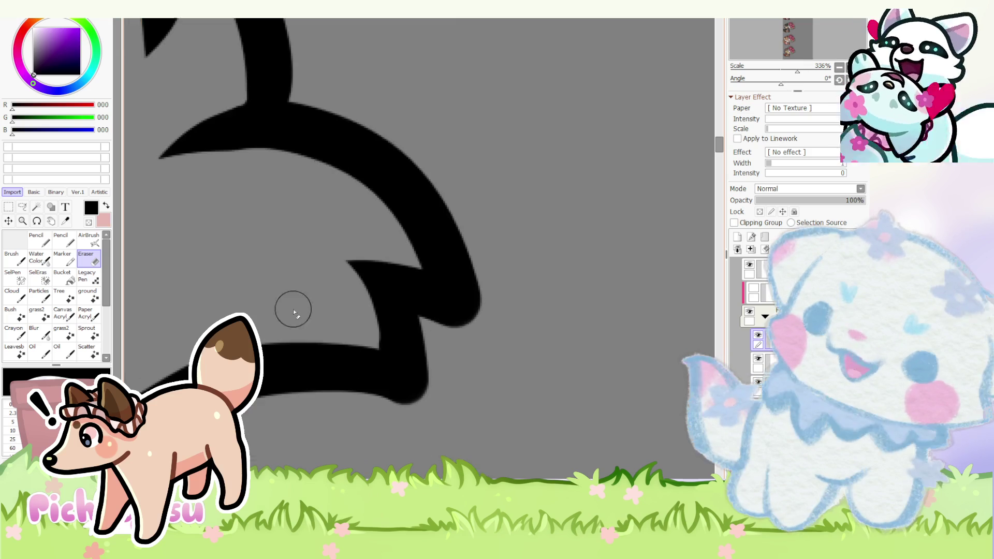
pyautogui.scroll(3, 457, 268)
pyautogui.moveTo(481, 206); pyautogui.dragTo(497, 388)
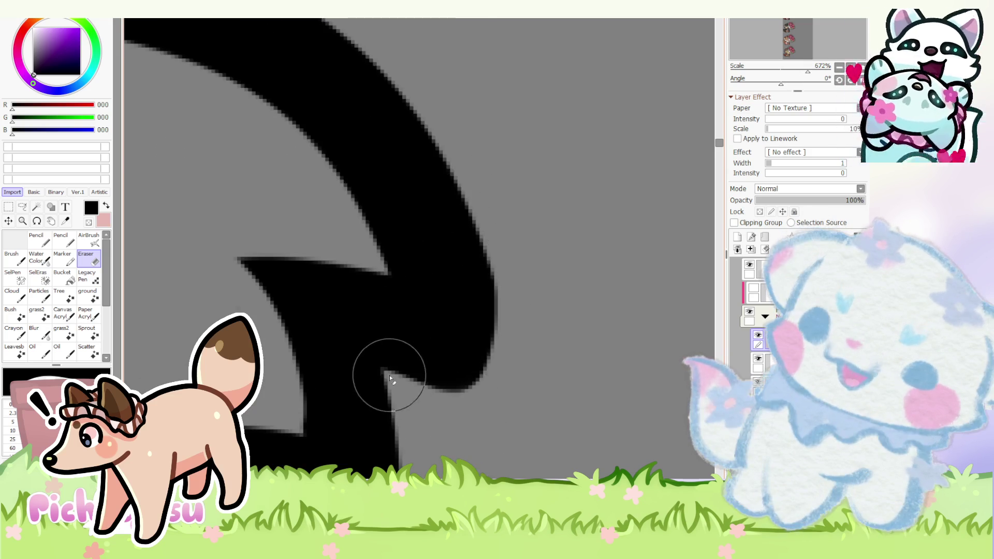
pyautogui.scroll(1, 390, 375)
pyautogui.scroll(-3, 561, 233)
pyautogui.scroll(2, 424, 253)
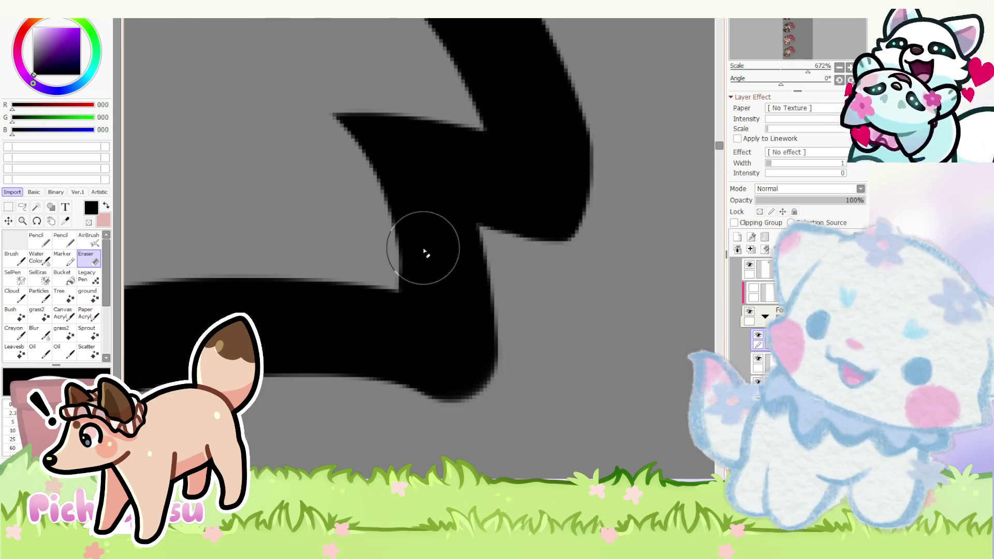
pyautogui.moveTo(487, 228); pyautogui.dragTo(442, 417)
pyautogui.scroll(1, 377, 395)
pyautogui.scroll(-1, 542, 401)
pyautogui.scroll(-2, 398, 328)
pyautogui.scroll(2, 467, 286)
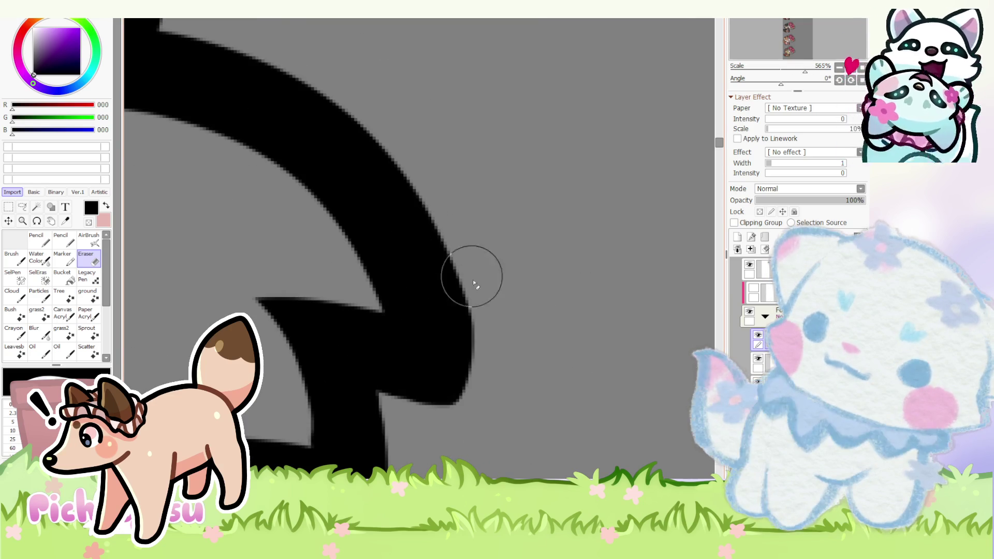
pyautogui.scroll(-1, 486, 310)
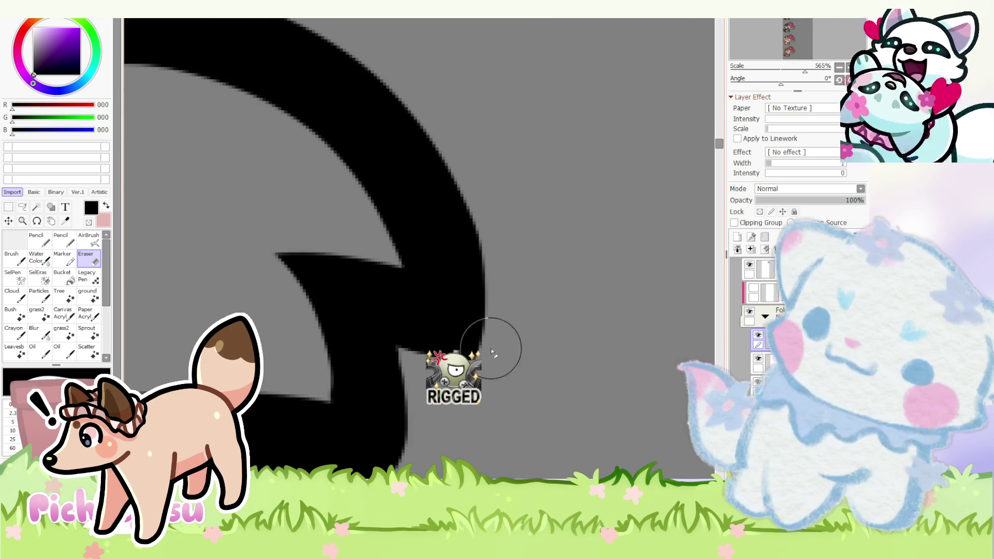
pyautogui.scroll(-2, 448, 372)
pyautogui.scroll(-1, 350, 262)
pyautogui.scroll(3, 350, 262)
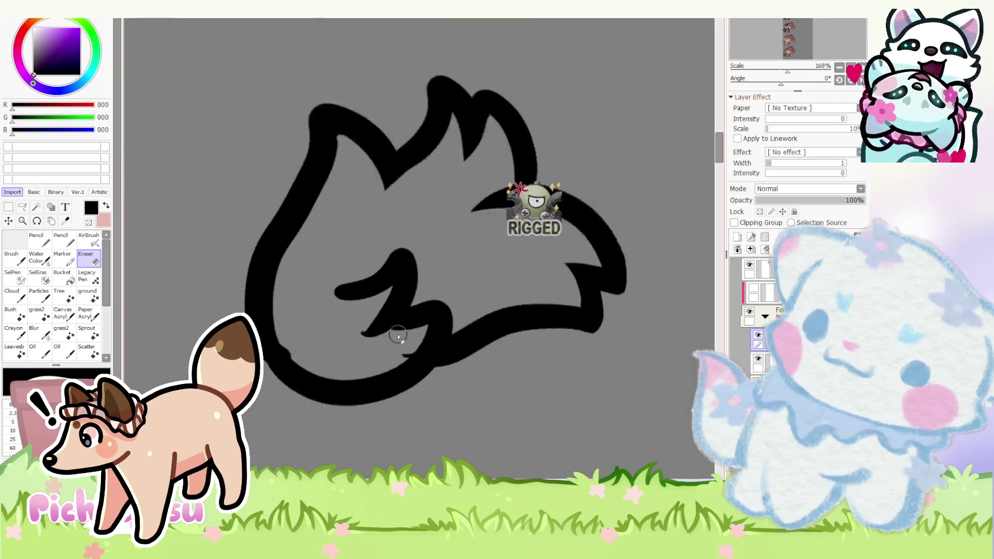
pyautogui.scroll(3, 395, 381)
pyautogui.scroll(-1, 410, 381)
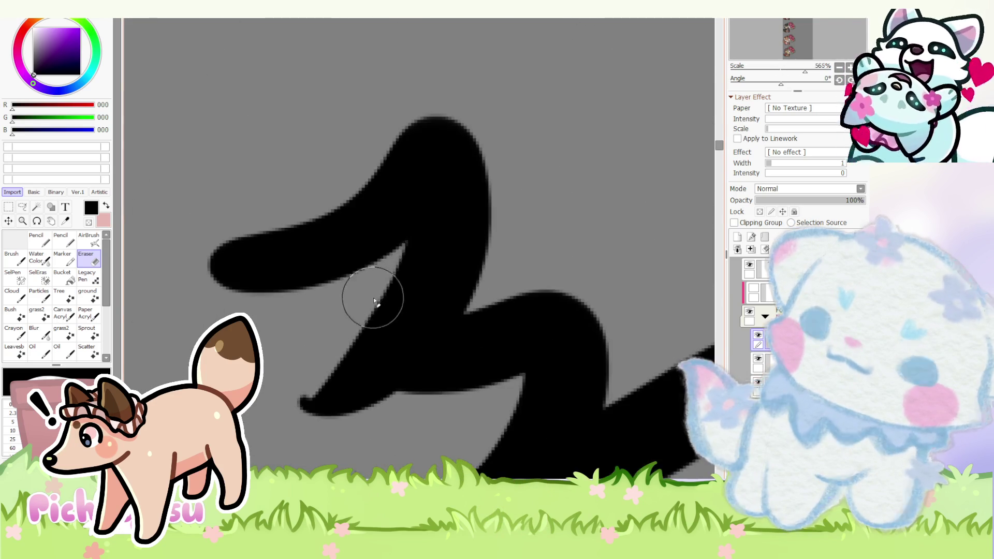
pyautogui.scroll(-1, 317, 377)
pyautogui.scroll(2, 350, 240)
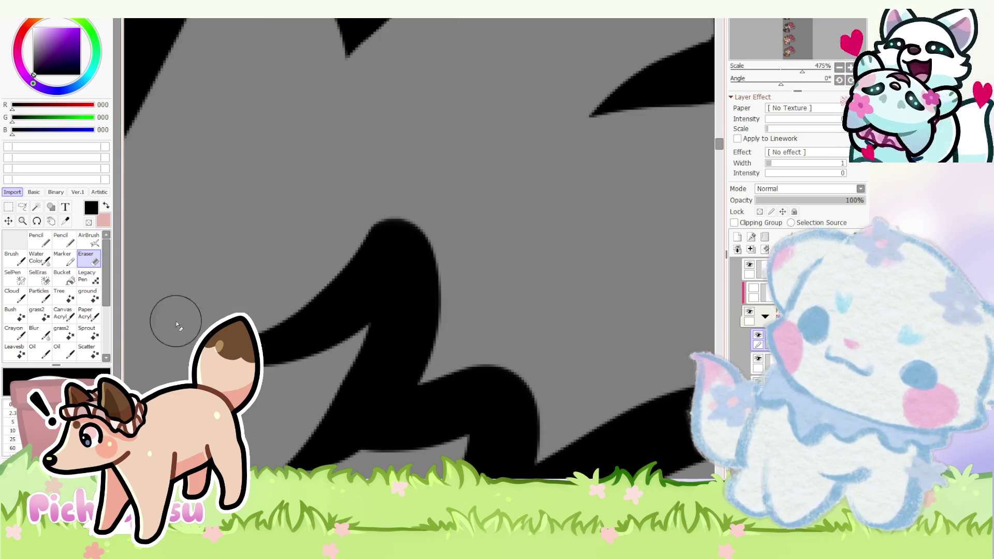
pyautogui.scroll(-3, 321, 283)
pyautogui.scroll(2, 311, 300)
pyautogui.scroll(2, 324, 332)
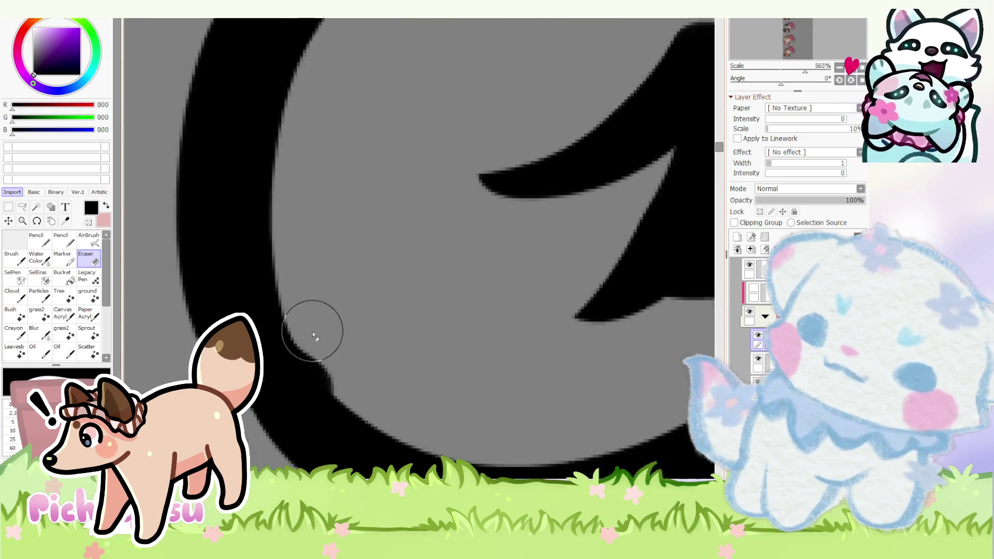
pyautogui.scroll(-1, 312, 332)
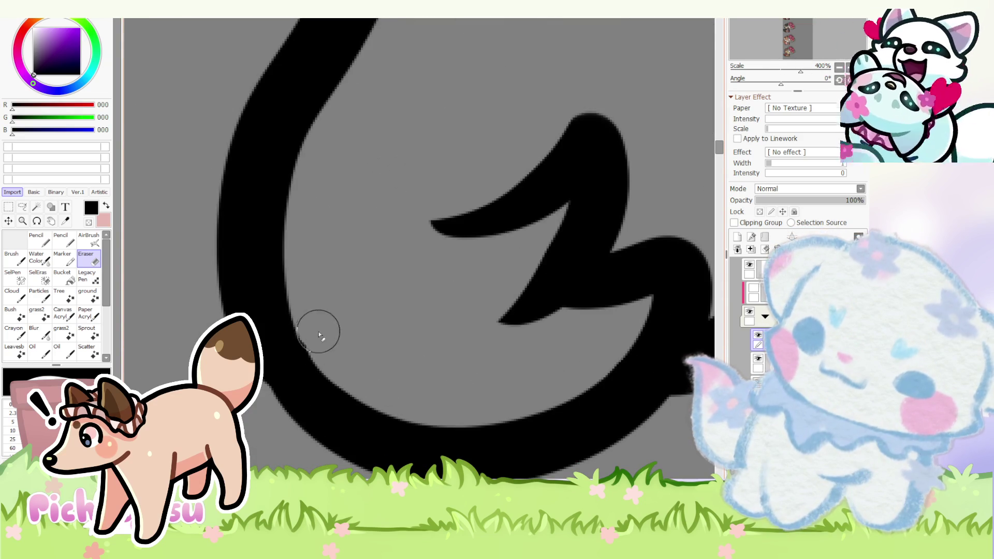
pyautogui.scroll(-2, 319, 332)
pyautogui.scroll(-1, 320, 316)
pyautogui.scroll(2, 341, 233)
pyautogui.scroll(1, 352, 196)
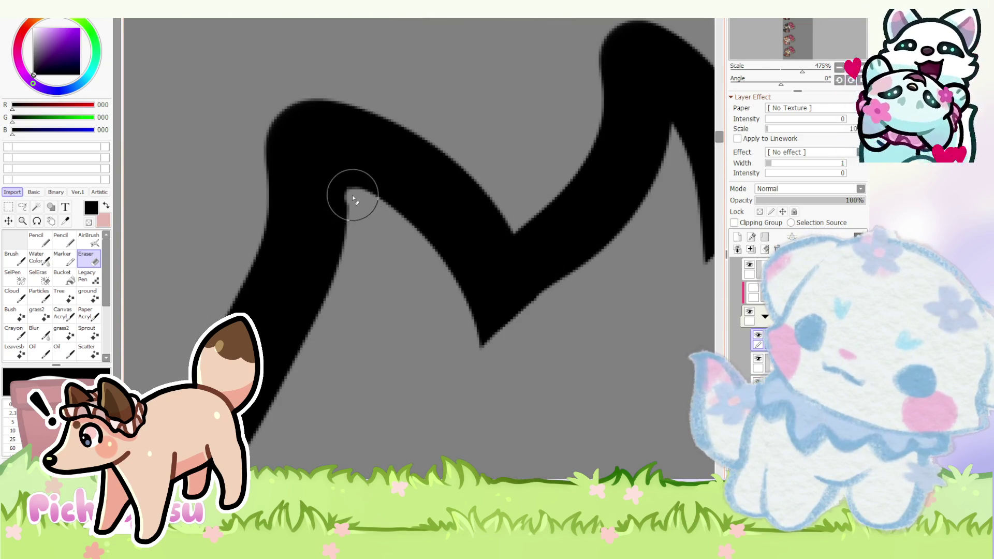
pyautogui.scroll(-2, 314, 366)
pyautogui.scroll(-1, 330, 303)
pyautogui.scroll(1, 350, 311)
pyautogui.scroll(2, 357, 319)
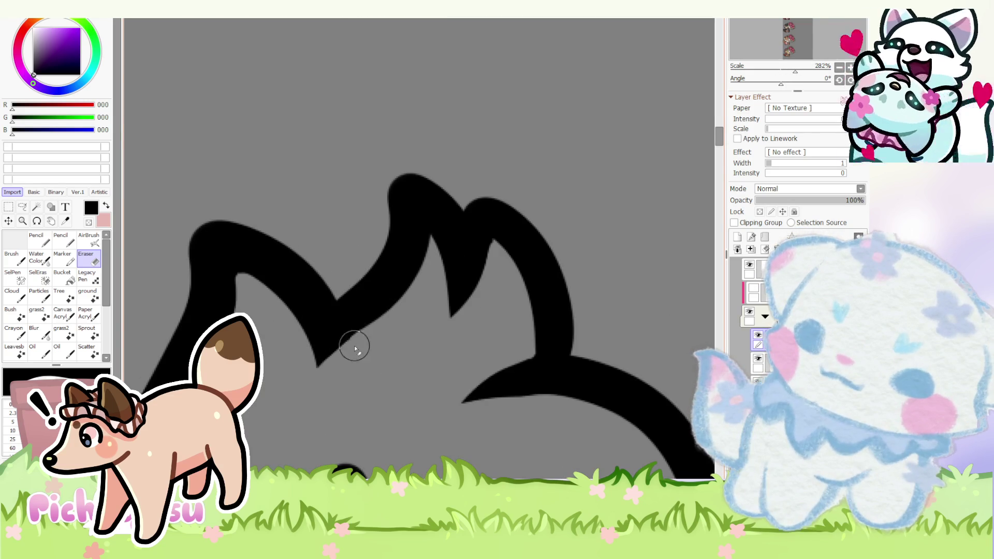
pyautogui.scroll(-3, 361, 348)
pyautogui.scroll(-1, 353, 326)
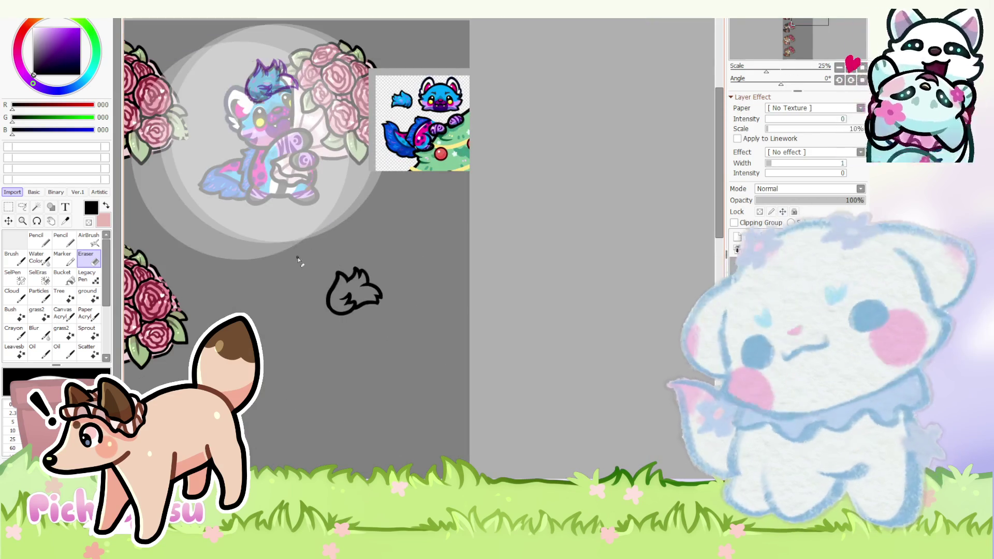
pyautogui.scroll(-1, 349, 310)
pyautogui.scroll(1, 347, 301)
pyautogui.scroll(-1, 346, 302)
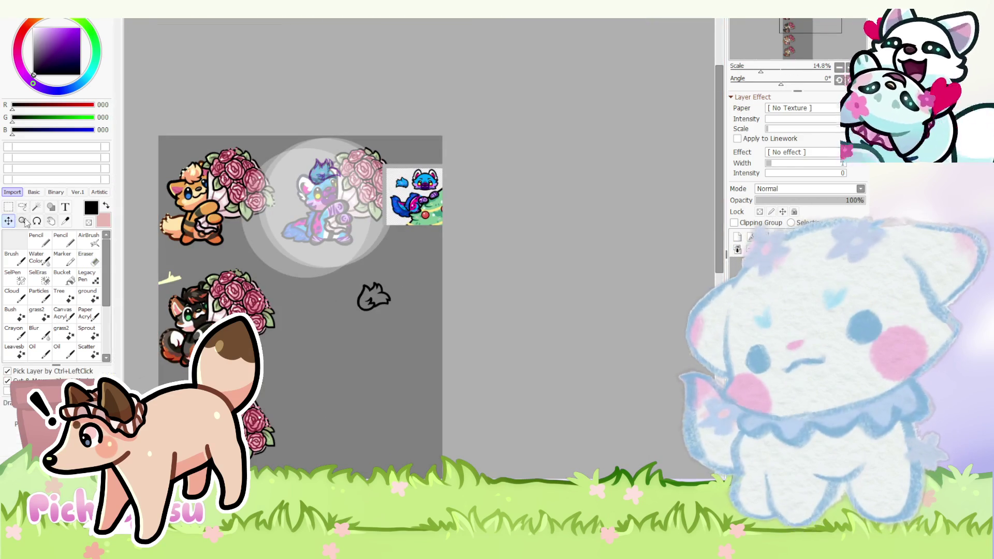
# - Move the tuft onto the creature's head and isolate the hair with an inverted select-all
pyautogui.moveTo(374, 293); pyautogui.dragTo(318, 184)
pyautogui.scroll(6, 318, 185)
pyautogui.scroll(2, 317, 185)
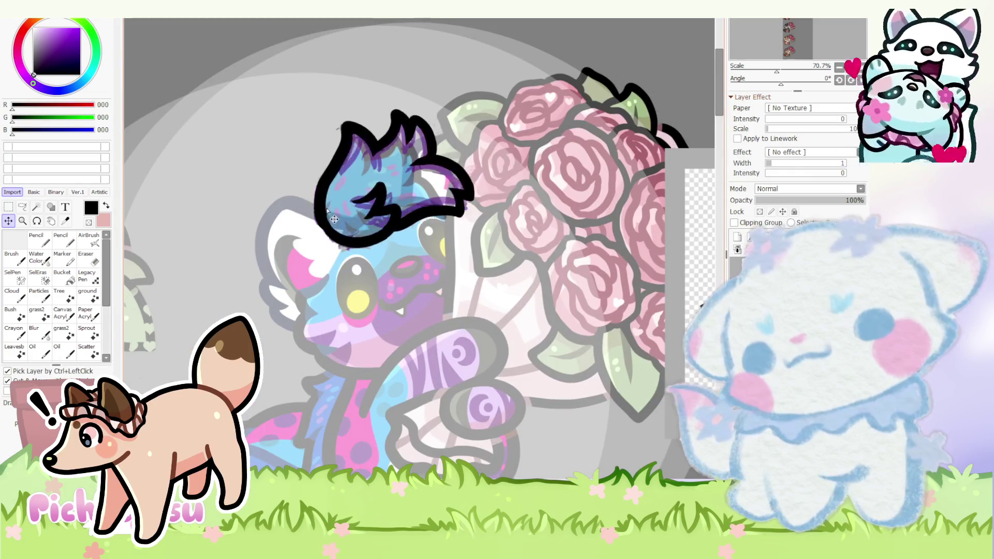
pyautogui.click(37, 207)
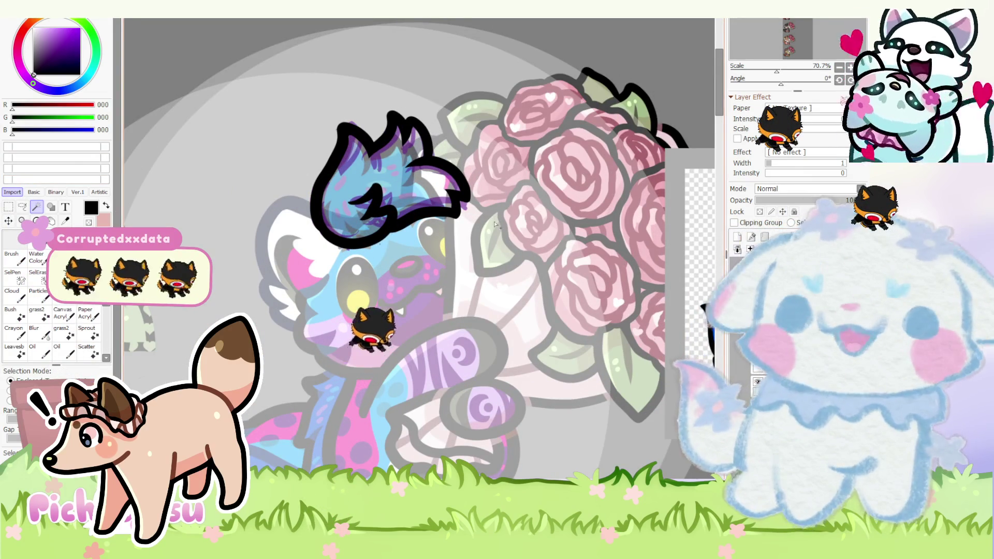
pyautogui.hotkey('ctrl', 'a')
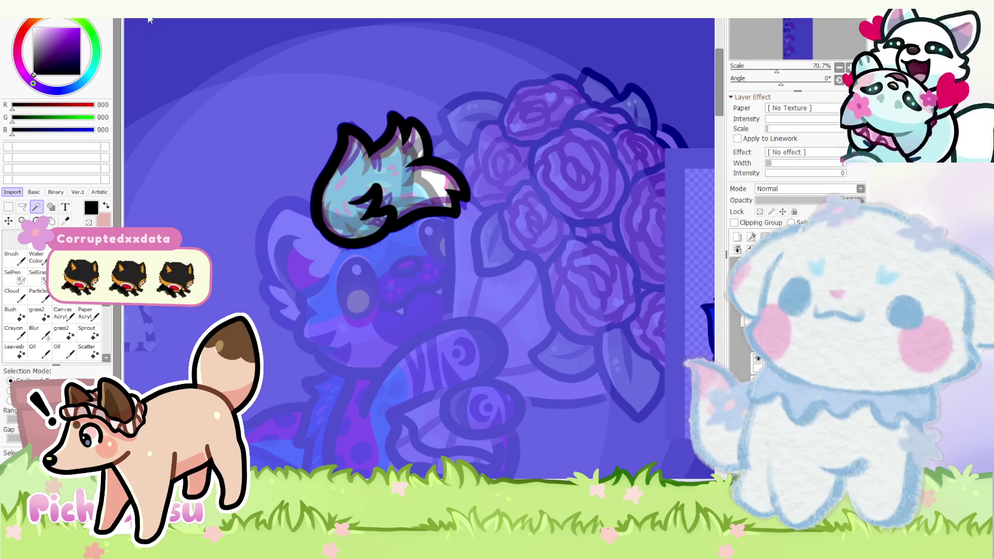
pyautogui.hotkey('ctrl', 'i')
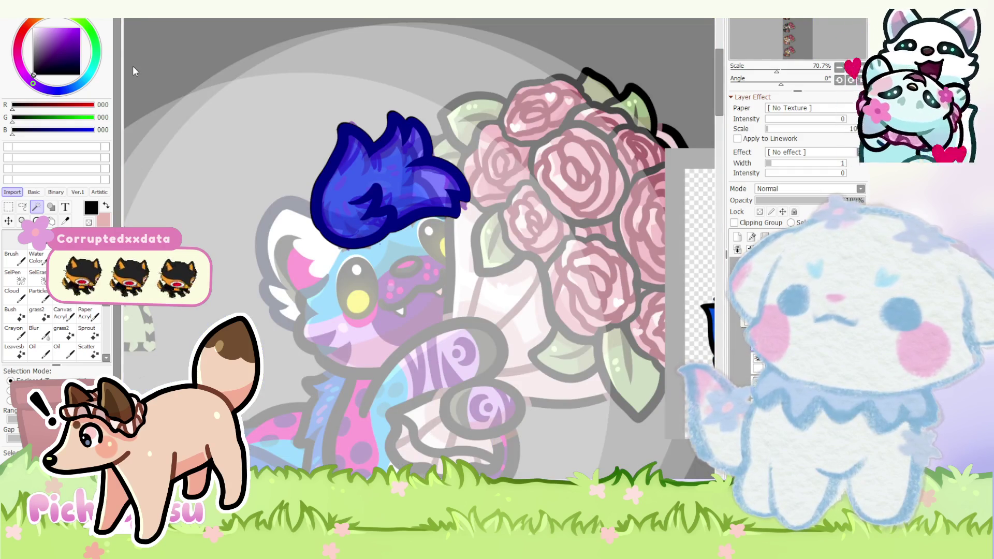
pyautogui.hotkey('ctrl', 't')
pyautogui.press('Return')
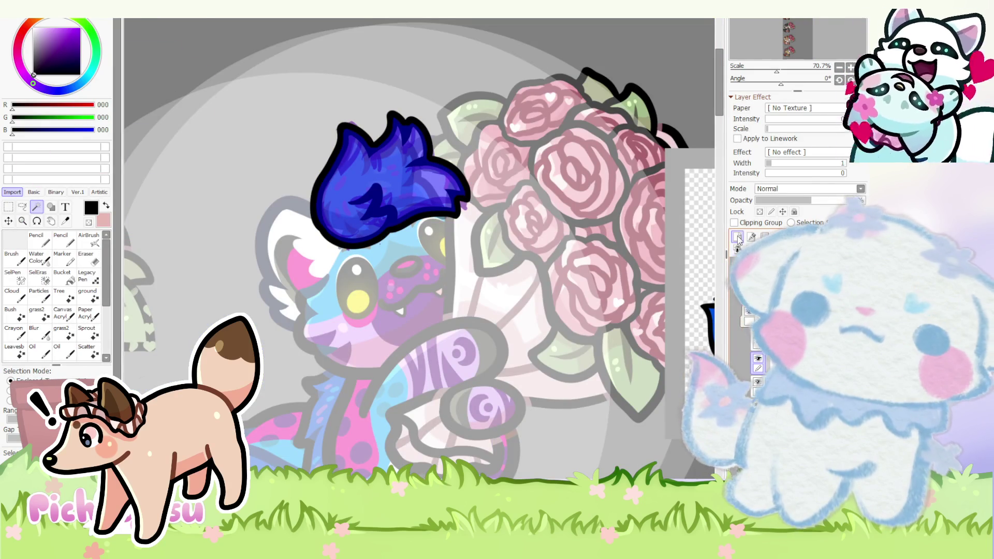
# - Fill the selected hair with the bright blue sampled from the reference tuft
pyautogui.click(42, 242)
pyautogui.click(788, 31)
pyautogui.scroll(3, 482, 280)
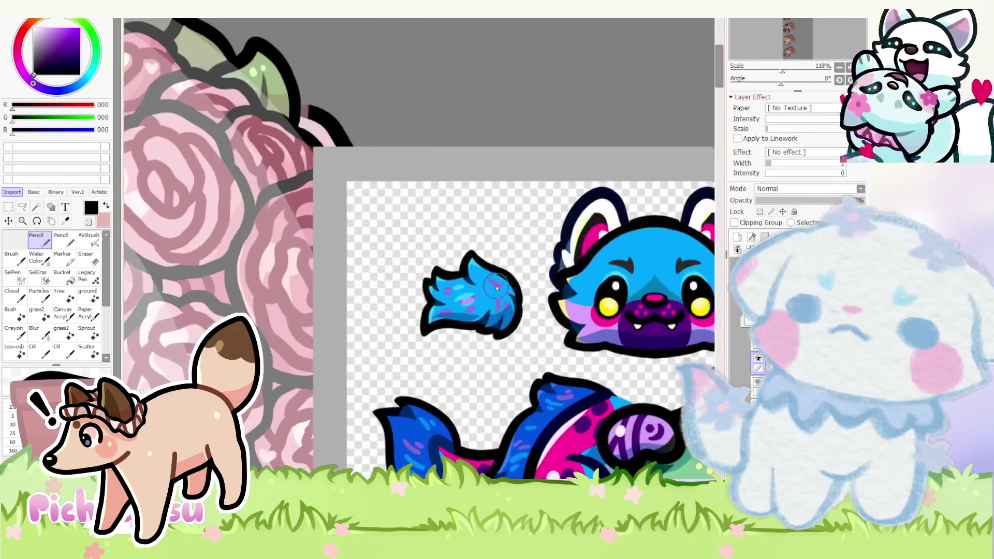
pyautogui.keyDown('alt'); pyautogui.click(482, 283); pyautogui.keyUp('alt')
pyautogui.scroll(-5, 482, 282)
pyautogui.click(186, 193)
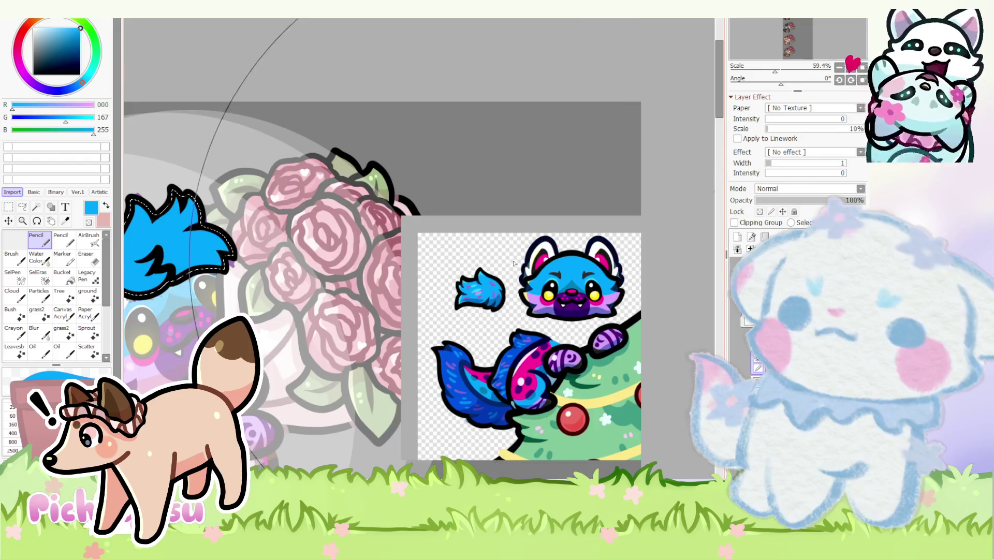
pyautogui.scroll(-2, 186, 193)
# - Pick the character's layer from the canvas and lower its opacity to check the hair
pyautogui.click(7, 206)
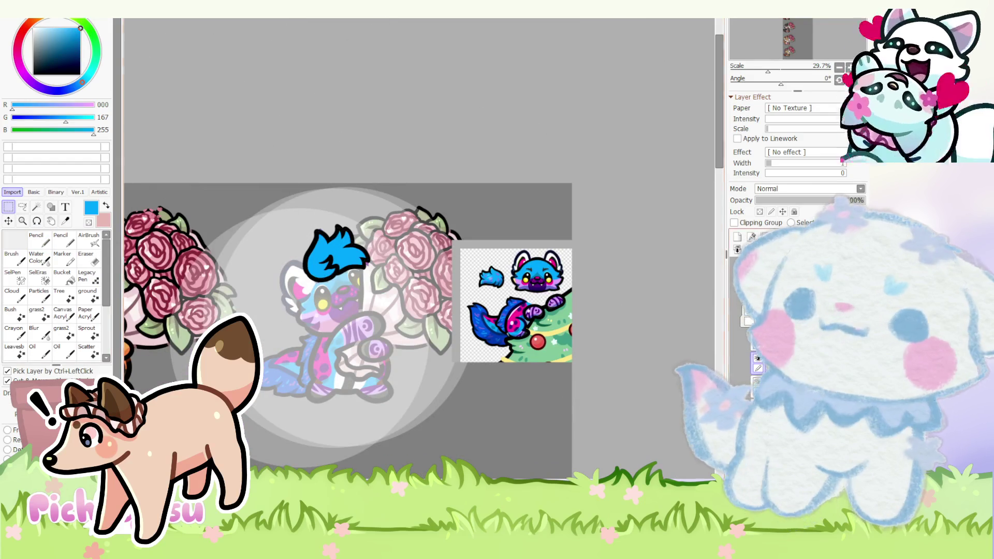
pyautogui.scroll(-1, 315, 260)
pyautogui.scroll(1, 315, 260)
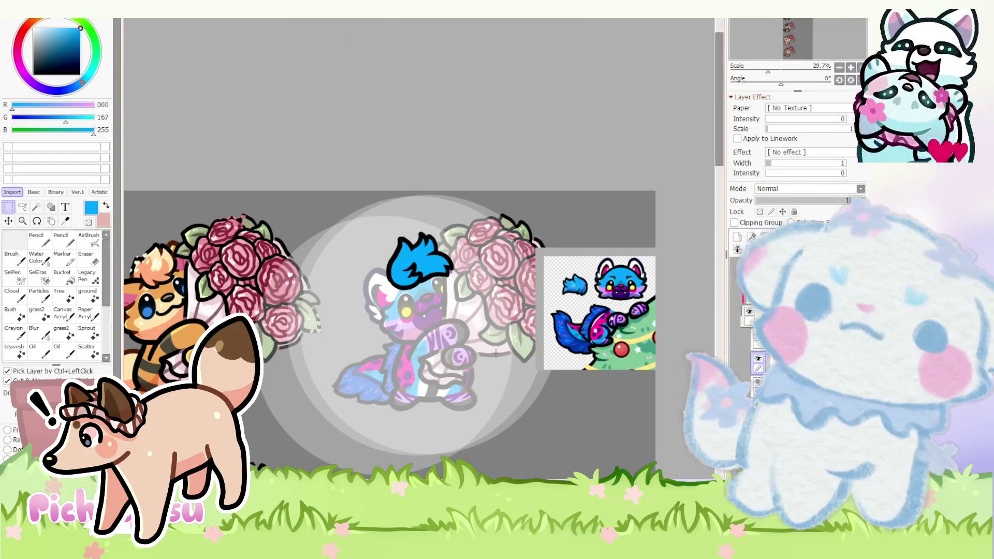
pyautogui.keyDown('ctrl'); pyautogui.click(519, 390); pyautogui.keyUp('ctrl')
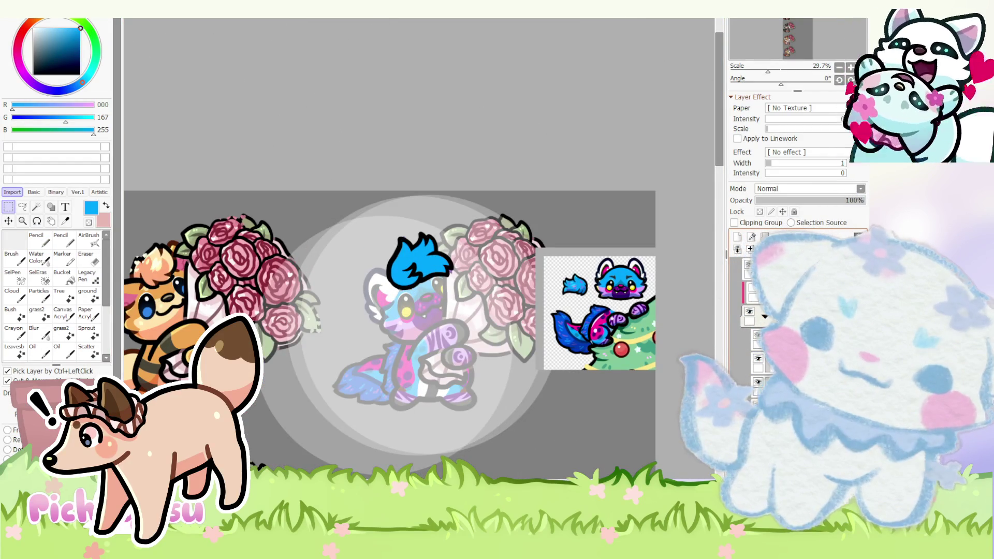
pyautogui.keyDown('ctrl'); pyautogui.click(441, 257); pyautogui.keyUp('ctrl')
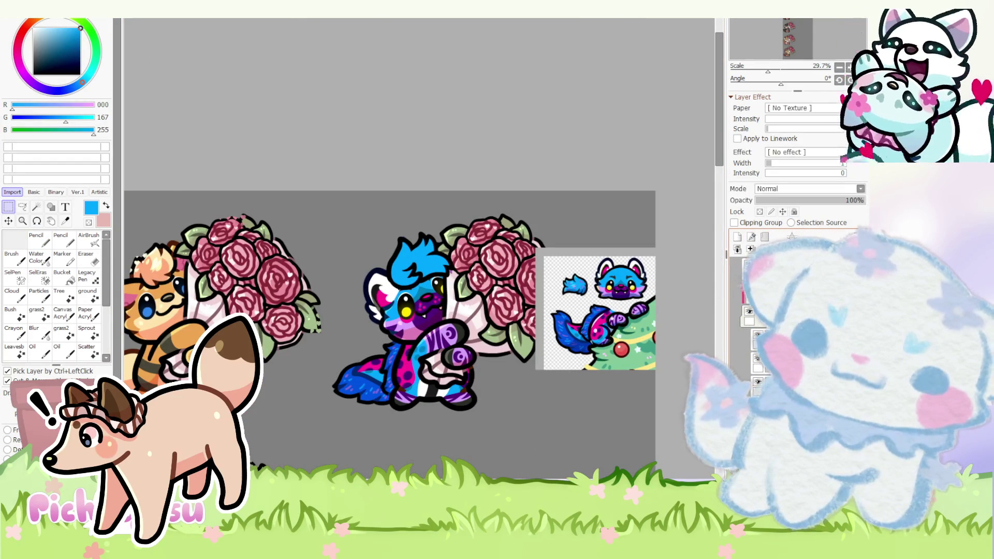
pyautogui.scroll(2, 441, 258)
pyautogui.click(810, 201)
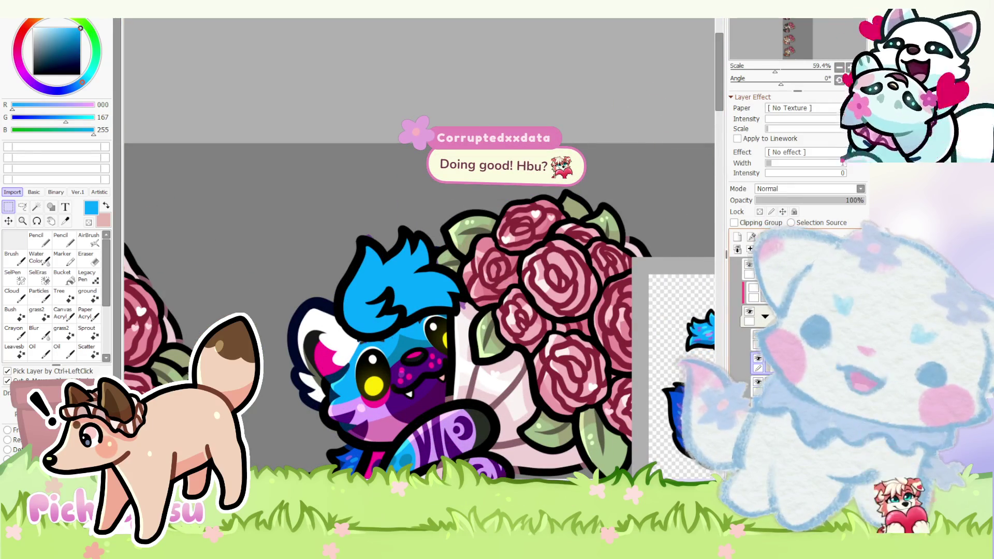
# - Restore full layer opacity, rotate the canvas, and sample purple from the reference sheet
pyautogui.click(758, 362)
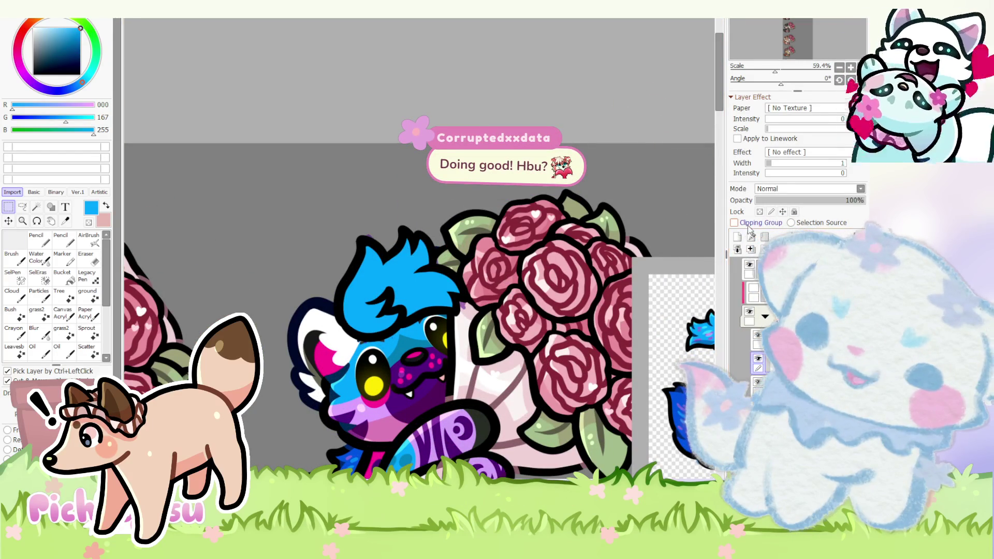
pyautogui.scroll(-3, 386, 259)
pyautogui.click(851, 79)
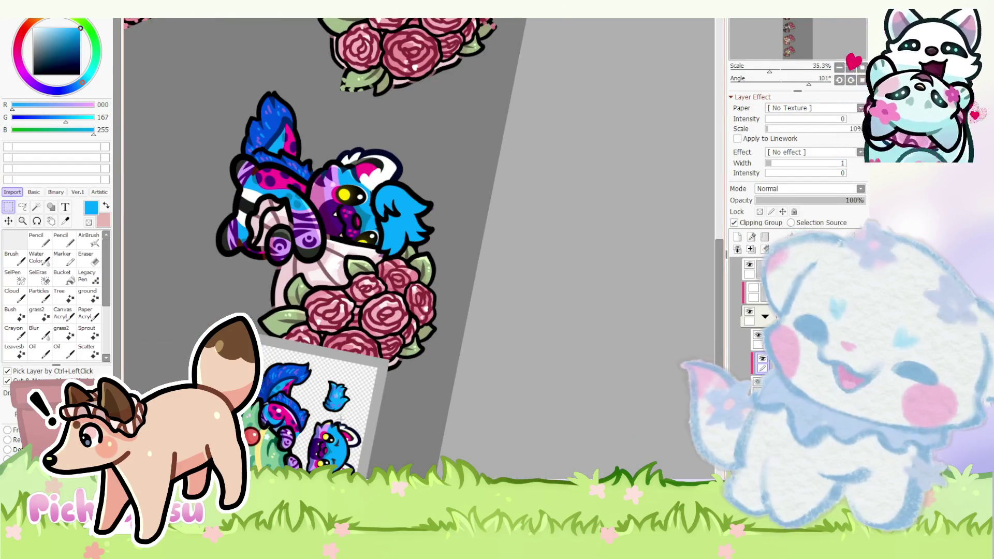
pyautogui.scroll(3, 340, 419)
pyautogui.scroll(3, 340, 420)
pyautogui.rightClick(333, 349)
pyautogui.scroll(-3, 384, 437)
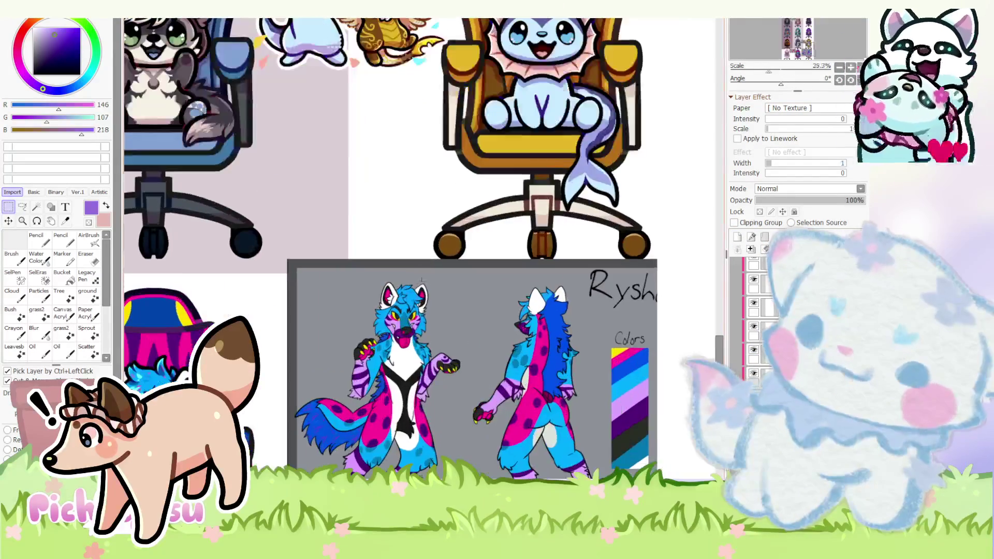
pyautogui.scroll(3, 421, 280)
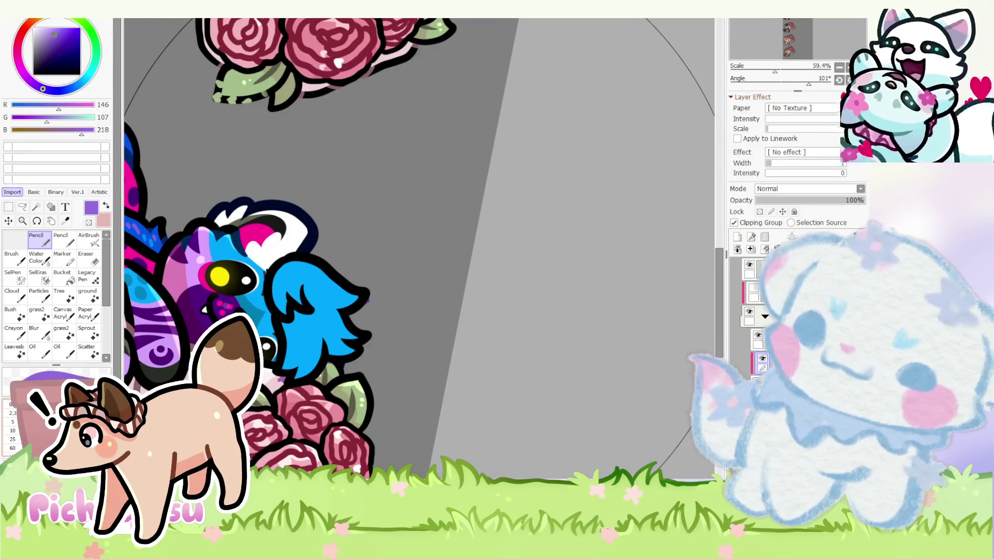
pyautogui.scroll(4, 307, 355)
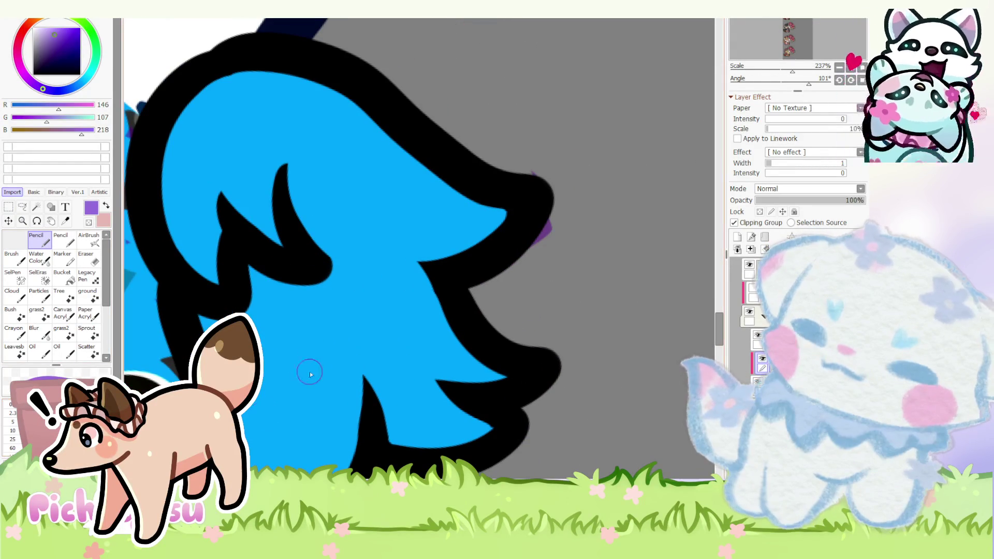
# - Paint three short purple accent strokes across the blue hair tuft
pyautogui.moveTo(314, 330); pyautogui.dragTo(300, 426)
pyautogui.moveTo(272, 373); pyautogui.dragTo(294, 416)
pyautogui.scroll(1, 315, 210)
pyautogui.moveTo(312, 208); pyautogui.dragTo(365, 262)
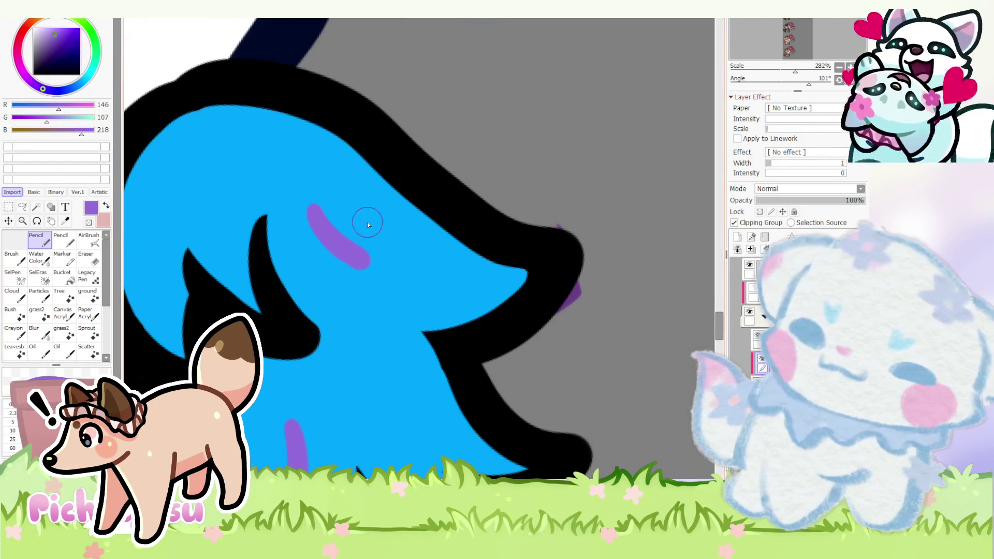
pyautogui.scroll(-3, 369, 224)
pyautogui.scroll(-2, 389, 326)
pyautogui.scroll(-1, 293, 222)
pyautogui.scroll(3, 293, 222)
pyautogui.scroll(1, 292, 222)
pyautogui.scroll(-1, 272, 224)
pyautogui.scroll(-2, 270, 224)
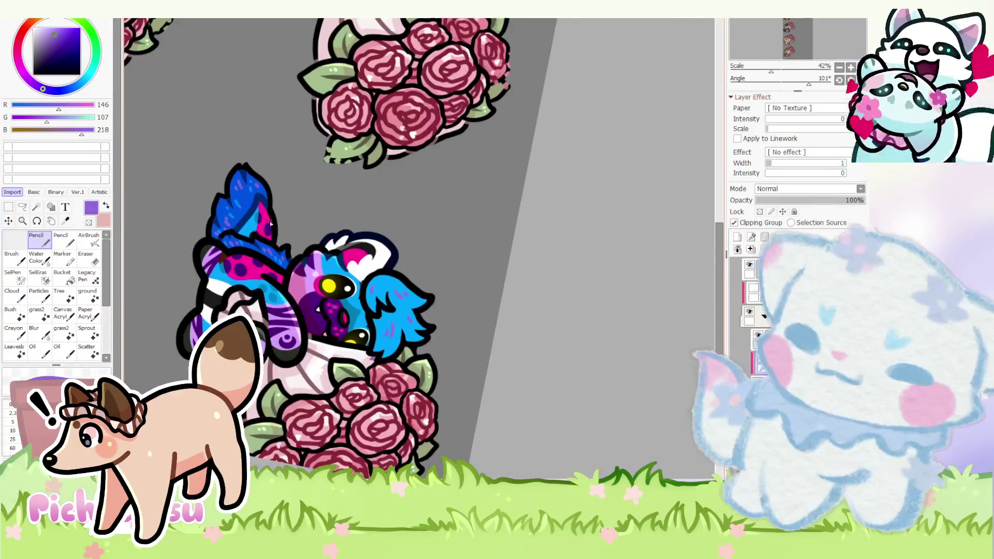
pyautogui.scroll(3, 264, 279)
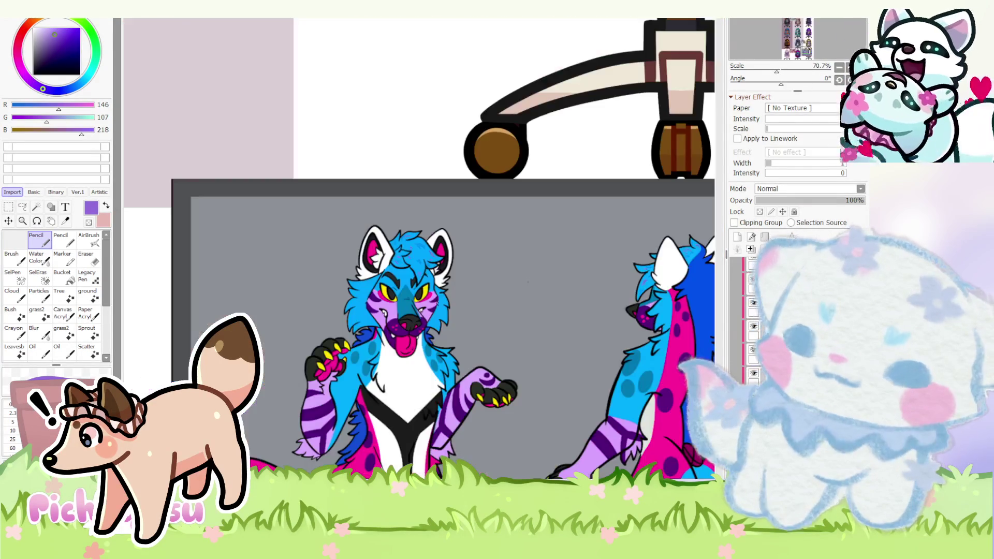
pyautogui.scroll(4, 400, 249)
pyautogui.scroll(4, 399, 248)
pyautogui.scroll(1, 400, 249)
# - Sample the blue from the wolf's hair and pan over to its ear
pyautogui.keyDown('alt'); pyautogui.click(418, 248); pyautogui.keyUp('alt')
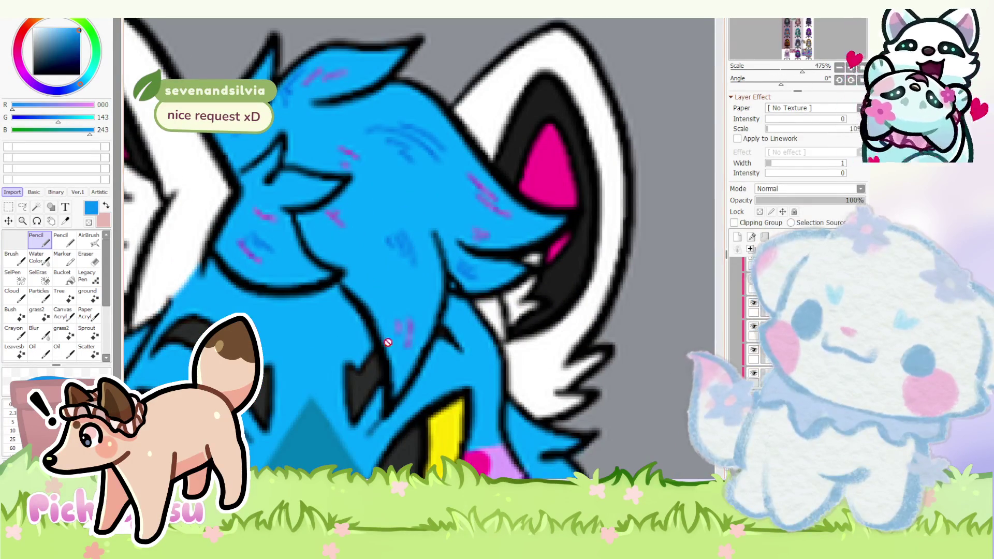
pyautogui.moveTo(388, 311); pyautogui.dragTo(512, 284)
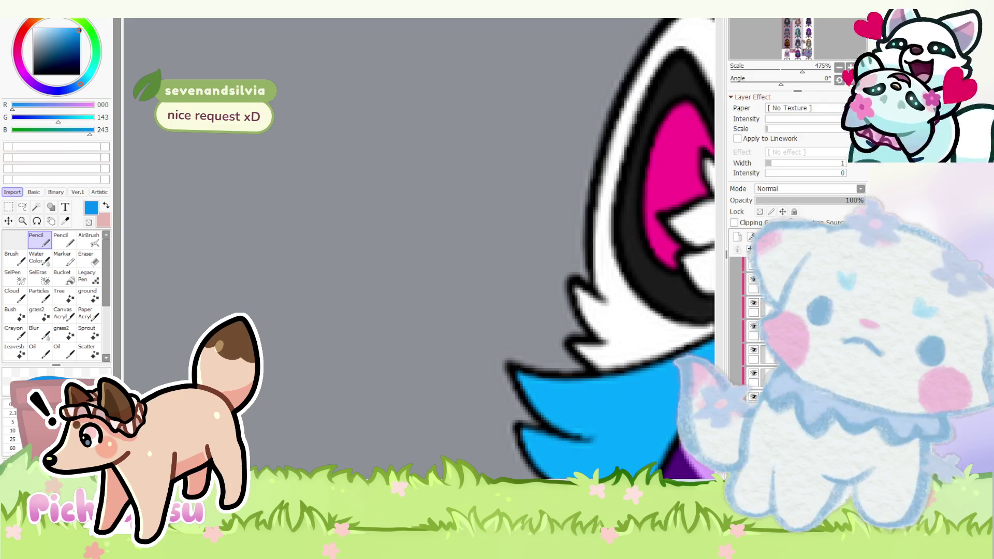
pyautogui.scroll(-1, 381, 266)
pyautogui.scroll(-2, 339, 171)
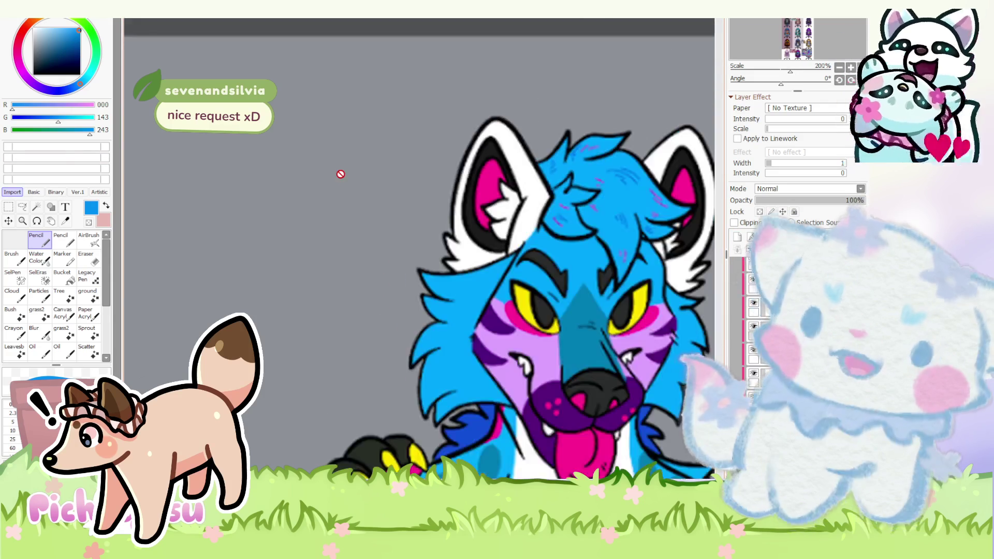
pyautogui.scroll(-2, 635, 225)
pyautogui.scroll(-2, 635, 226)
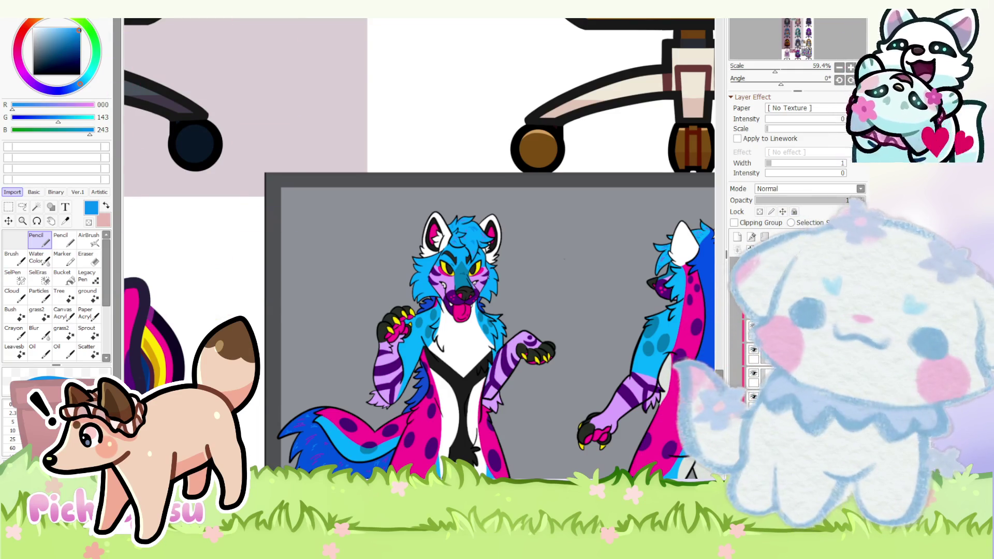
pyautogui.scroll(-2, 435, 310)
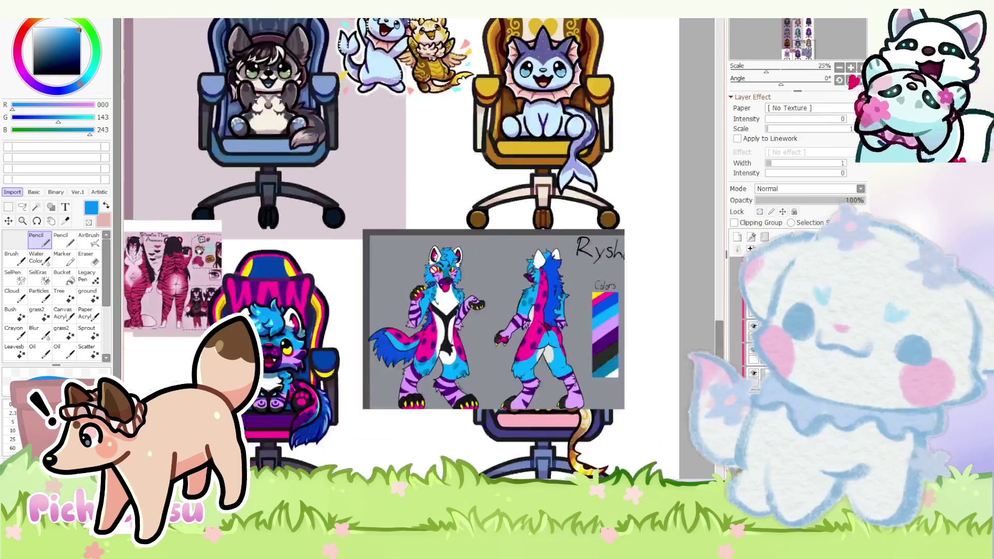
pyautogui.scroll(-2, 435, 310)
pyautogui.scroll(-1, 434, 311)
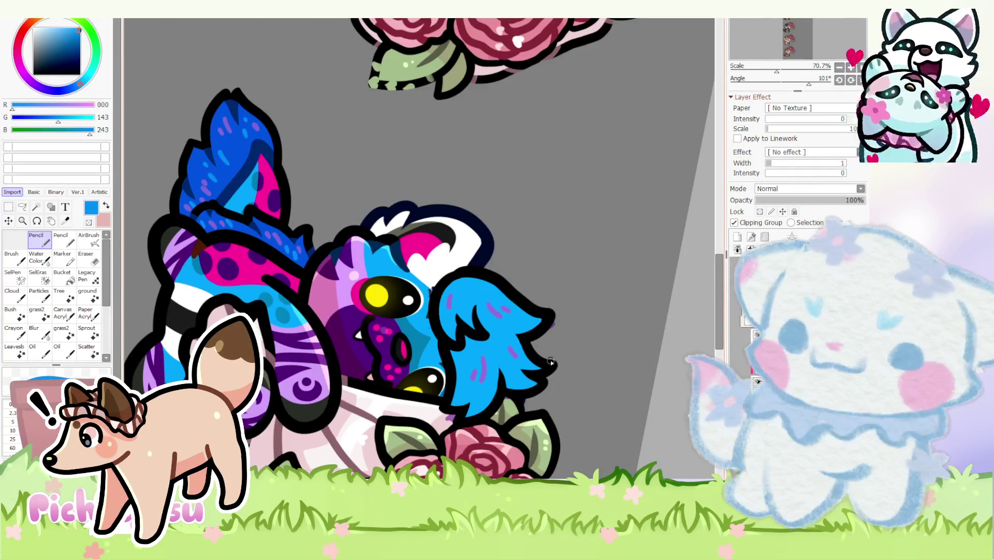
pyautogui.scroll(3, 549, 364)
pyautogui.scroll(1, 399, 412)
pyautogui.scroll(-2, 372, 410)
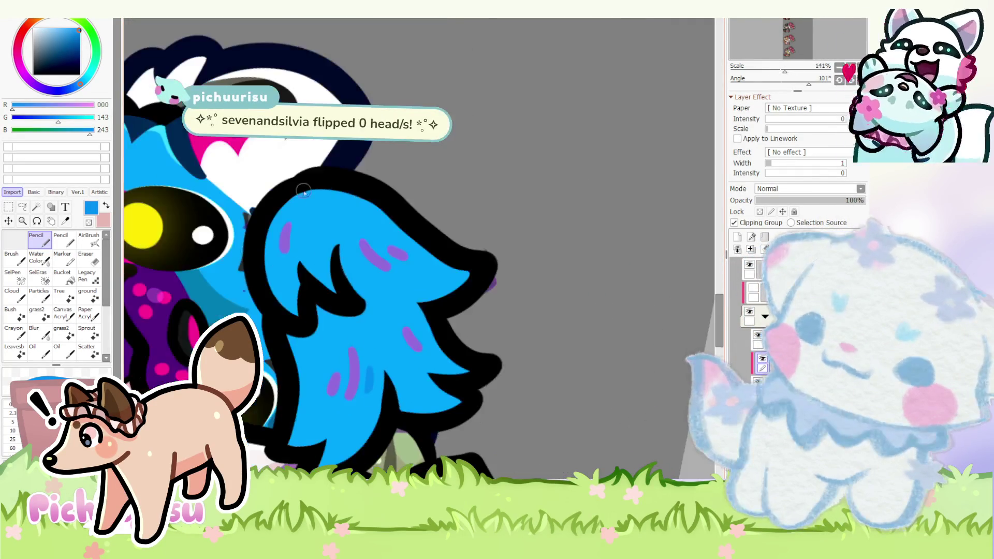
pyautogui.scroll(1, 303, 233)
# - Dab small dark-blue marks on the tuft, then switch to the Christmas tree drawing
pyautogui.moveTo(299, 225); pyautogui.dragTo(307, 249)
pyautogui.scroll(-1, 304, 214)
pyautogui.scroll(2, 305, 214)
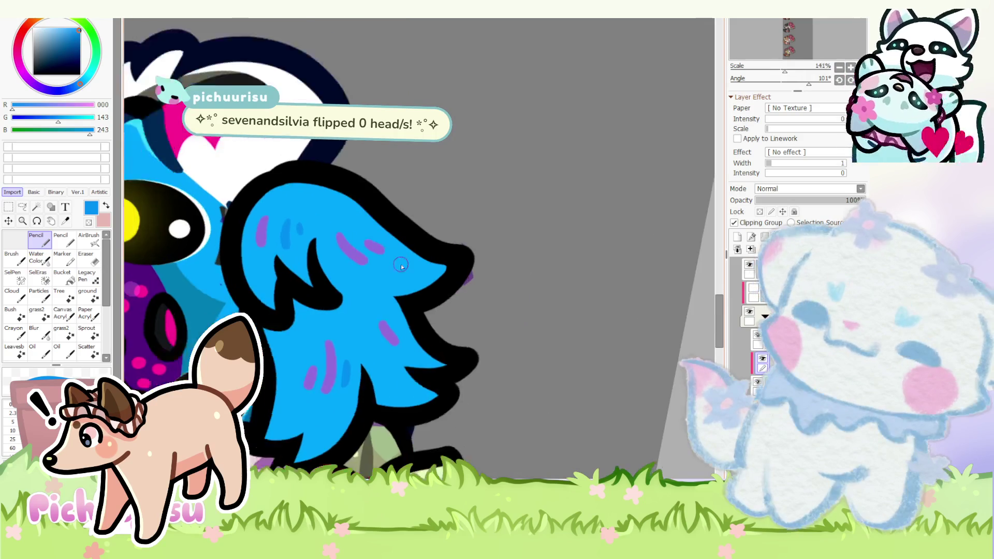
pyautogui.scroll(-3, 389, 256)
pyautogui.scroll(2, 323, 310)
pyautogui.moveTo(323, 299); pyautogui.dragTo(323, 321)
pyautogui.scroll(-3, 323, 320)
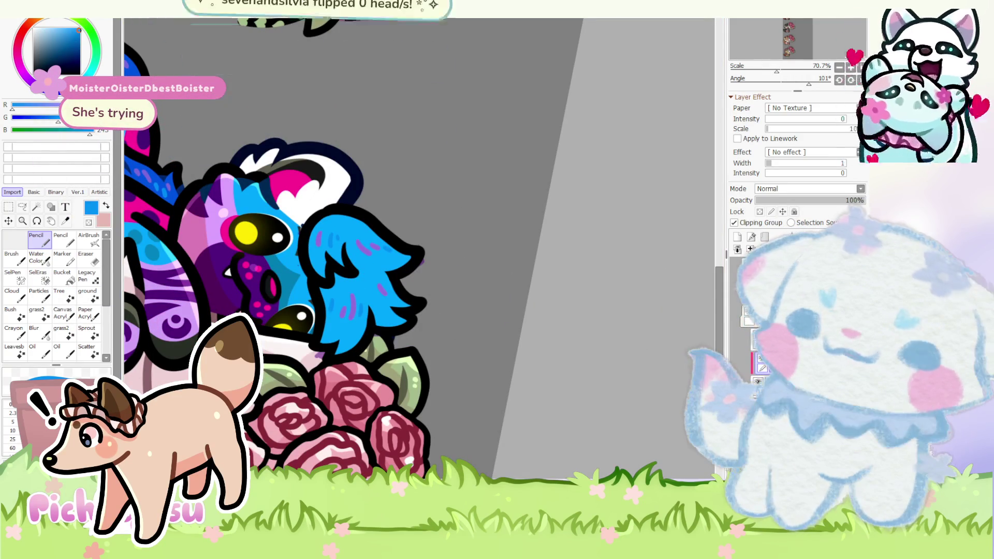
pyautogui.scroll(-2, 462, 231)
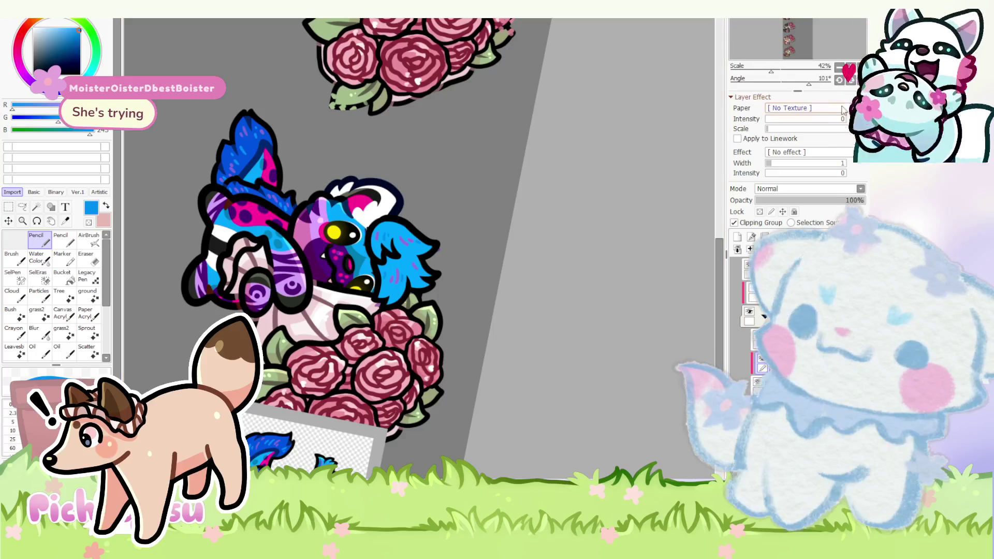
pyautogui.scroll(-5, 624, 395)
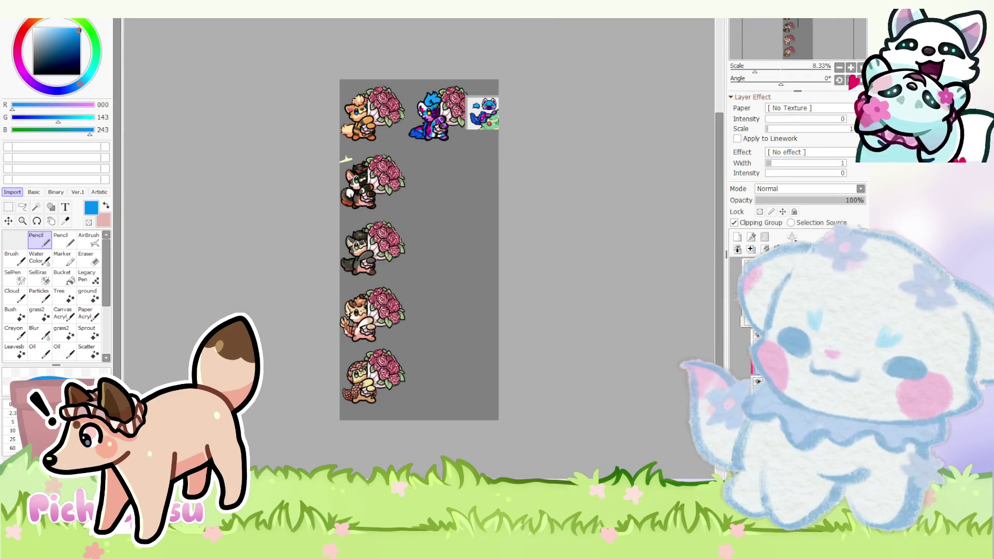
pyautogui.scroll(2, 419, 80)
pyautogui.scroll(3, 420, 81)
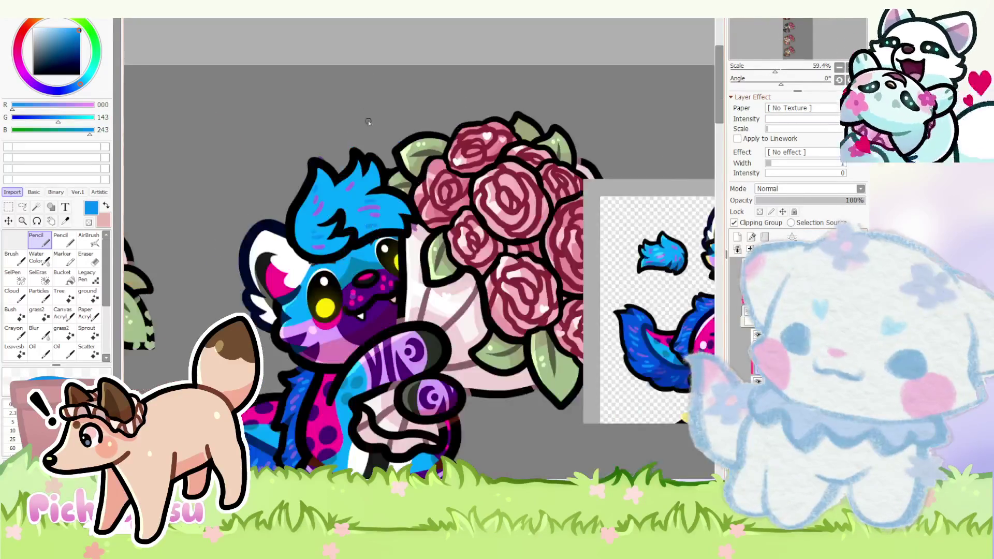
pyautogui.scroll(2, 425, 189)
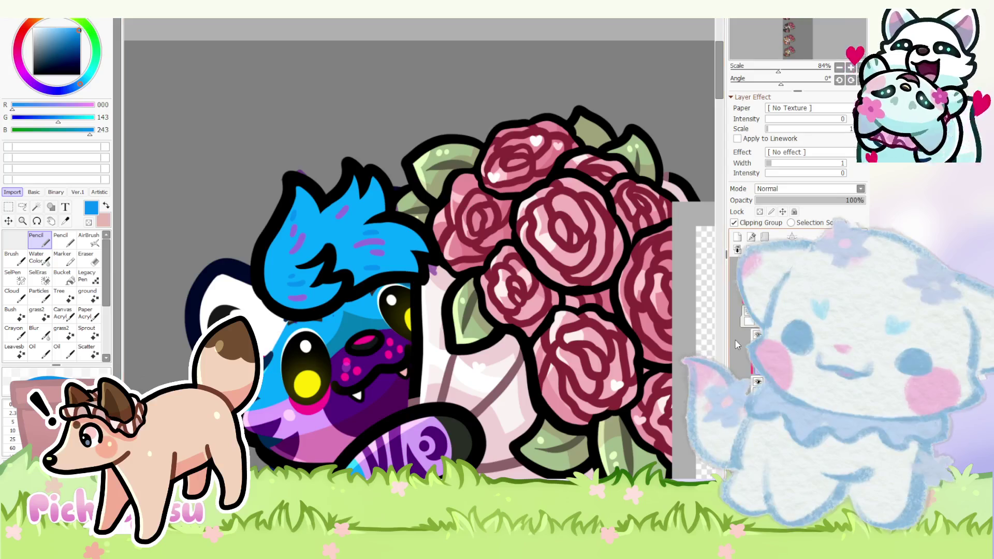
pyautogui.scroll(-3, 439, 218)
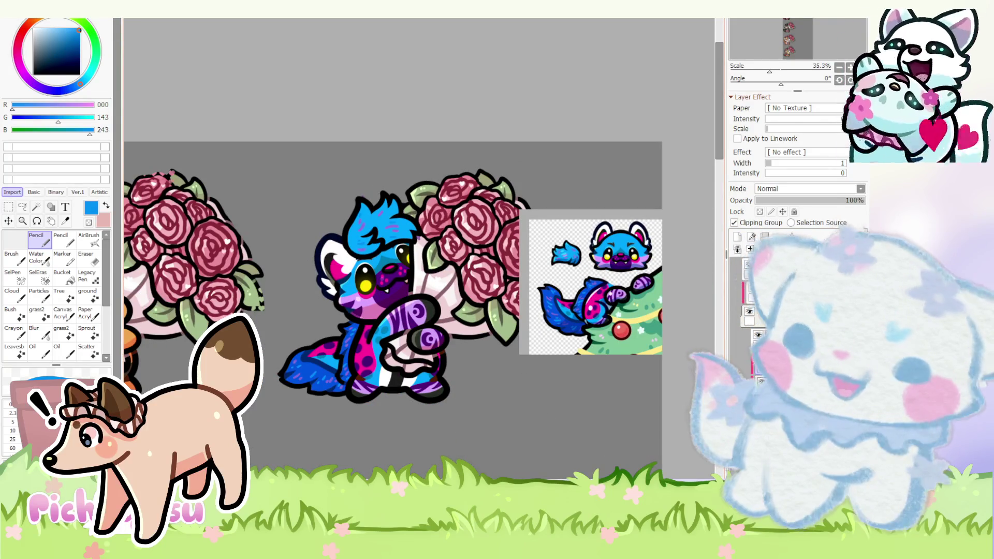
pyautogui.hotkey('ctrl', 'Tab')
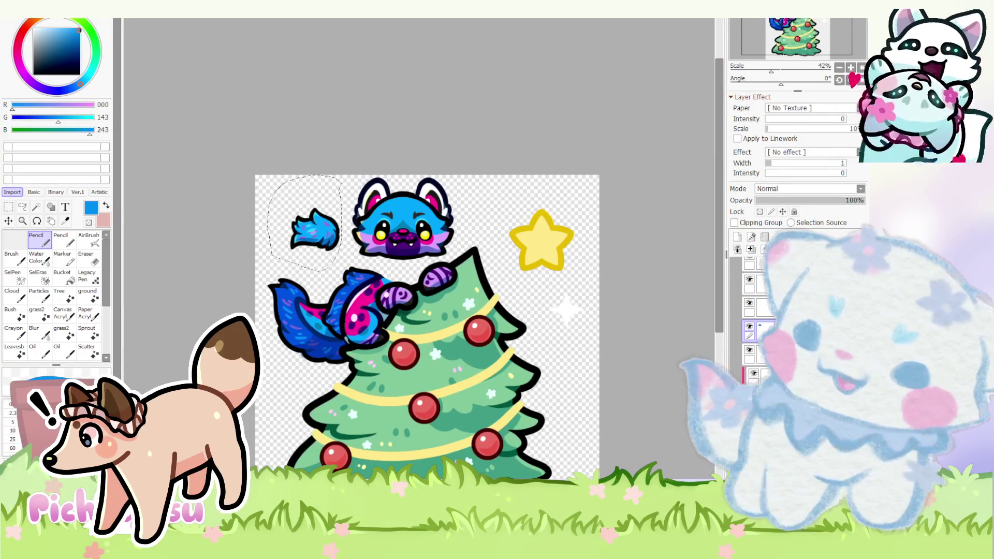
pyautogui.scroll(5, 387, 267)
# - Sample light blue (149,190,216) from the fox's face layer and return to the bouquet drawing
pyautogui.keyDown('ctrl'); pyautogui.keyDown('shift'); pyautogui.click(374, 263); pyautogui.keyUp('shift'); pyautogui.keyUp('ctrl')
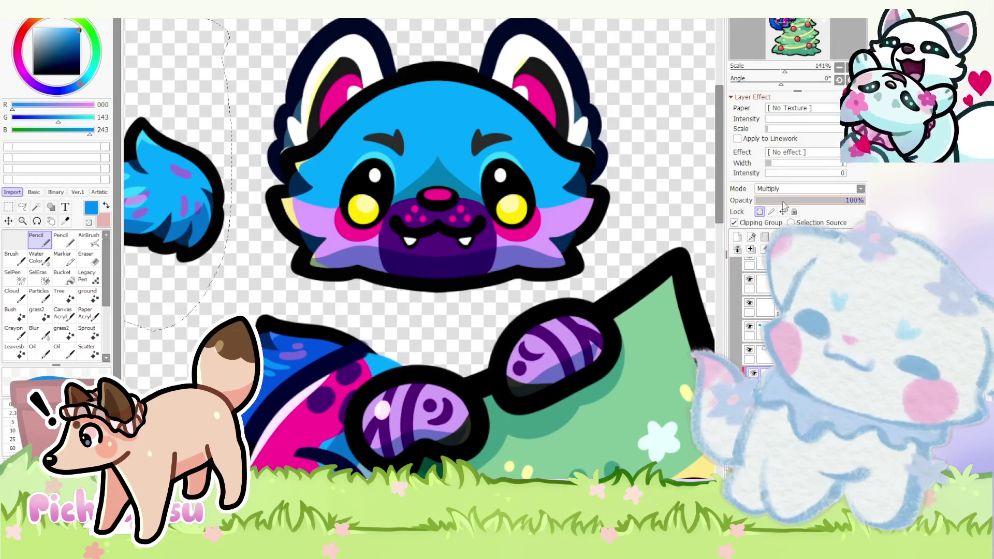
pyautogui.scroll(1, 789, 190)
pyautogui.keyDown('alt'); pyautogui.click(419, 276); pyautogui.keyUp('alt')
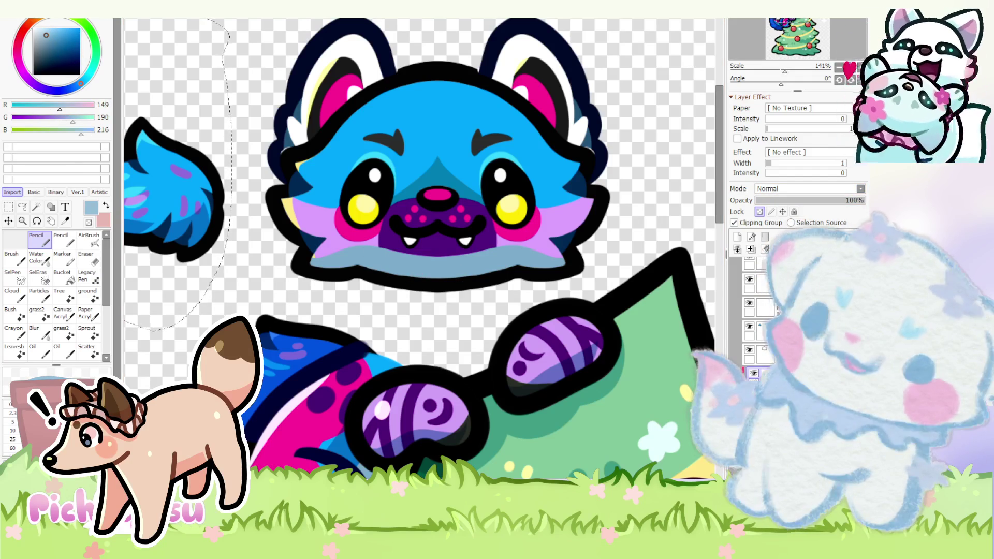
pyautogui.hotkey('ctrl', 'Tab')
pyautogui.hotkey('ctrl', 'Tab')
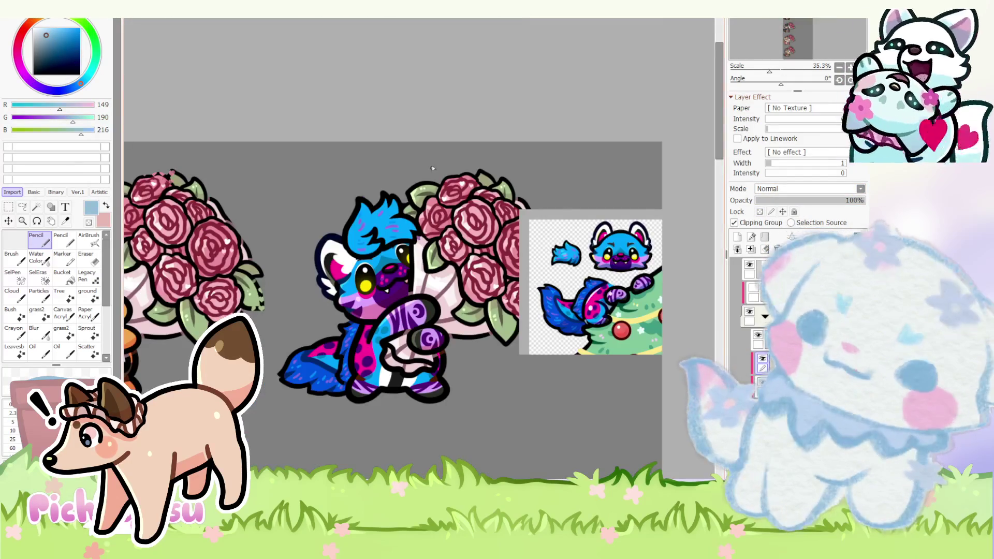
pyautogui.scroll(-1, 781, 189)
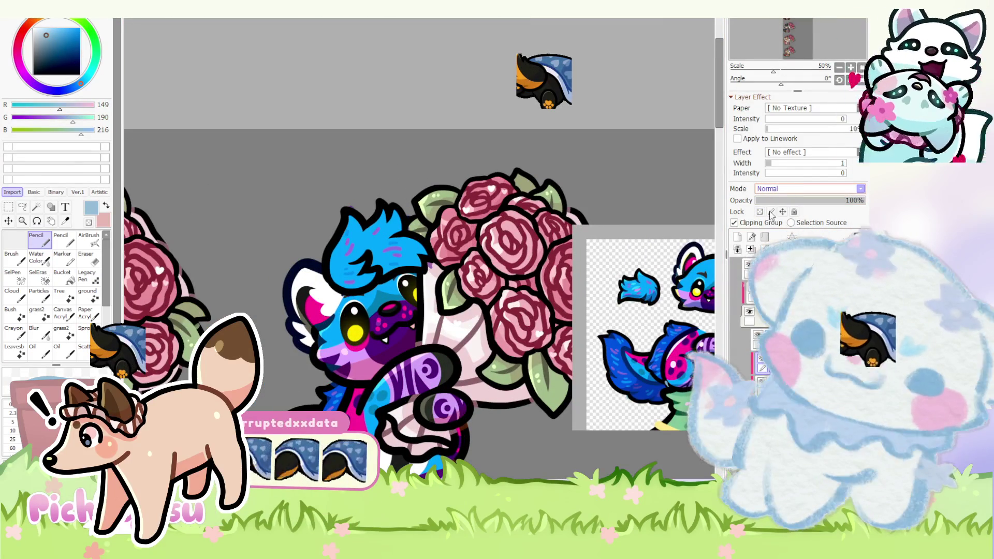
pyautogui.scroll(1, 353, 289)
pyautogui.scroll(2, 353, 290)
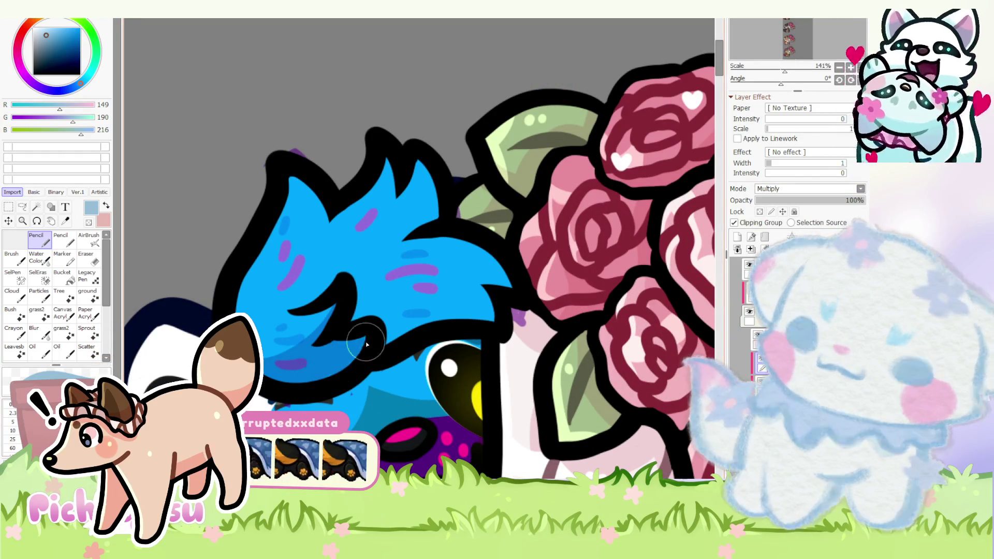
pyautogui.scroll(-3, 362, 346)
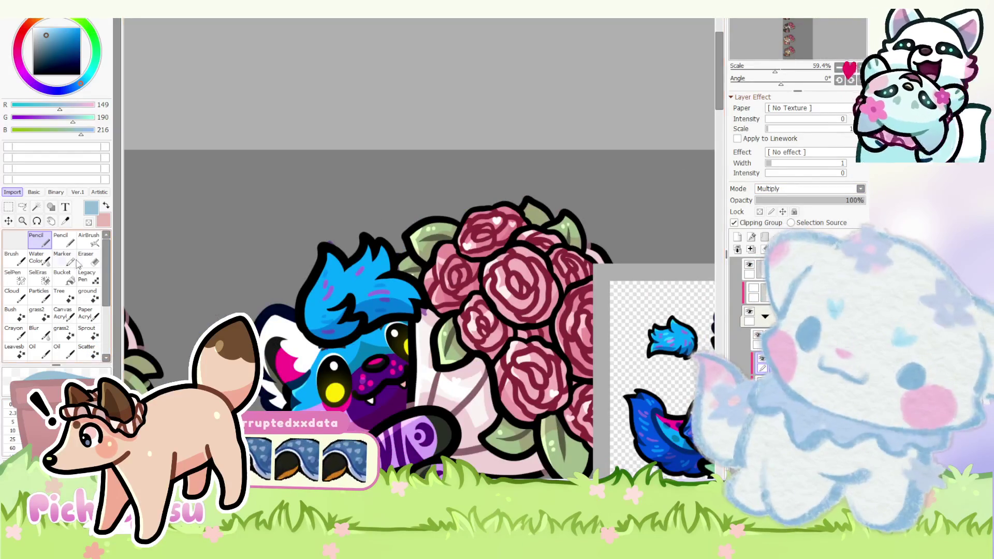
# - Erase a stray bit of black outline in the tuft and shade its edge in darker blue
pyautogui.press('e')
pyautogui.scroll(4, 400, 328)
pyautogui.scroll(-2, 400, 328)
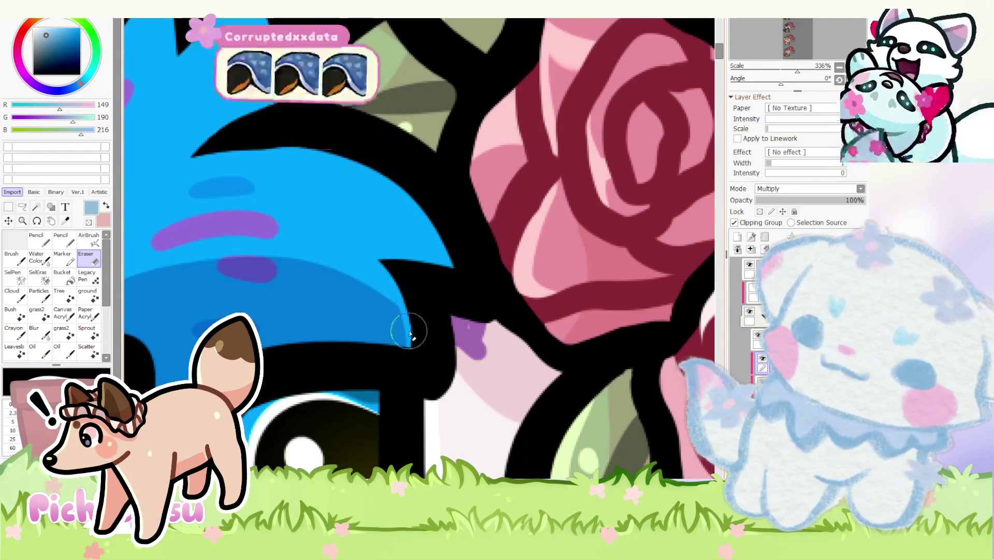
pyautogui.scroll(-2, 266, 244)
pyautogui.scroll(2, 266, 244)
pyautogui.scroll(1, 287, 260)
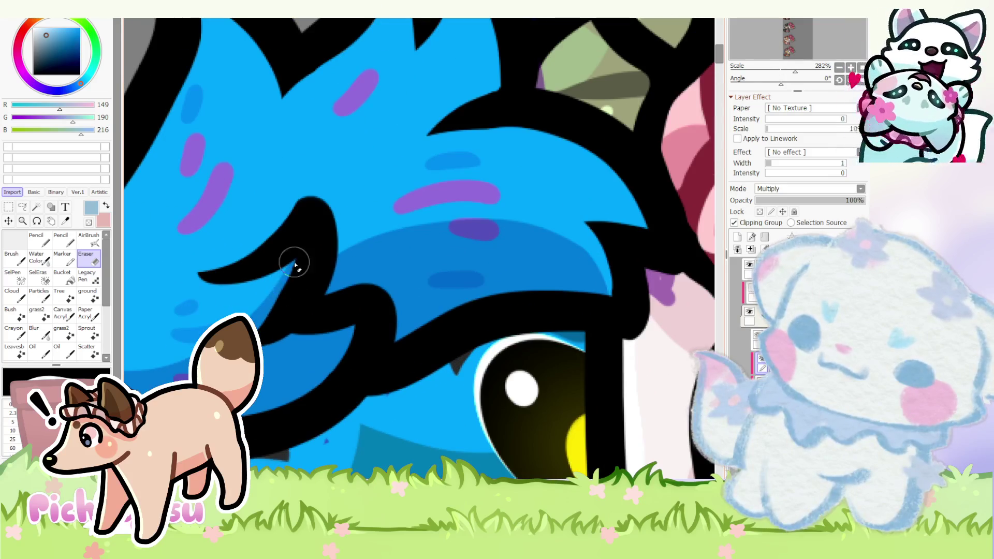
pyautogui.moveTo(281, 329); pyautogui.dragTo(379, 315)
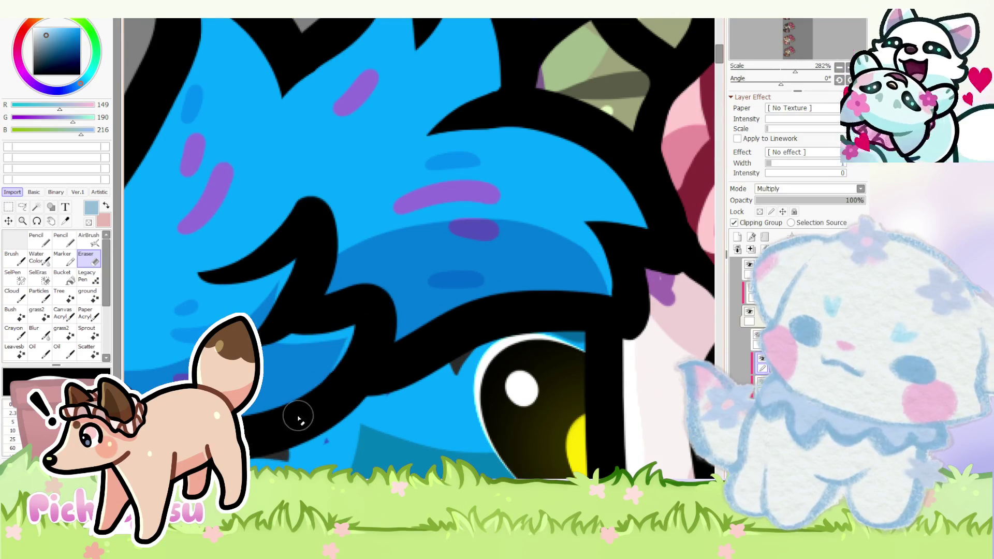
pyautogui.scroll(-3, 346, 299)
pyautogui.press('n')
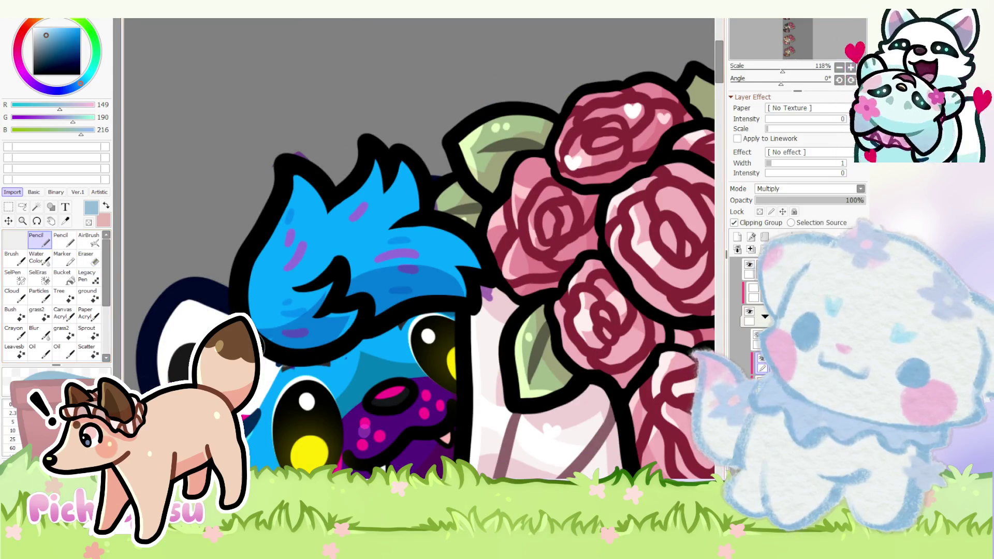
pyautogui.scroll(2, 359, 223)
pyautogui.scroll(2, 355, 235)
pyautogui.scroll(-3, 355, 235)
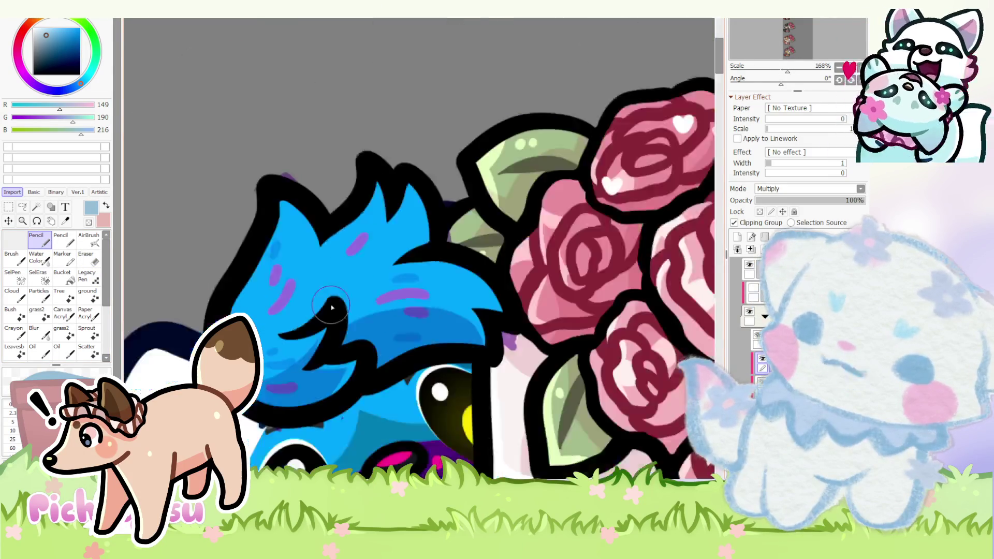
pyautogui.scroll(2, 375, 276)
pyautogui.moveTo(375, 275); pyautogui.dragTo(366, 201)
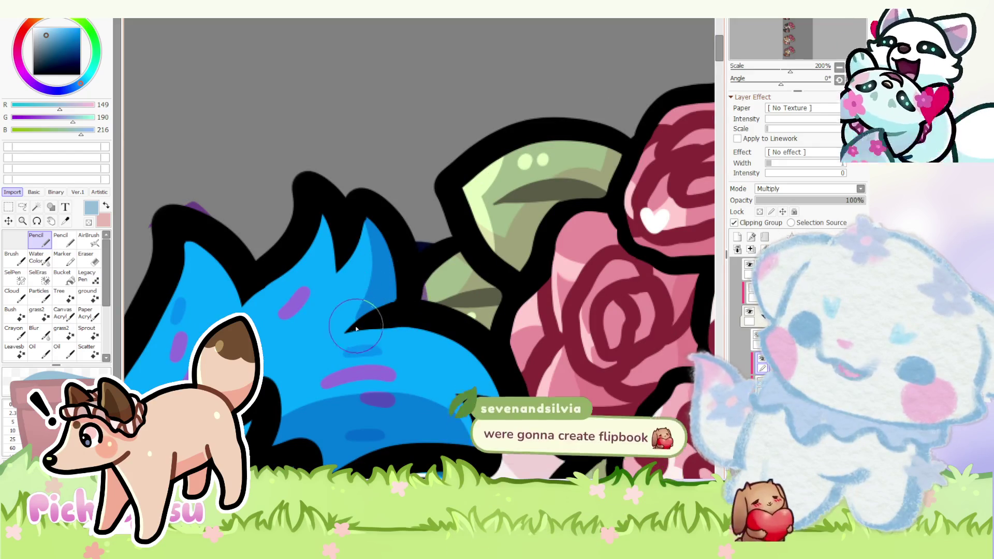
pyautogui.press('e')
pyautogui.scroll(2, 362, 267)
pyautogui.scroll(-3, 372, 191)
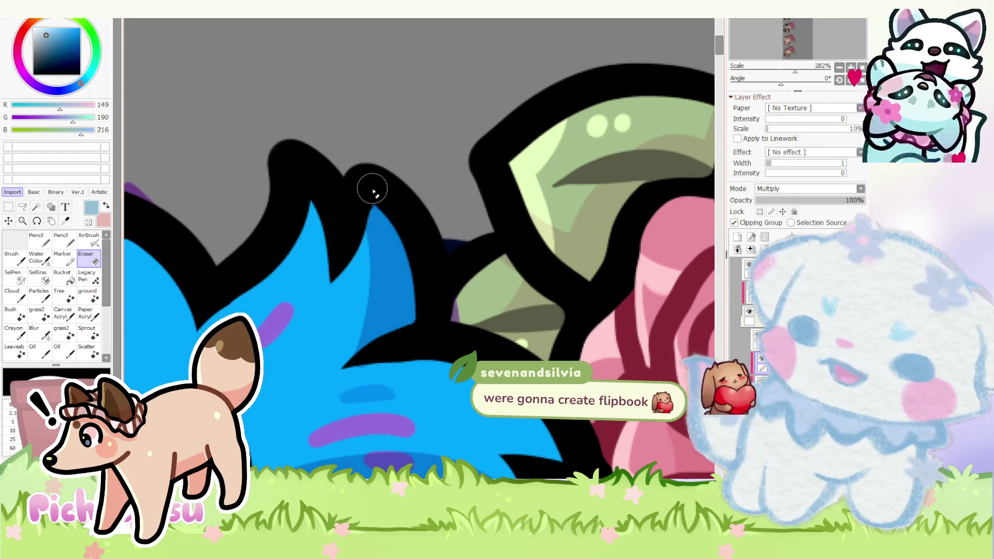
pyautogui.scroll(-2, 376, 246)
pyautogui.scroll(-3, 376, 244)
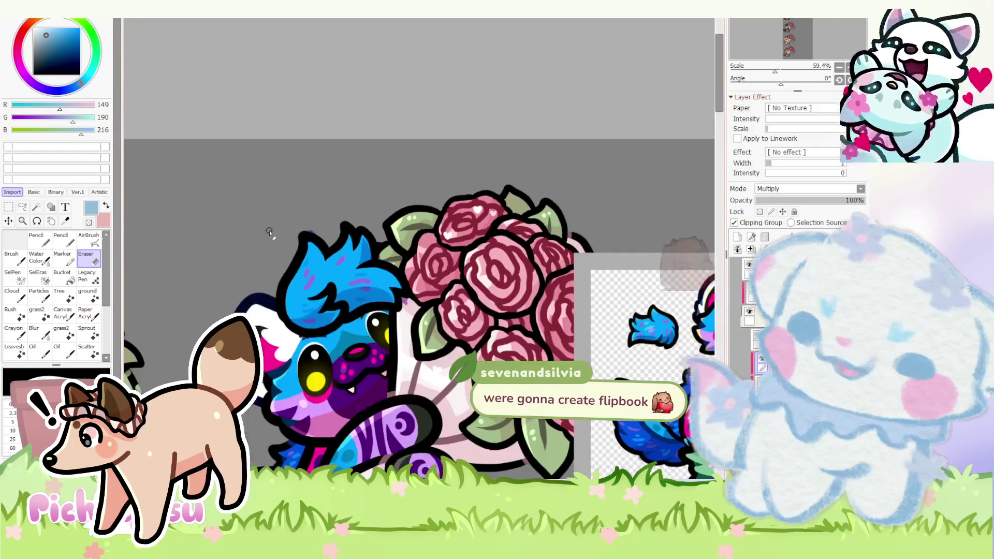
pyautogui.press('n')
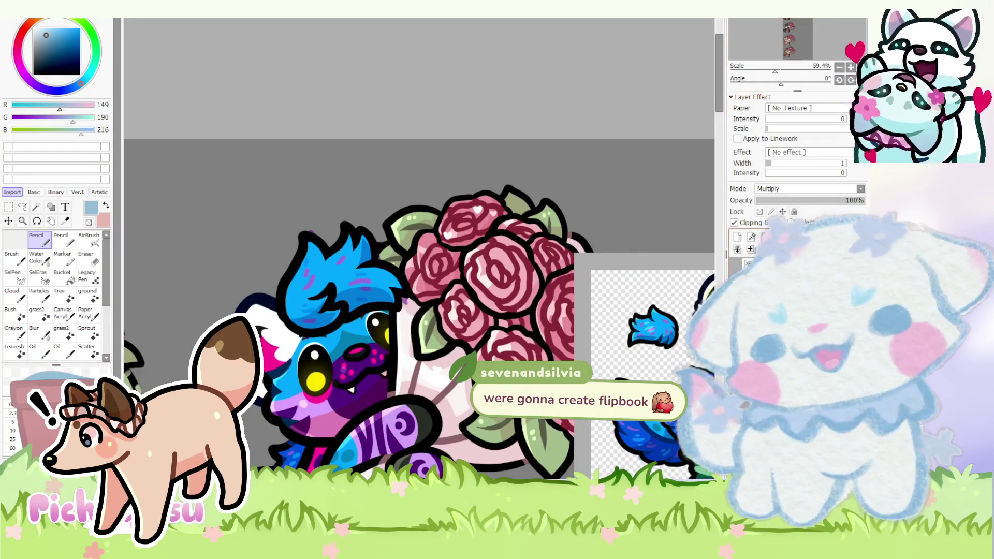
# - Test a translucent purple stroke on another layer, then undo back to the hair at full opacity
pyautogui.click(777, 269)
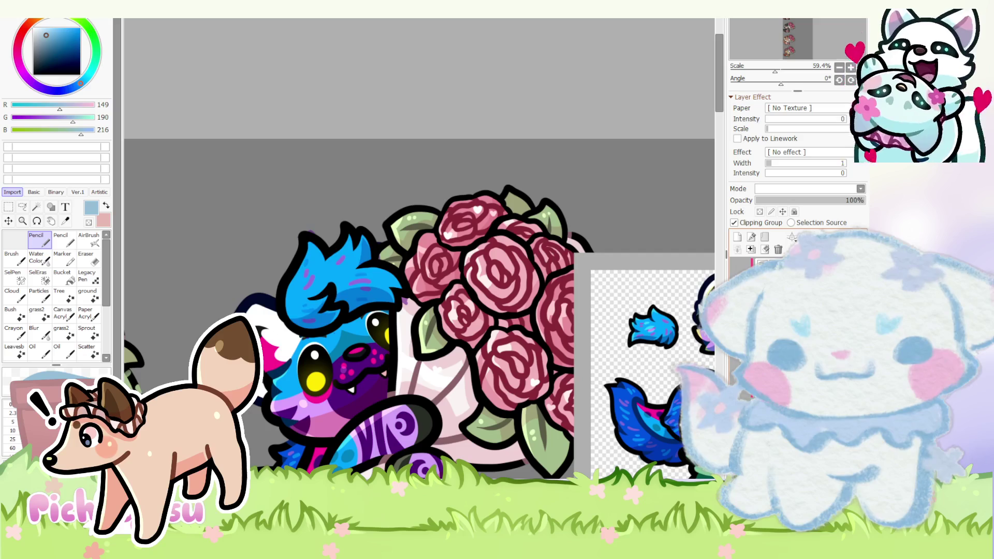
pyautogui.moveTo(288, 233); pyautogui.dragTo(397, 310)
pyautogui.scroll(1, 397, 309)
pyautogui.scroll(1, 397, 309)
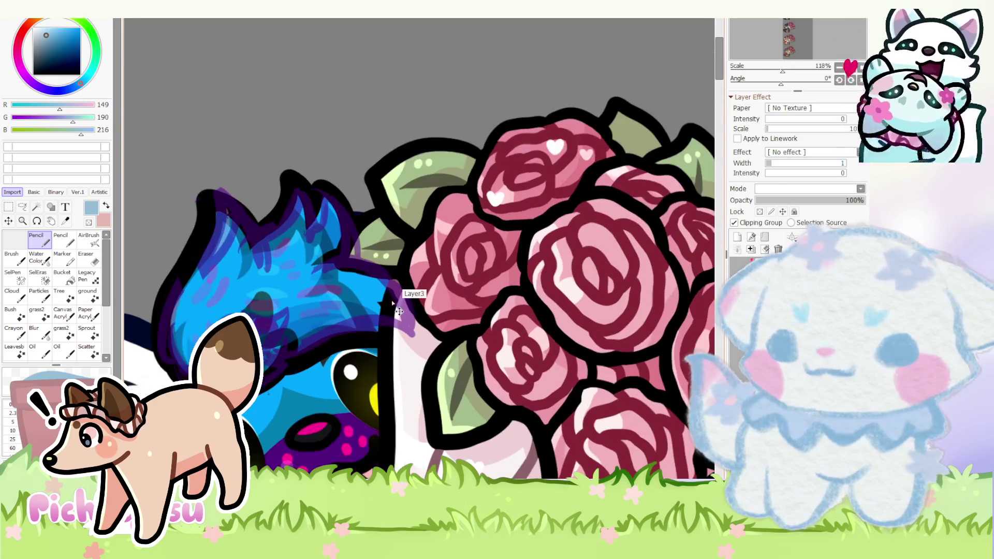
pyautogui.hotkey('ctrl', 'z')
pyautogui.scroll(-2, 402, 268)
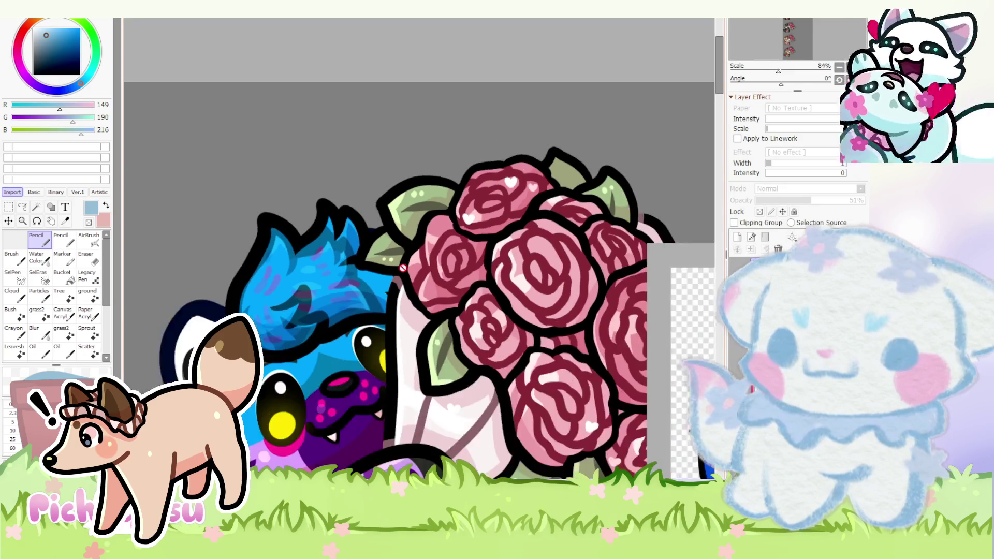
pyautogui.scroll(2, 402, 269)
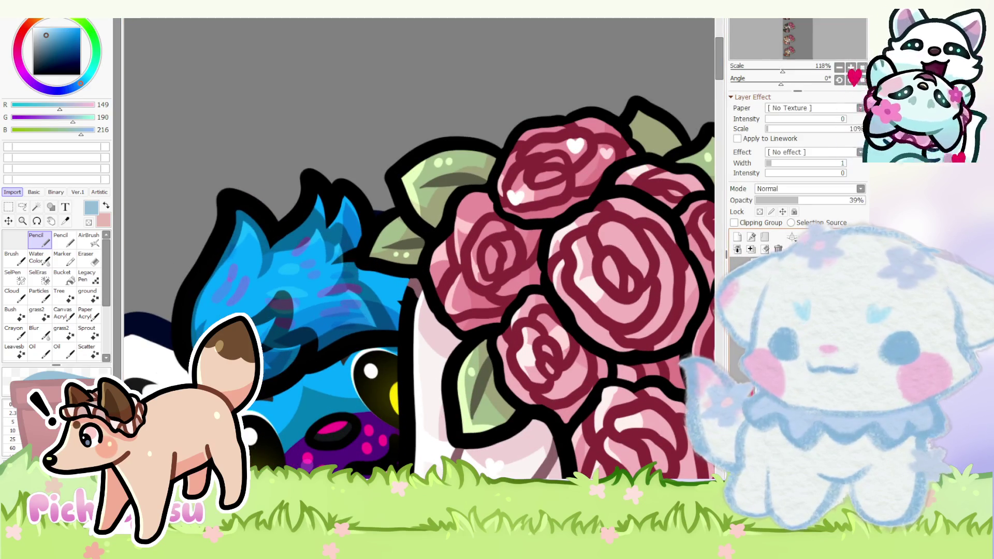
pyautogui.hotkey('ctrl', 'z')
pyautogui.scroll(-4, 397, 249)
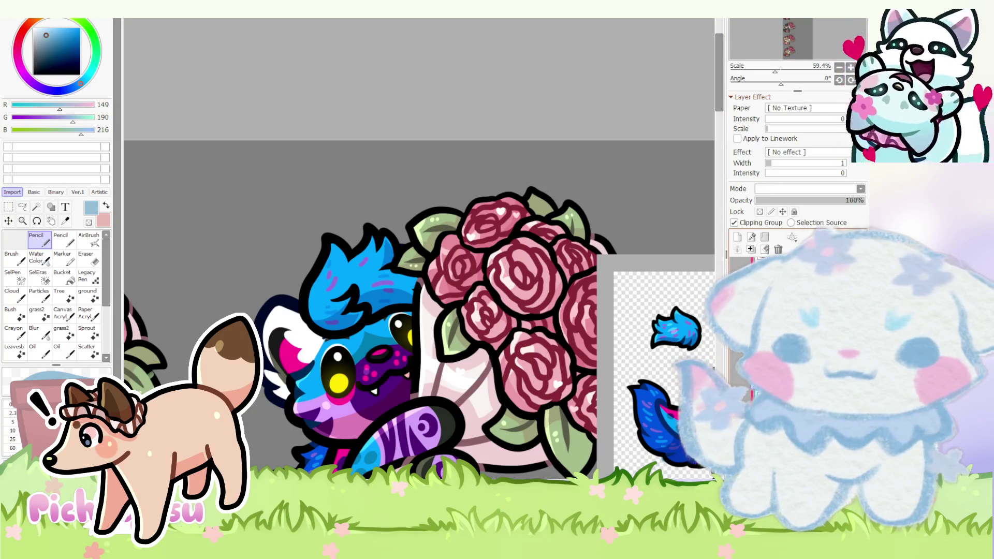
# - Nudge the blue hair tuft slightly down-right on the creature's head and apply
pyautogui.keyDown('ctrl'); pyautogui.keyDown('shift'); pyautogui.click(316, 308); pyautogui.keyUp('shift'); pyautogui.keyUp('ctrl')
pyautogui.press('ctrl')
pyautogui.moveTo(380, 281); pyautogui.dragTo(389, 292)
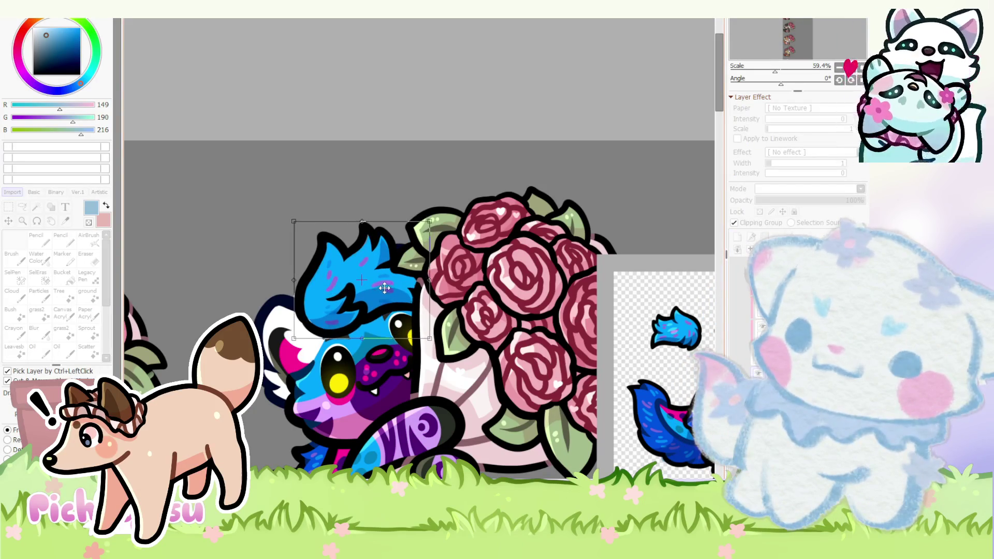
pyautogui.press('Return')
# - Rotate the hair tuft, level it back, and settle it into place on the head
pyautogui.hotkey('ctrl', 't')
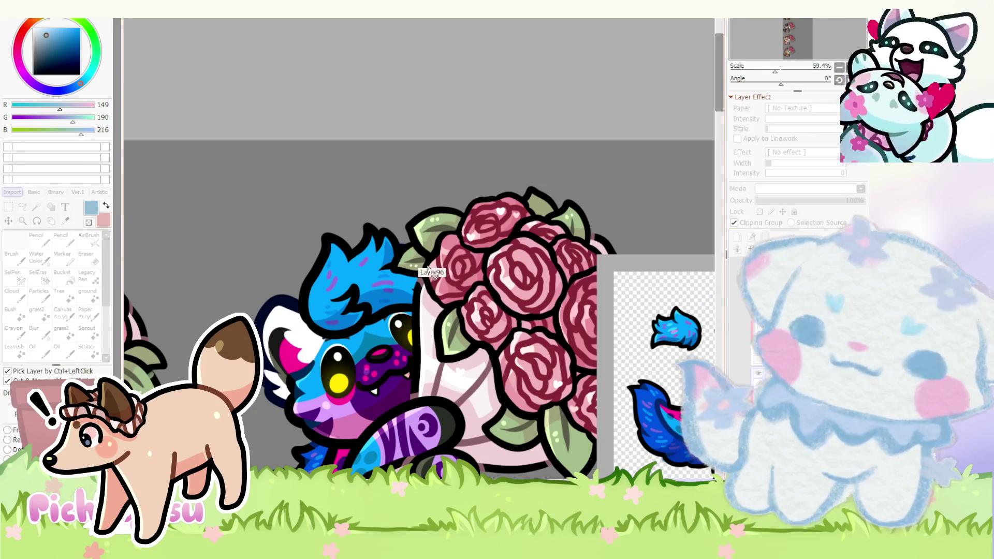
pyautogui.moveTo(361, 285); pyautogui.dragTo(359, 295)
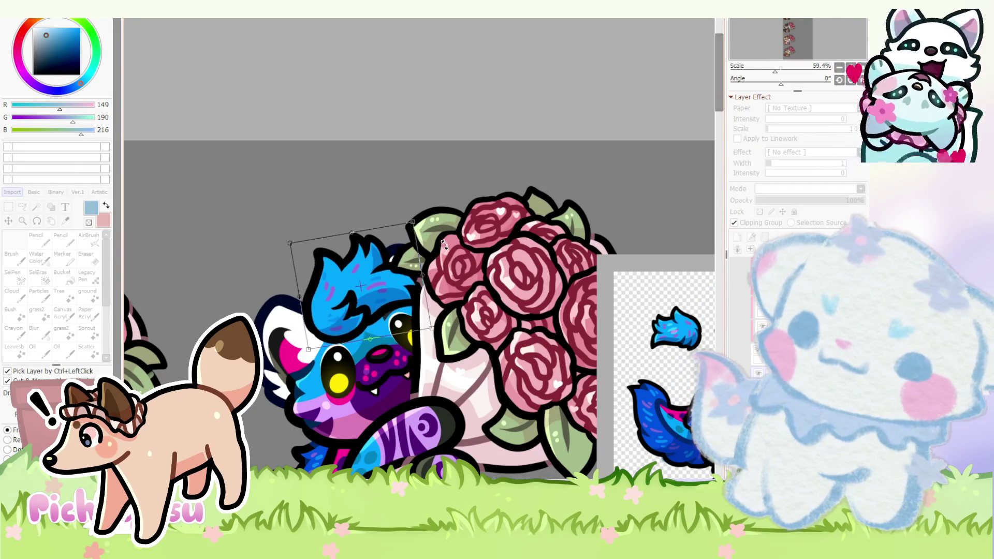
pyautogui.moveTo(473, 308); pyautogui.dragTo(467, 337)
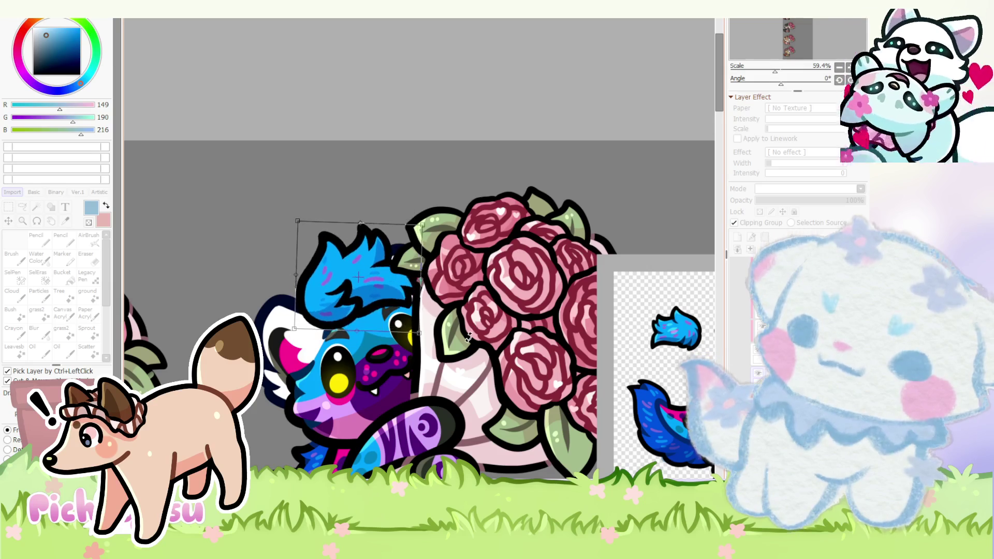
pyautogui.moveTo(358, 297); pyautogui.dragTo(354, 299)
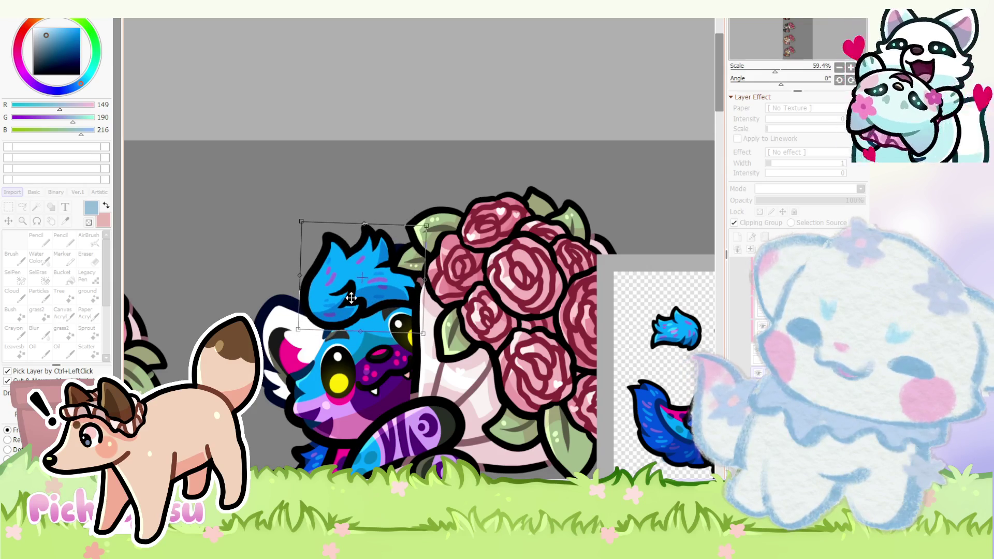
pyautogui.scroll(-4, 351, 297)
pyautogui.press('Return')
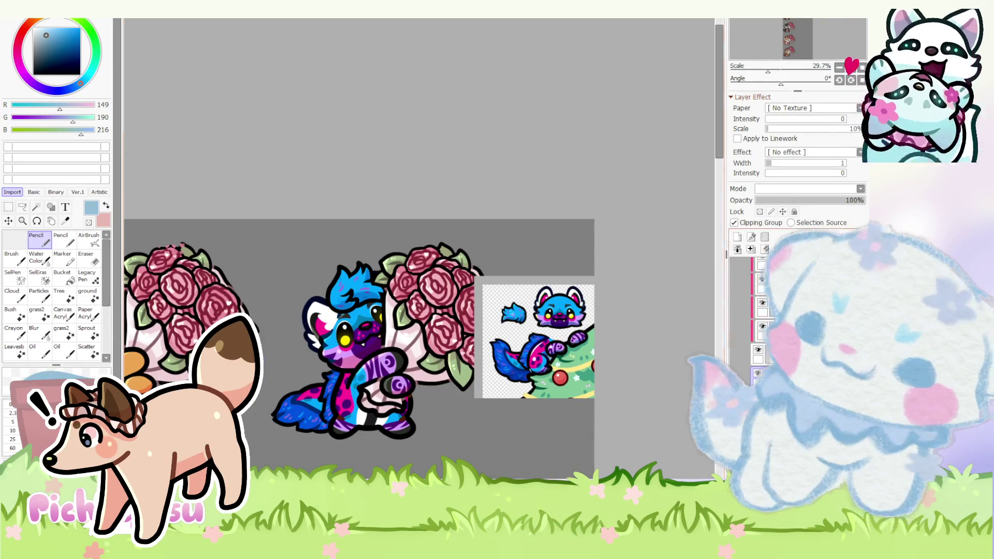
pyautogui.scroll(-3, 345, 350)
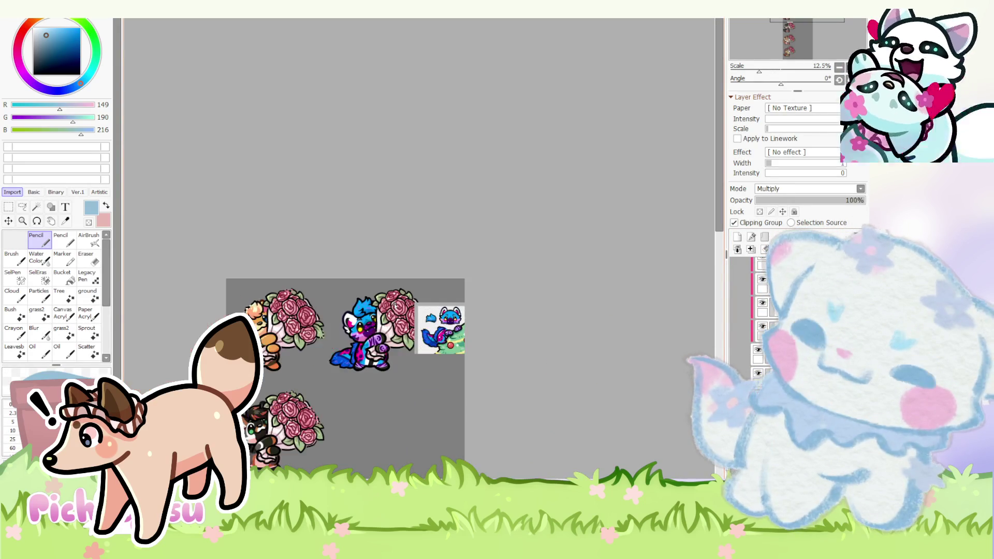
pyautogui.moveTo(780, 83); pyautogui.dragTo(815, 89)
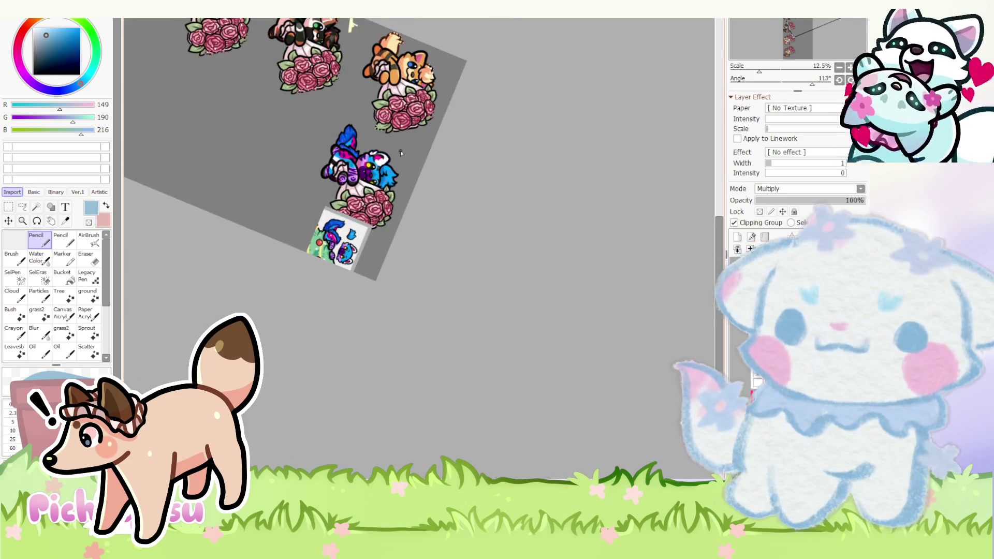
pyautogui.scroll(7, 393, 157)
pyautogui.scroll(3, 388, 163)
pyautogui.scroll(3, 378, 172)
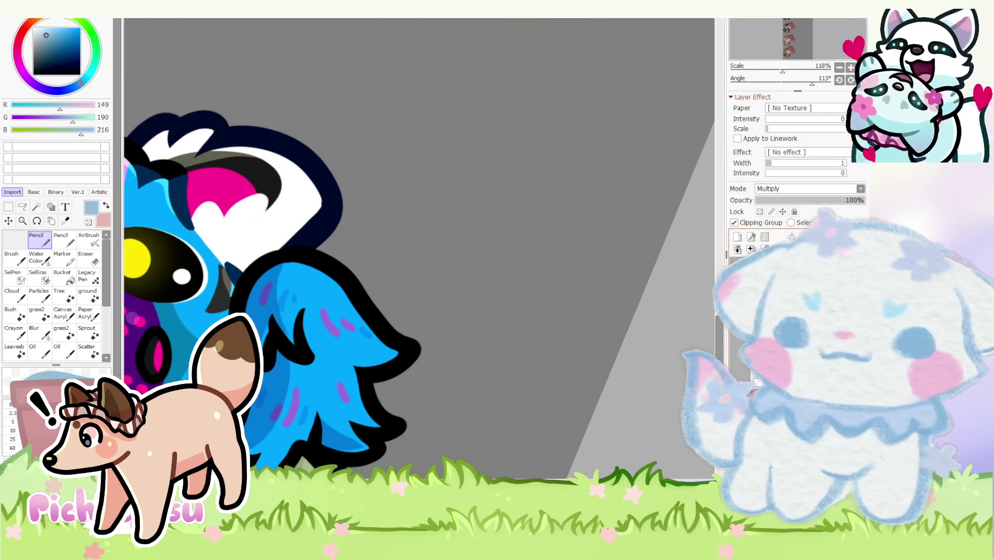
pyautogui.scroll(2, 411, 349)
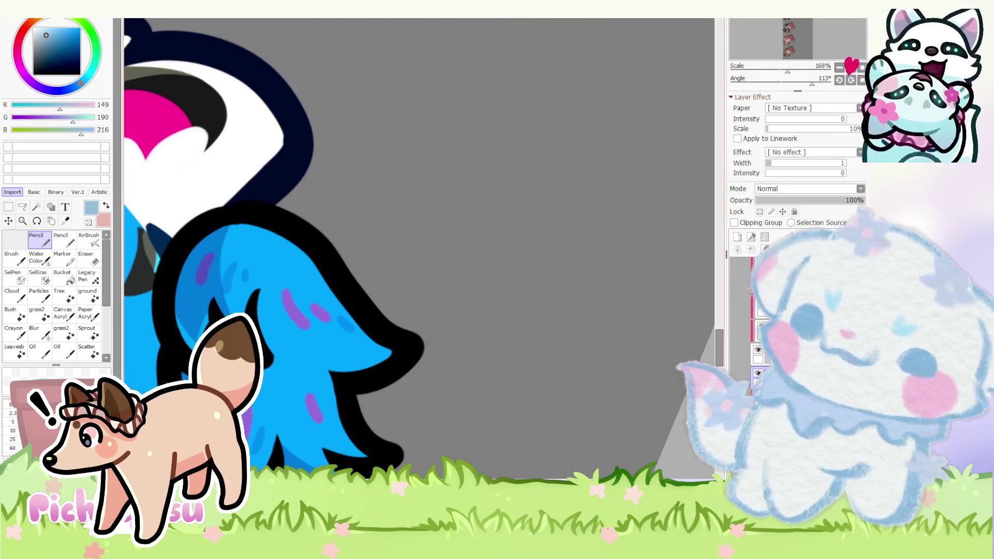
pyautogui.scroll(3, 344, 396)
pyautogui.rightClick(344, 396)
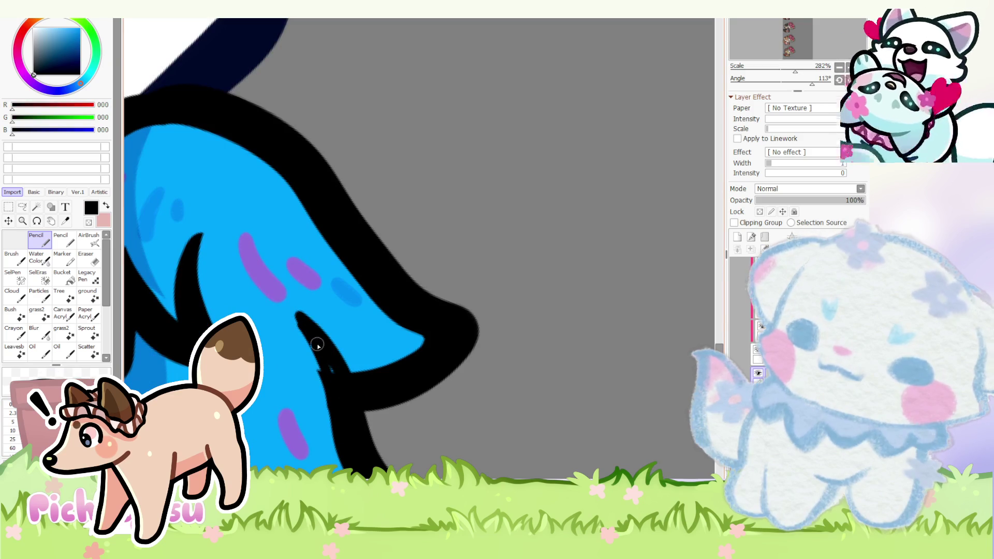
pyautogui.press('e')
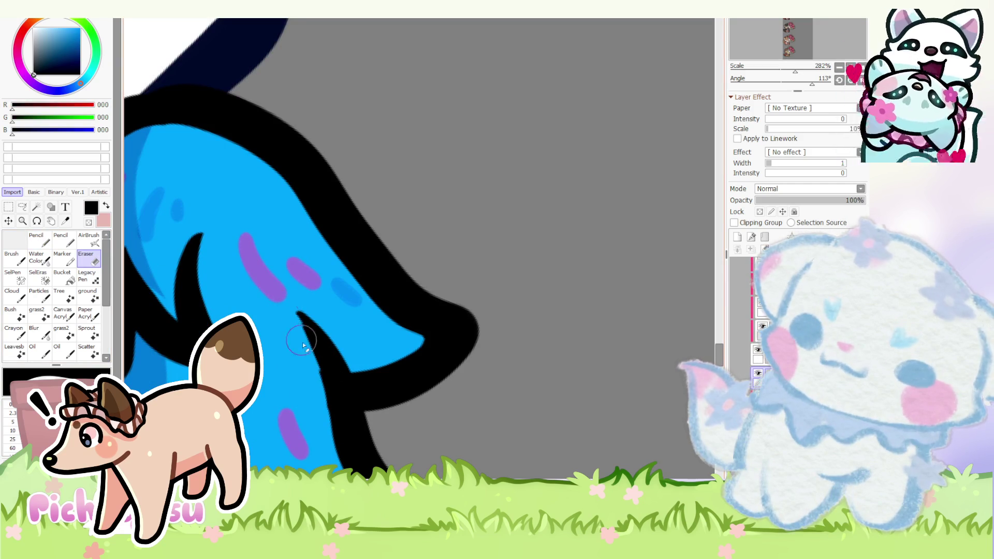
pyautogui.hotkey('ctrl', '0')
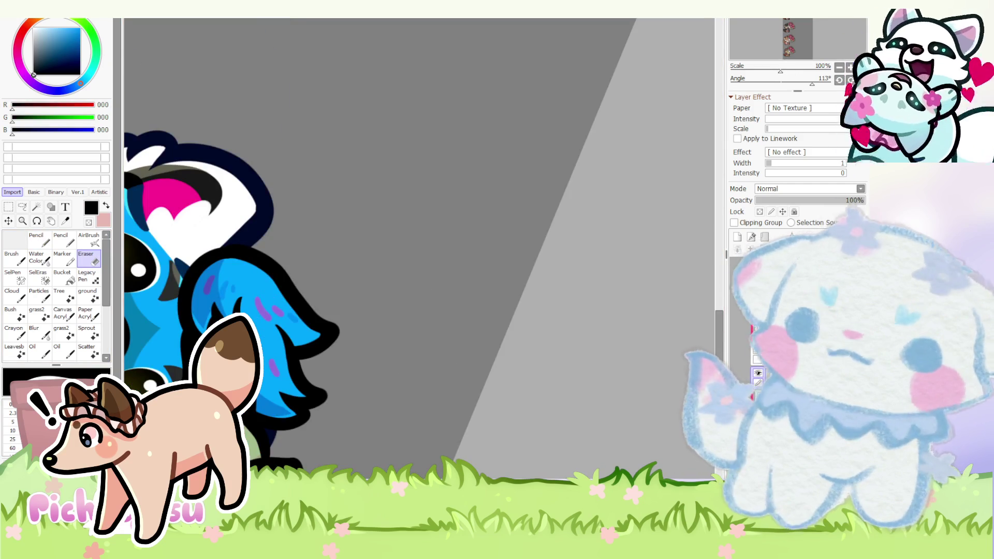
pyautogui.press('End')
pyautogui.press('End')
pyautogui.press('End')
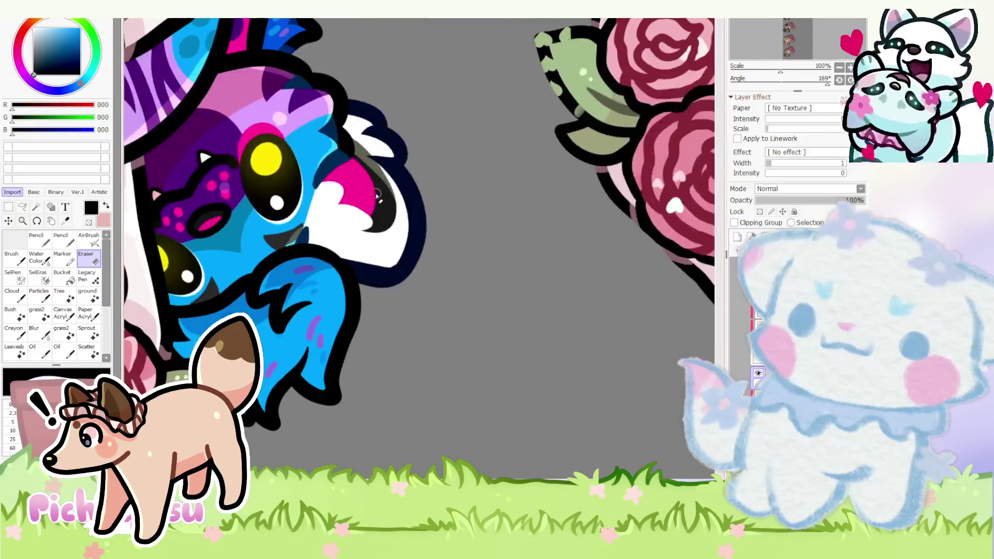
pyautogui.press('n')
pyautogui.scroll(1, 334, 261)
pyautogui.scroll(1, 323, 246)
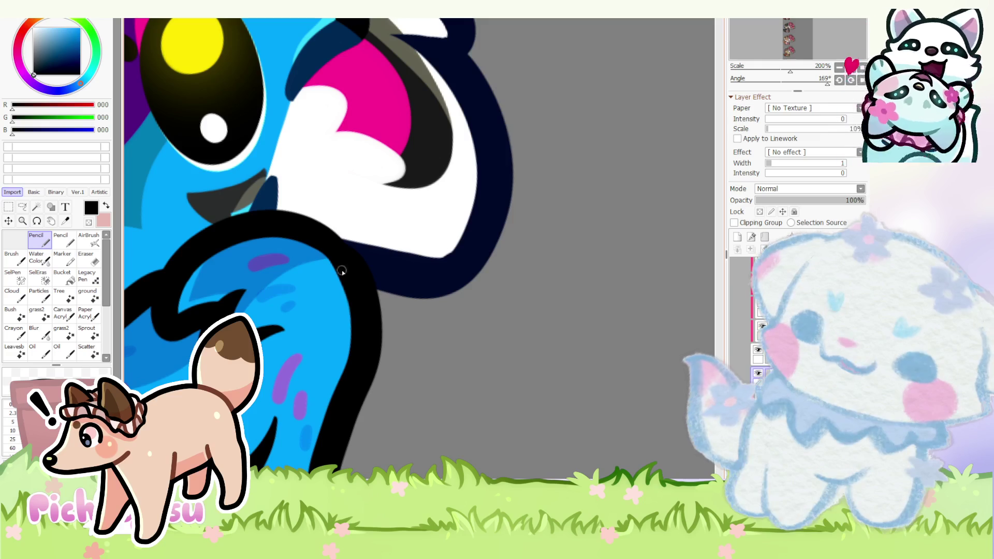
pyautogui.click(90, 259)
pyautogui.scroll(1, 346, 260)
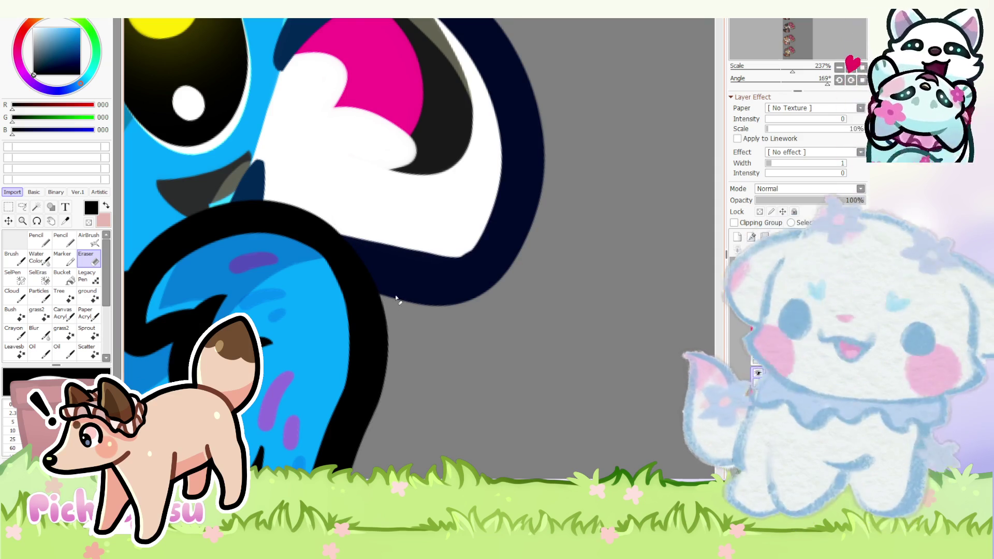
pyautogui.scroll(-2, 468, 284)
pyautogui.scroll(-6, 466, 264)
pyautogui.press('Home')
pyautogui.scroll(-4, 413, 187)
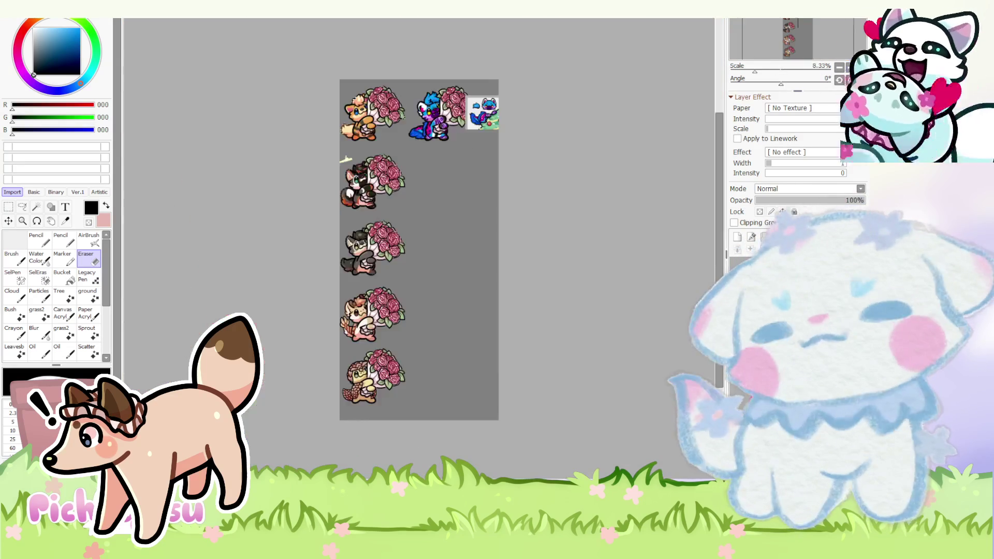
pyautogui.scroll(2, 347, 129)
pyautogui.scroll(2, 347, 129)
pyautogui.scroll(3, 347, 129)
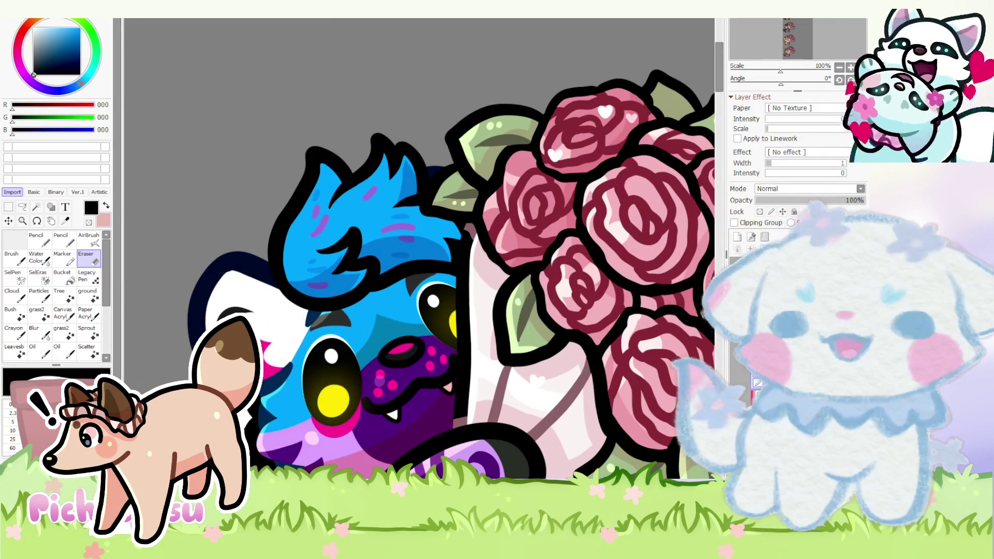
pyautogui.scroll(-3, 580, 329)
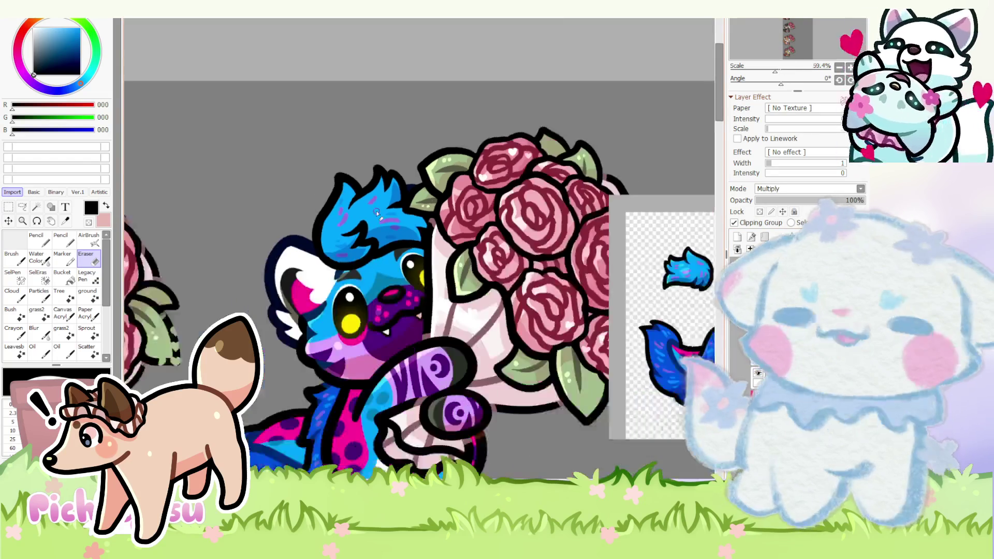
pyautogui.scroll(-1, 481, 272)
pyautogui.scroll(3, 377, 211)
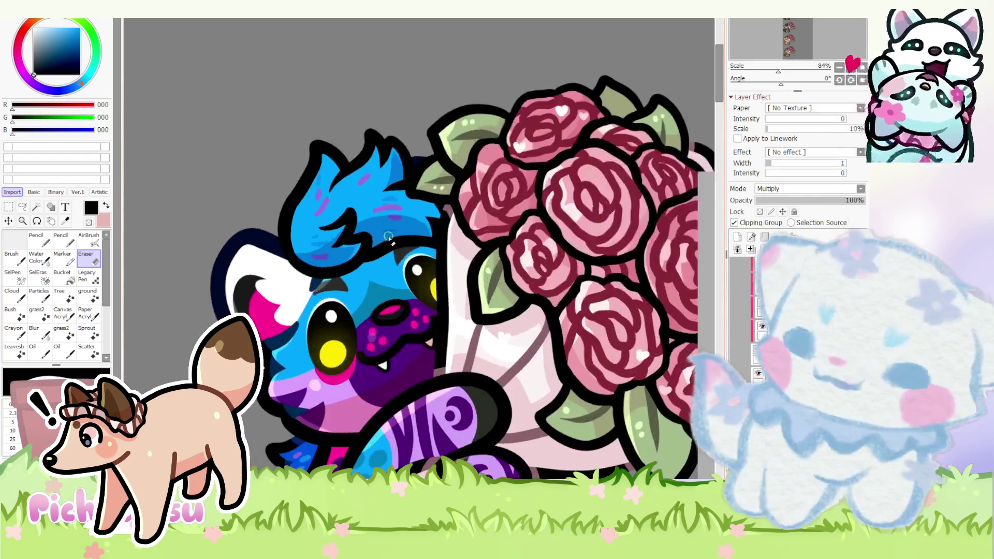
pyautogui.scroll(1, 769, 192)
# - Sample the light blue from the hair and shade the tail with darker strokes
pyautogui.keyDown('alt'); pyautogui.click(381, 221); pyautogui.keyUp('alt')
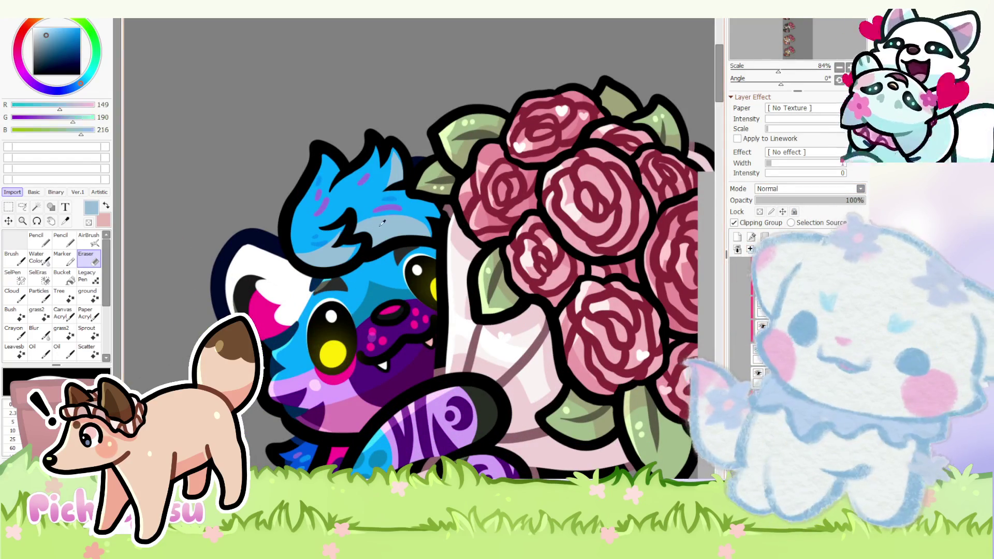
pyautogui.scroll(-1, 790, 193)
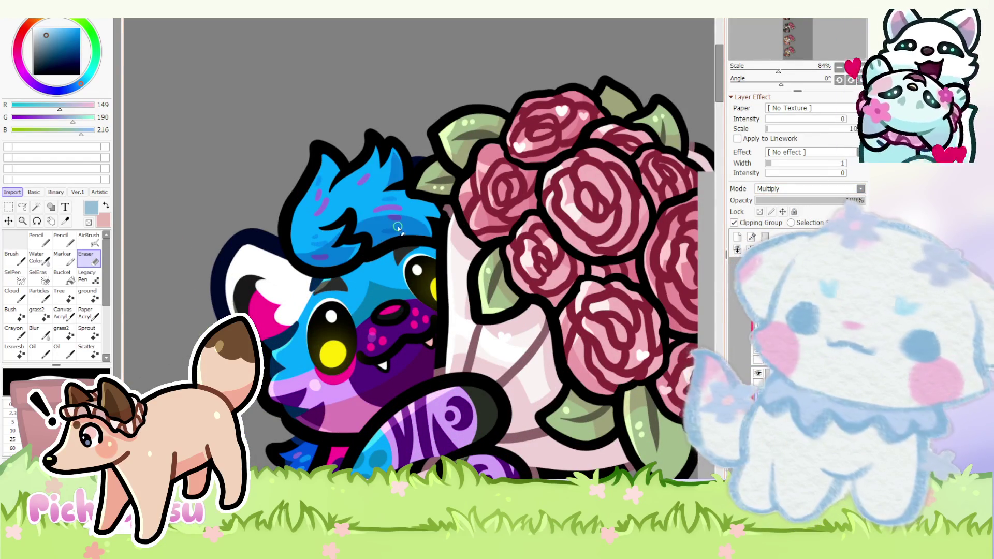
pyautogui.scroll(-3, 396, 226)
pyautogui.press('n')
pyautogui.scroll(2, 369, 359)
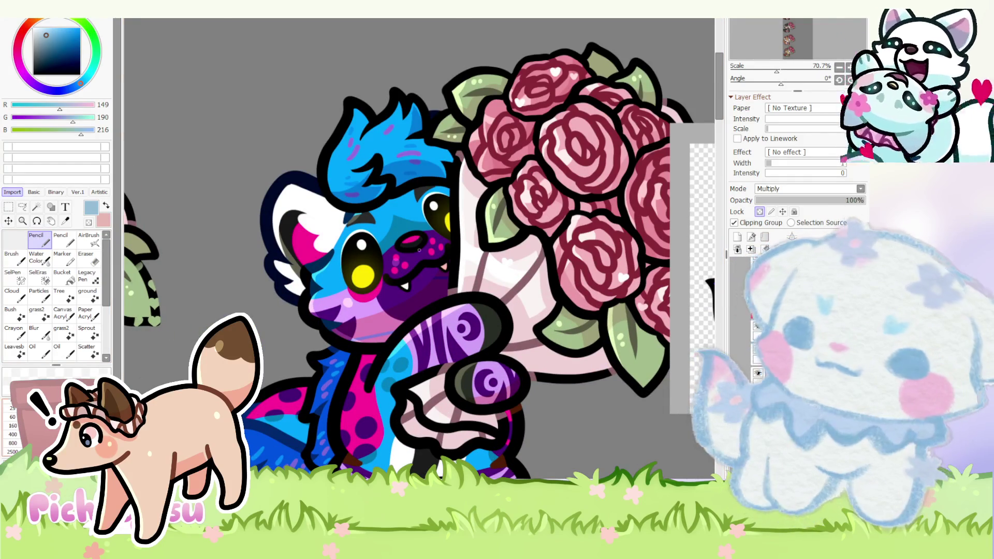
pyautogui.scroll(-2, 446, 269)
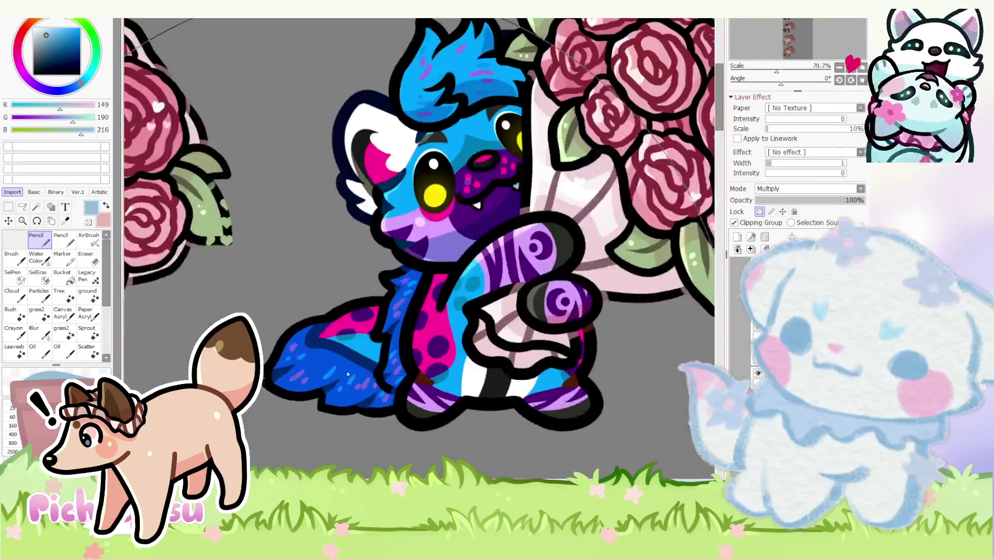
pyautogui.scroll(3, 363, 396)
pyautogui.moveTo(388, 359)
pyautogui.mouseDown()
pyautogui.moveTo(296, 388)
pyautogui.moveTo(315, 429)
pyautogui.mouseUp()
pyautogui.scroll(2, 458, 345)
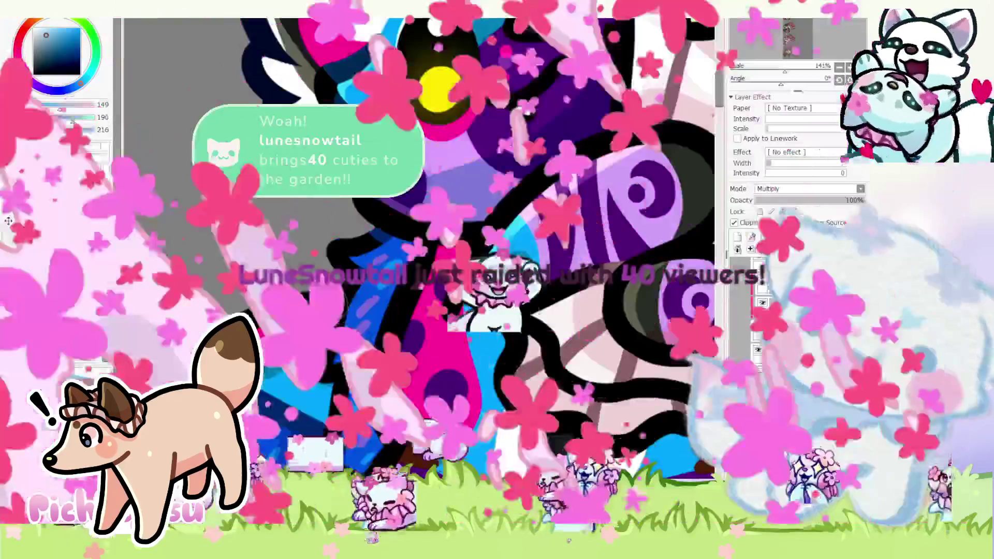
pyautogui.scroll(-2, 371, 392)
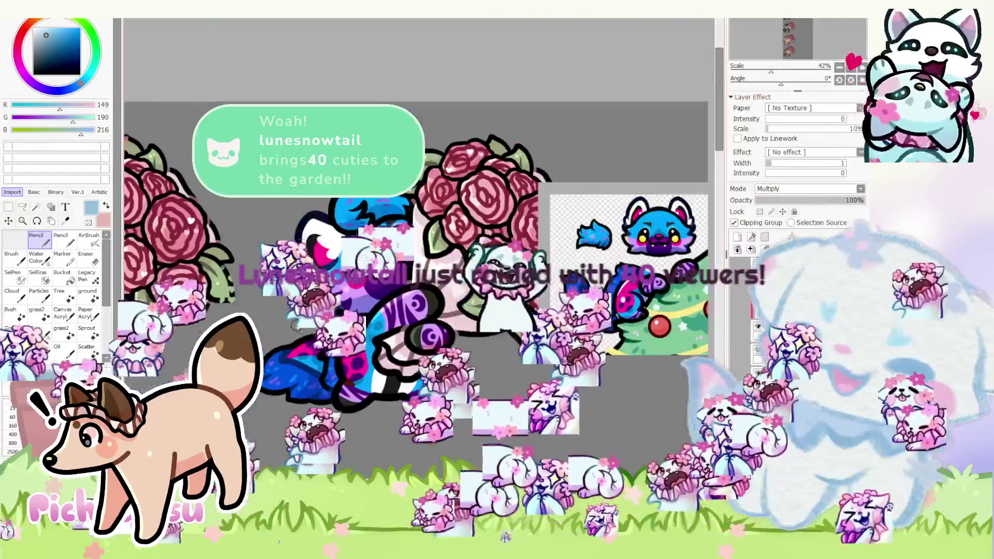
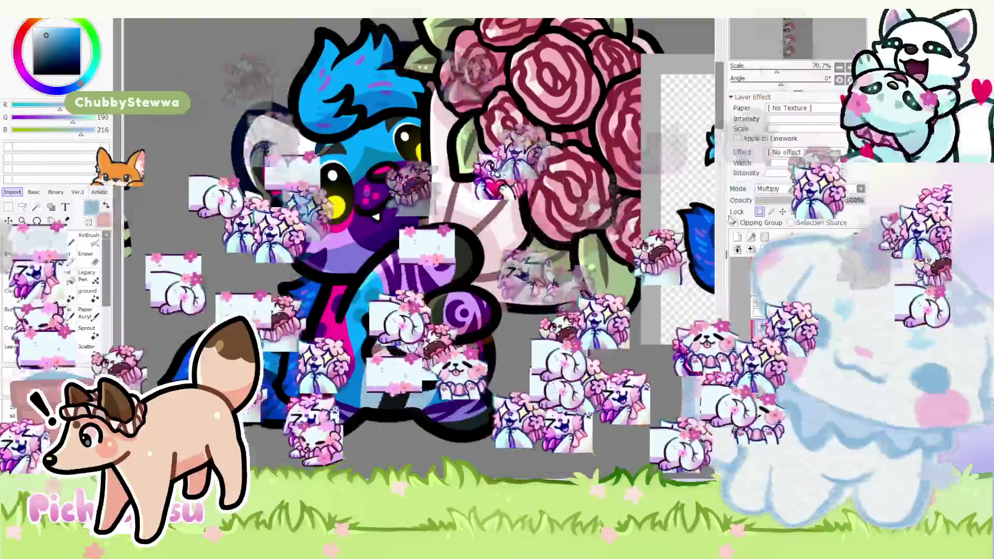
pyautogui.scroll(1, 326, 371)
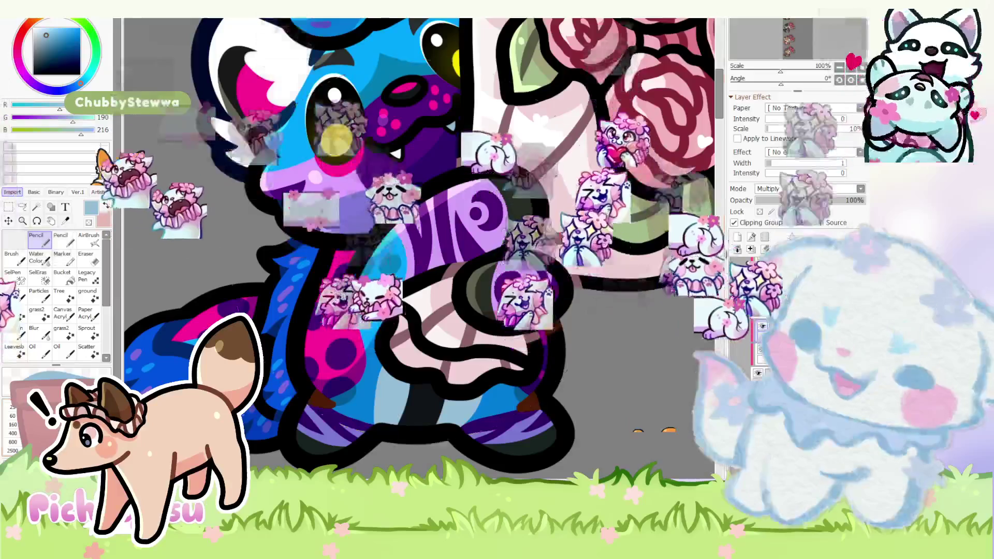
pyautogui.scroll(1, 328, 372)
pyautogui.scroll(1, 327, 372)
pyautogui.scroll(-1, 370, 342)
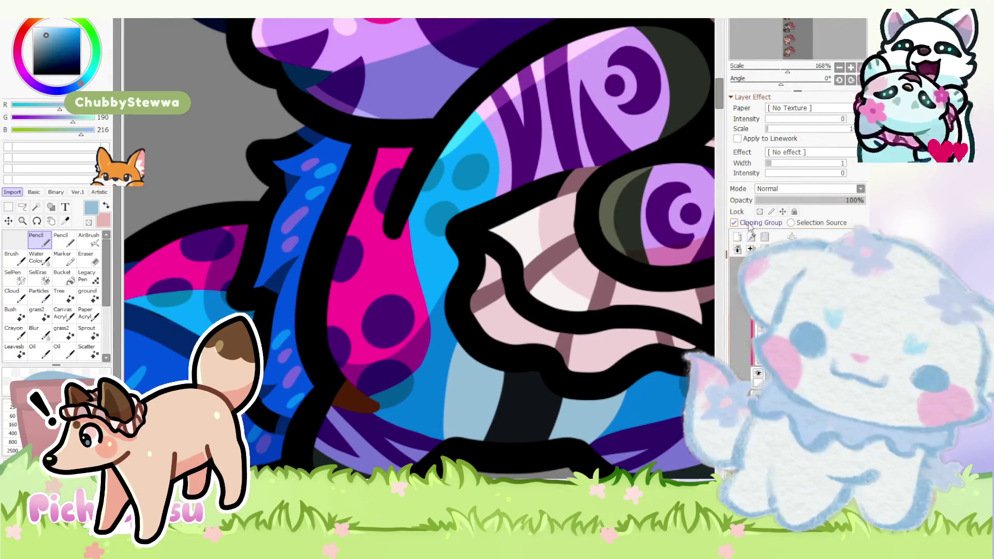
pyautogui.scroll(2, 311, 340)
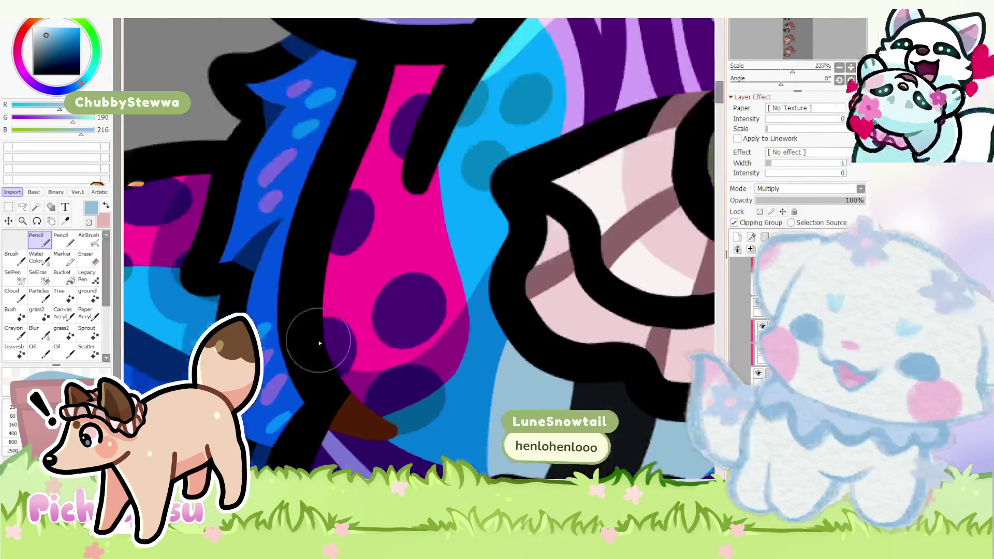
pyautogui.scroll(-1, 310, 399)
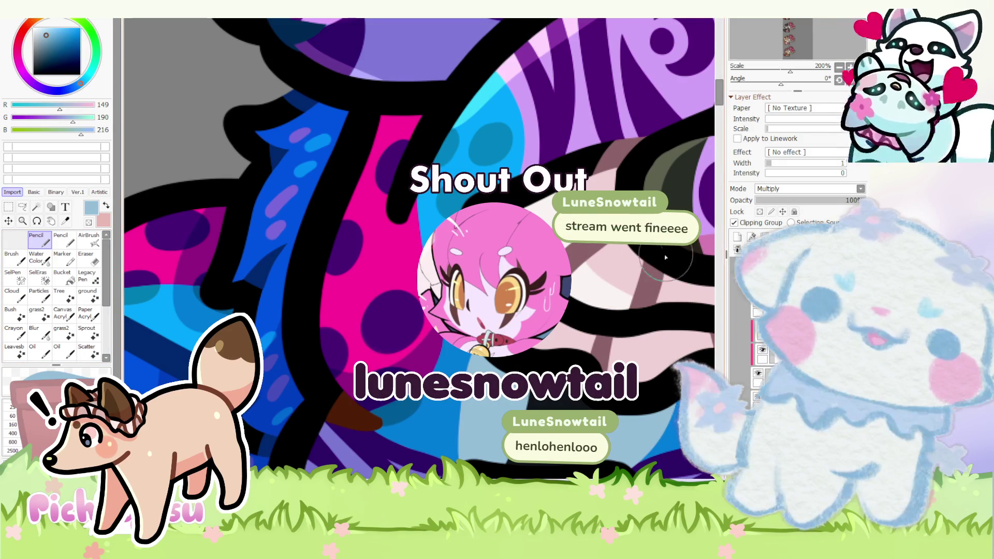
pyautogui.scroll(-3, 412, 243)
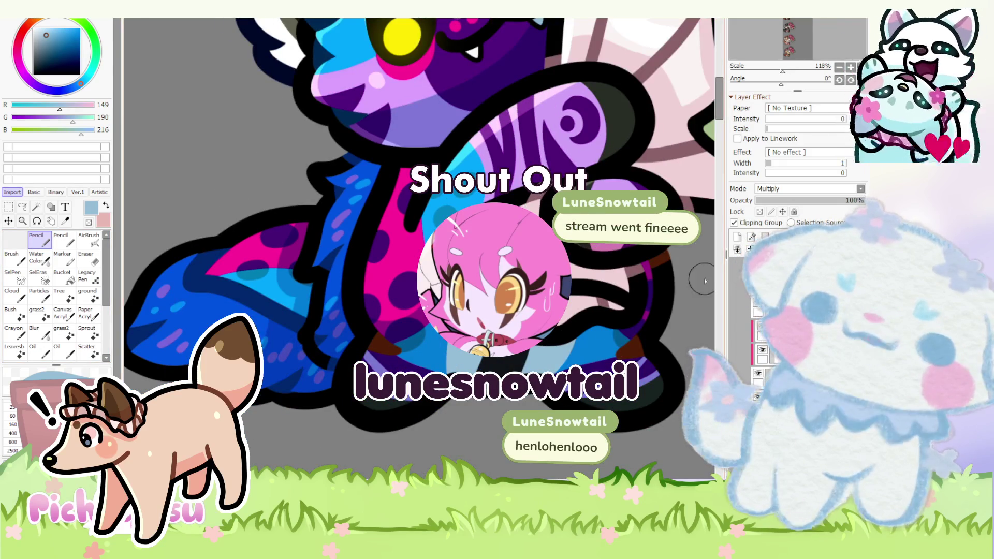
pyautogui.scroll(-4, 703, 282)
pyautogui.scroll(2, 702, 282)
pyautogui.scroll(-2, 703, 281)
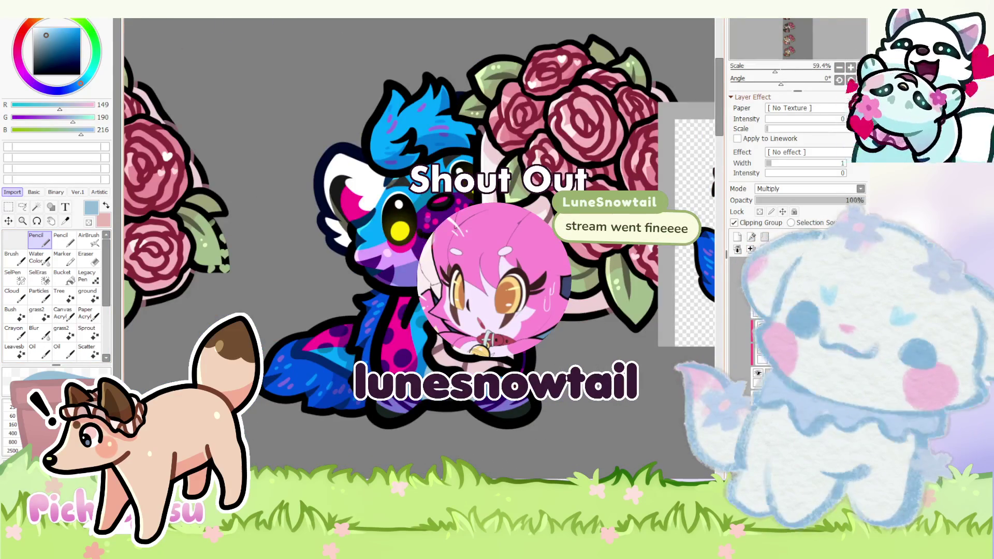
pyautogui.scroll(-1, 427, 360)
pyautogui.scroll(-2, 427, 359)
pyautogui.scroll(3, 415, 251)
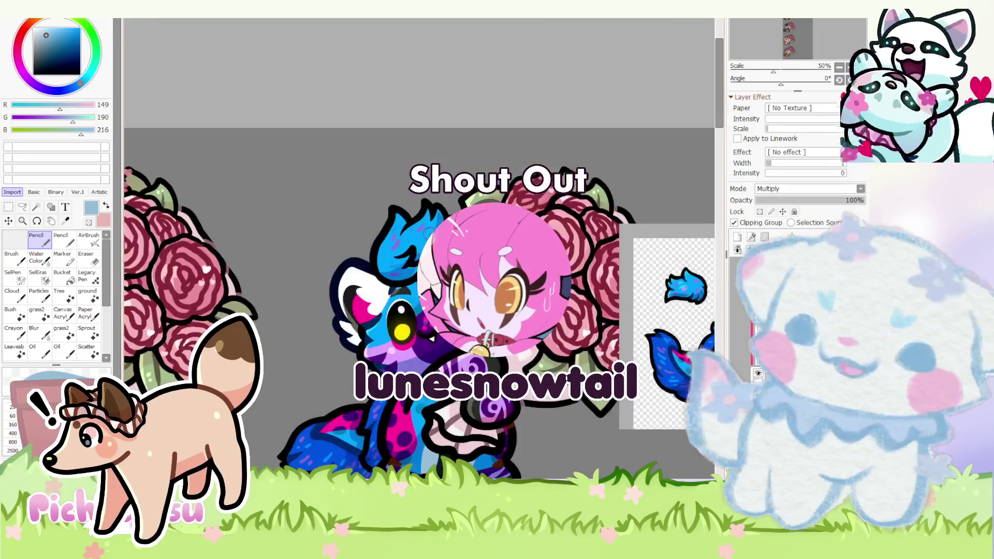
pyautogui.scroll(1, 415, 251)
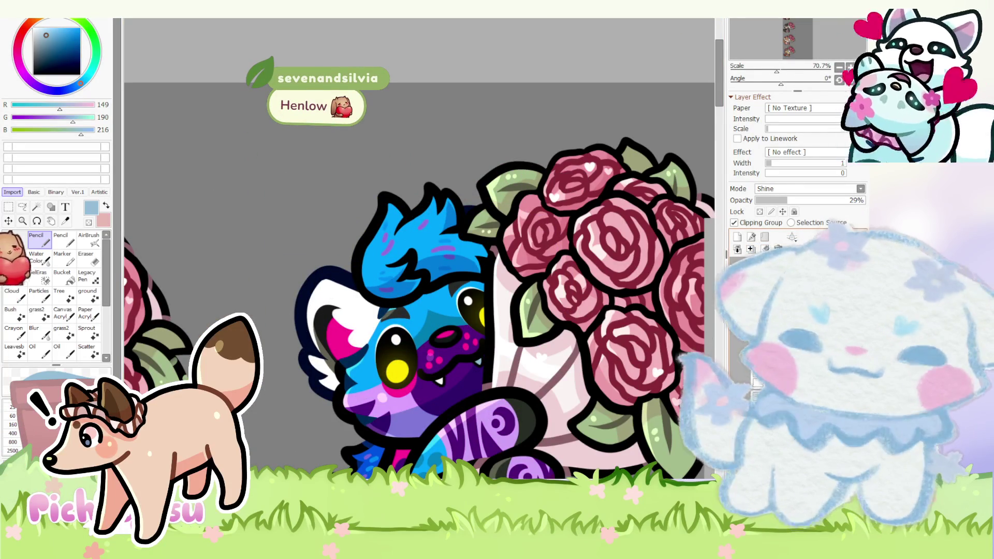
pyautogui.scroll(-1, 420, 326)
pyautogui.scroll(1, 420, 326)
pyautogui.scroll(1, 422, 324)
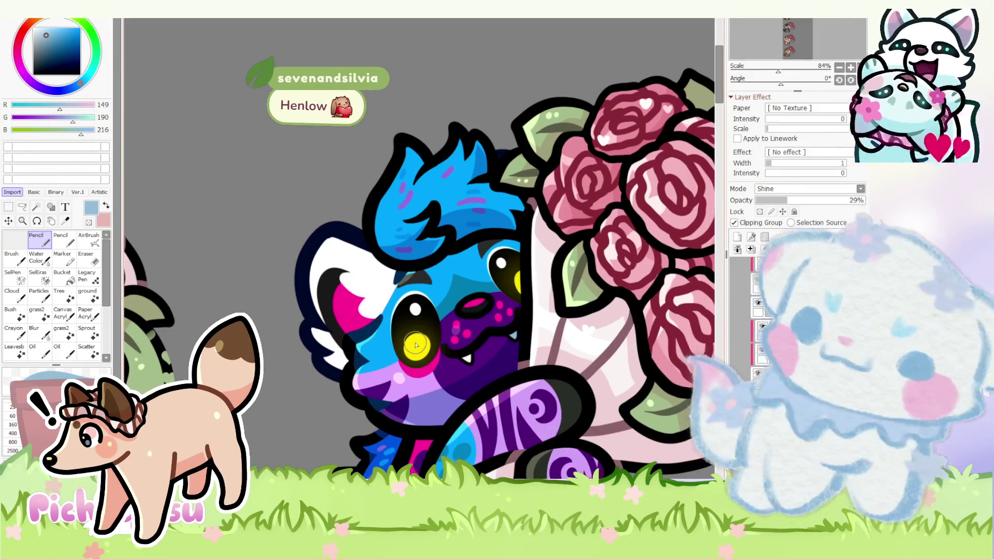
pyautogui.scroll(-1, 409, 347)
pyautogui.scroll(-2, 409, 347)
pyautogui.scroll(-2, 408, 347)
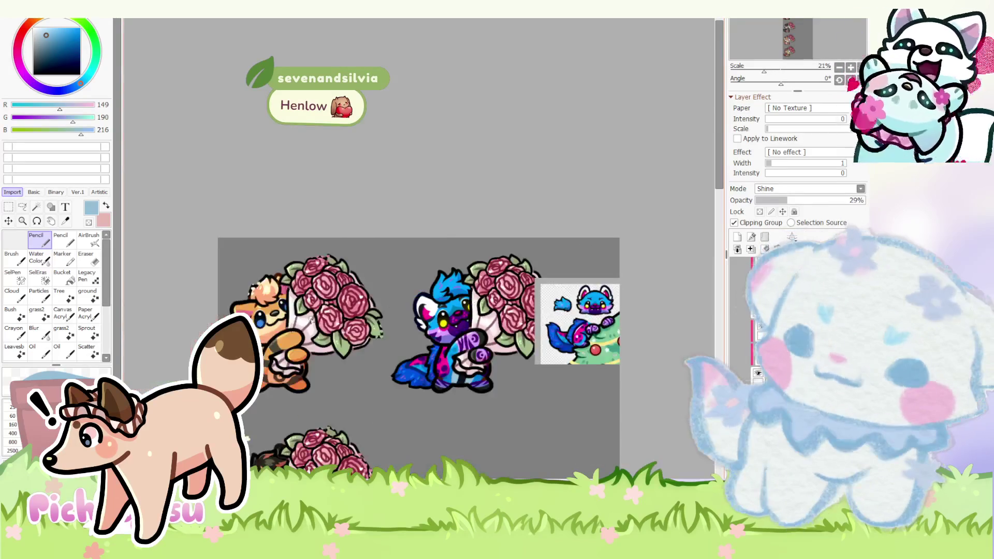
pyautogui.scroll(1, 409, 346)
pyautogui.scroll(3, 339, 343)
pyautogui.scroll(2, 339, 343)
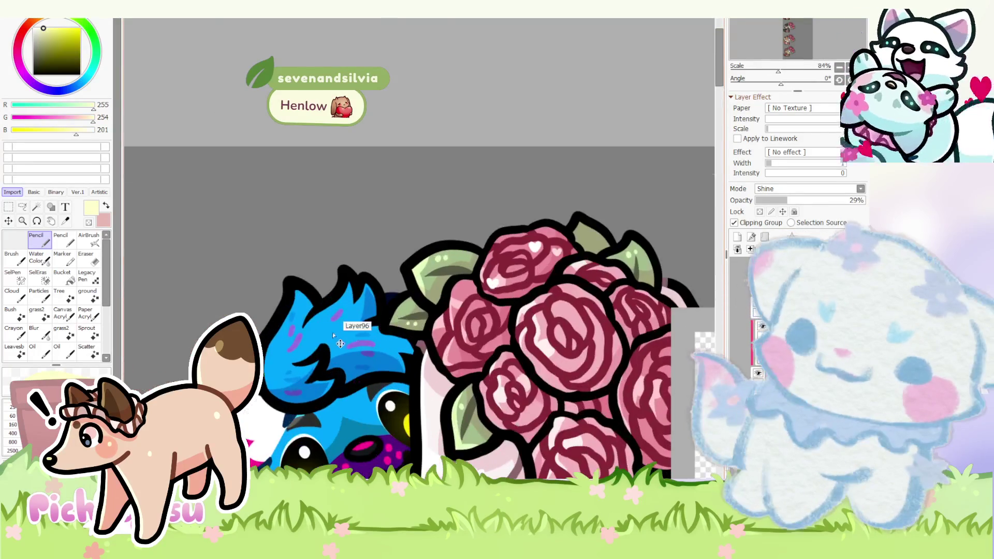
# - Clip the layer to the one below, set its mode to Shine and lower opacity to 20%
pyautogui.click(734, 223)
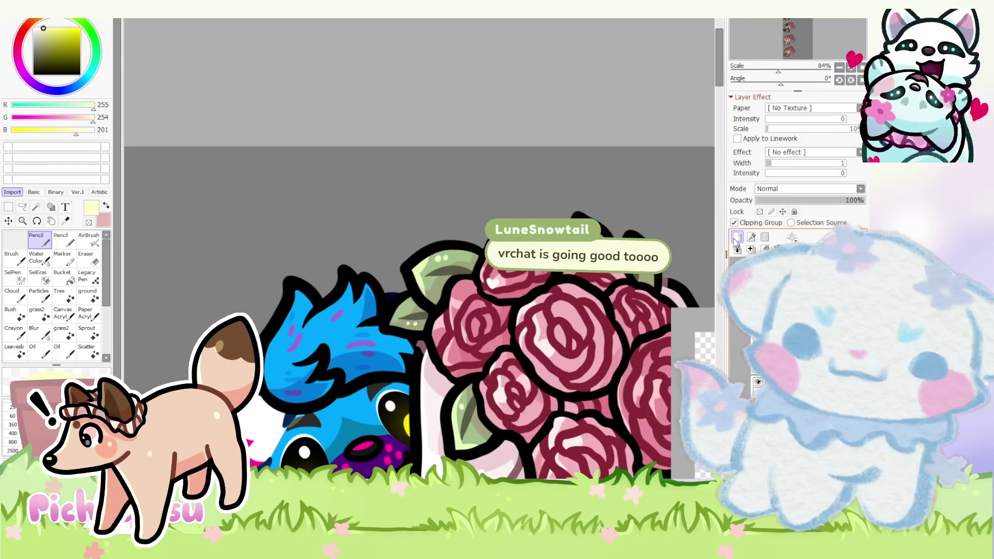
pyautogui.click(776, 303)
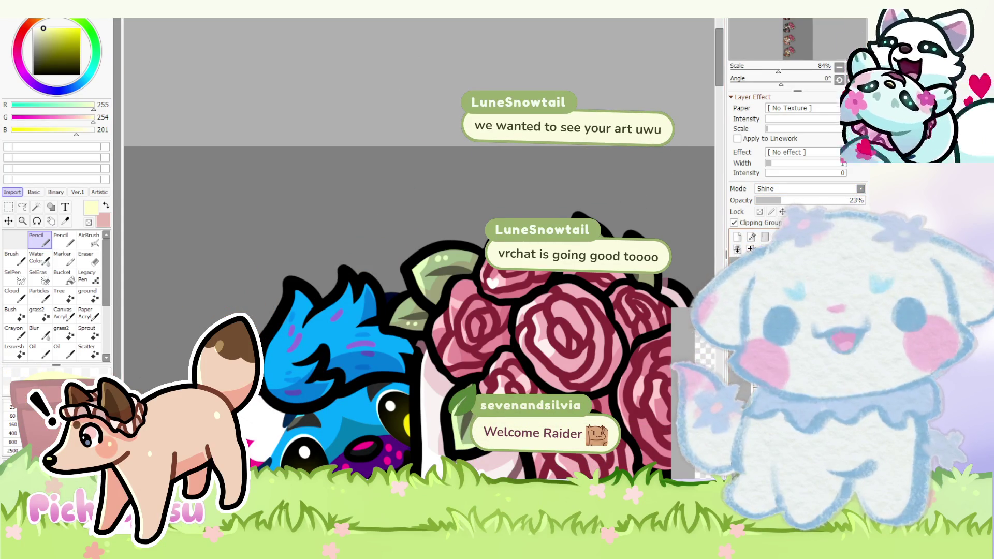
pyautogui.moveTo(783, 200); pyautogui.dragTo(778, 202)
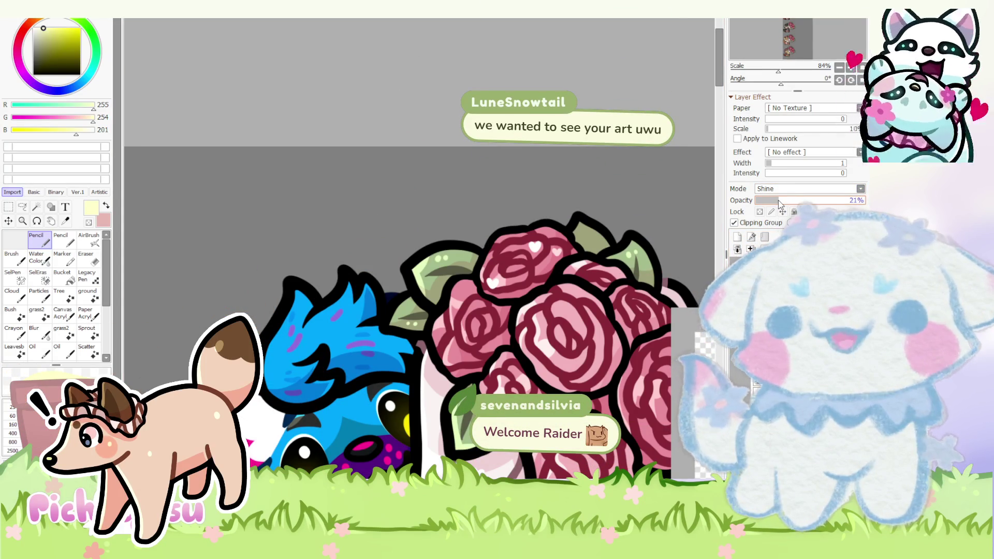
pyautogui.moveTo(781, 202); pyautogui.dragTo(779, 203)
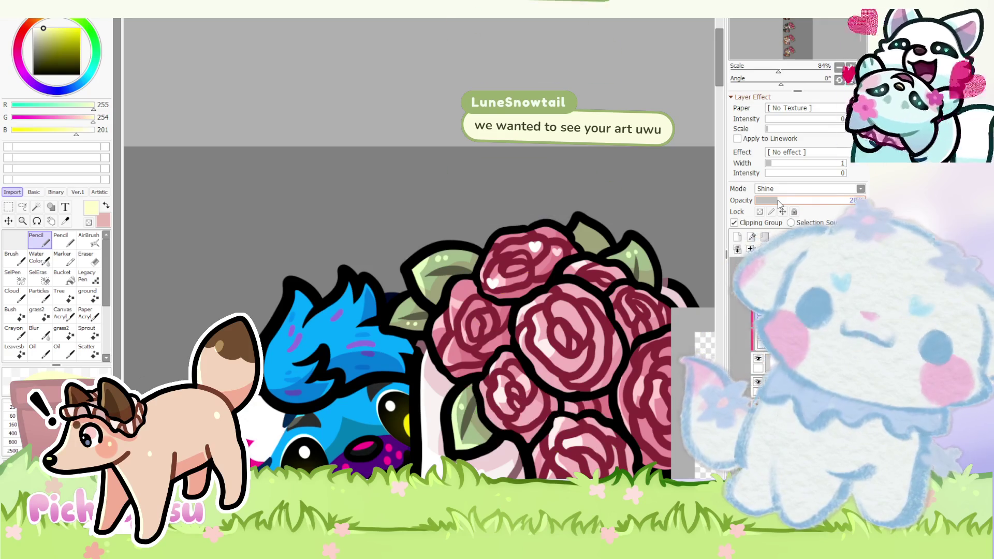
pyautogui.scroll(-4, 444, 369)
pyautogui.scroll(-3, 443, 369)
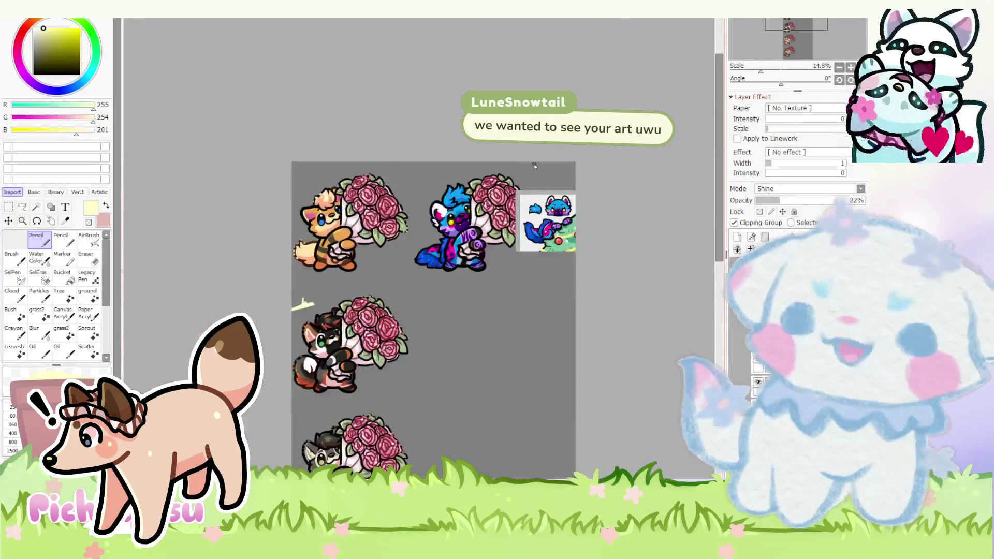
pyautogui.scroll(-1, 443, 369)
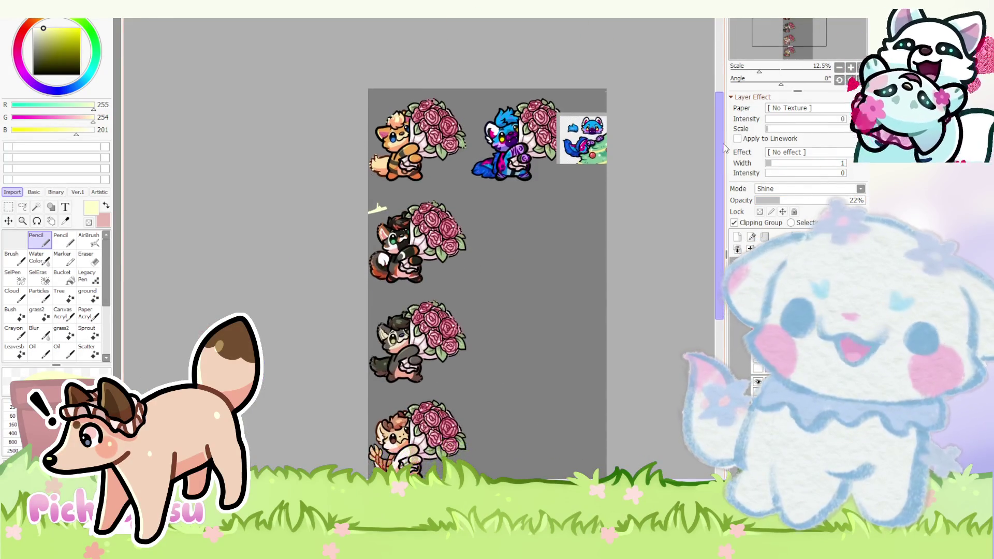
pyautogui.scroll(2, 377, 198)
pyautogui.scroll(2, 378, 199)
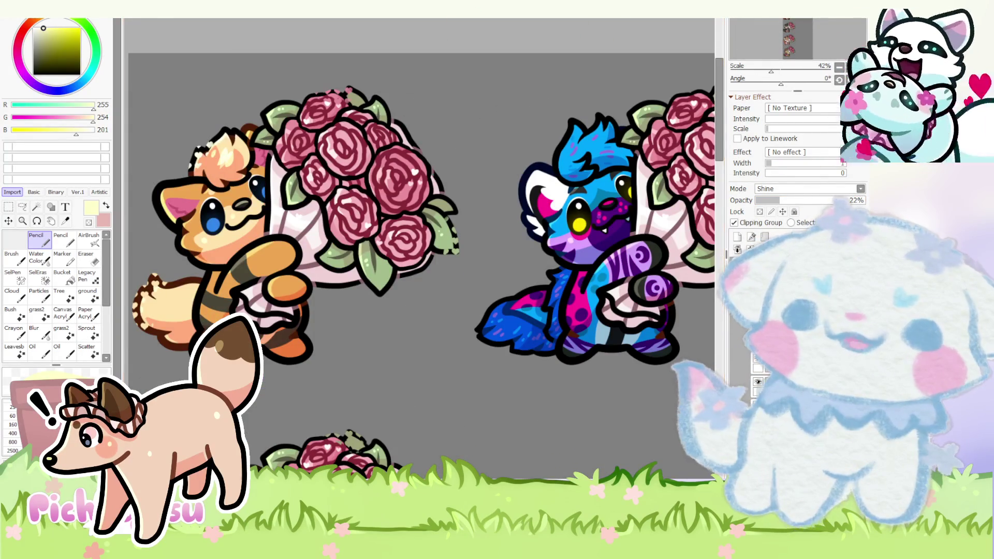
pyautogui.scroll(-1, 380, 262)
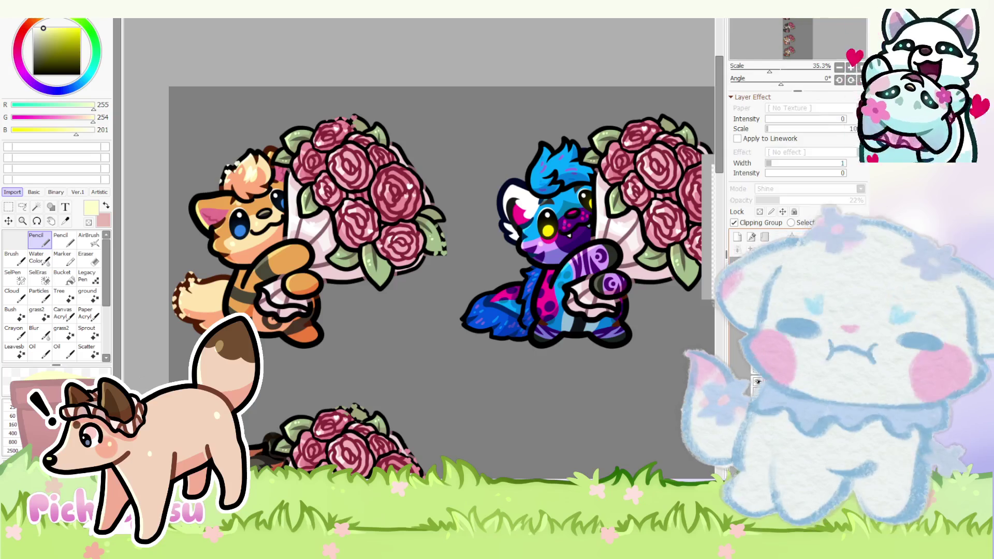
pyautogui.scroll(-1, 440, 332)
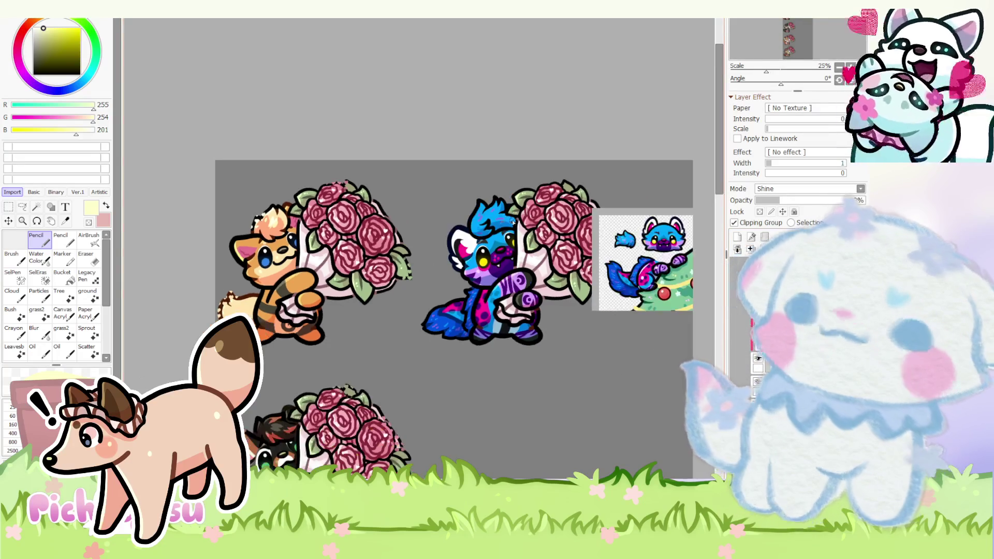
pyautogui.scroll(2, 523, 212)
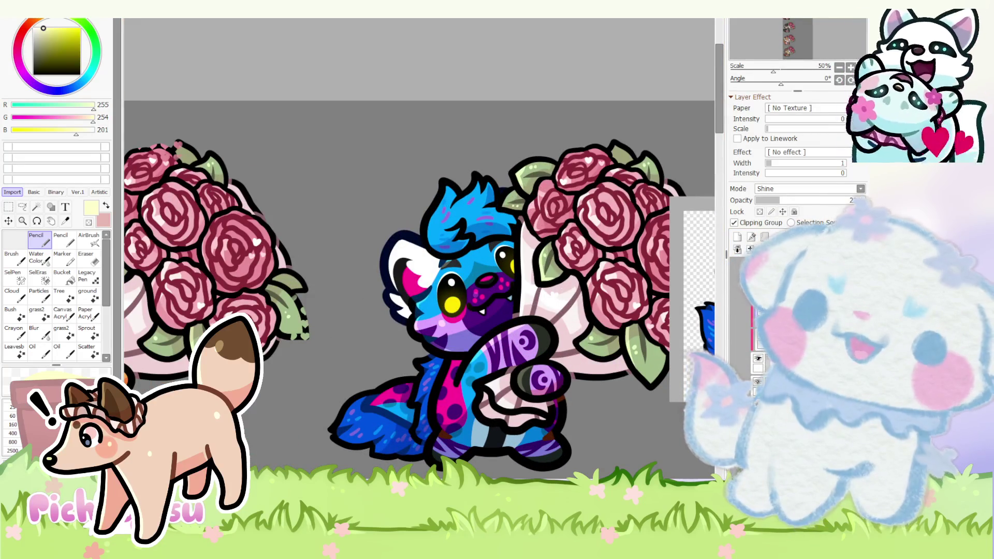
pyautogui.scroll(1, 552, 238)
pyautogui.scroll(1, 552, 238)
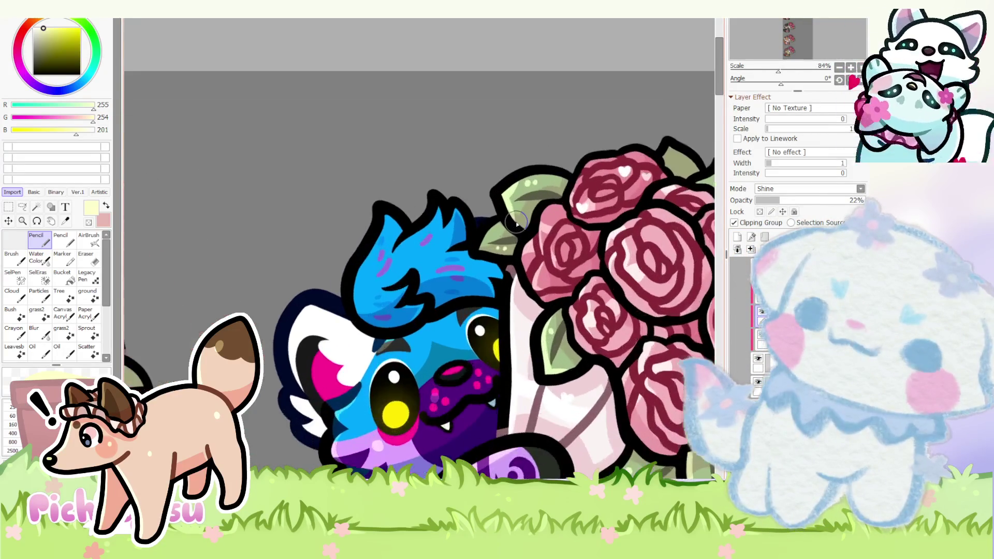
pyautogui.scroll(1, 553, 238)
pyautogui.scroll(3, 362, 189)
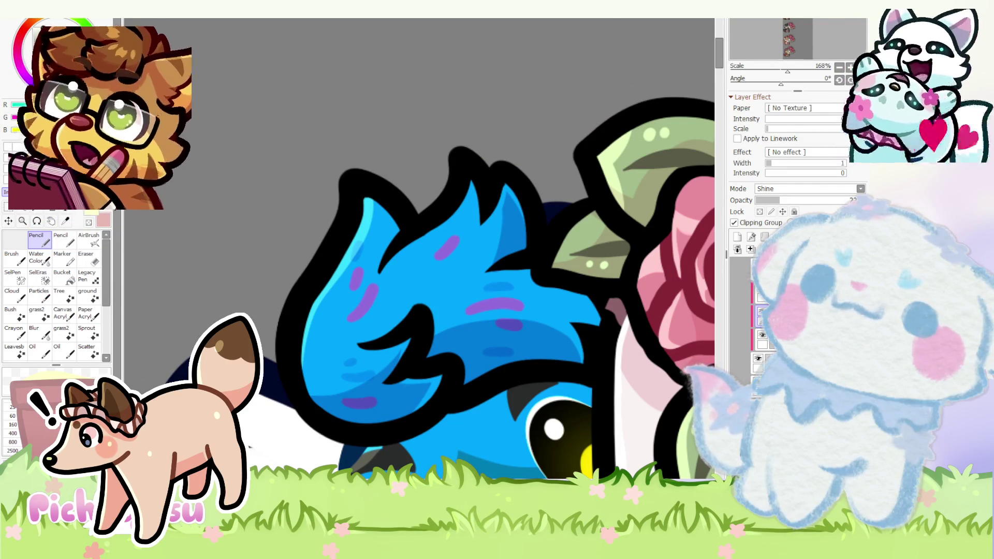
# - Paint light-cyan highlight strokes on the blue character's head tuft with the pencil
pyautogui.press('pagedown')
pyautogui.press('pagedown')
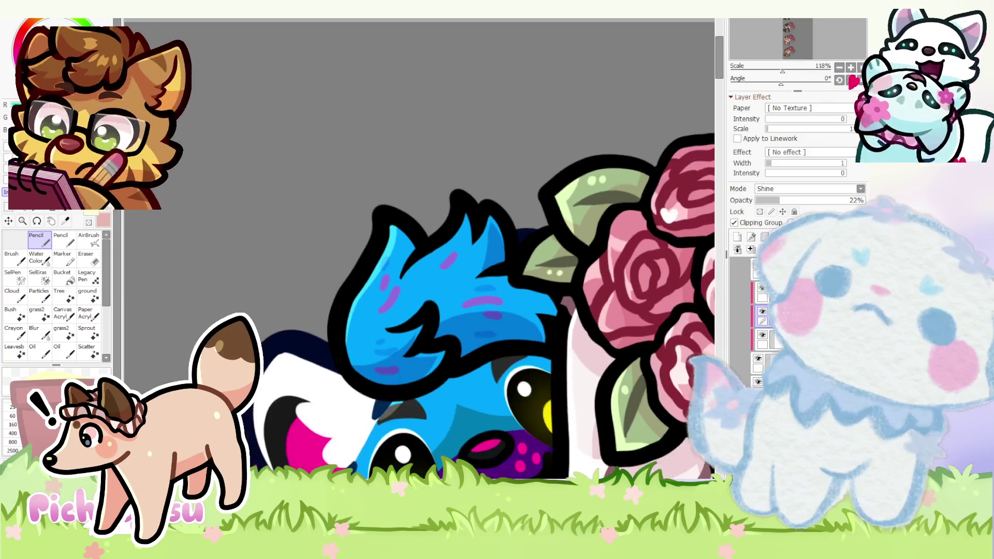
pyautogui.press('pagedown')
pyautogui.press('pagedown')
pyautogui.press('pagedown')
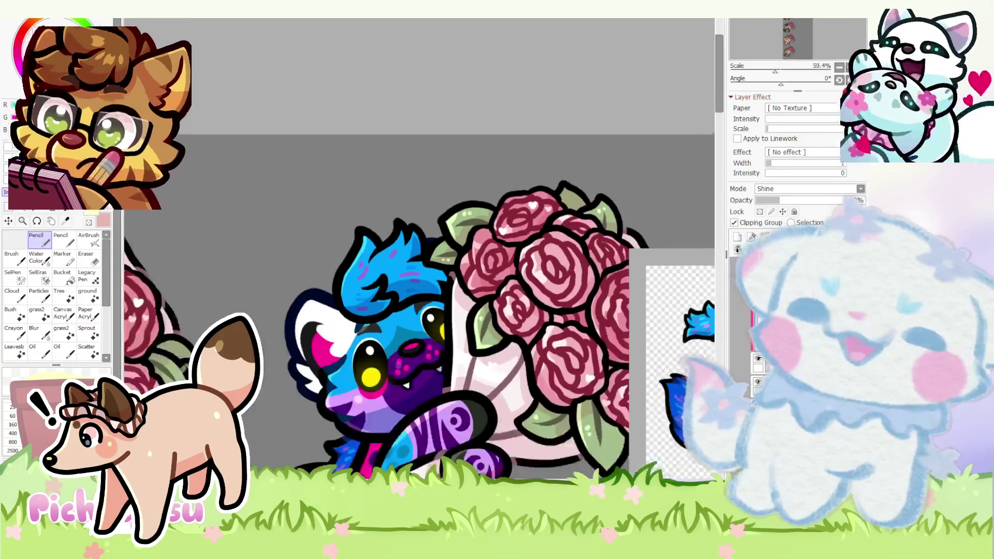
pyautogui.press('pageup')
pyautogui.press('pageup')
pyautogui.press('pageup')
pyautogui.press('pageup')
pyautogui.press('pageup')
pyautogui.press('pageup')
pyautogui.press('pageup')
pyautogui.press('pageup')
pyautogui.press('pageup')
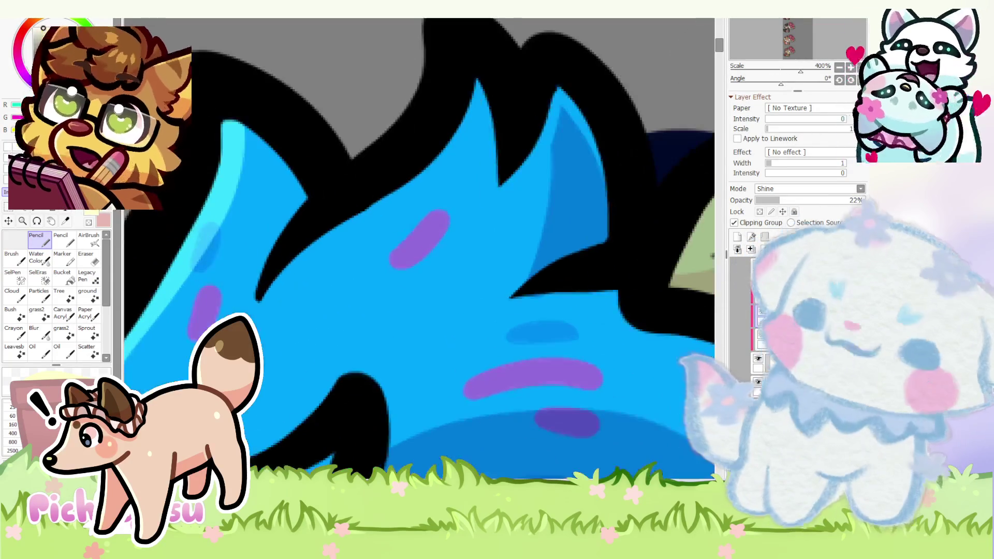
pyautogui.moveTo(398, 281)
pyautogui.mouseDown()
pyautogui.moveTo(322, 300)
pyautogui.moveTo(366, 322)
pyautogui.mouseUp()
pyautogui.press('pagedown')
pyautogui.press('e')
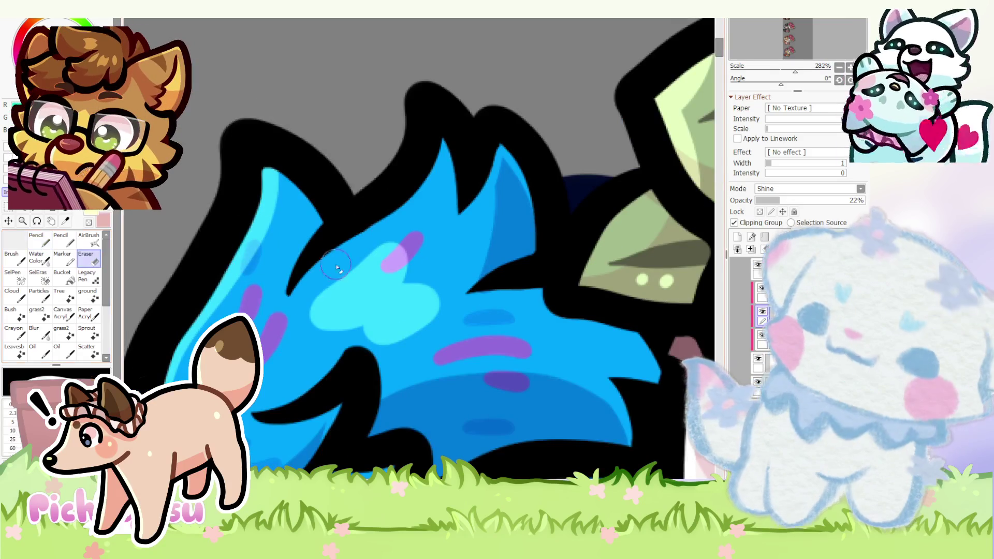
pyautogui.press('pageup')
pyautogui.press('pagedown')
pyautogui.press('pagedown')
pyautogui.press('pagedown')
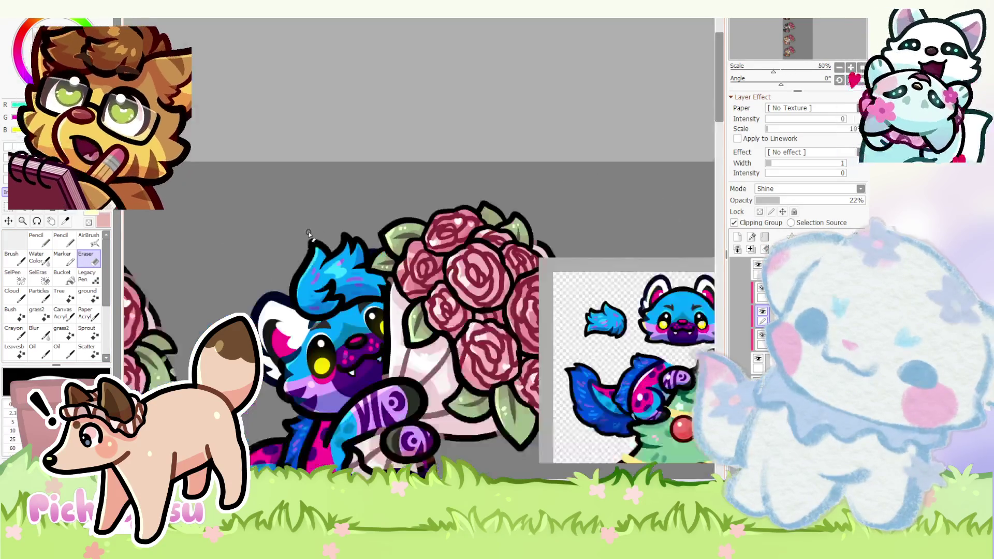
pyautogui.press('pagedown')
pyautogui.press('pagedown')
pyautogui.press('n')
pyautogui.press('pageup')
pyautogui.press('pageup')
pyautogui.press('pageup')
pyautogui.press('pageup')
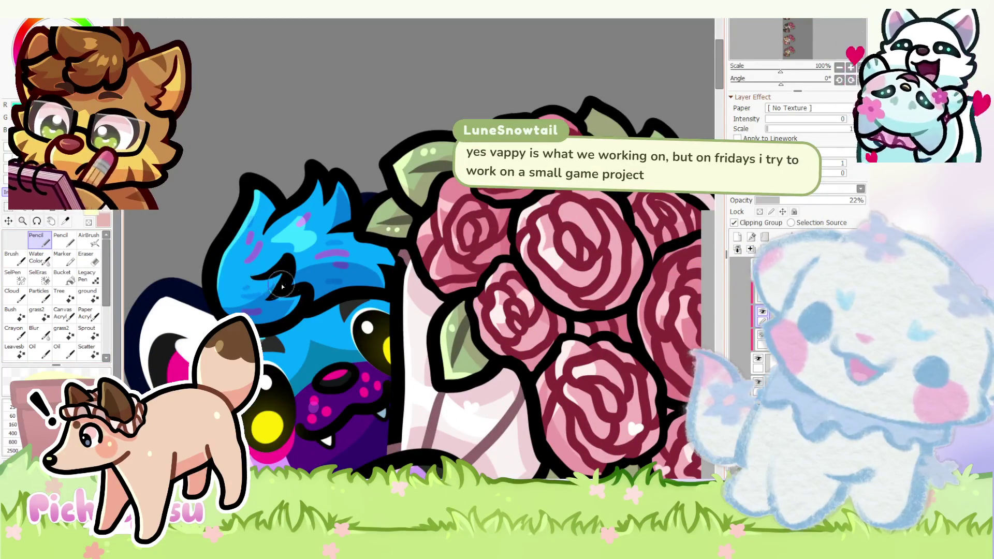
pyautogui.press('pageup')
pyautogui.press('pageup')
pyautogui.press('pageup')
pyautogui.moveTo(339, 295)
pyautogui.mouseDown()
pyautogui.moveTo(343, 306)
pyautogui.moveTo(331, 295)
pyautogui.mouseUp()
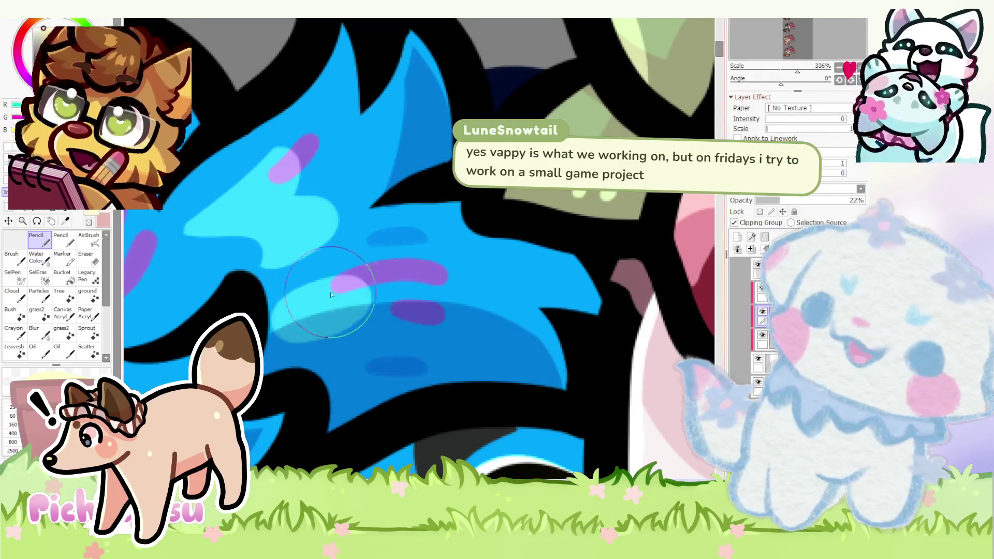
# - Erase excess cyan shine, then brighten the tuft's left and lower-left edges with strokes
pyautogui.press('e')
pyautogui.press('pageup')
pyautogui.press('pageup')
pyautogui.press('pageup')
pyautogui.moveTo(264, 303)
pyautogui.mouseDown()
pyautogui.moveTo(461, 284)
pyautogui.moveTo(344, 381)
pyautogui.mouseUp()
pyautogui.press('pagedown')
pyautogui.press('pagedown')
pyautogui.press('pagedown')
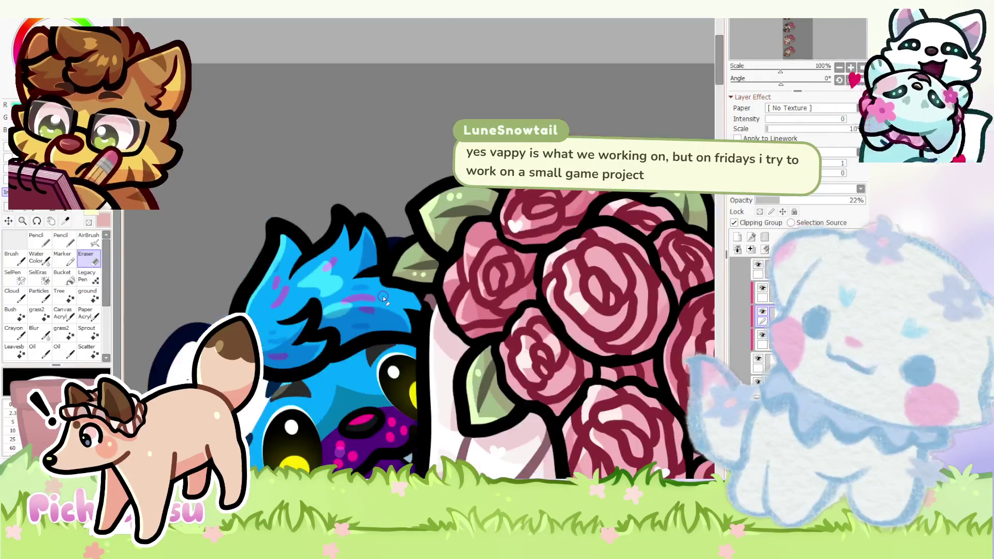
pyautogui.press('pagedown')
pyautogui.press('pageup')
pyautogui.press('pageup')
pyautogui.press('pageup')
pyautogui.press('pageup')
pyautogui.press('pageup')
pyautogui.press('pageup')
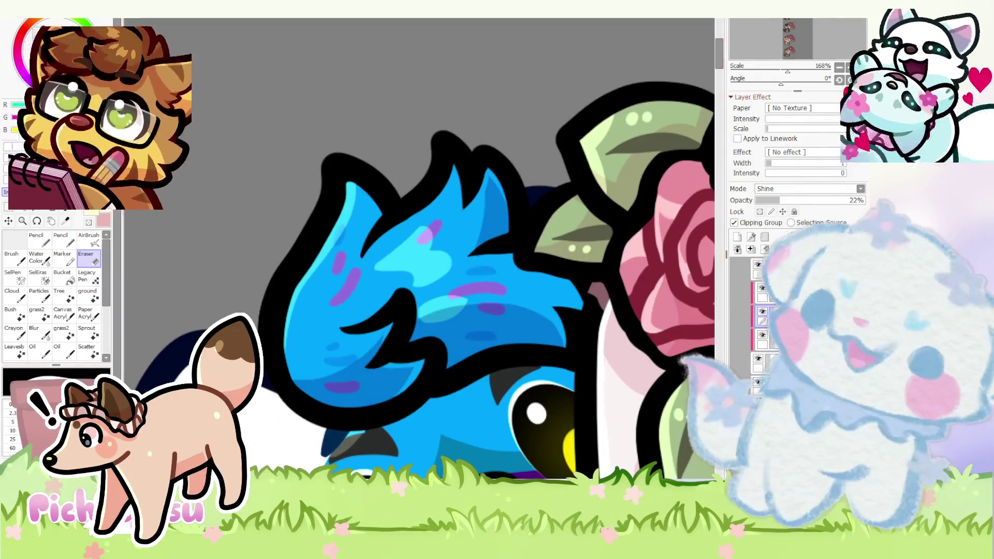
pyautogui.press('n')
pyautogui.press('pageup')
pyautogui.press('pageup')
pyautogui.moveTo(342, 218); pyautogui.dragTo(268, 442)
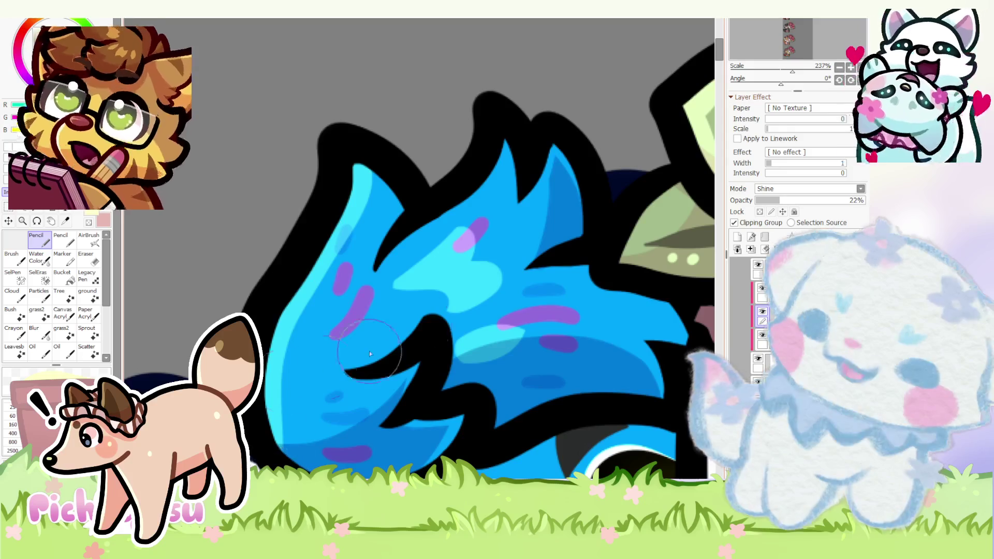
pyautogui.press('pagedown')
pyautogui.press('pagedown')
pyautogui.press('pagedown')
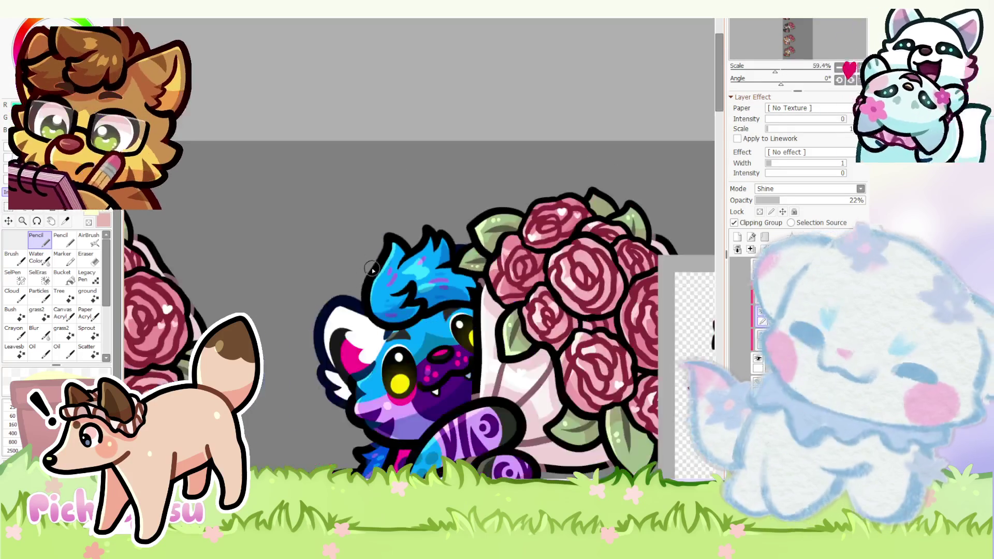
pyautogui.press('pageup')
pyautogui.press('pageup')
pyautogui.press('pageup')
pyautogui.press('pageup')
pyautogui.press('pageup')
pyautogui.press('pageup')
pyautogui.press('pageup')
pyautogui.press('pageup')
pyautogui.moveTo(365, 310); pyautogui.dragTo(342, 413)
pyautogui.press('pagedown')
pyautogui.press('pagedown')
pyautogui.press('pagedown')
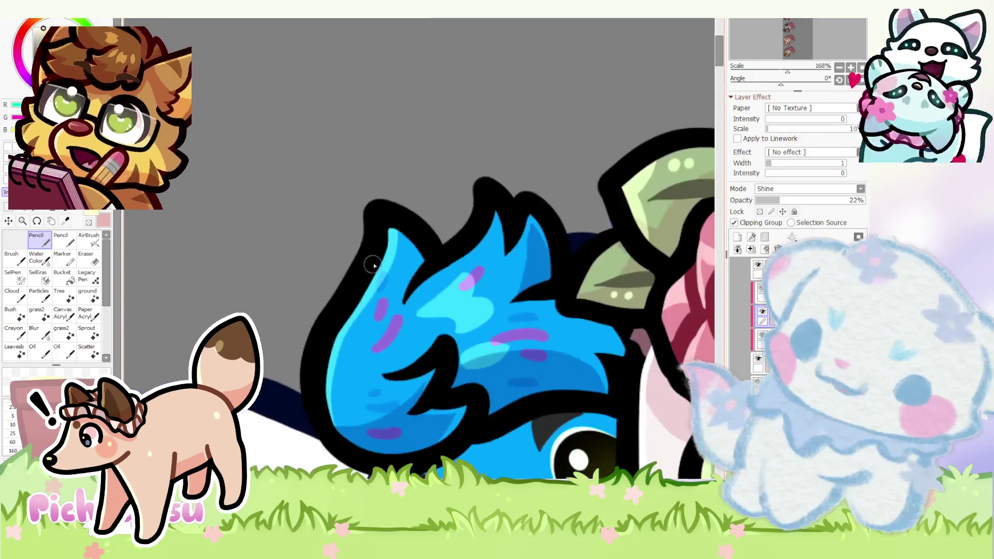
# - Switch to the full-opacity base colour layer with the eraser, reviewing the tuft and roses
pyautogui.press('pageup')
pyautogui.press('pageup')
pyautogui.click(793, 289)
pyautogui.press('e')
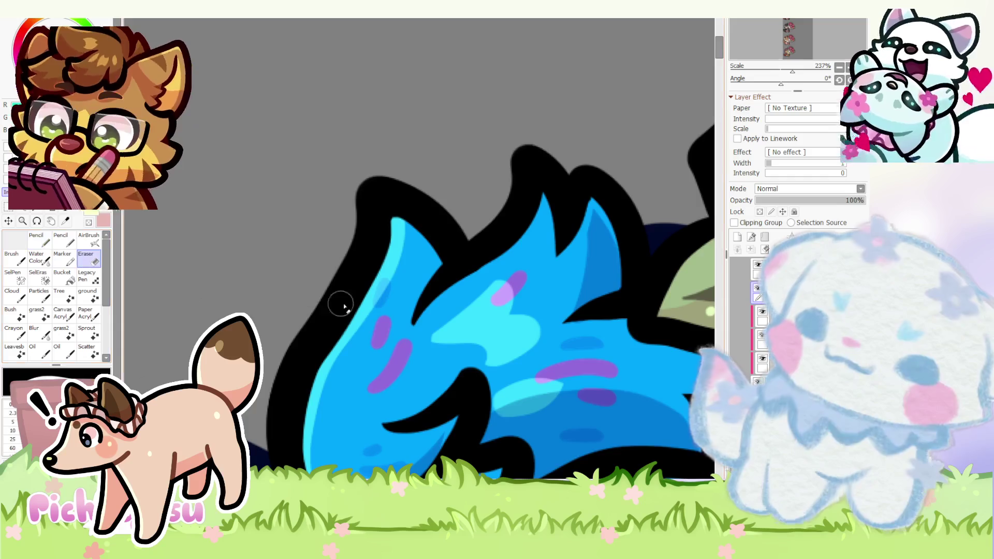
pyautogui.press('pageup')
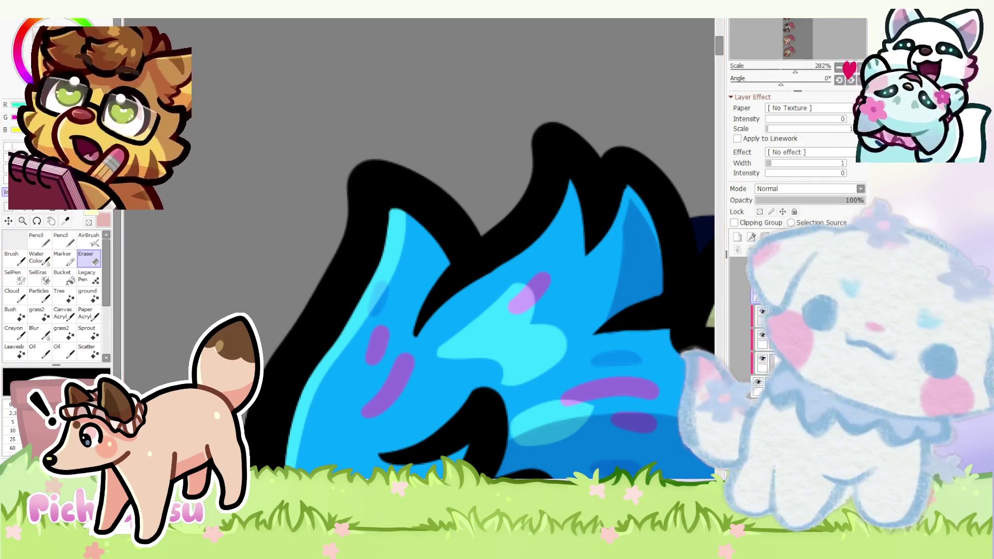
pyautogui.press('pagedown')
pyautogui.press('pagedown')
pyautogui.press('pagedown')
pyautogui.press('pagedown')
pyautogui.press('pagedown')
pyautogui.press('pagedown')
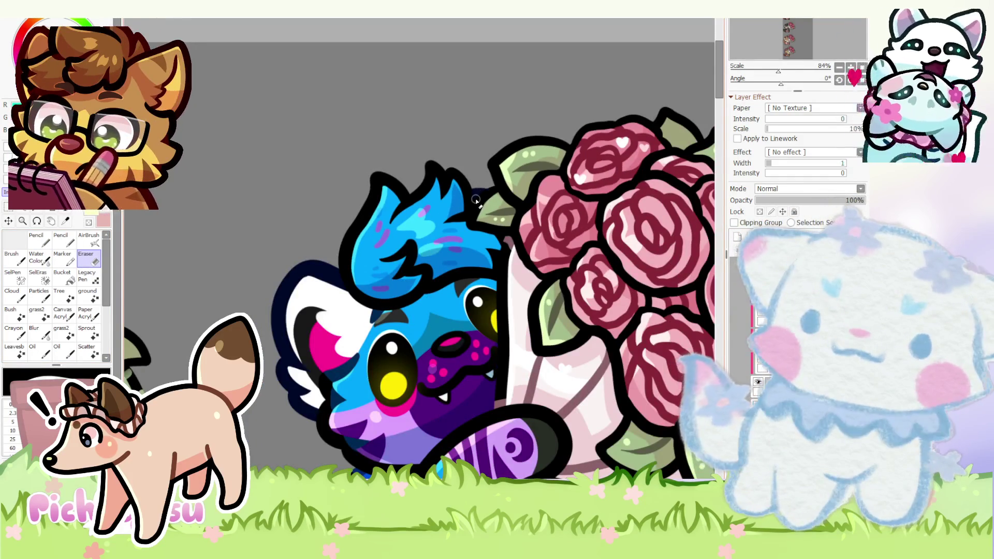
pyautogui.press('pagedown')
pyautogui.press('pagedown')
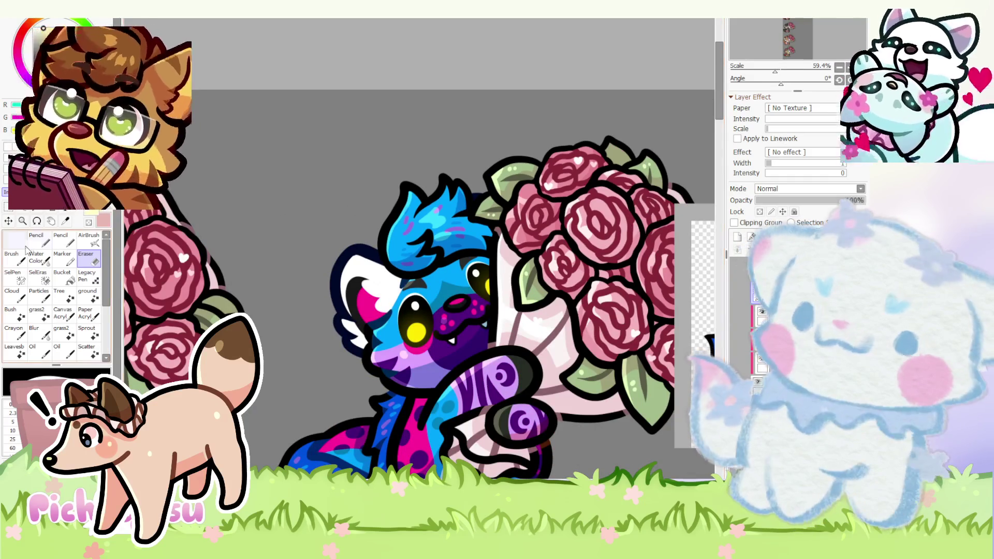
pyautogui.click(39, 242)
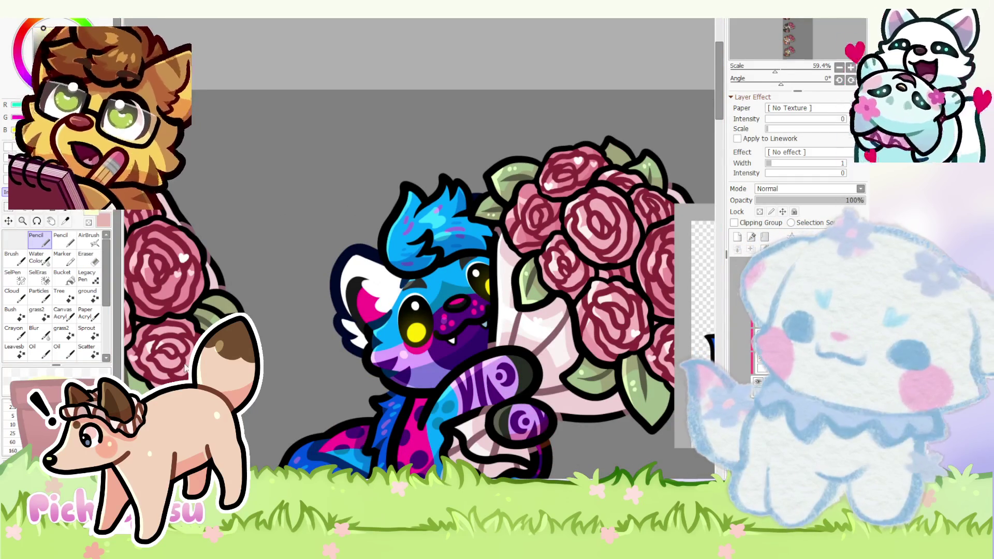
pyautogui.scroll(-3, 347, 410)
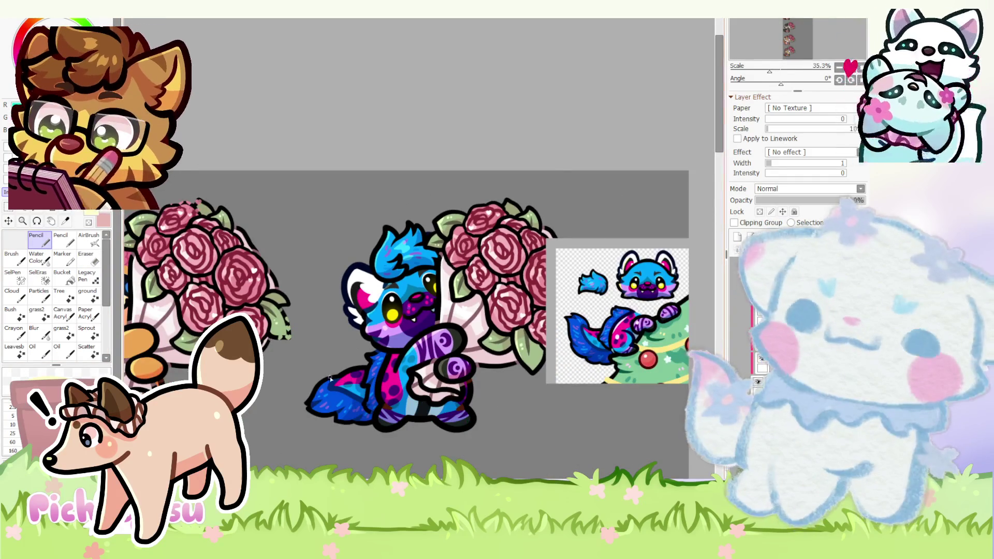
pyautogui.scroll(3, 347, 410)
# - Clip the full-opacity Normal layer to the layer below and set the Shine layer to 21% opacity
pyautogui.click(733, 311)
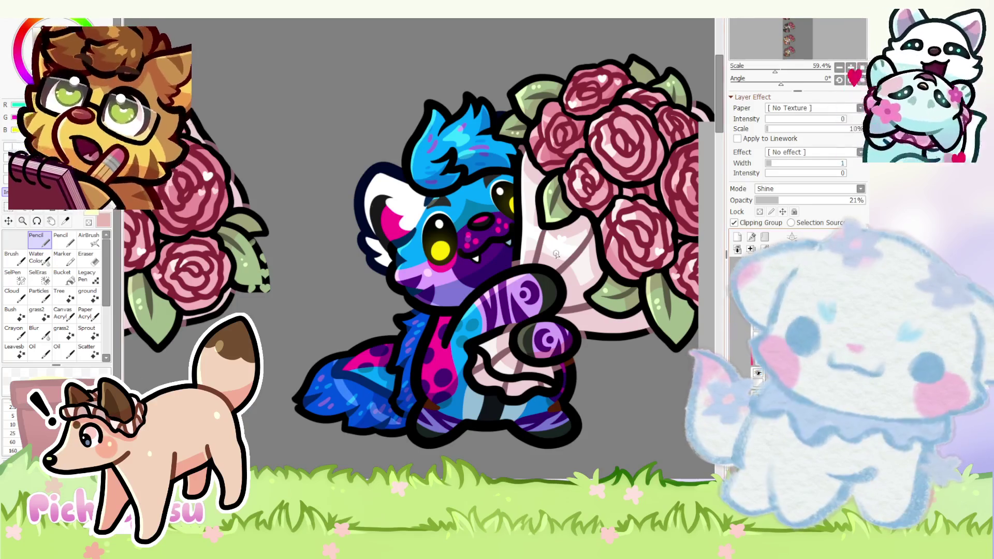
pyautogui.scroll(1, 346, 393)
pyautogui.scroll(1, 342, 396)
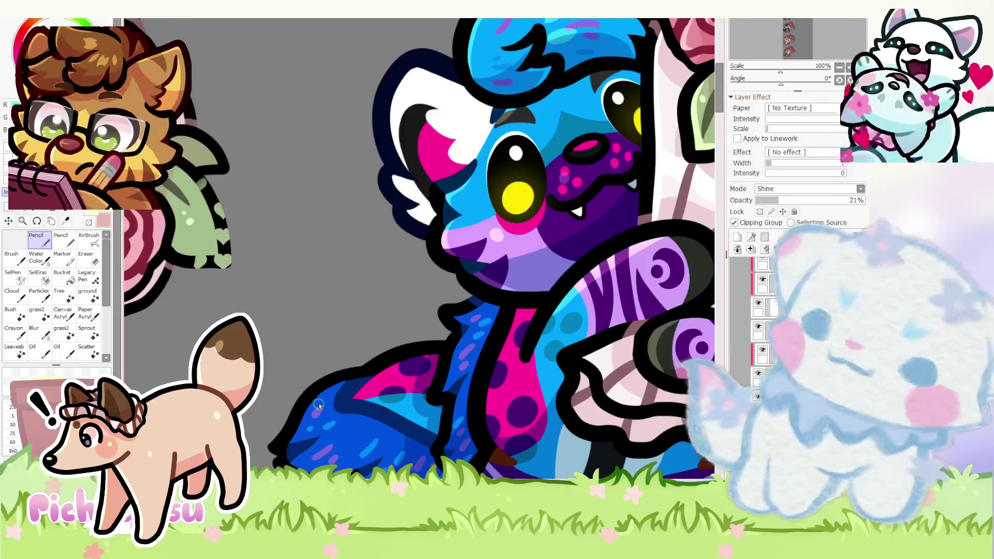
pyautogui.scroll(1, 311, 404)
pyautogui.scroll(-1, 301, 397)
pyautogui.scroll(3, 302, 396)
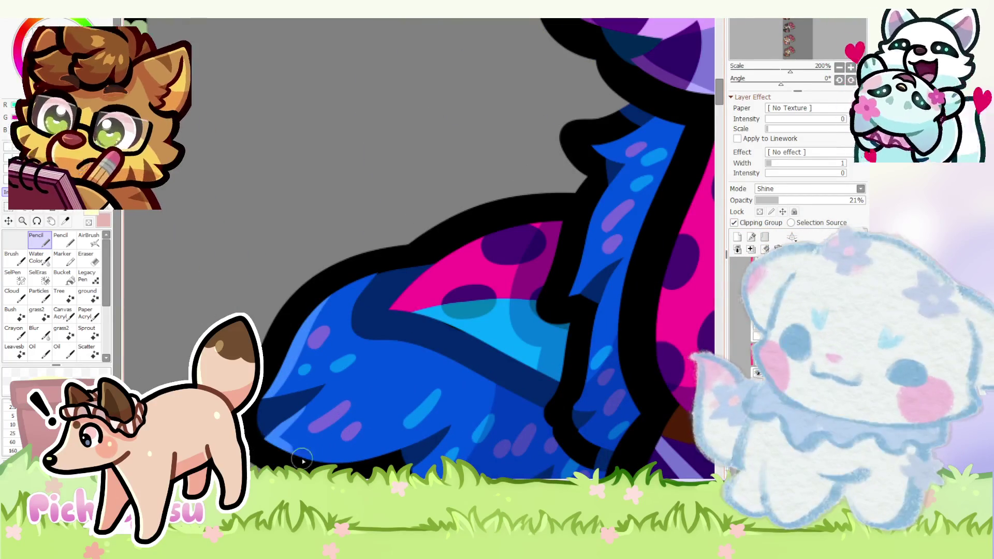
pyautogui.scroll(-5, 357, 381)
pyautogui.scroll(4, 420, 298)
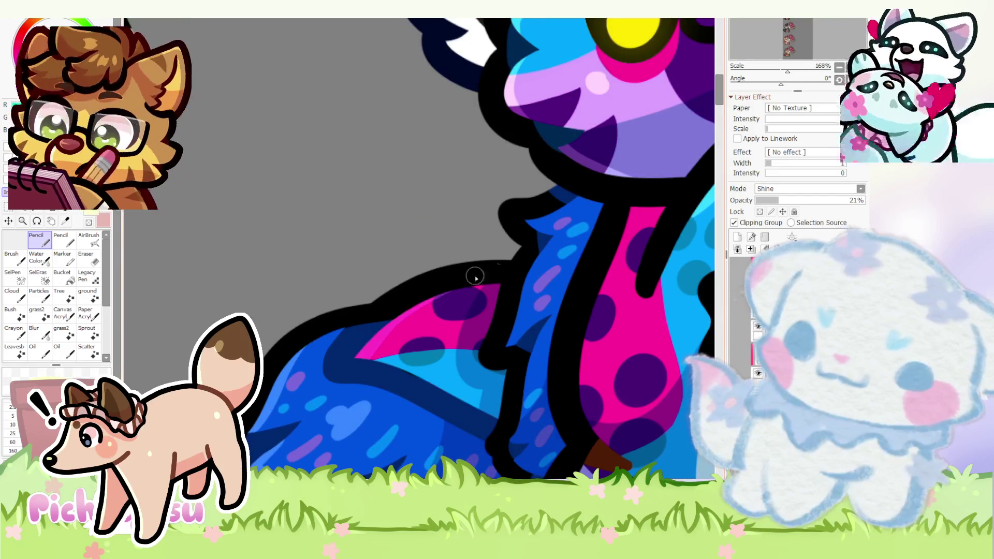
pyautogui.scroll(-6, 472, 277)
pyautogui.scroll(2, 421, 342)
pyautogui.scroll(3, 422, 343)
pyautogui.click(738, 256)
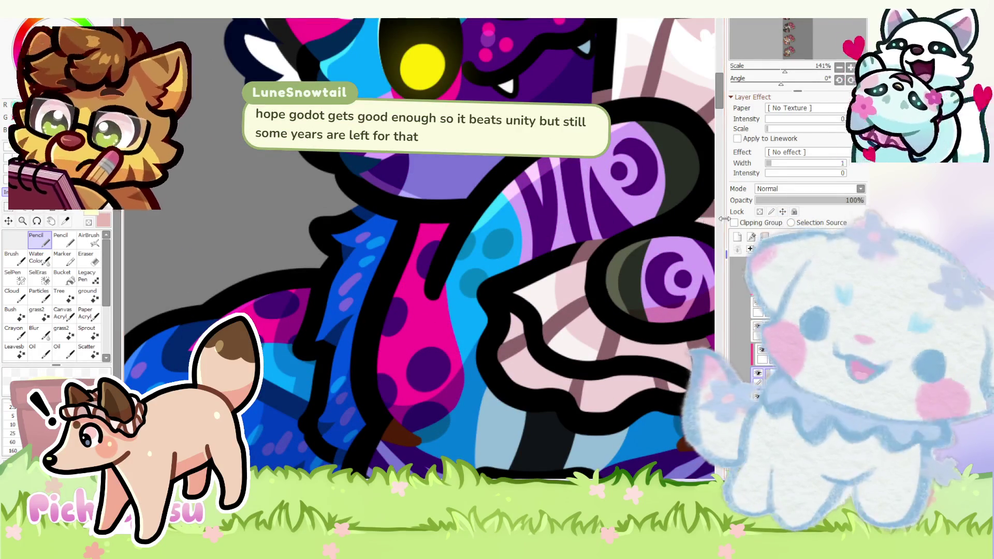
pyautogui.click(734, 223)
pyautogui.click(776, 256)
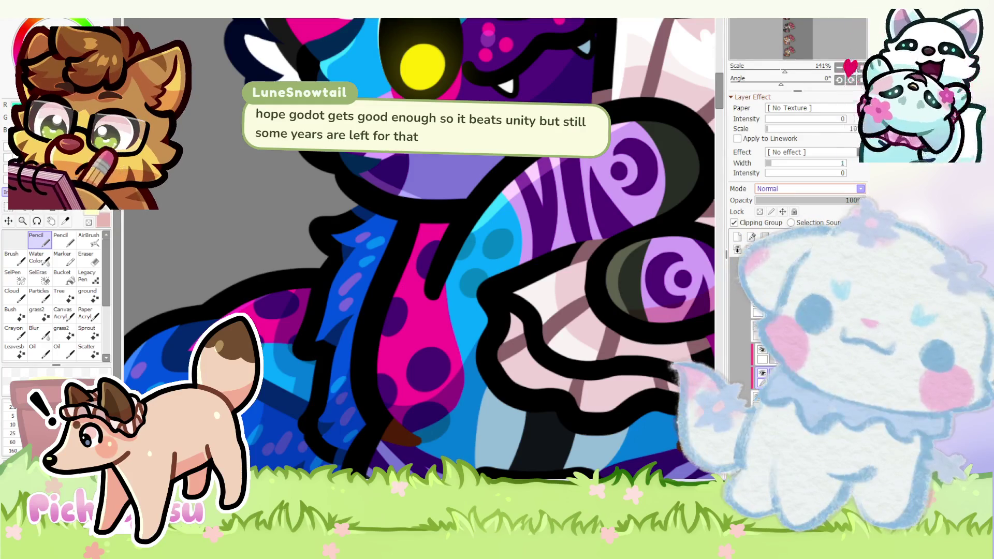
pyautogui.scroll(3, 373, 270)
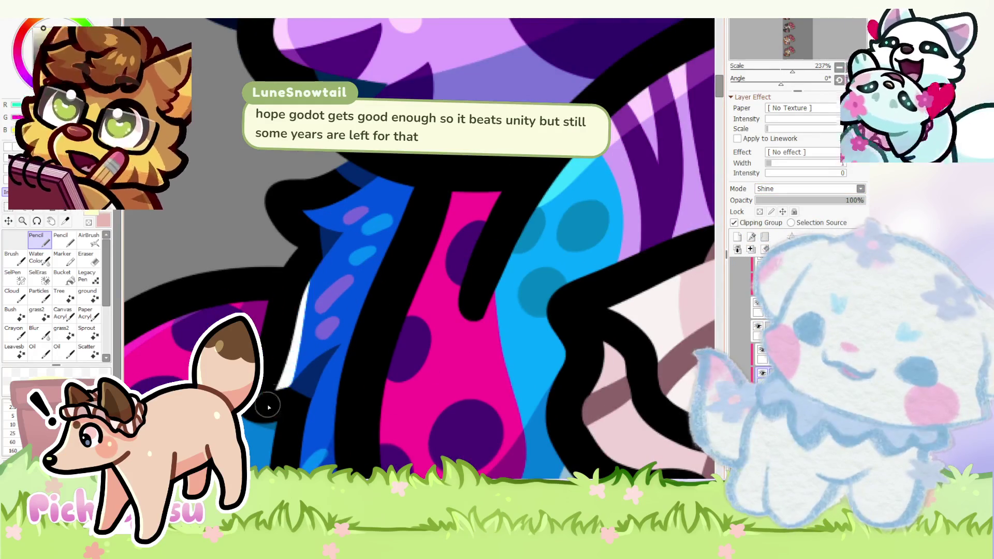
pyautogui.scroll(-1, 302, 364)
pyautogui.scroll(-1, 302, 369)
pyautogui.scroll(1, 288, 447)
pyautogui.scroll(1, 283, 451)
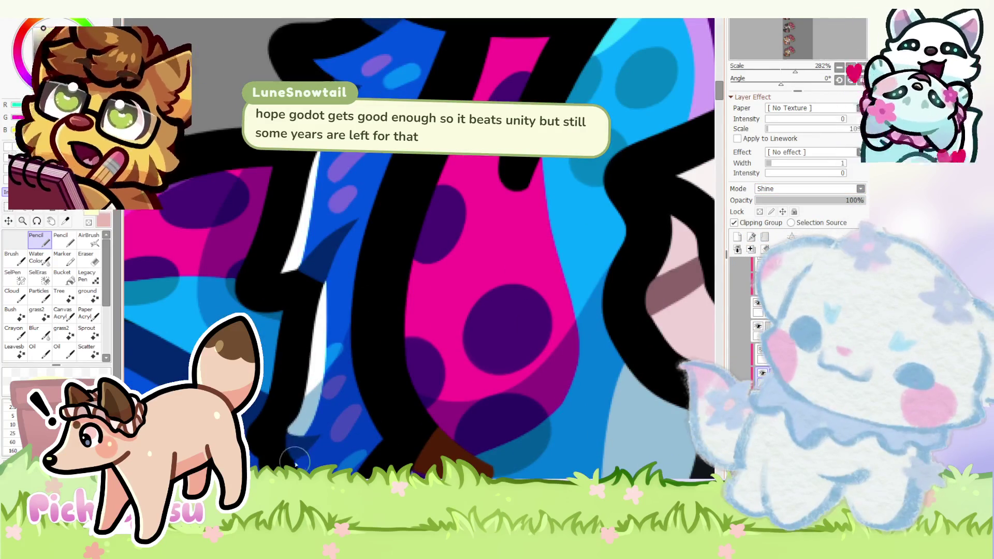
pyautogui.scroll(-4, 287, 463)
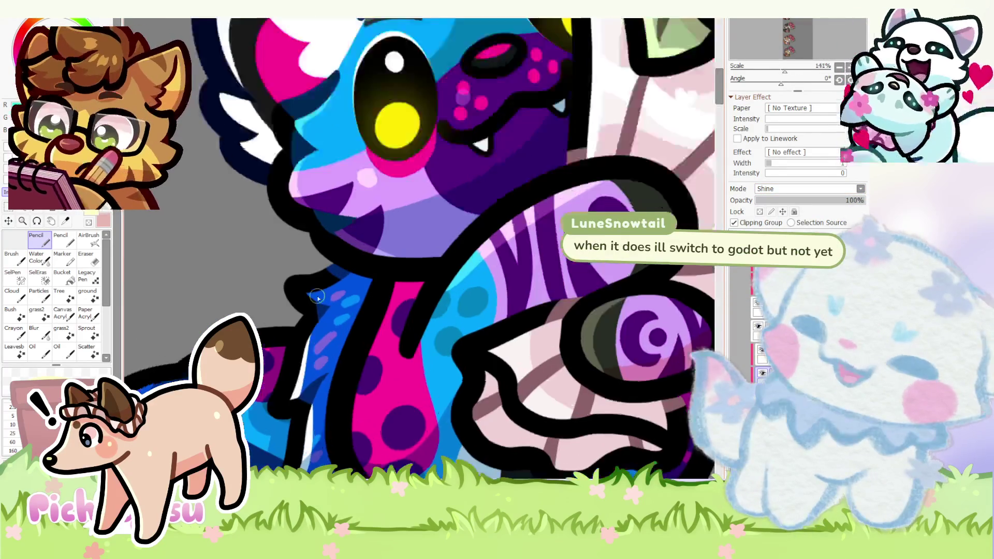
pyautogui.scroll(6, 291, 288)
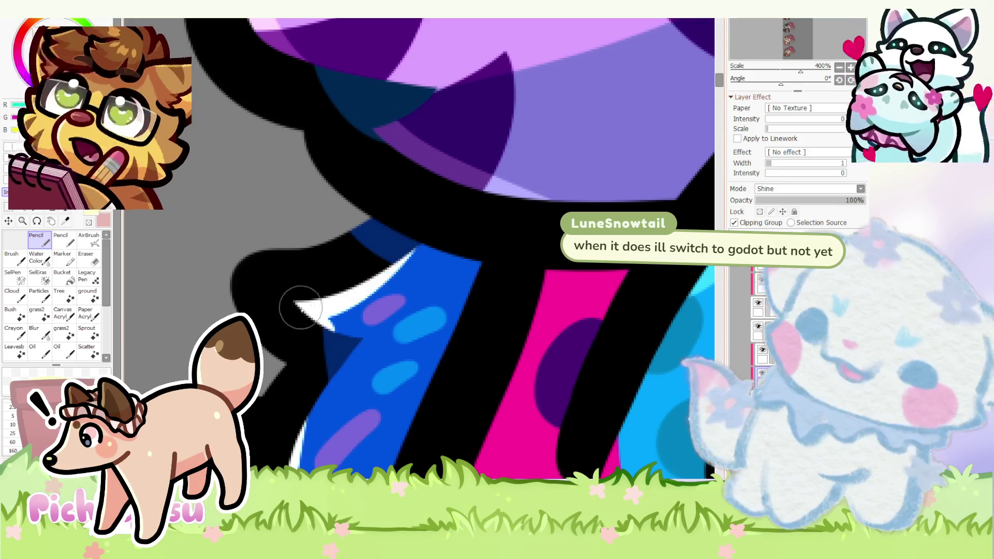
pyautogui.scroll(-7, 307, 315)
pyautogui.click(780, 201)
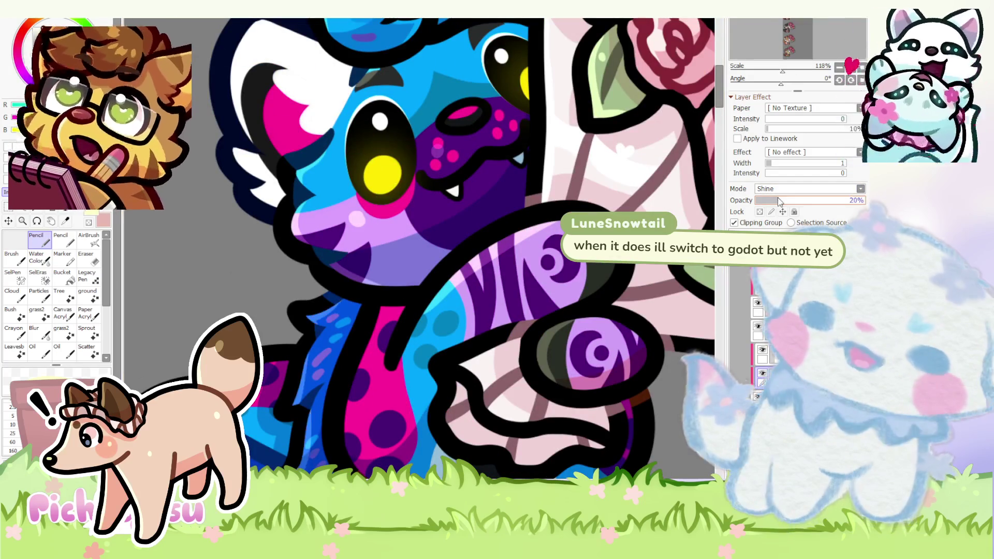
pyautogui.moveTo(779, 199); pyautogui.dragTo(781, 201)
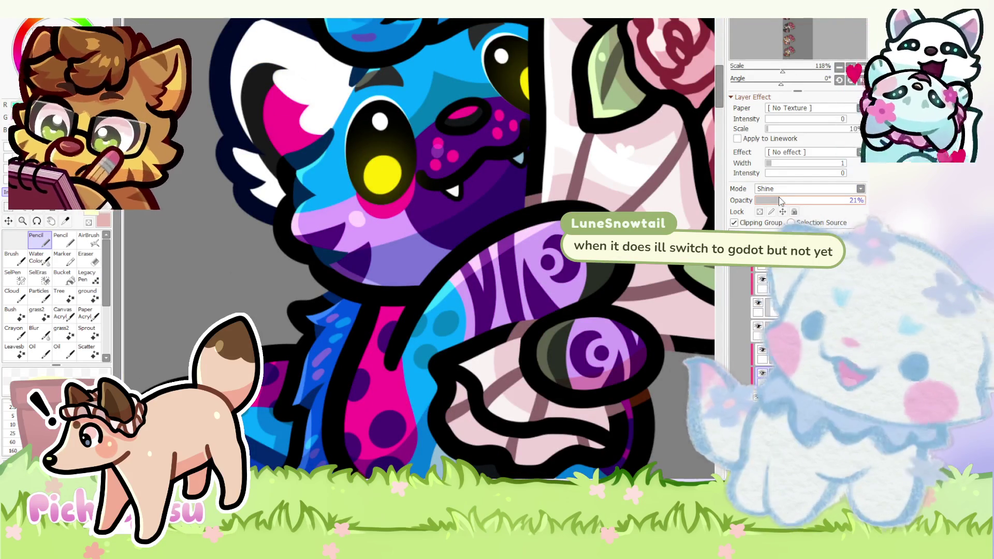
pyautogui.scroll(-3, 322, 251)
pyautogui.scroll(4, 323, 251)
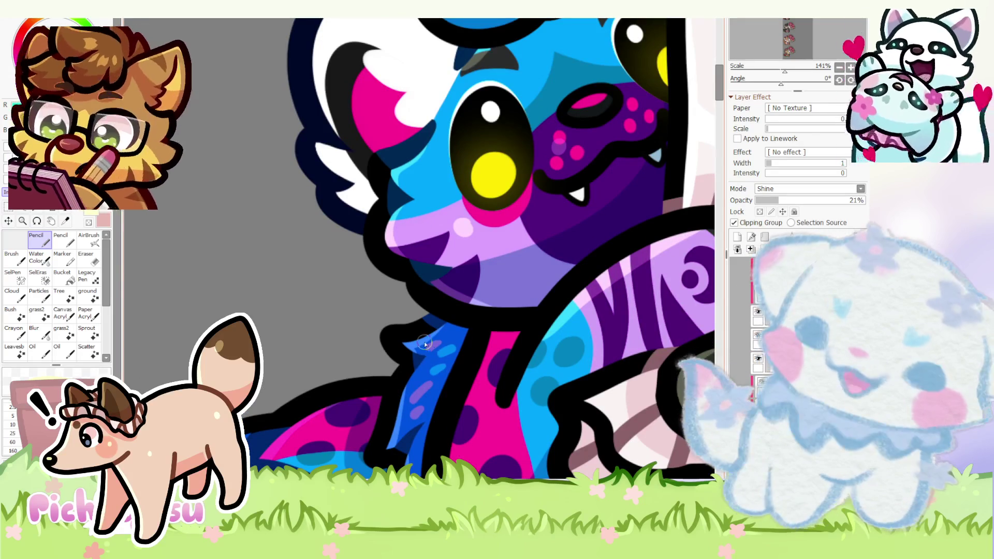
pyautogui.scroll(-3, 419, 336)
pyautogui.scroll(-3, 400, 335)
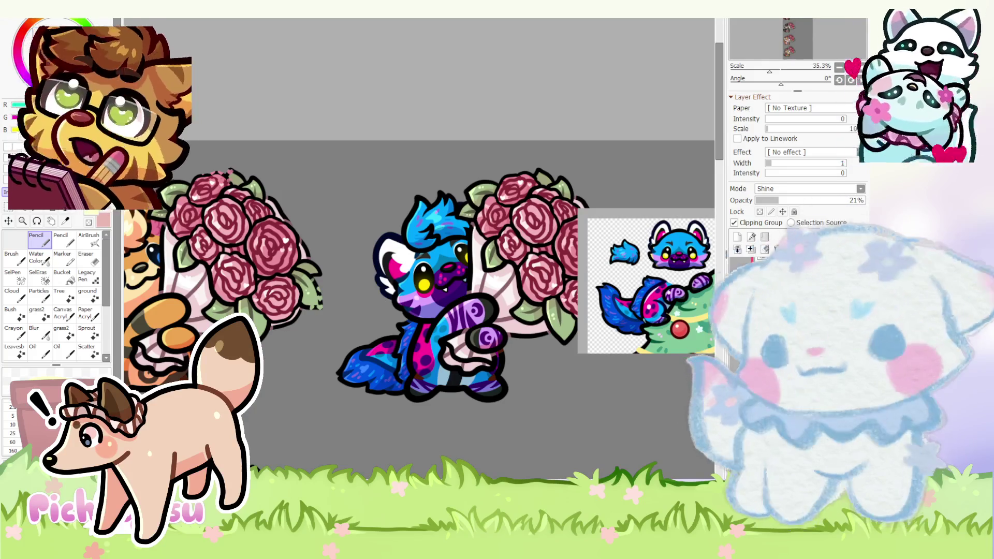
pyautogui.scroll(-3, 457, 286)
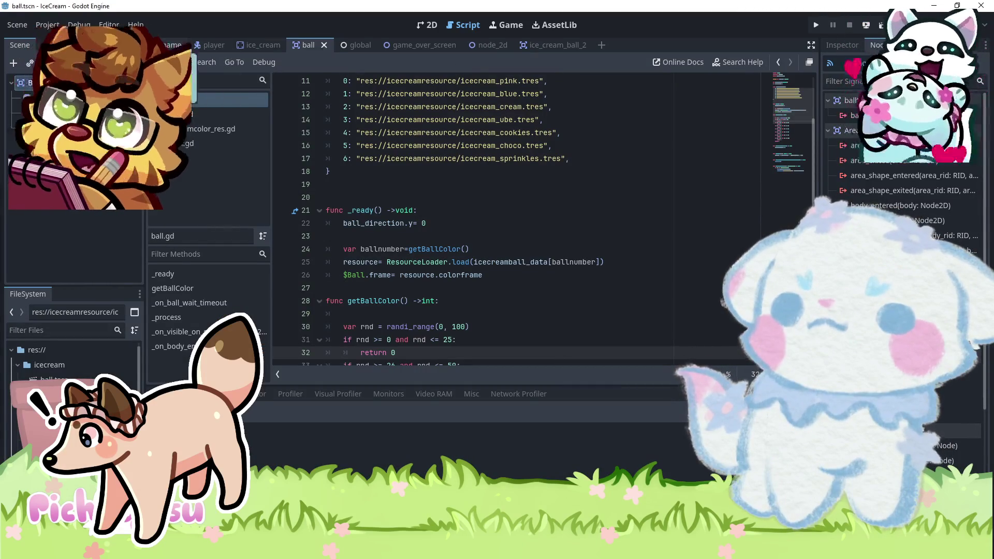
# - Run the game scene twice via Play This Scene from the scene tab's options
pyautogui.rightClick(180, 47)
pyautogui.click(220, 136)
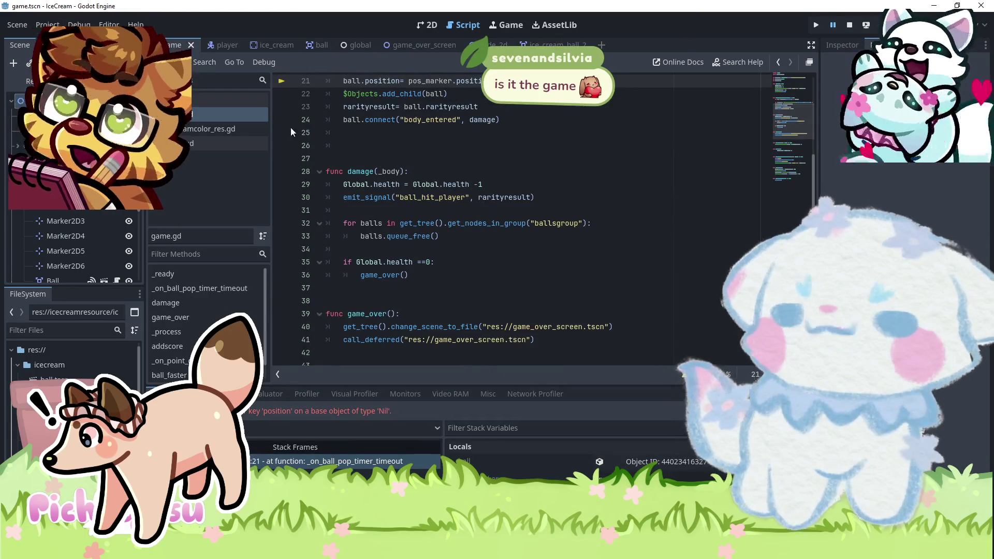
pyautogui.rightClick(175, 45)
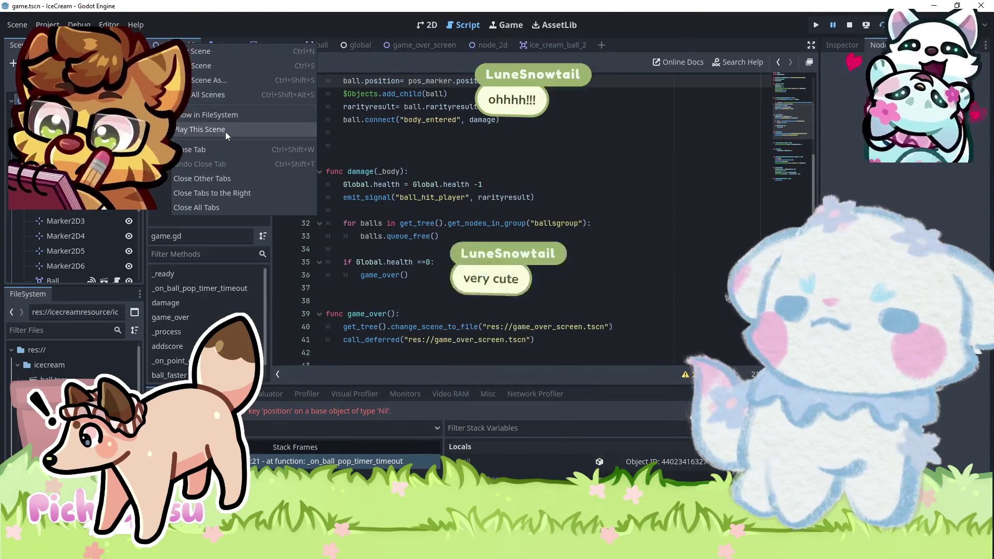
pyautogui.click(200, 129)
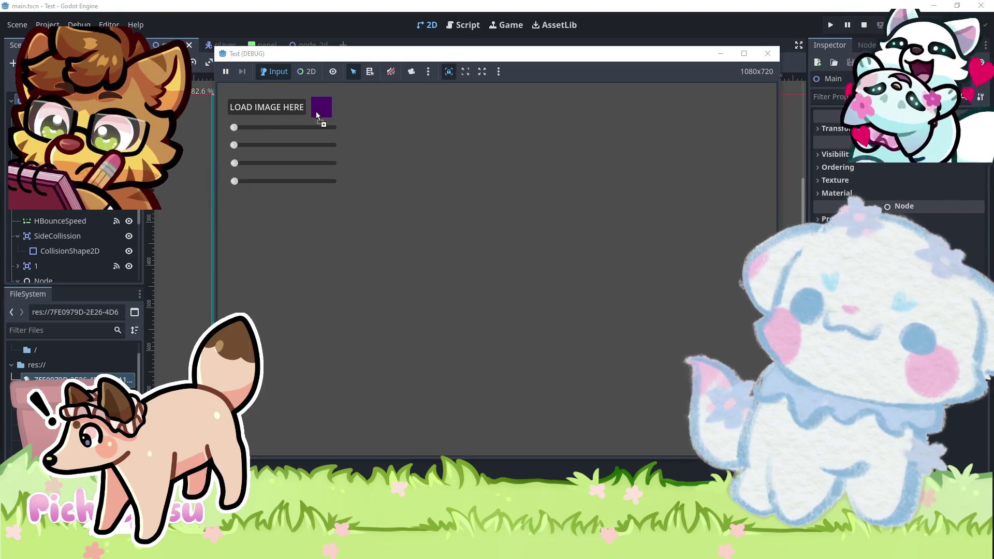
# - Load the puppy drawing into the image slot and toss the sprite up and right
pyautogui.moveTo(316, 115); pyautogui.dragTo(318, 117)
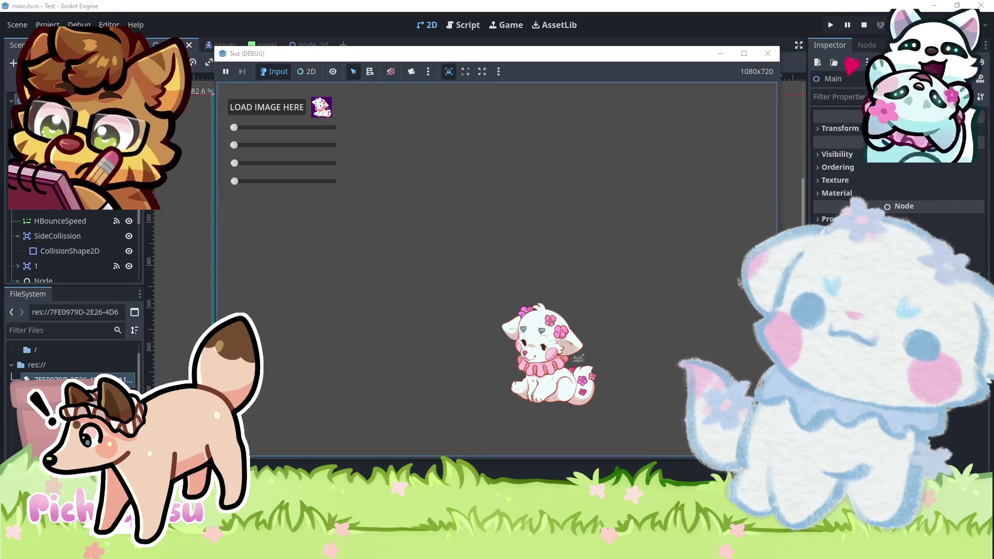
pyautogui.click(598, 396)
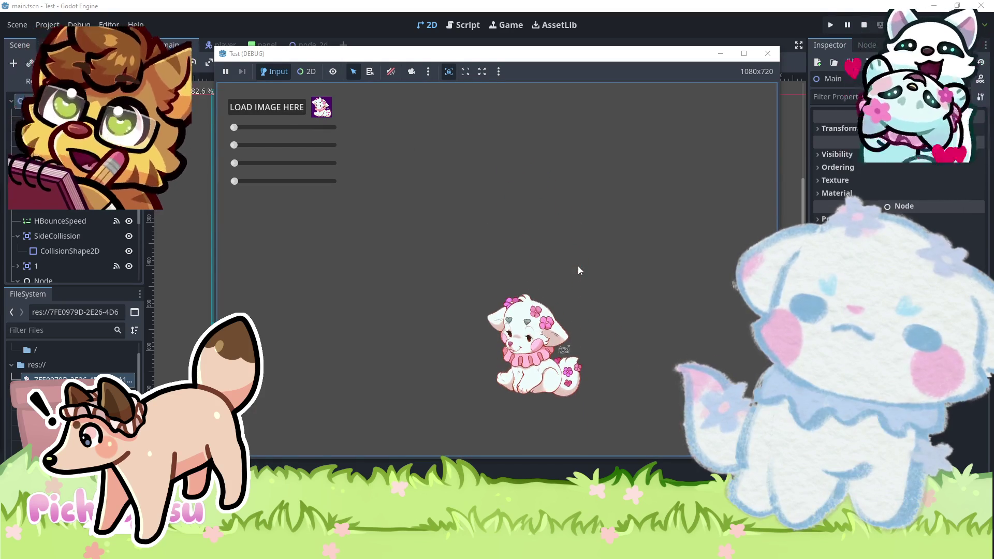
pyautogui.moveTo(512, 371); pyautogui.dragTo(538, 379)
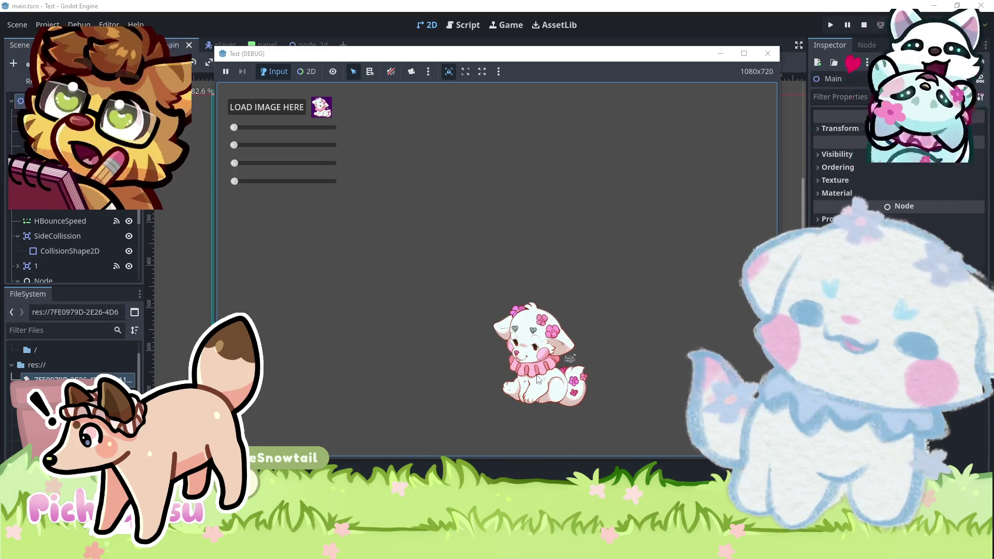
pyautogui.moveTo(538, 379); pyautogui.dragTo(594, 347)
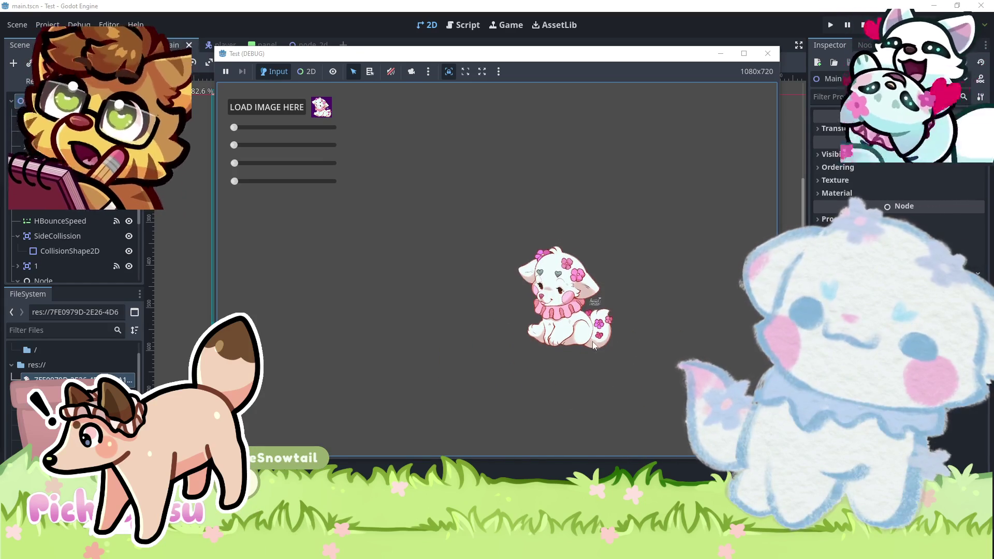
# - Adjust the first setting slider, catch the falling sprite and drop the second setting to minimum
pyautogui.moveTo(235, 127); pyautogui.dragTo(268, 146)
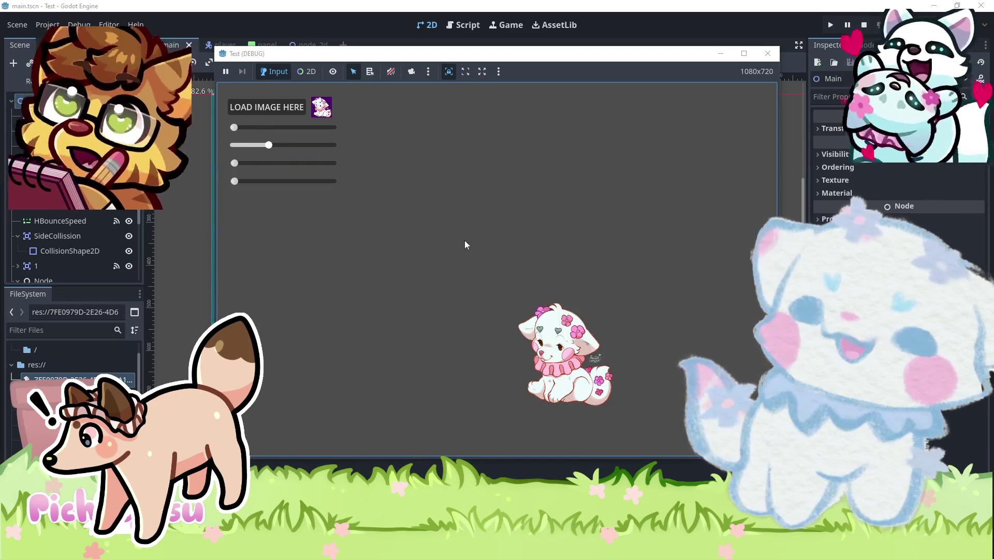
pyautogui.click(466, 244)
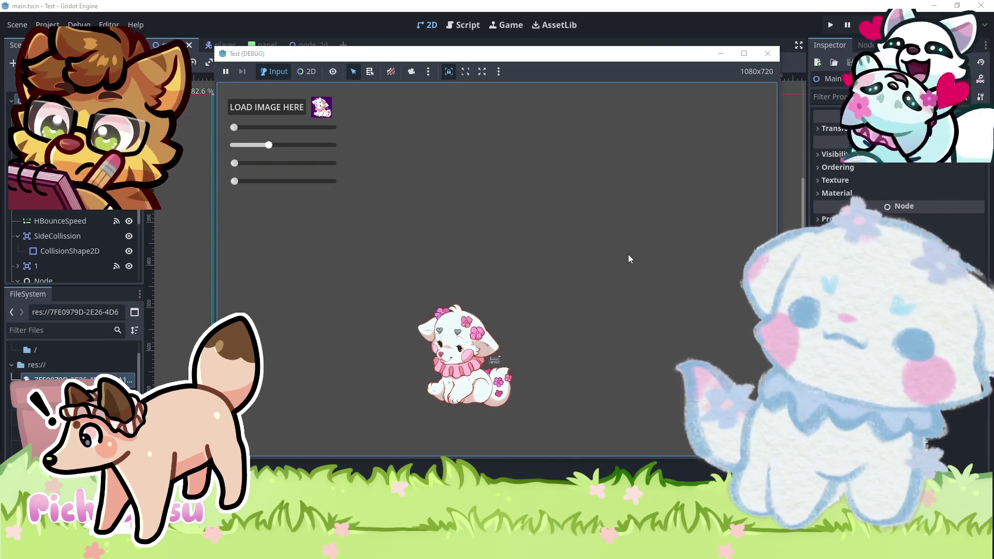
pyautogui.moveTo(268, 145)
pyautogui.mouseDown()
pyautogui.moveTo(238, 146)
pyautogui.moveTo(282, 127)
pyautogui.mouseUp()
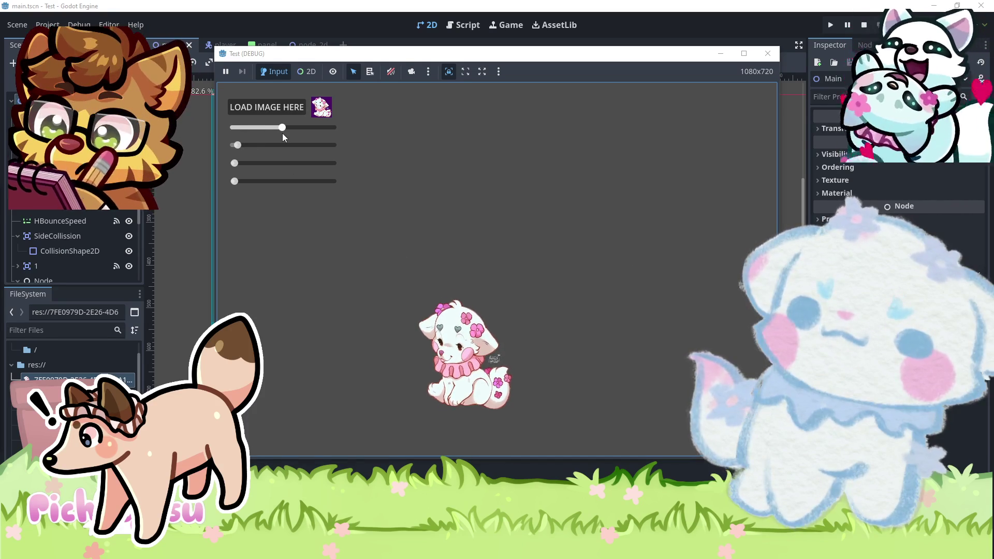
# - Rebalance the sliders to enlarge the puppy sprite, then lift it up and right
pyautogui.moveTo(274, 128)
pyautogui.mouseDown()
pyautogui.moveTo(243, 127)
pyautogui.moveTo(278, 145)
pyautogui.mouseUp()
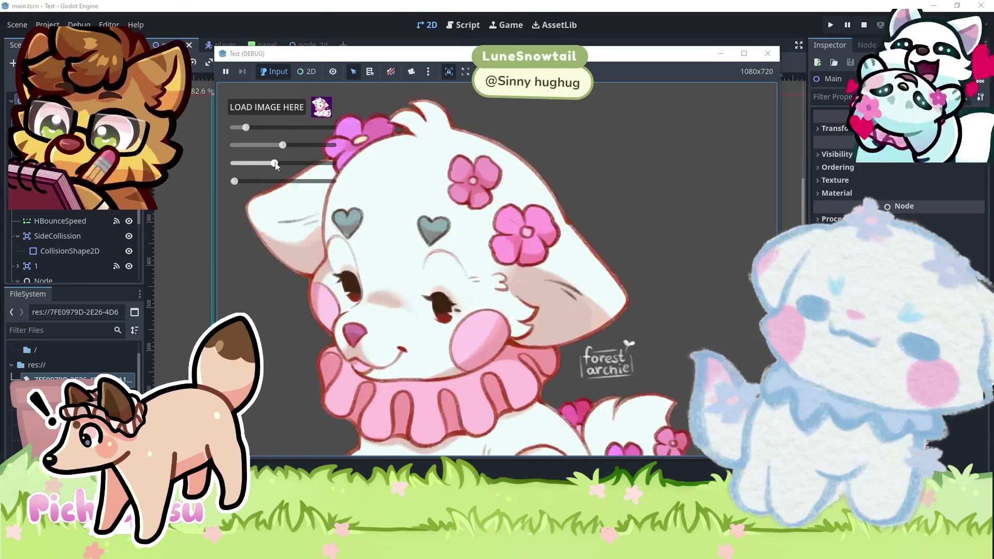
pyautogui.moveTo(237, 166)
pyautogui.mouseDown()
pyautogui.moveTo(314, 181)
pyautogui.moveTo(235, 181)
pyautogui.mouseUp()
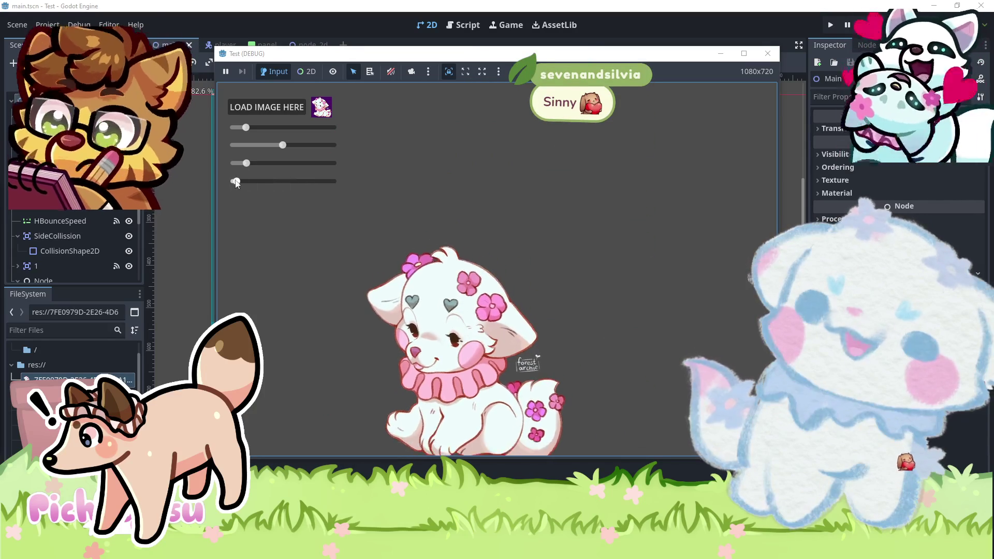
pyautogui.moveTo(282, 145); pyautogui.dragTo(264, 145)
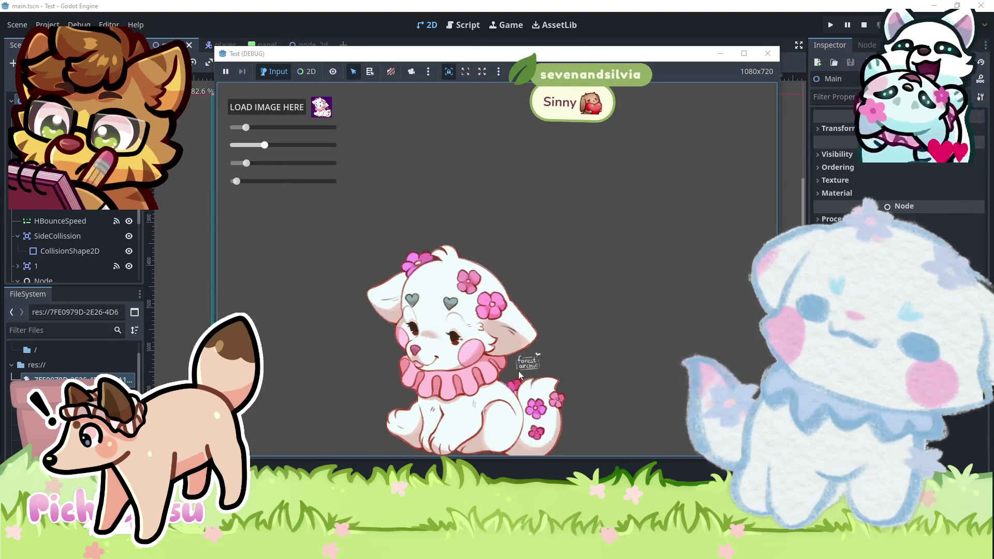
pyautogui.moveTo(449, 381); pyautogui.dragTo(597, 265)
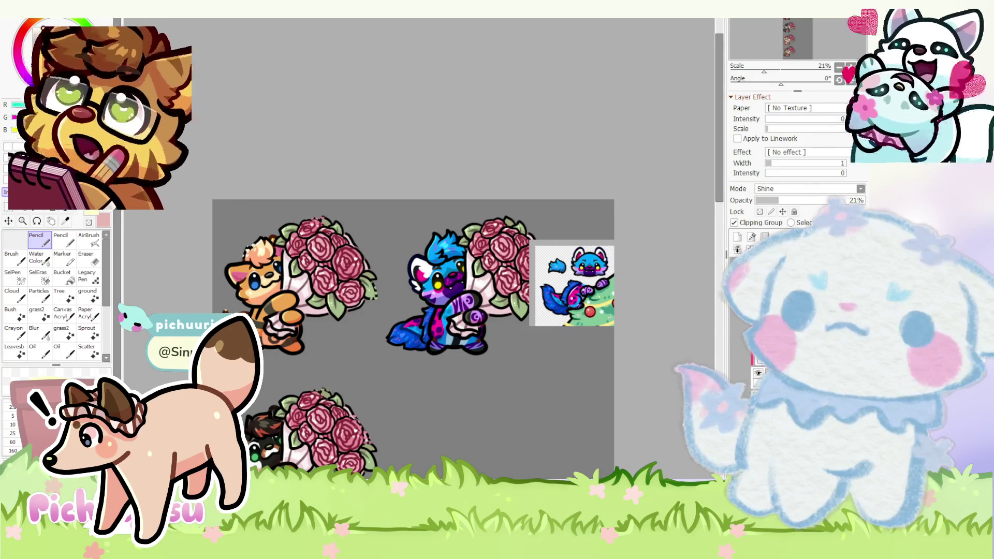
pyautogui.scroll(-1, 369, 230)
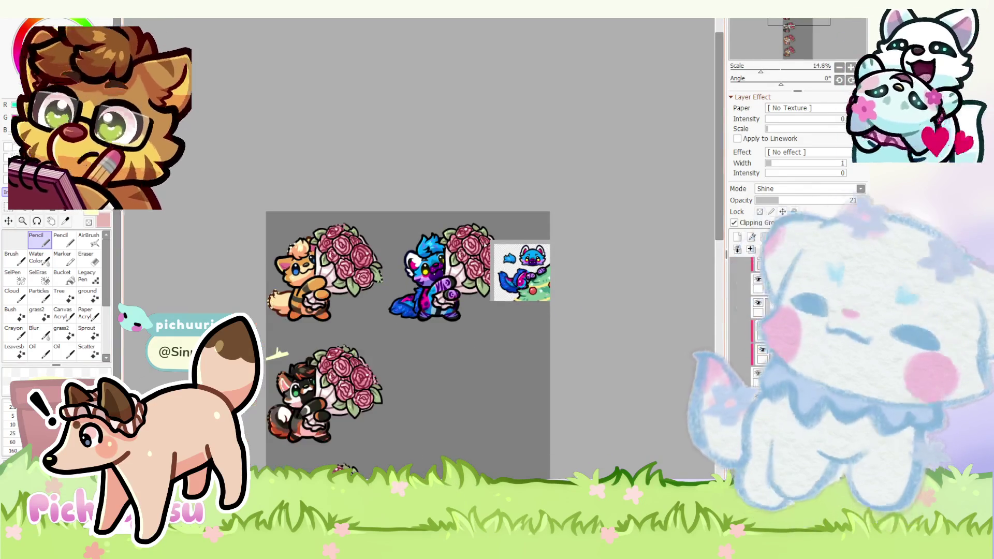
pyautogui.scroll(4, 502, 240)
pyautogui.scroll(2, 368, 323)
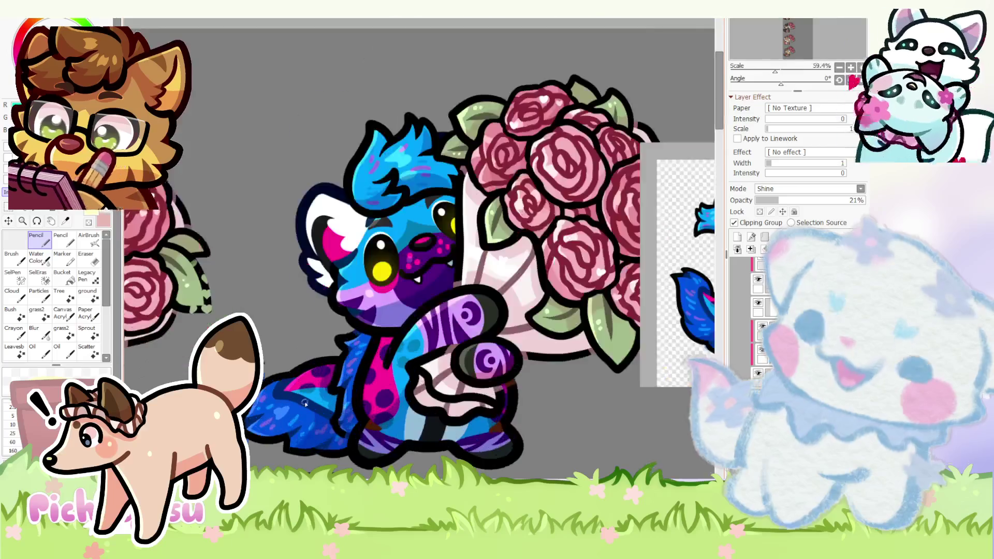
pyautogui.scroll(2, 368, 323)
pyautogui.scroll(1, 368, 323)
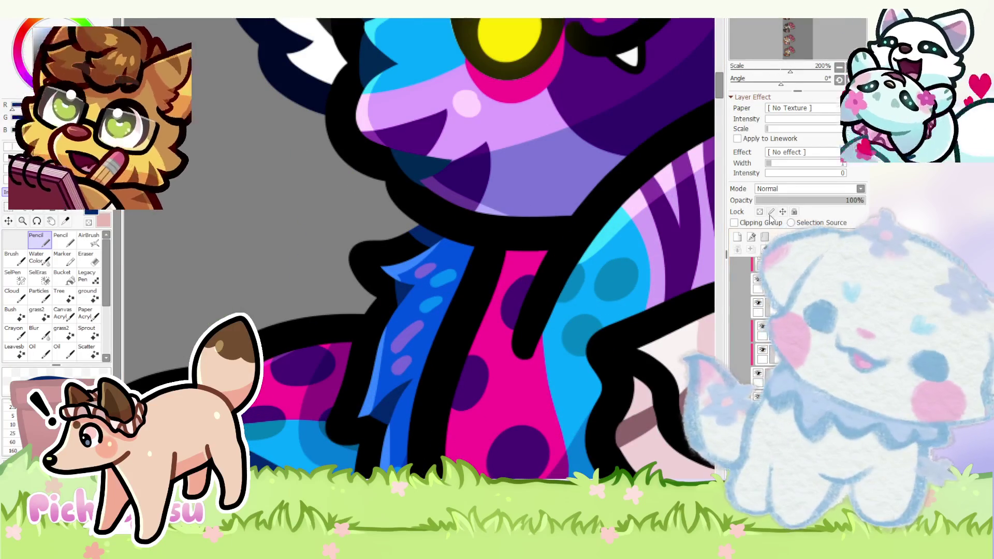
pyautogui.scroll(-3, 347, 352)
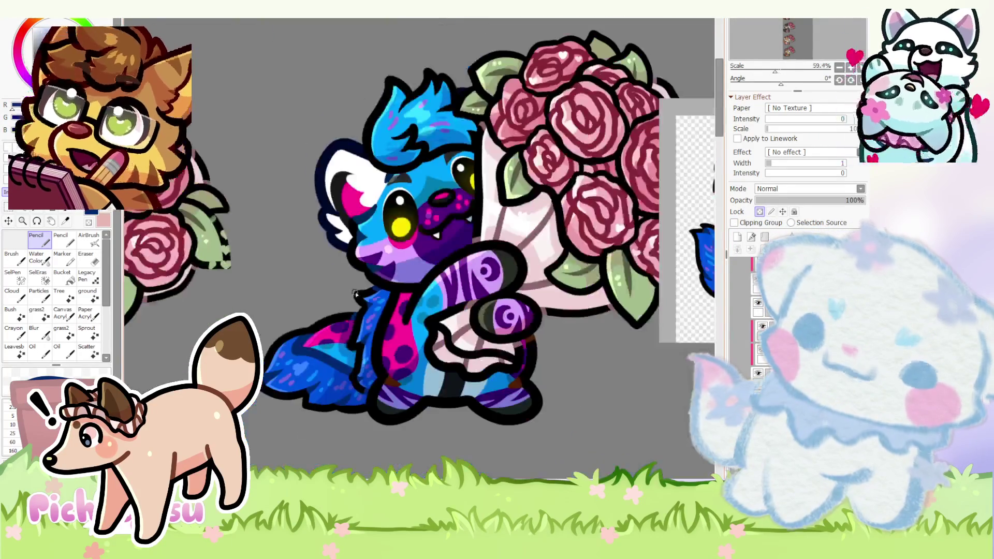
pyautogui.scroll(-2, 473, 291)
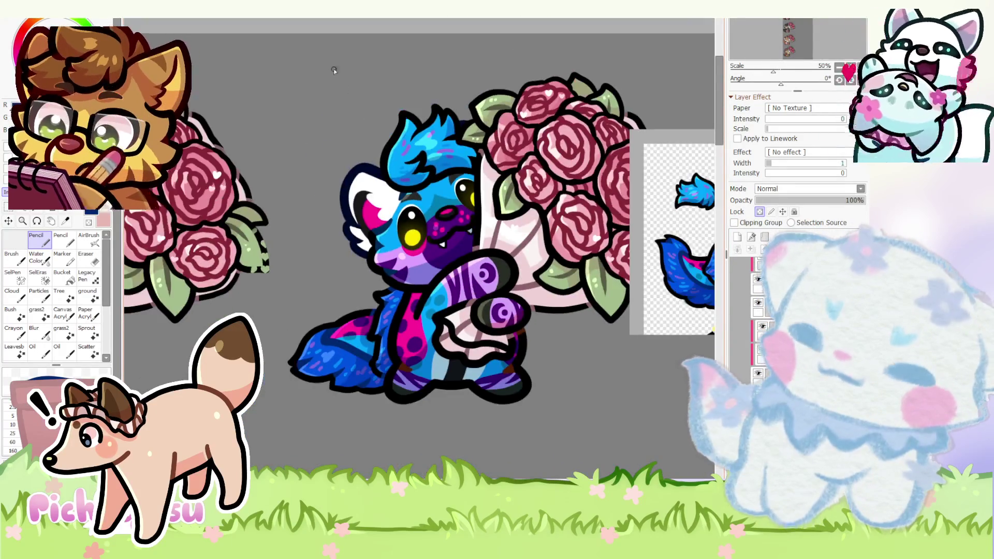
pyautogui.scroll(3, 332, 67)
pyautogui.scroll(-5, 552, 148)
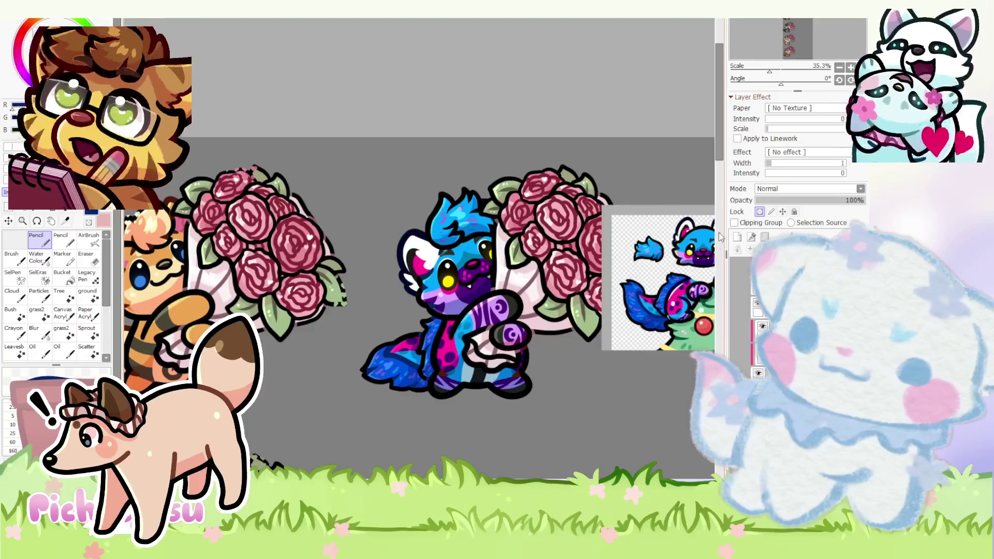
pyautogui.scroll(2, 659, 272)
pyautogui.scroll(2, 661, 272)
pyautogui.scroll(-3, 466, 233)
pyautogui.scroll(3, 383, 176)
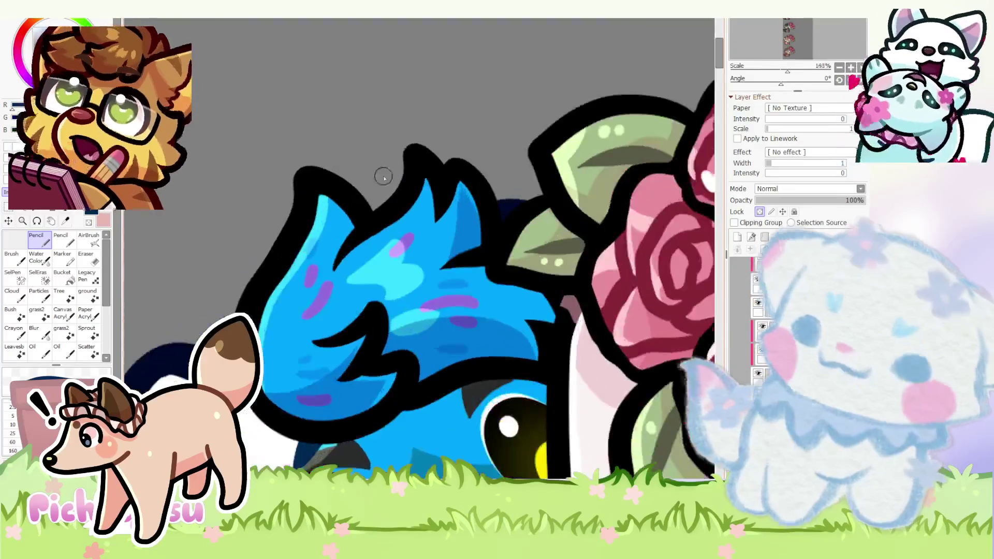
pyautogui.scroll(2, 465, 170)
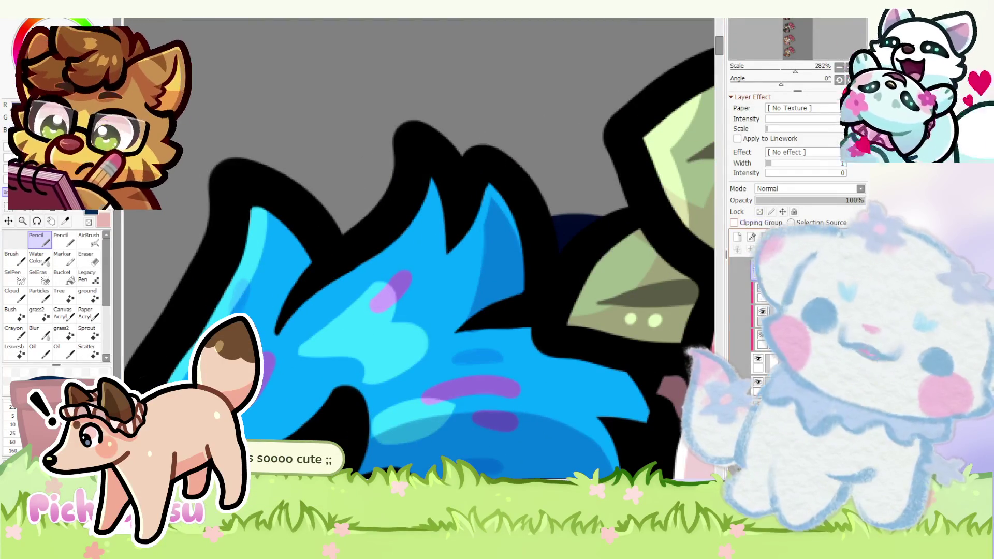